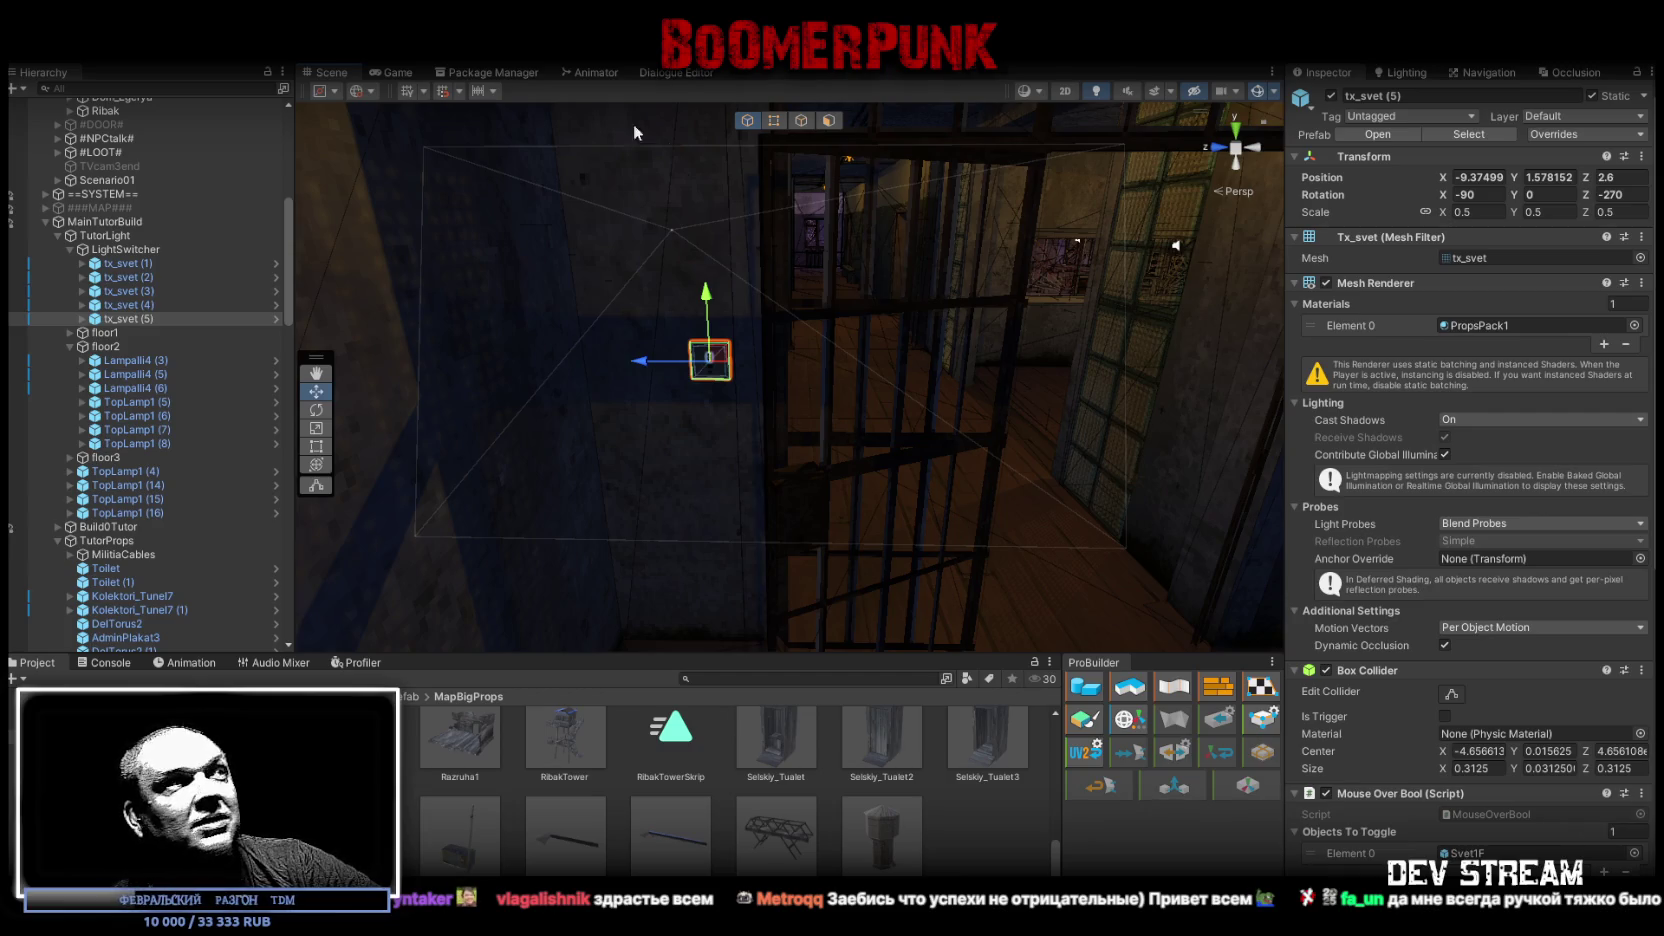
Step: Frame lamps TopLamp1 (5) through (8) and expand each one in the Hierarchy
{"action": "left_click_drag", "start_coordinate": [657, 263], "coordinate": [675, 281]}
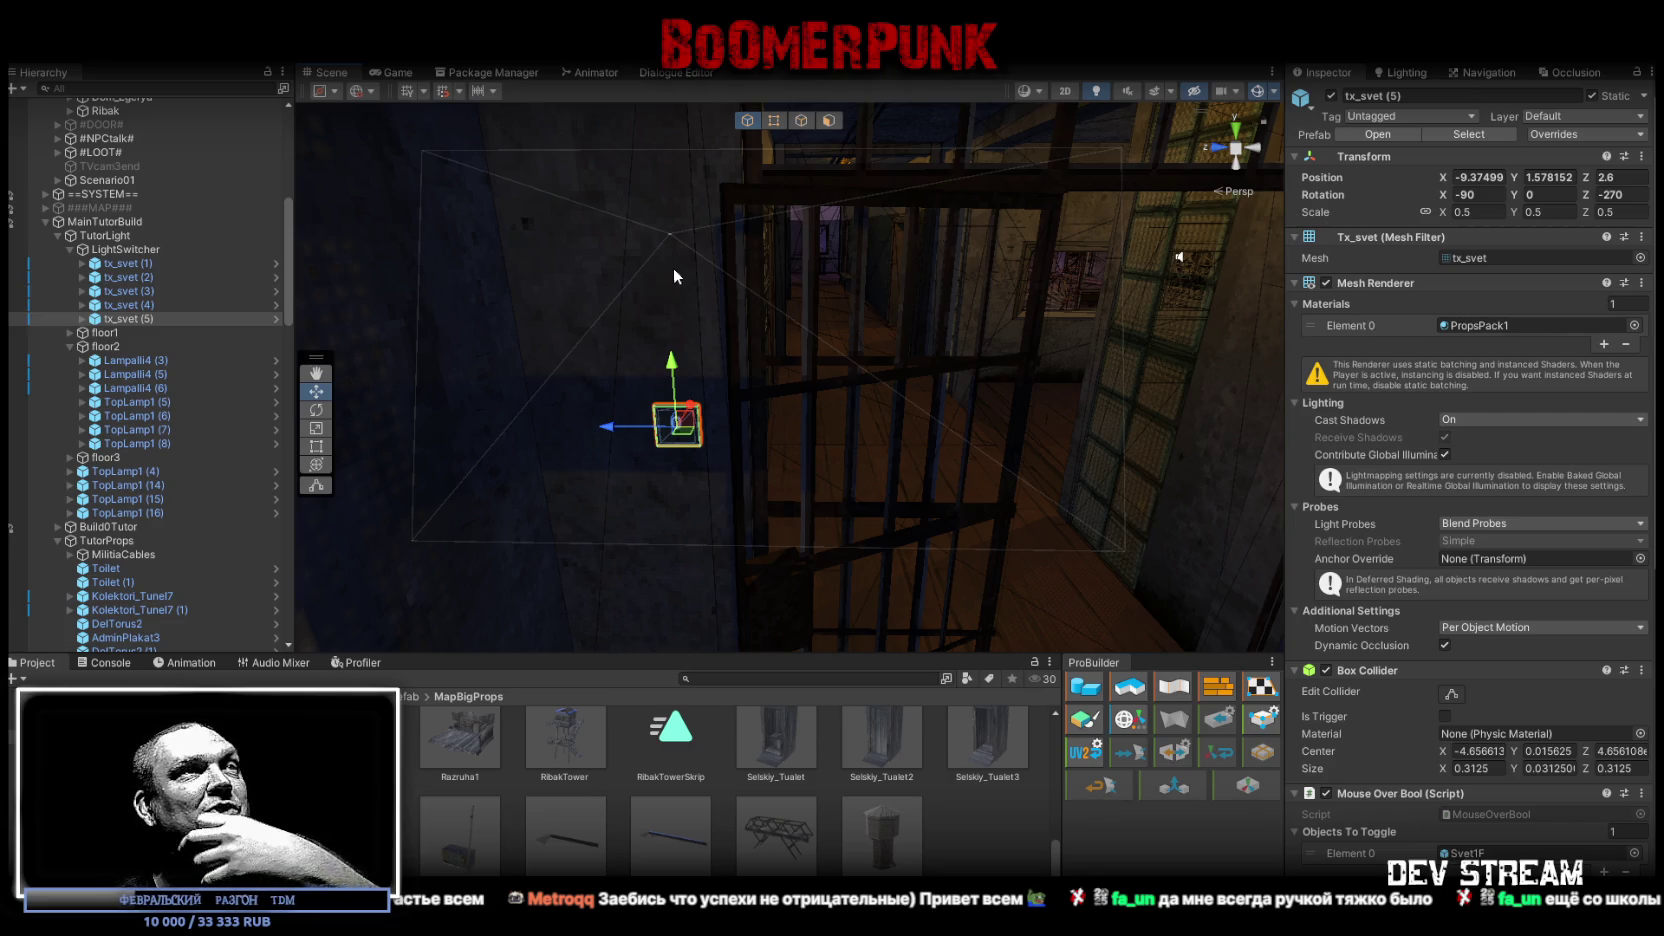
{"action": "mouse_move", "coordinate": [623, 273]}
{"action": "left_mouse_down"}
{"action": "mouse_move", "coordinate": [905, 236]}
{"action": "mouse_move", "coordinate": [683, 212]}
{"action": "mouse_move", "coordinate": [737, 250]}
{"action": "left_mouse_up"}
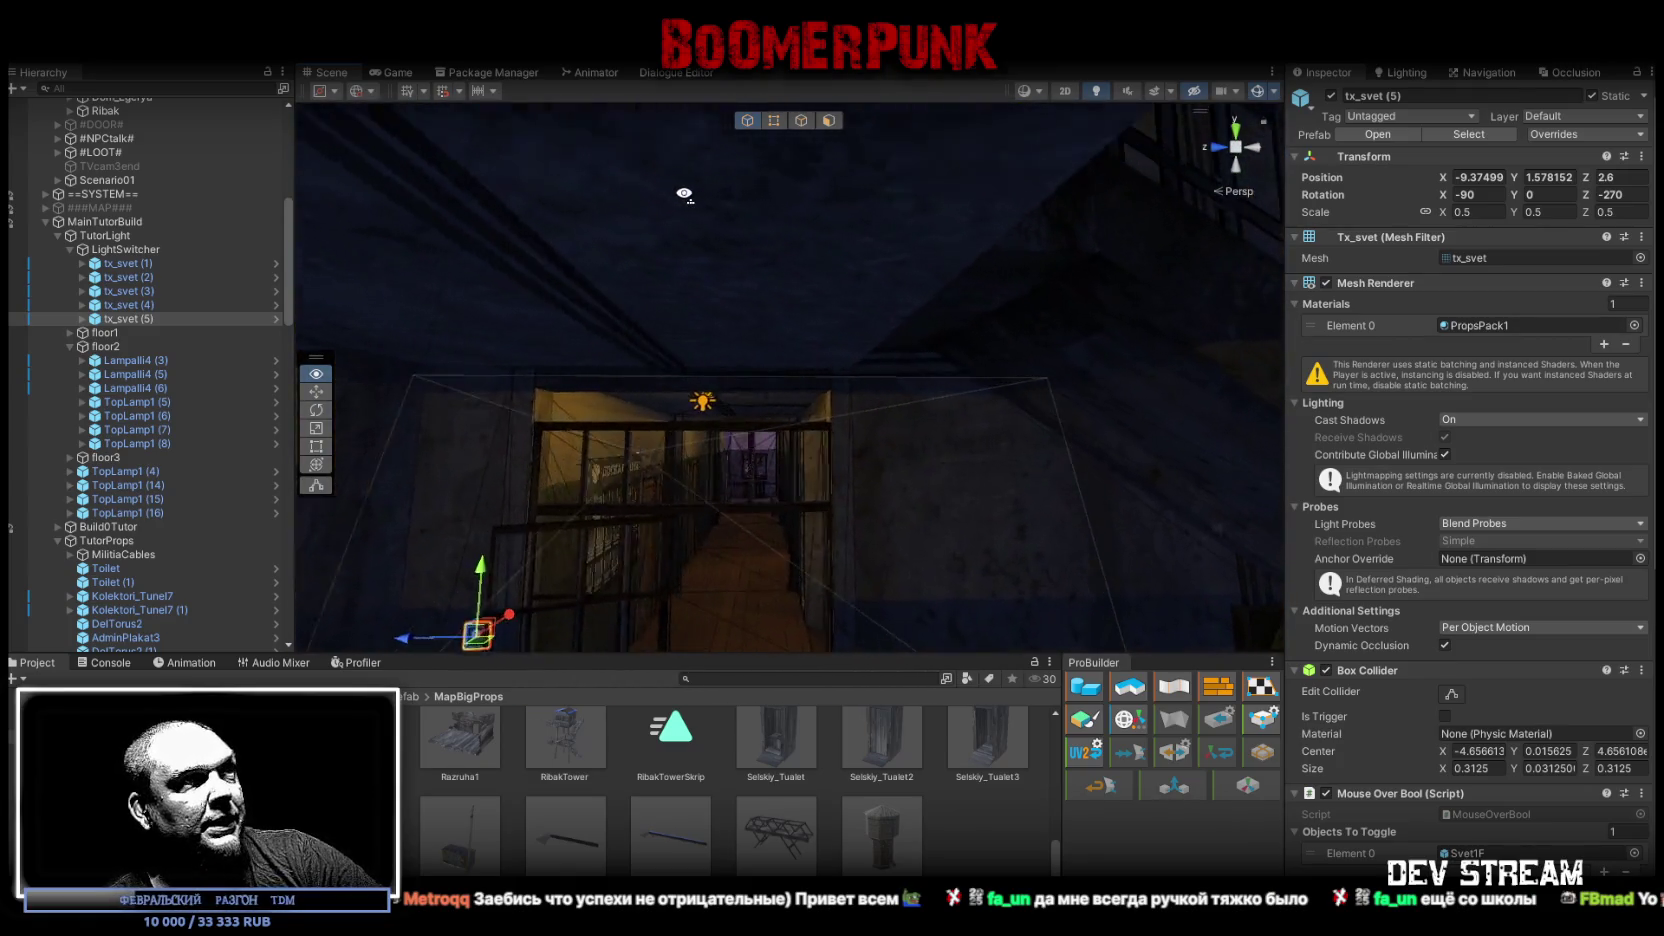
{"action": "key", "text": "f"}
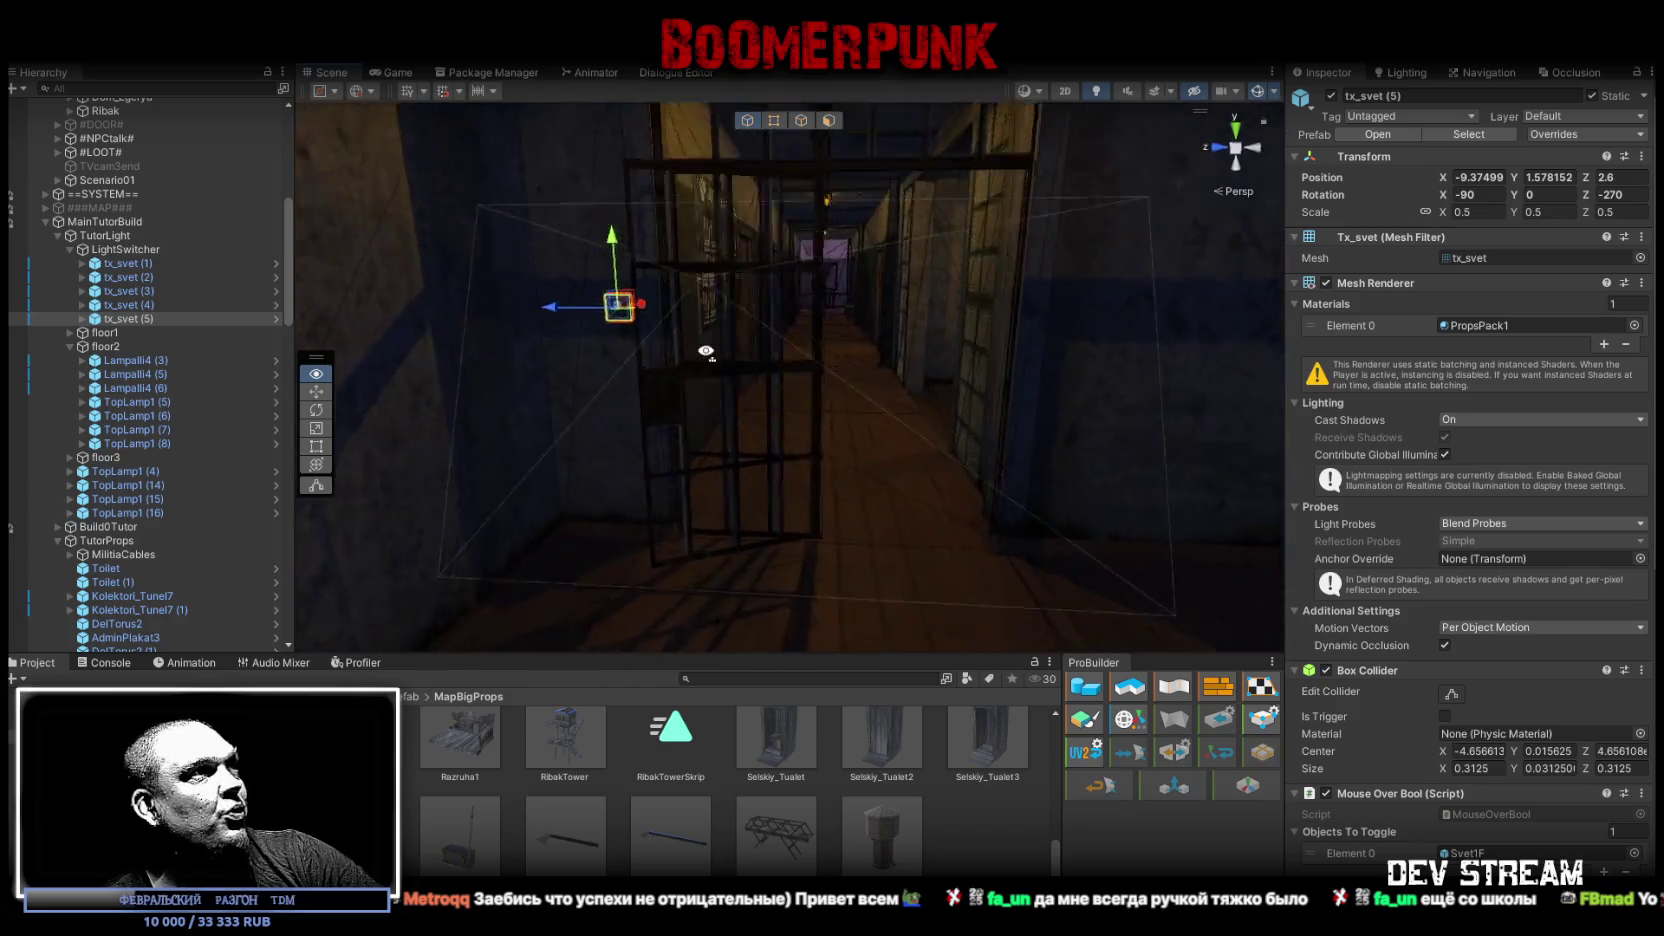
{"action": "left_click", "coordinate": [120, 402]}
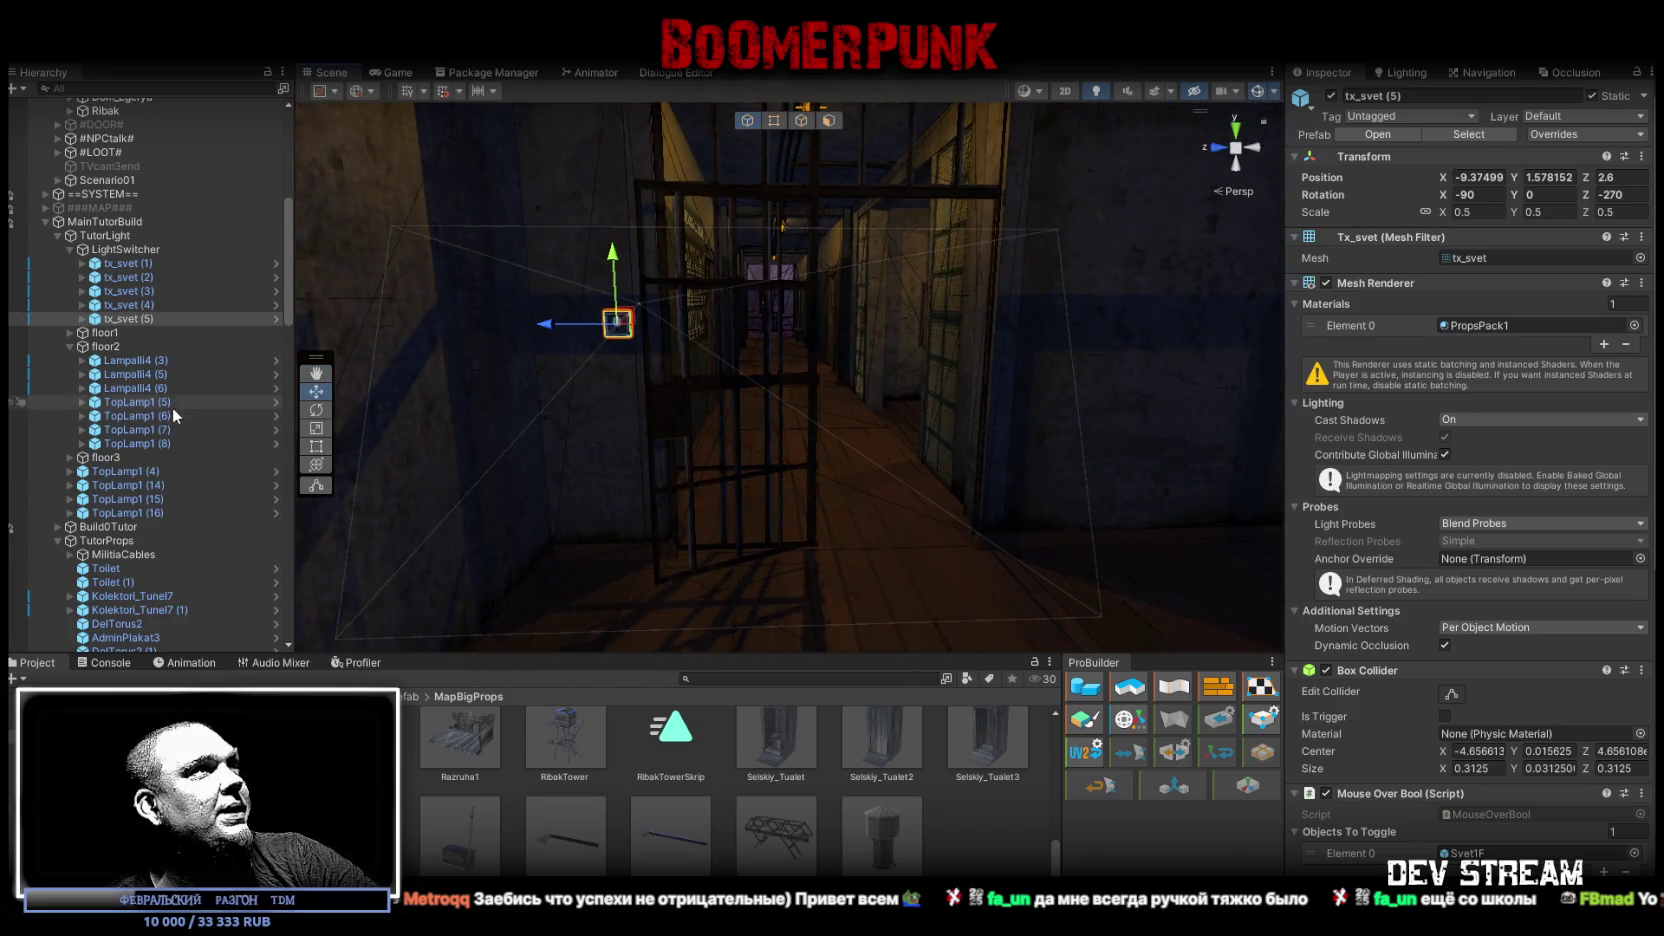
{"action": "left_click", "coordinate": [142, 443], "text": "shift"}
{"action": "key", "text": "f"}
{"action": "left_click_drag", "start_coordinate": [700, 380], "coordinate": [680, 370]}
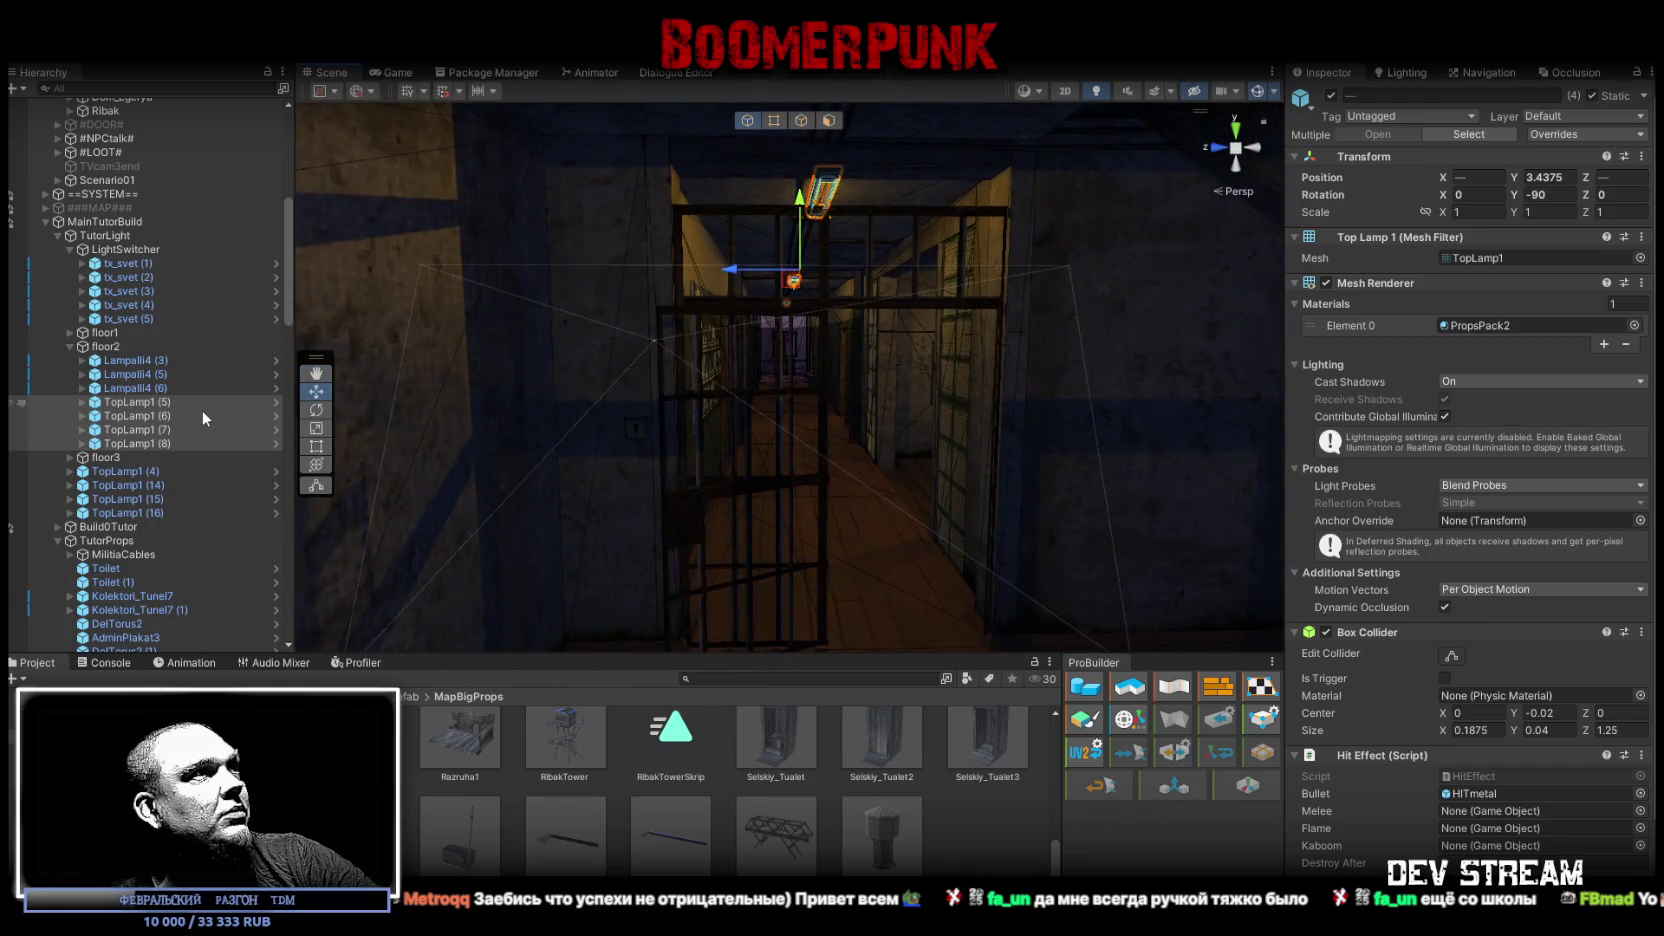
{"action": "left_click", "coordinate": [83, 402], "text": "alt"}
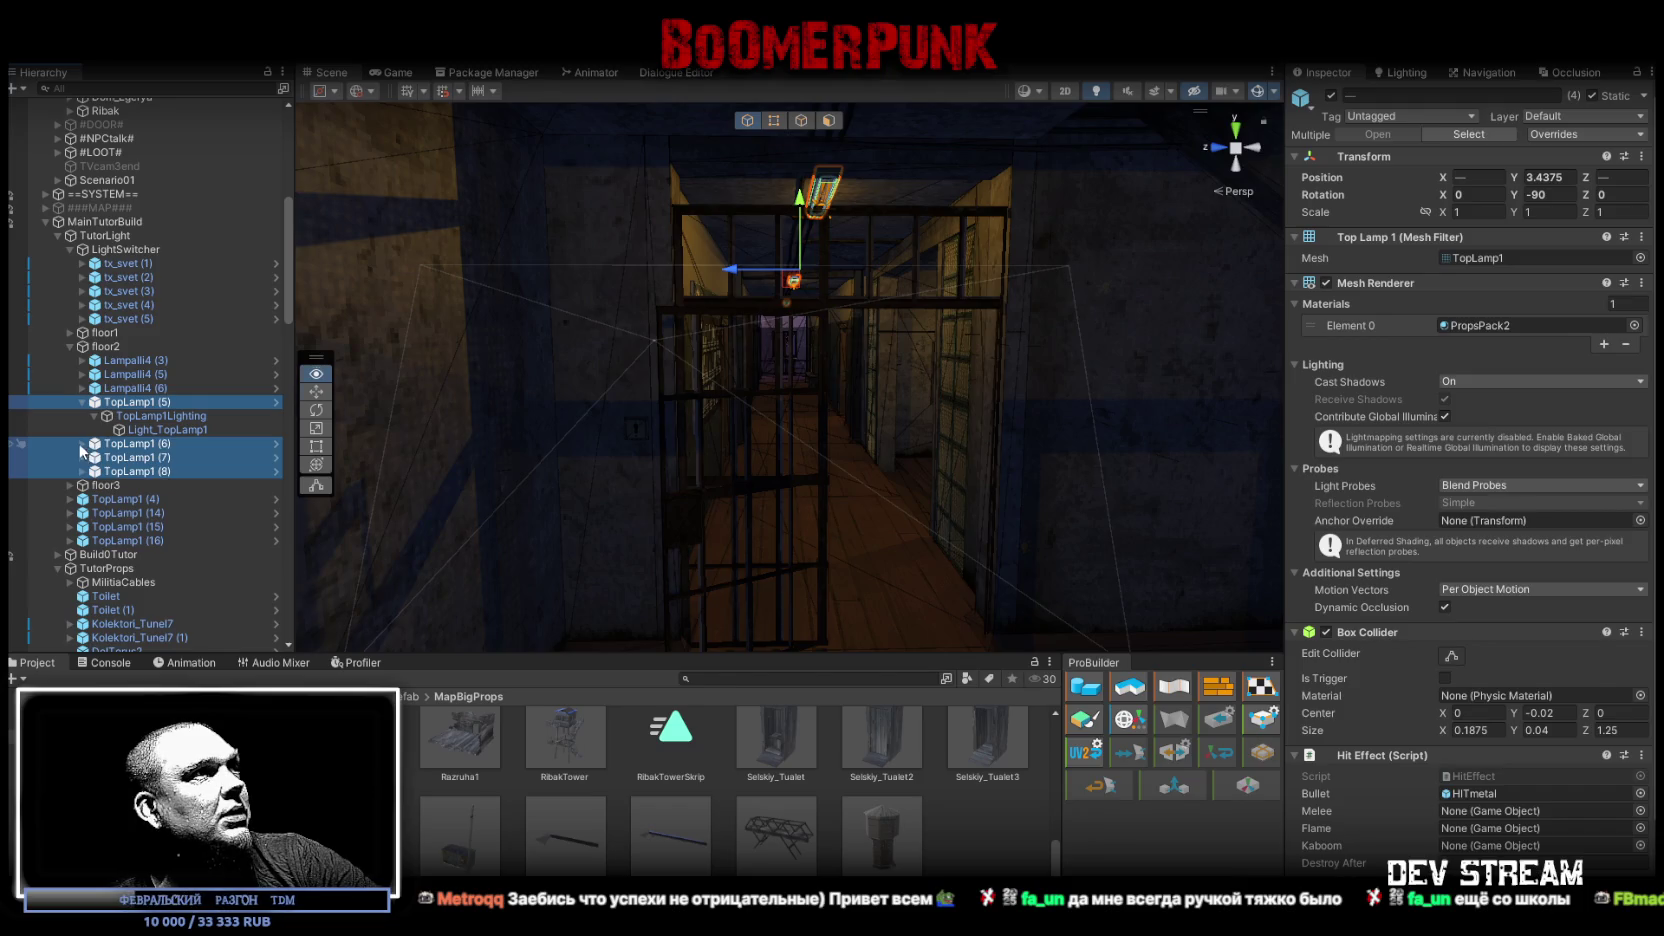
{"action": "left_click", "coordinate": [80, 444], "text": "alt"}
{"action": "left_click", "coordinate": [82, 485], "text": "alt"}
{"action": "left_click", "coordinate": [84, 527], "text": "alt"}
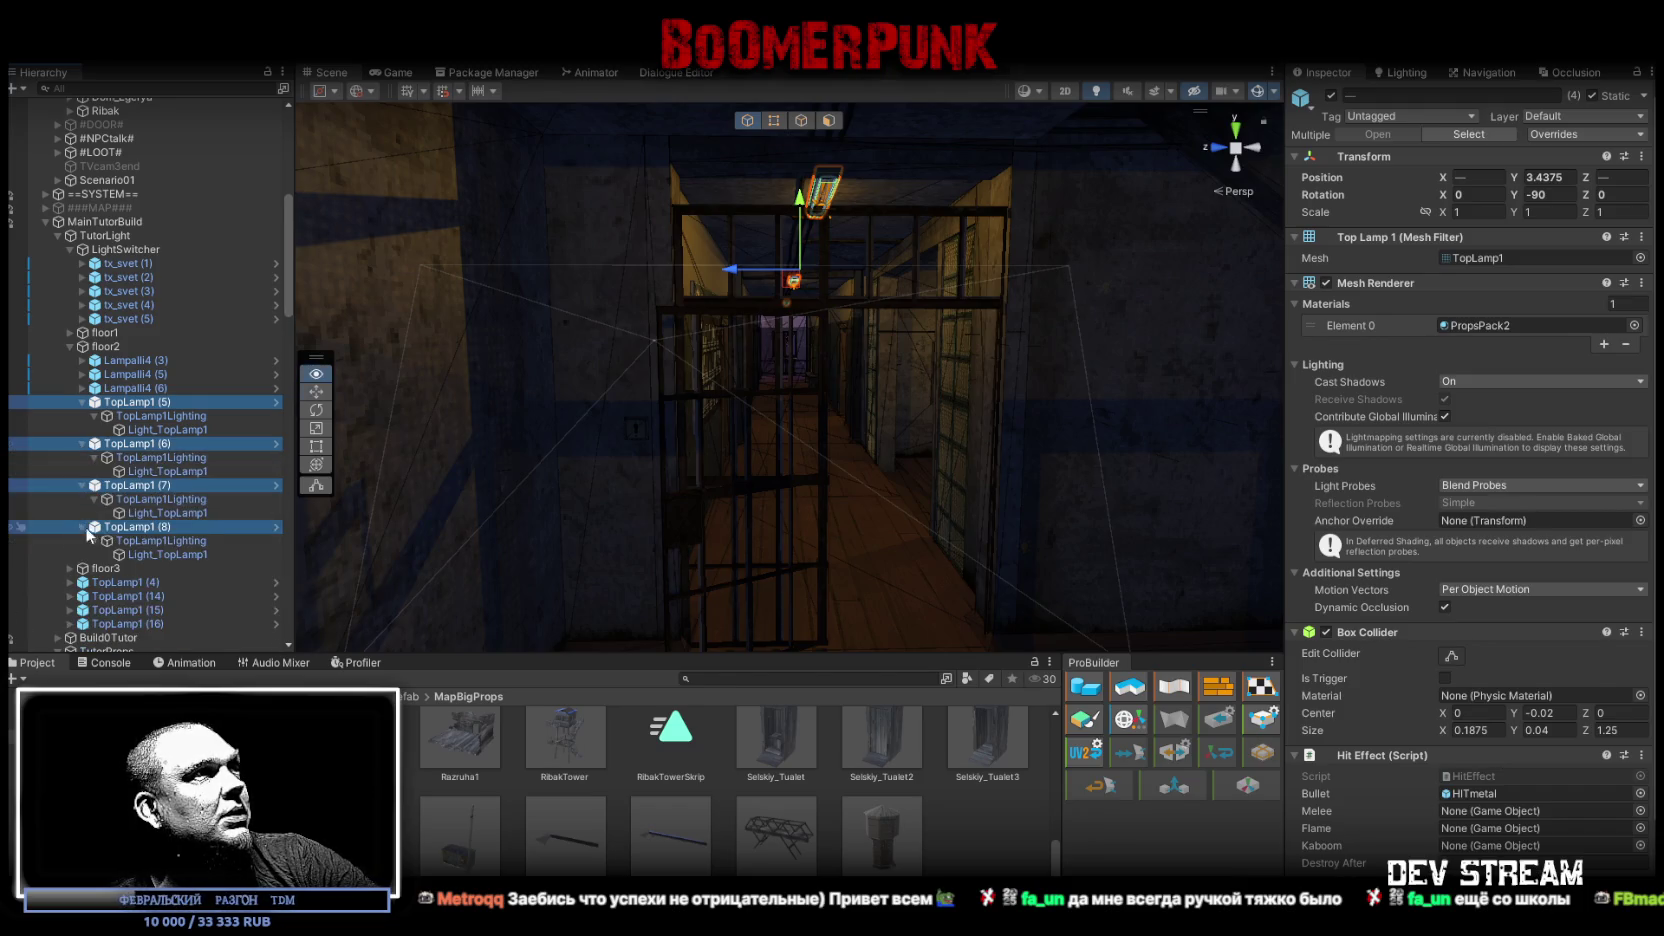
Step: Select switch tx_svet (5) and set its Lamp Mats size to 0
{"action": "left_click", "coordinate": [150, 305]}
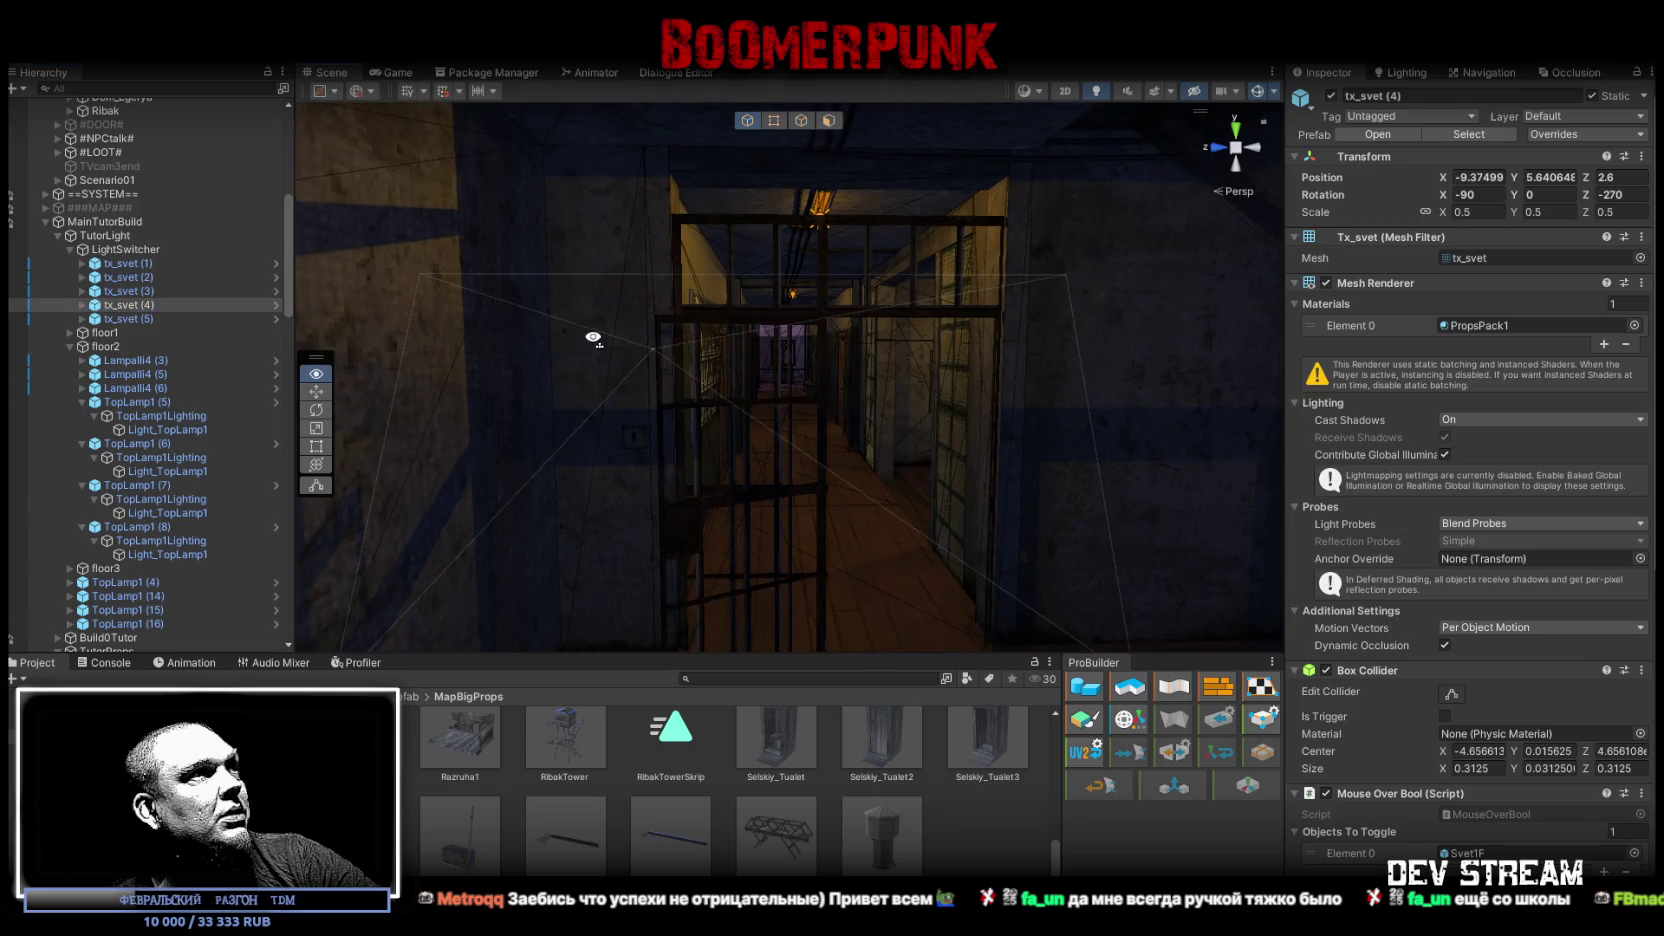
{"action": "left_click", "coordinate": [140, 319]}
{"action": "key", "text": "f"}
{"action": "scroll", "coordinate": [1473, 656], "scroll_direction": "down", "scroll_amount": 5}
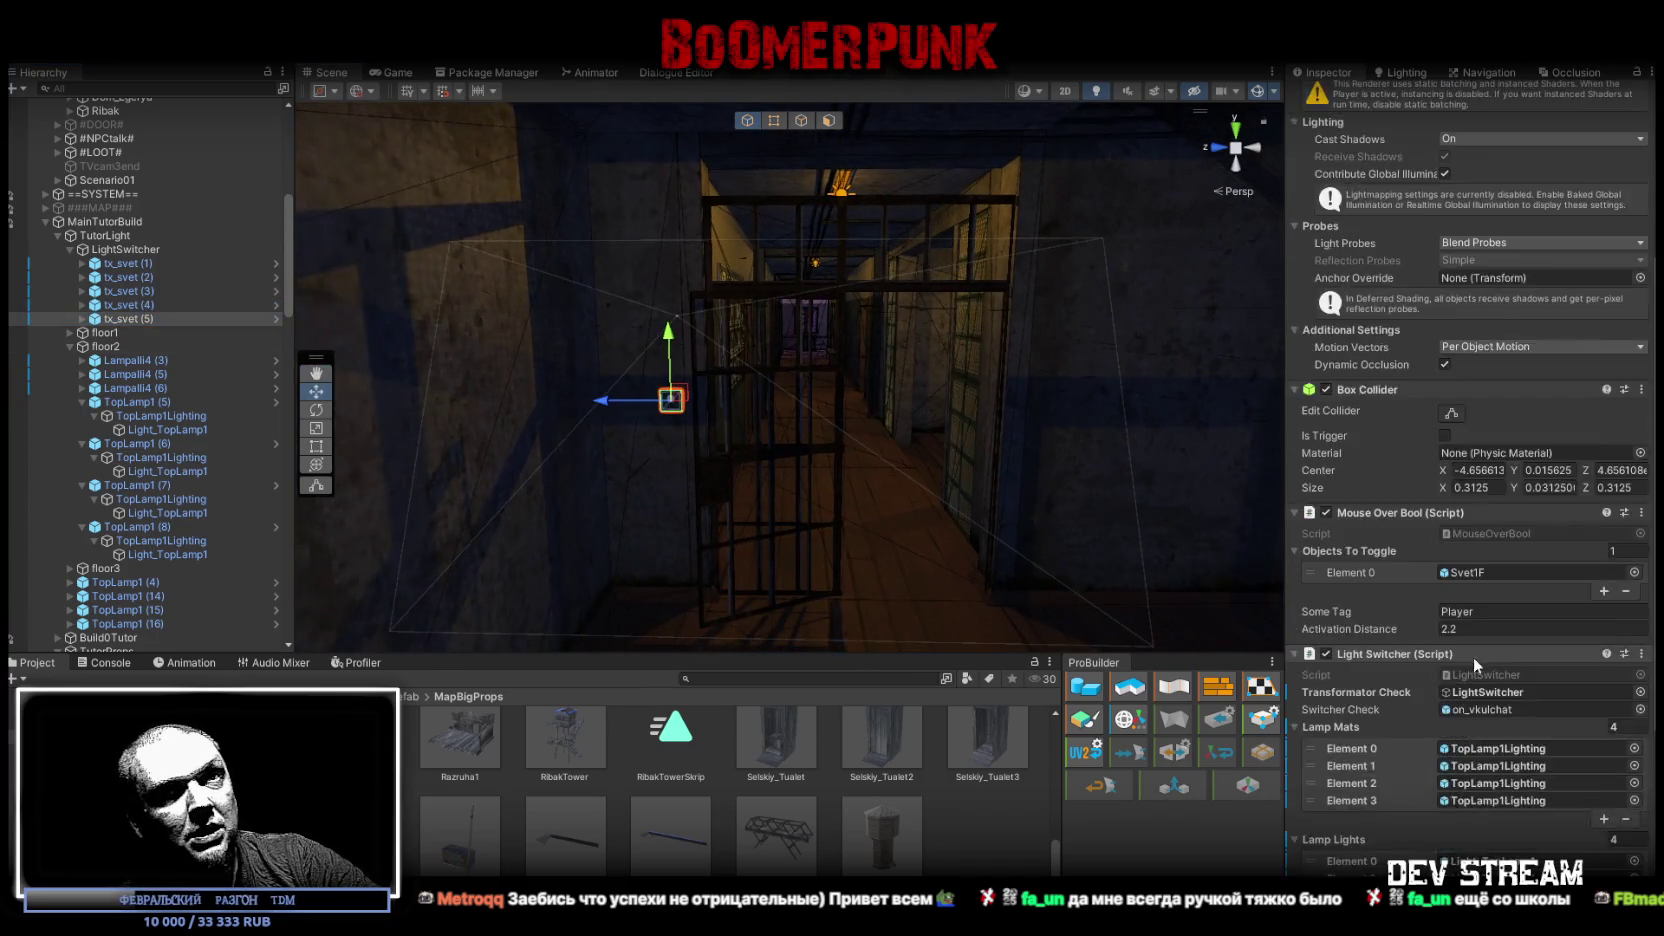
{"action": "scroll", "coordinate": [1473, 656], "scroll_direction": "down", "scroll_amount": 5}
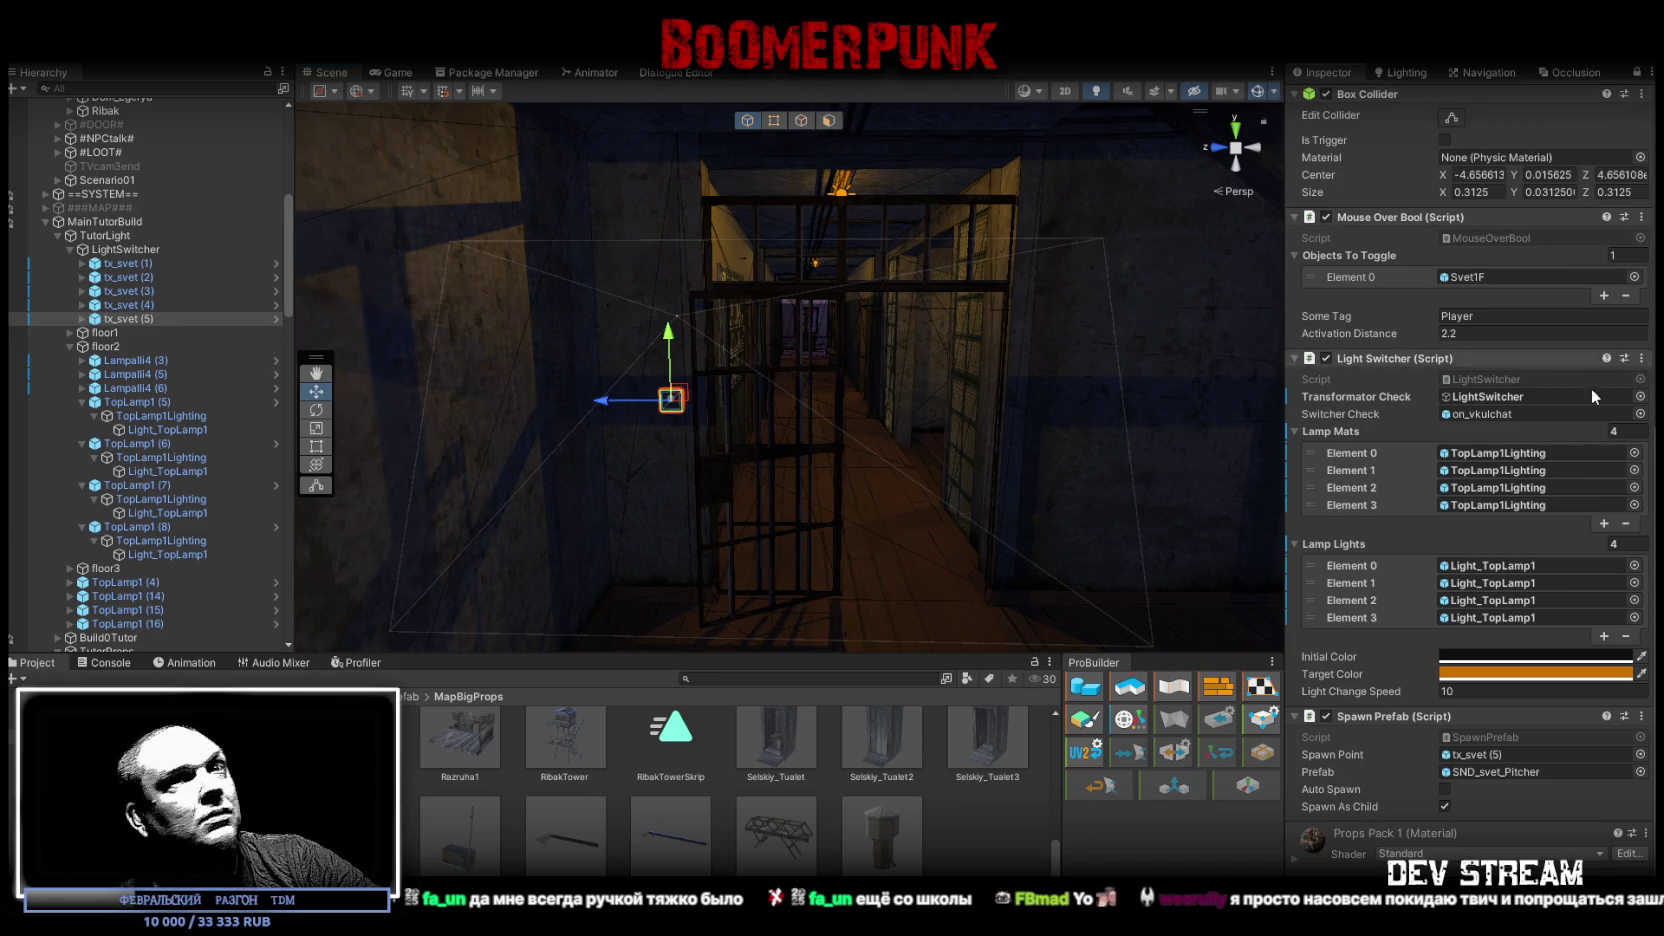
{"action": "left_click", "coordinate": [1627, 432]}
{"action": "type", "text": "0"}
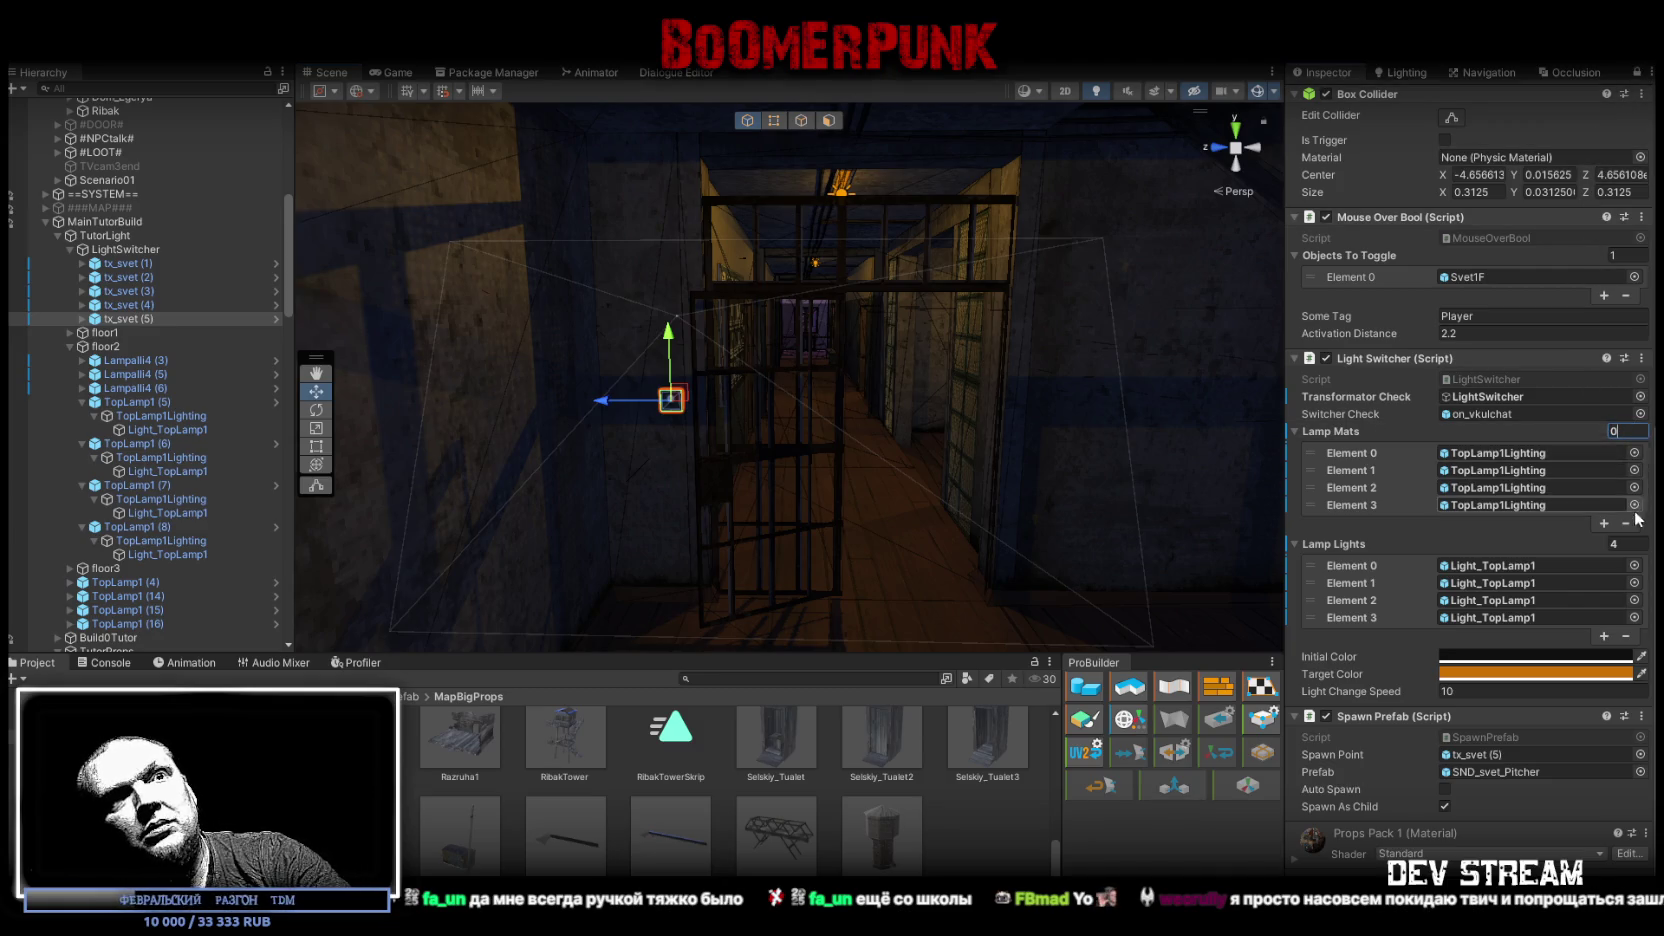
Step: Fill Lamp Mats with the four TopLamp1Lighting objects from TopLamp1 (5)–(8)
{"action": "left_click", "coordinate": [181, 416]}
{"action": "left_click", "coordinate": [198, 457], "text": "ctrl"}
{"action": "left_click", "coordinate": [175, 499], "text": "ctrl"}
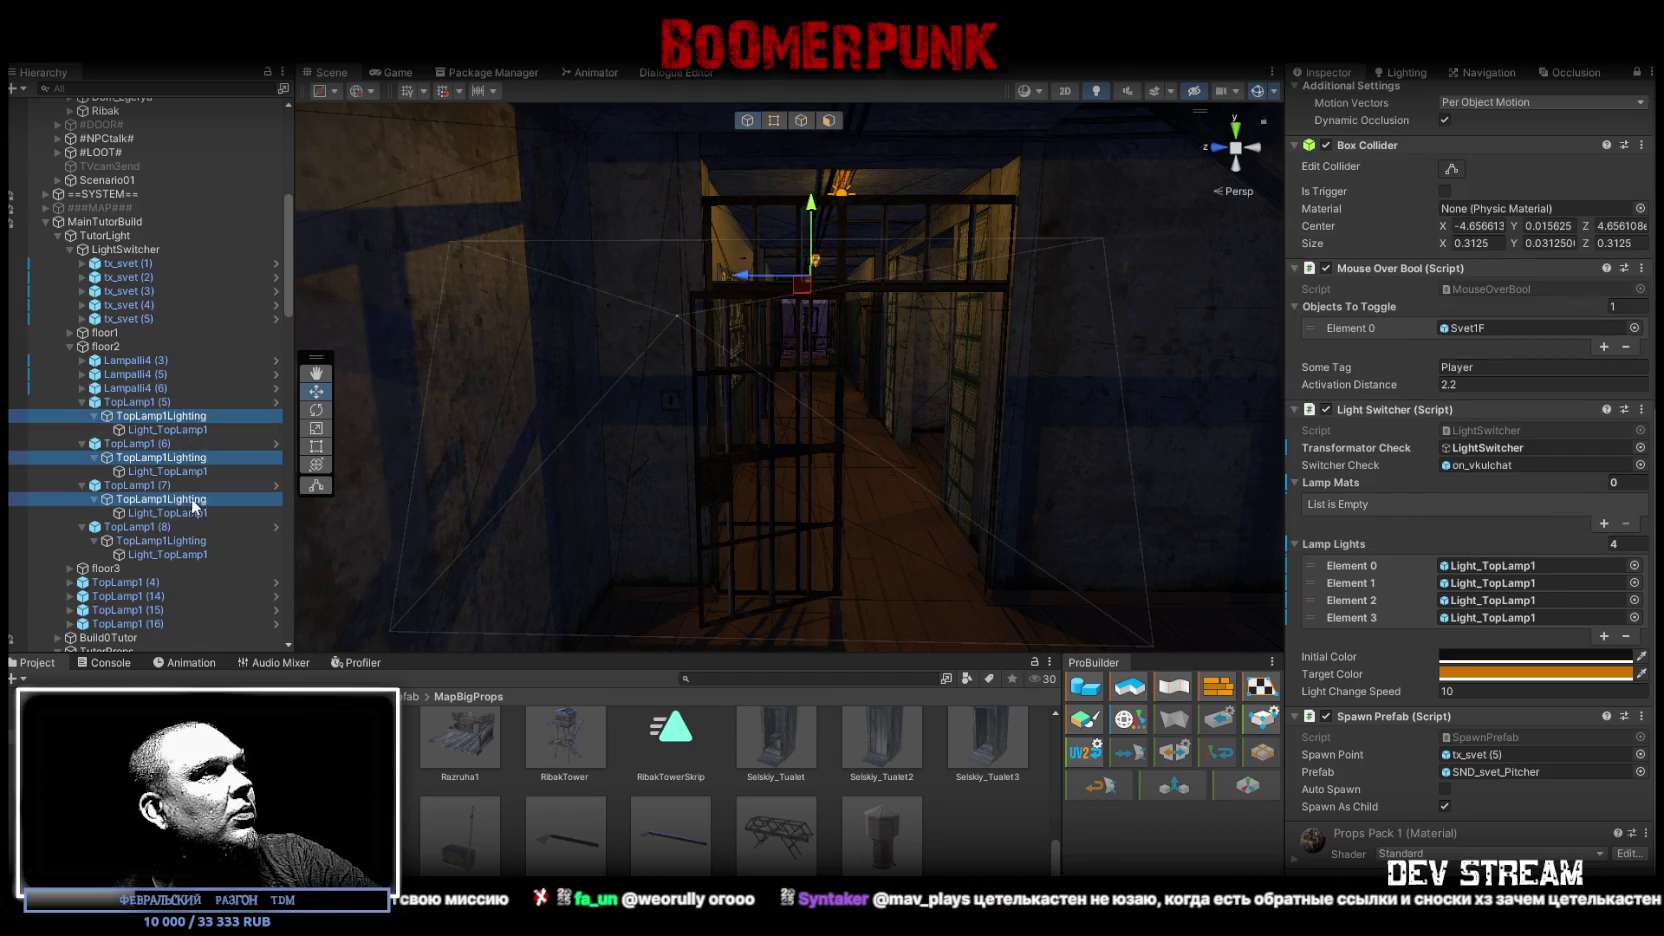
{"action": "left_click", "coordinate": [188, 540], "text": "ctrl"}
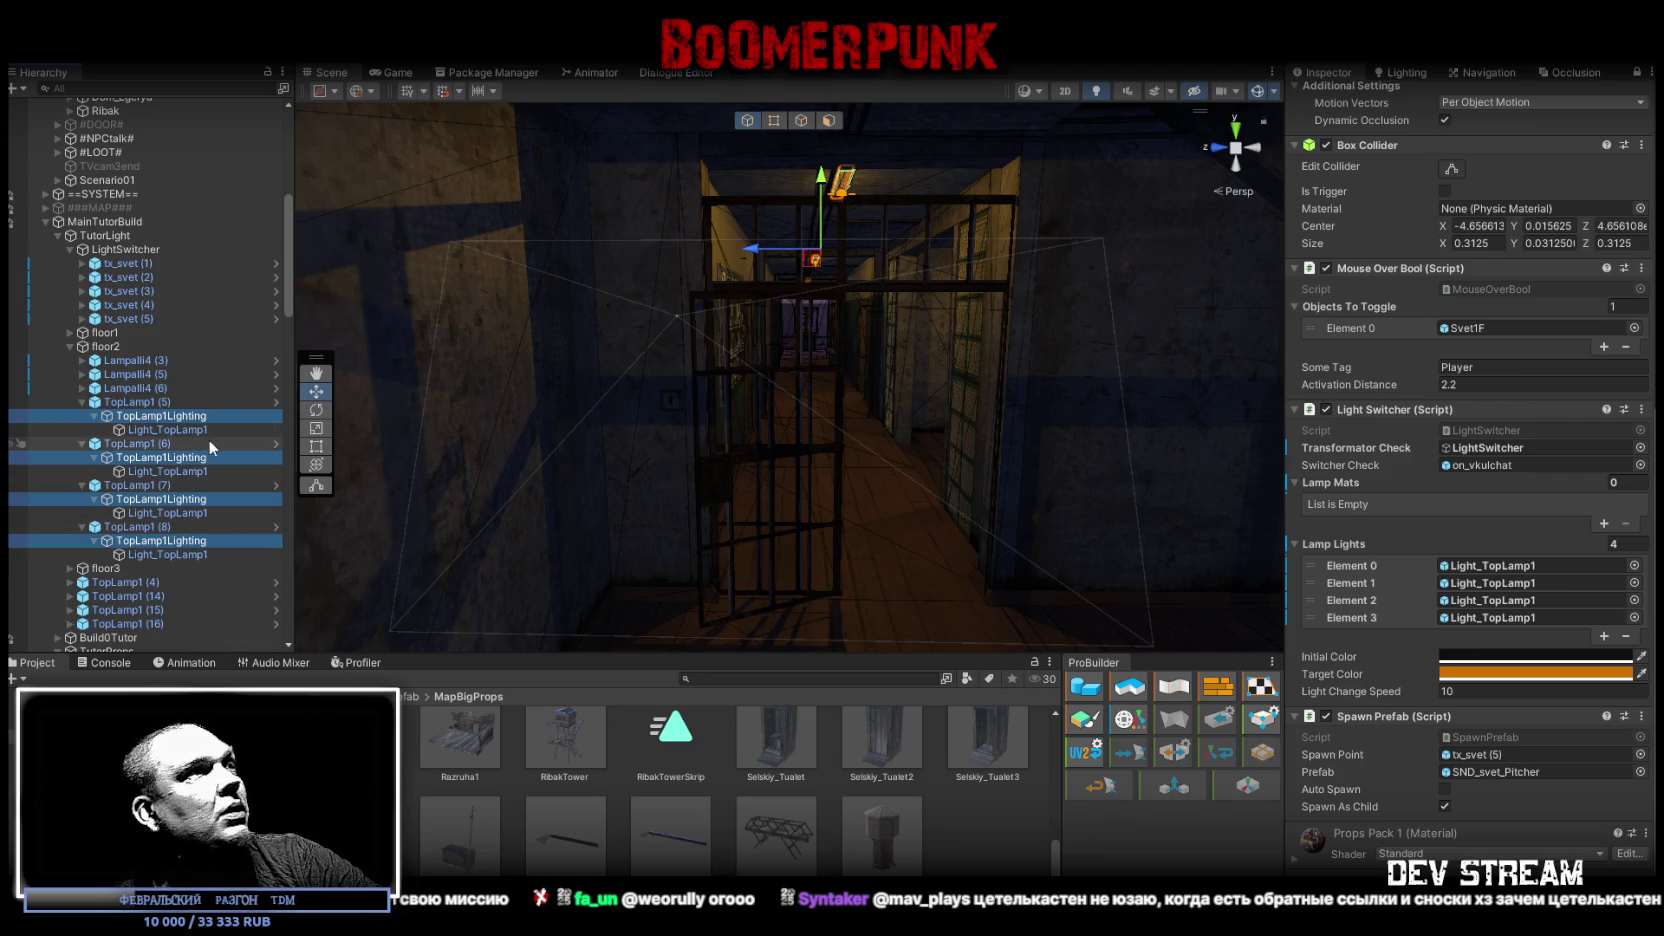
{"action": "mouse_move", "coordinate": [205, 418]}
{"action": "left_mouse_down"}
{"action": "mouse_move", "coordinate": [1470, 585]}
{"action": "mouse_move", "coordinate": [1350, 487]}
{"action": "left_mouse_up"}
Step: Empty Lamp Lights, then fill it with the four Light_TopLamp1 lights
{"action": "left_click", "coordinate": [1620, 596]}
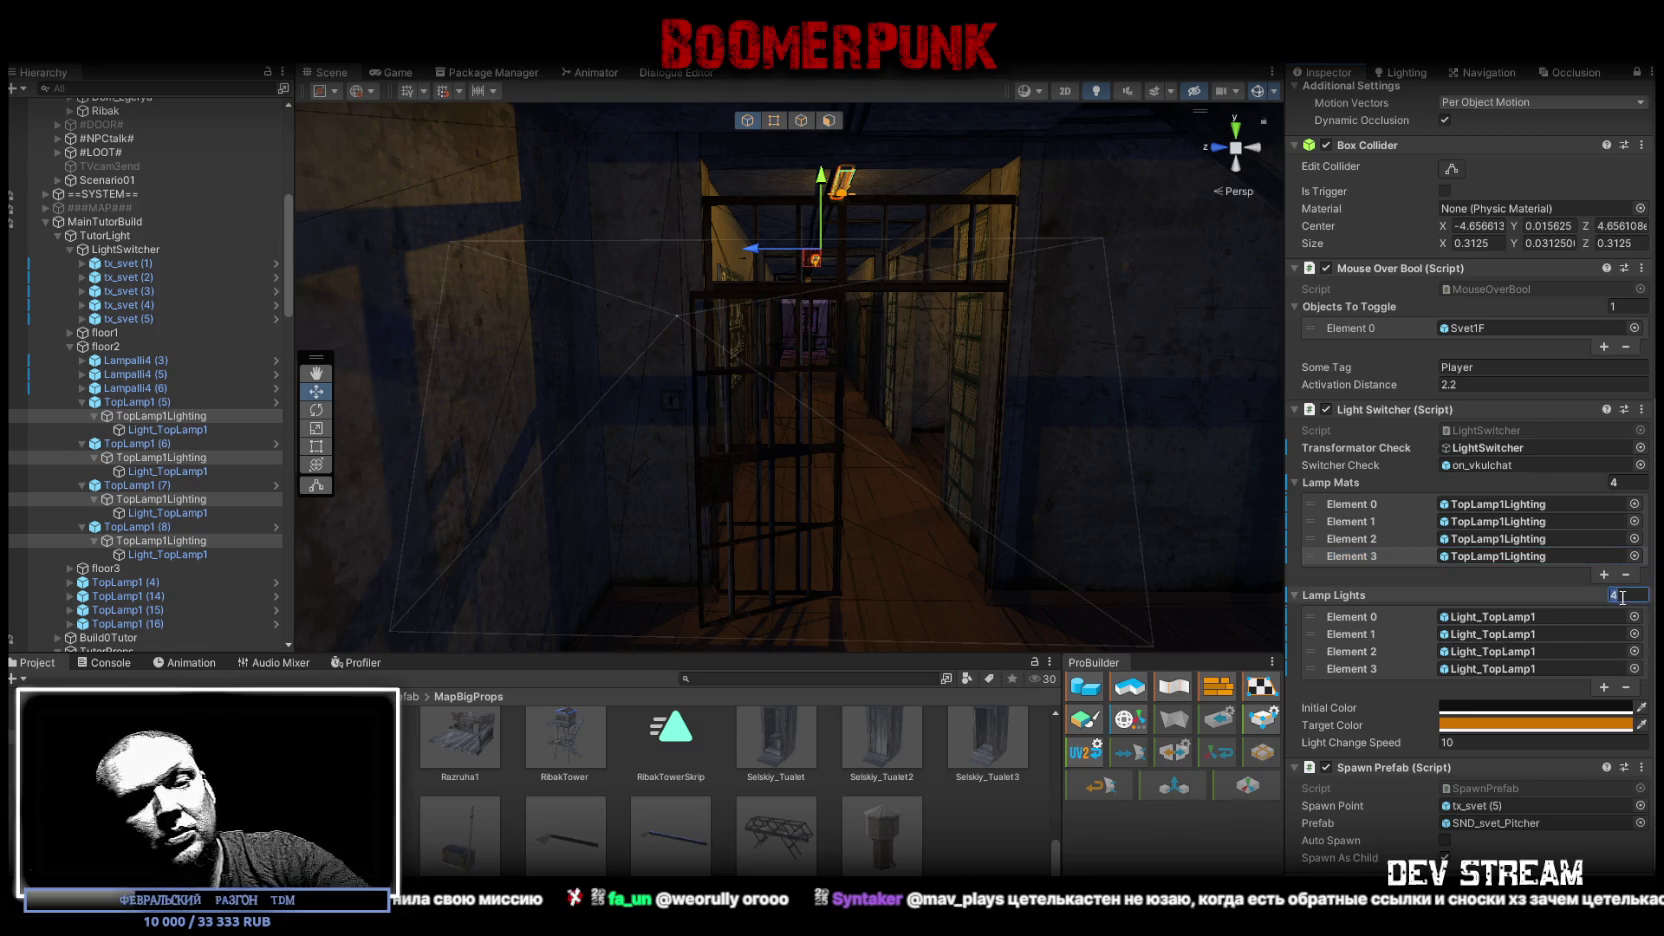
{"action": "type", "text": "0"}
{"action": "key", "text": "Return"}
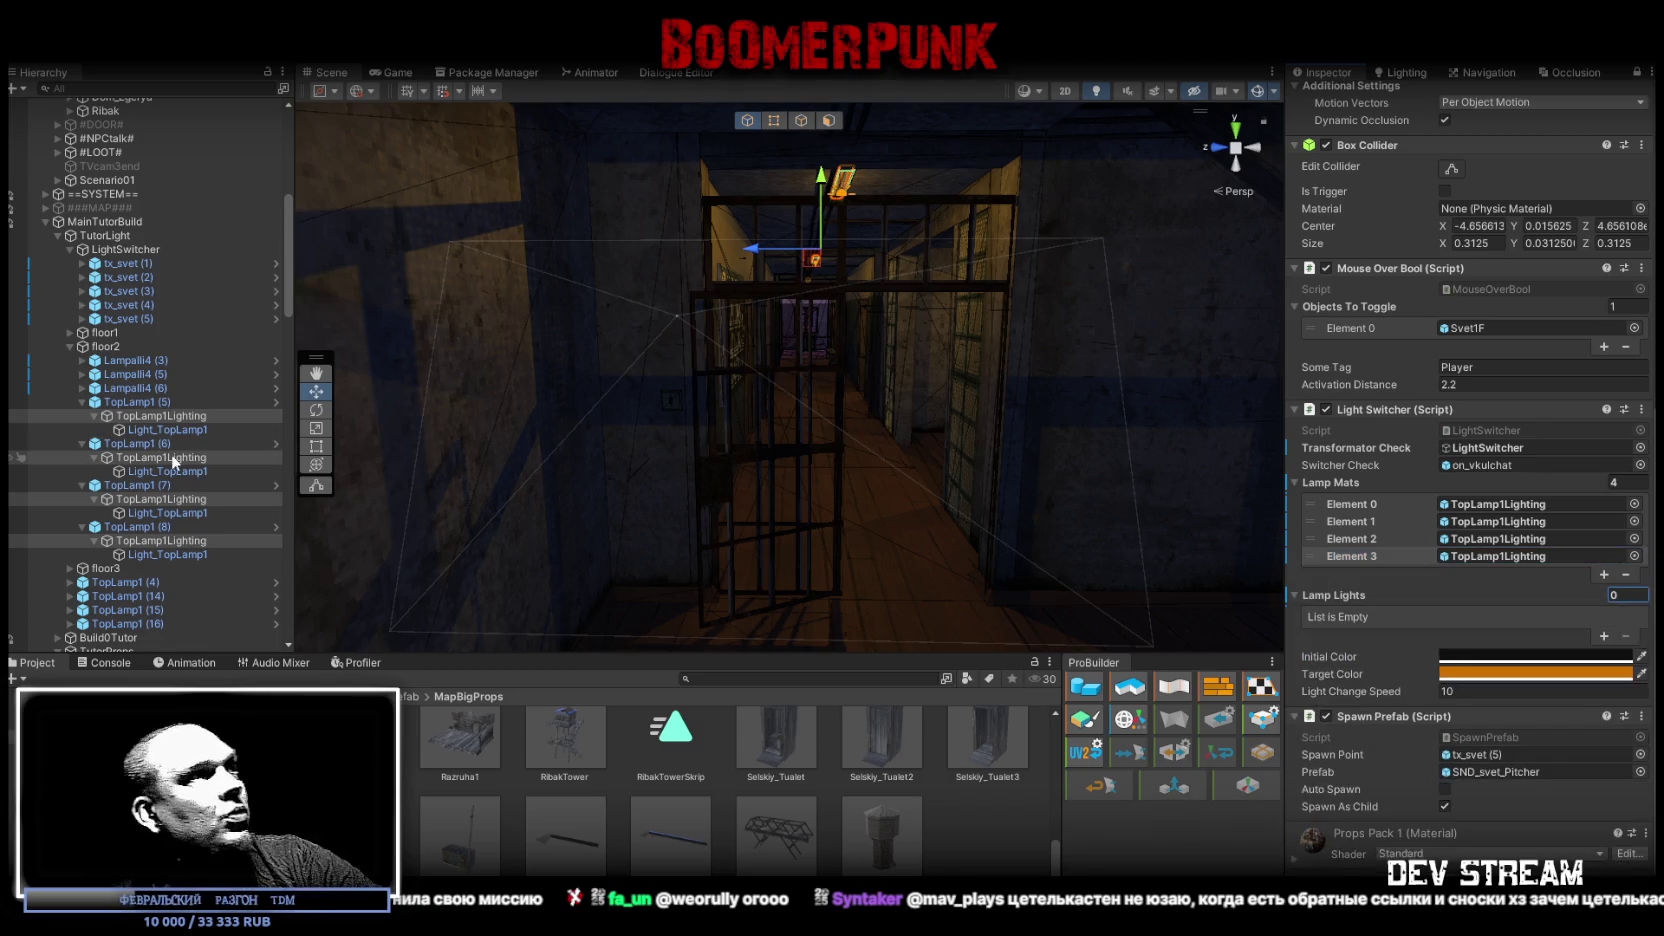
{"action": "left_click", "coordinate": [190, 429]}
{"action": "left_click", "coordinate": [201, 471], "text": "ctrl"}
{"action": "left_click", "coordinate": [199, 512], "text": "ctrl"}
{"action": "left_click", "coordinate": [196, 554], "text": "ctrl"}
{"action": "mouse_move", "coordinate": [185, 436]}
{"action": "left_mouse_down"}
{"action": "mouse_move", "coordinate": [1428, 566]}
{"action": "mouse_move", "coordinate": [1343, 595]}
{"action": "left_mouse_up"}
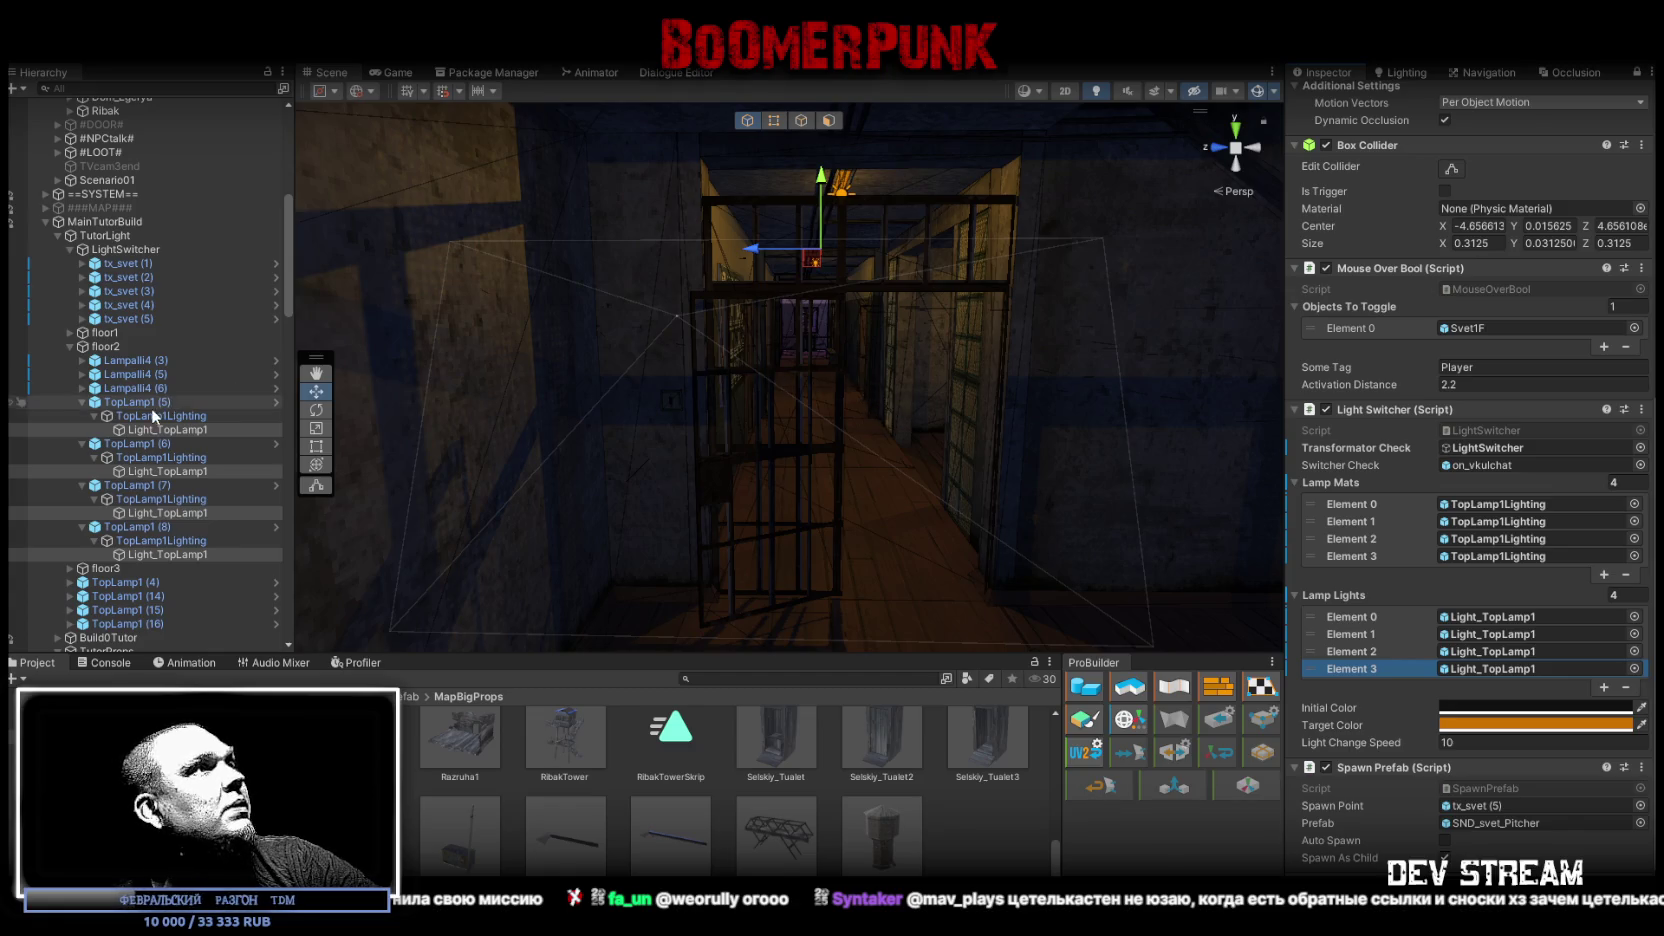
Step: Collapse lamps TopLamp1 (5)–(8) and duplicate tx_svet (5) into a new switch
{"action": "left_click", "coordinate": [82, 402]}
{"action": "left_click", "coordinate": [82, 416]}
{"action": "left_click", "coordinate": [82, 430]}
{"action": "left_click", "coordinate": [82, 443]}
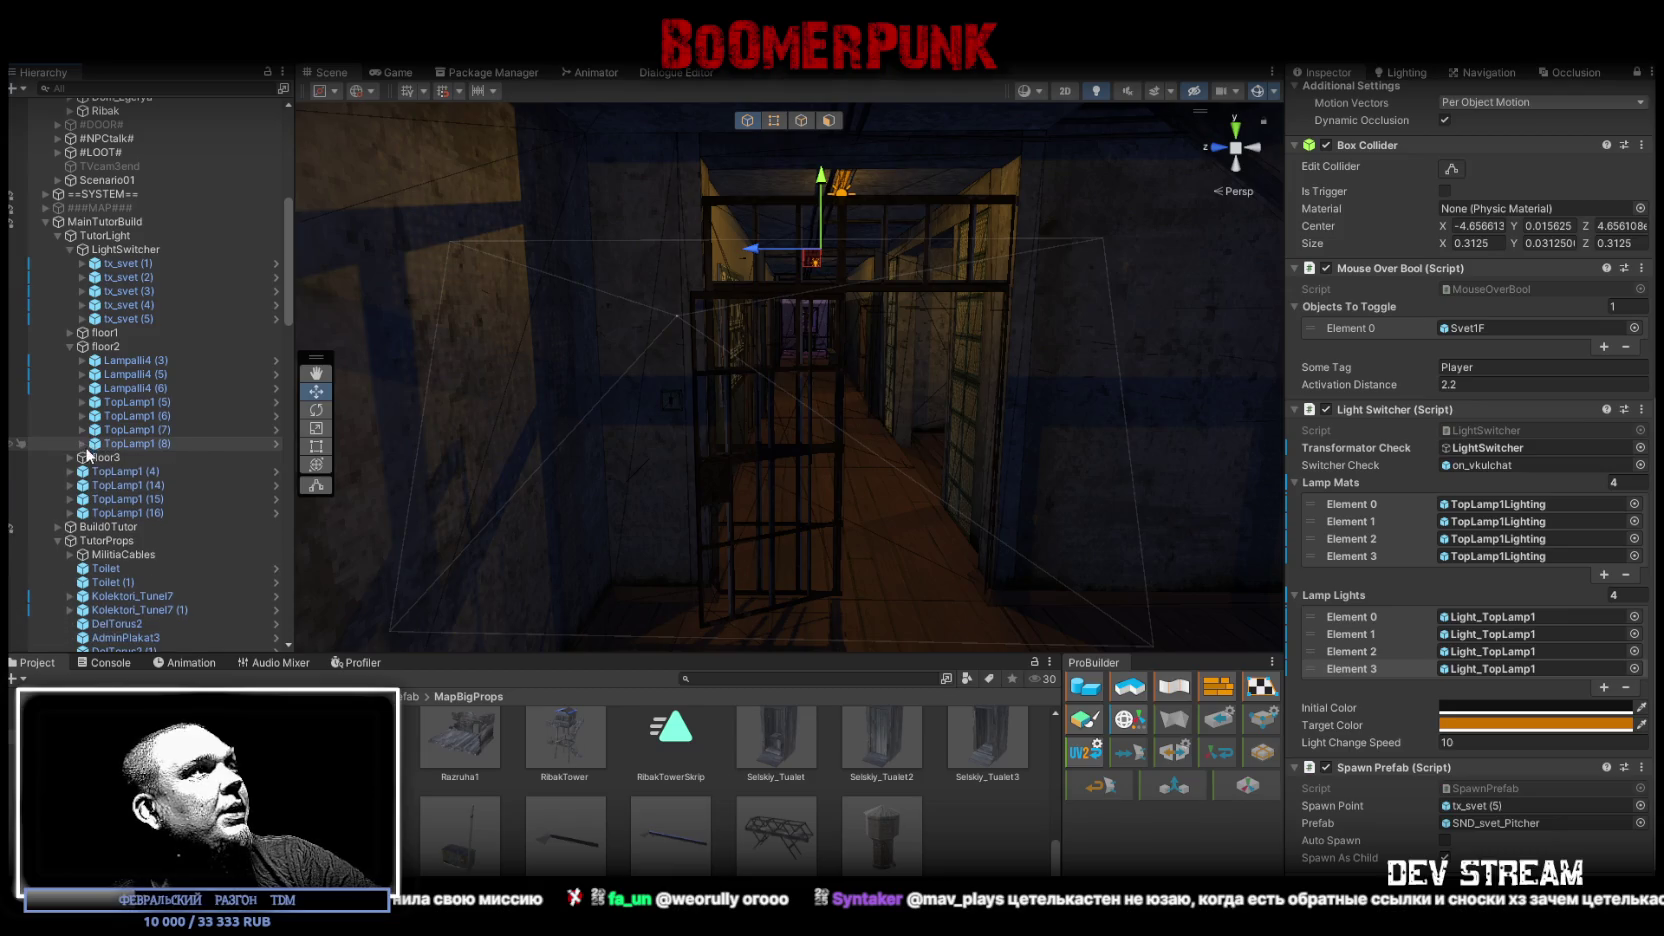
{"action": "left_click", "coordinate": [125, 318]}
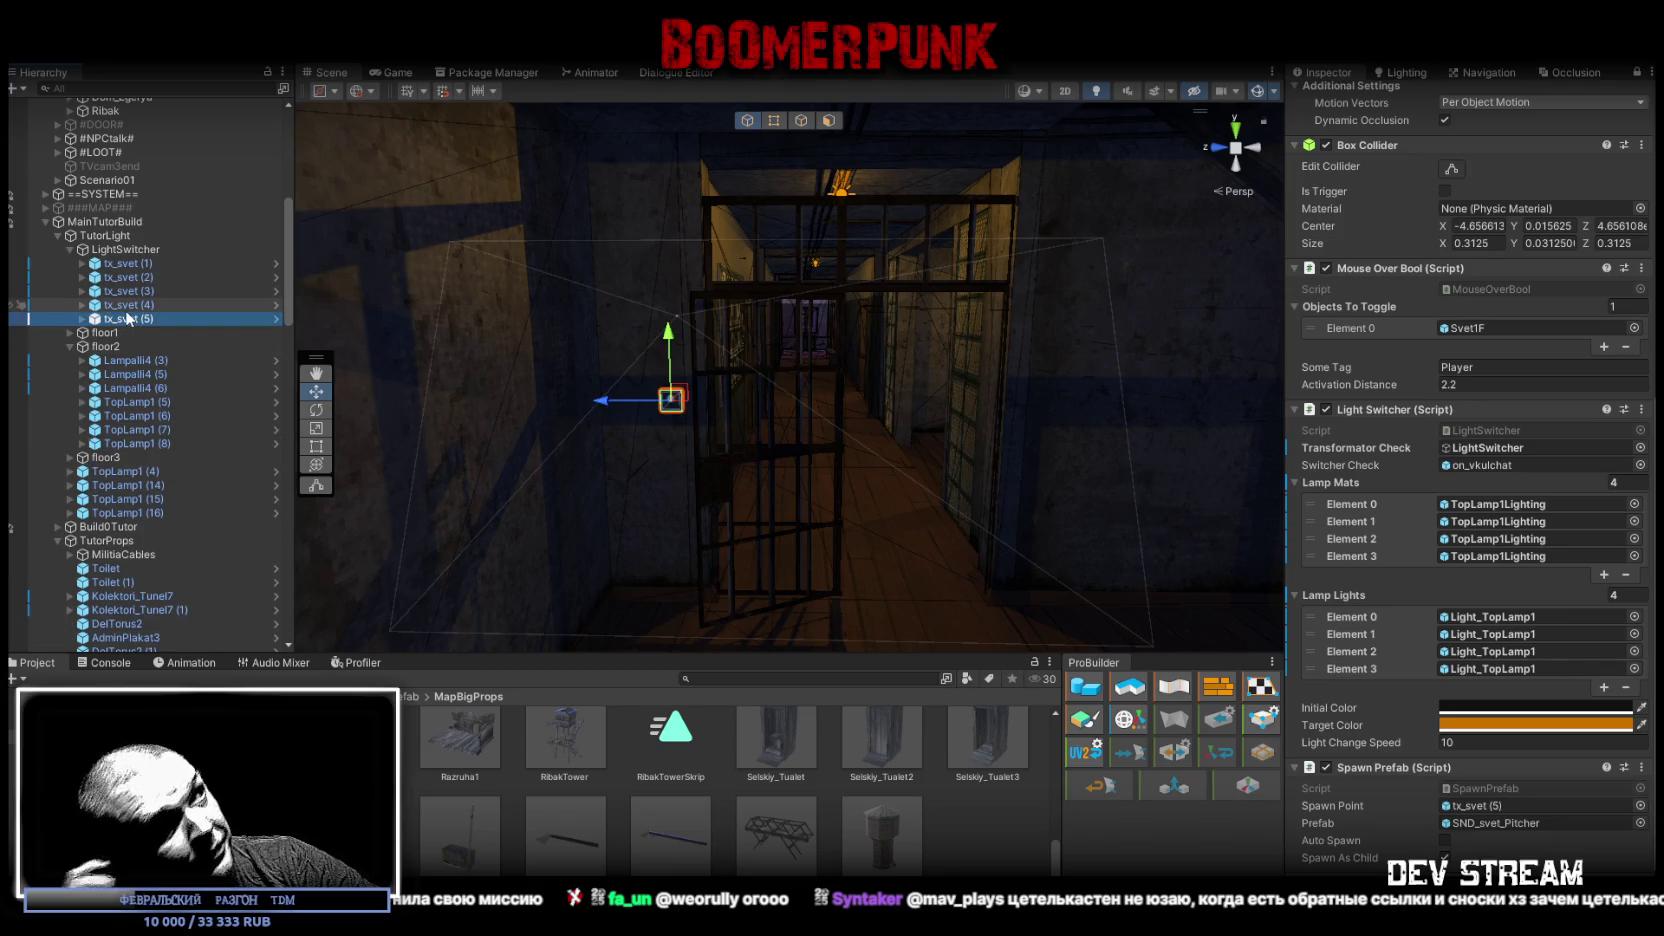
{"action": "key", "text": "ctrl+d"}
Step: Nudge switch tx_svet (6) along Z against the corridor wall, to about -0.115
{"action": "mouse_move", "coordinate": [600, 400]}
{"action": "left_mouse_down"}
{"action": "mouse_move", "coordinate": [694, 415]}
{"action": "mouse_move", "coordinate": [736, 399]}
{"action": "mouse_move", "coordinate": [606, 396]}
{"action": "mouse_move", "coordinate": [754, 397]}
{"action": "mouse_move", "coordinate": [440, 372]}
{"action": "mouse_move", "coordinate": [1009, 391]}
{"action": "mouse_move", "coordinate": [937, 389]}
{"action": "mouse_move", "coordinate": [965, 448]}
{"action": "left_mouse_up"}
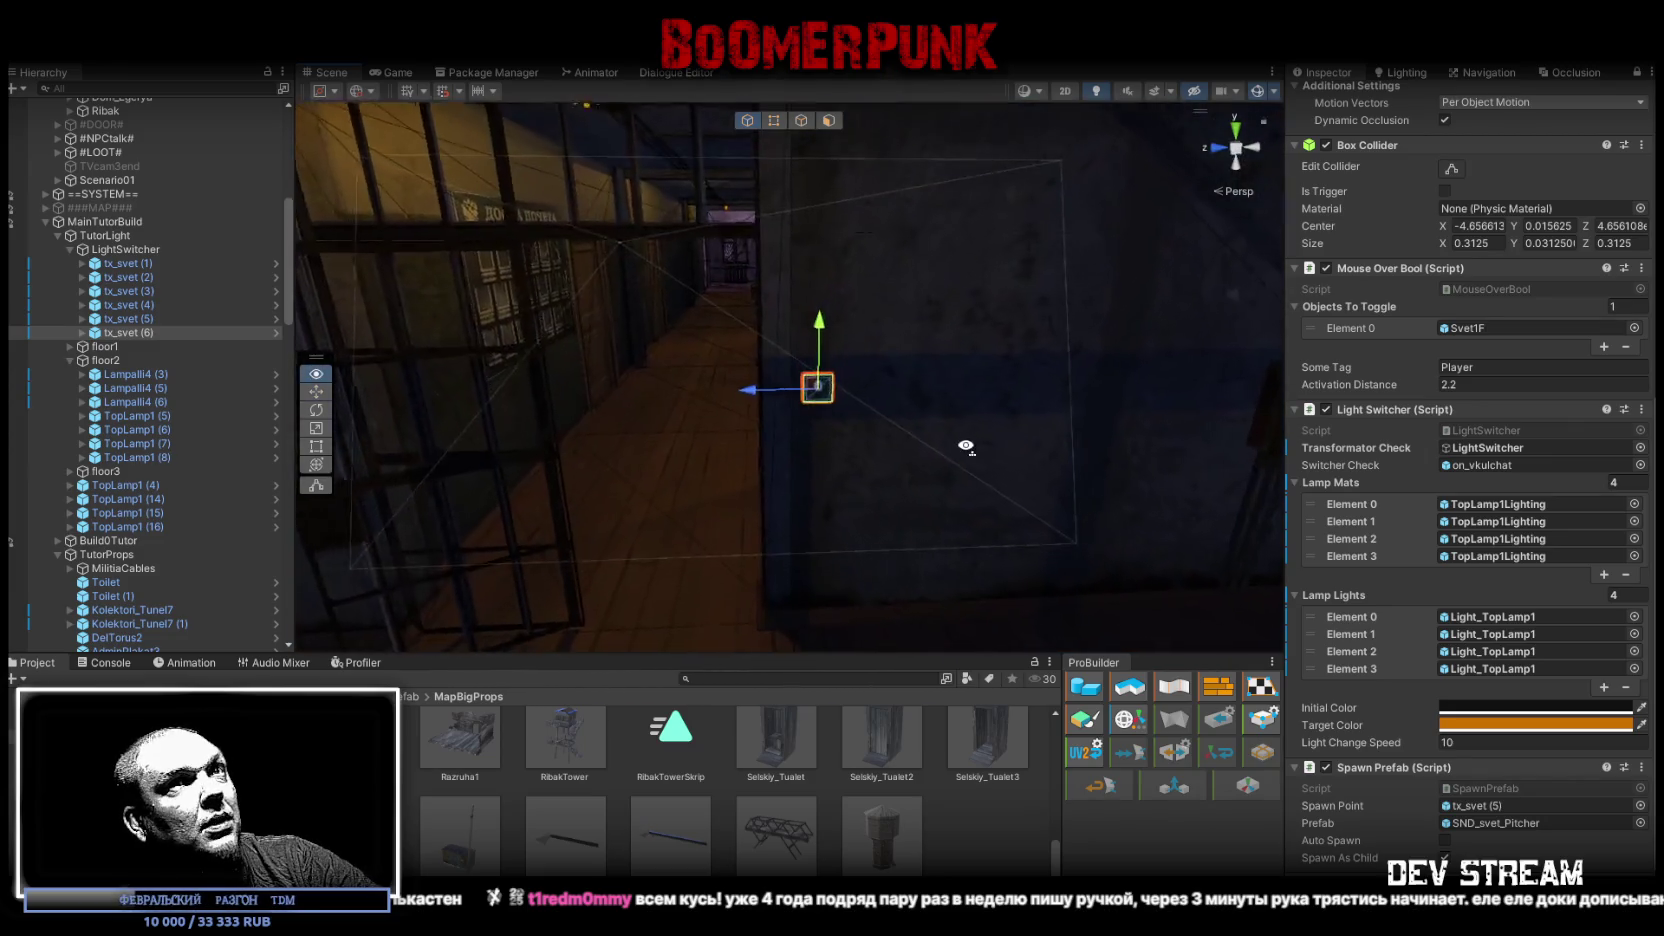
{"action": "scroll", "coordinate": [1460, 522], "scroll_direction": "up", "scroll_amount": 10}
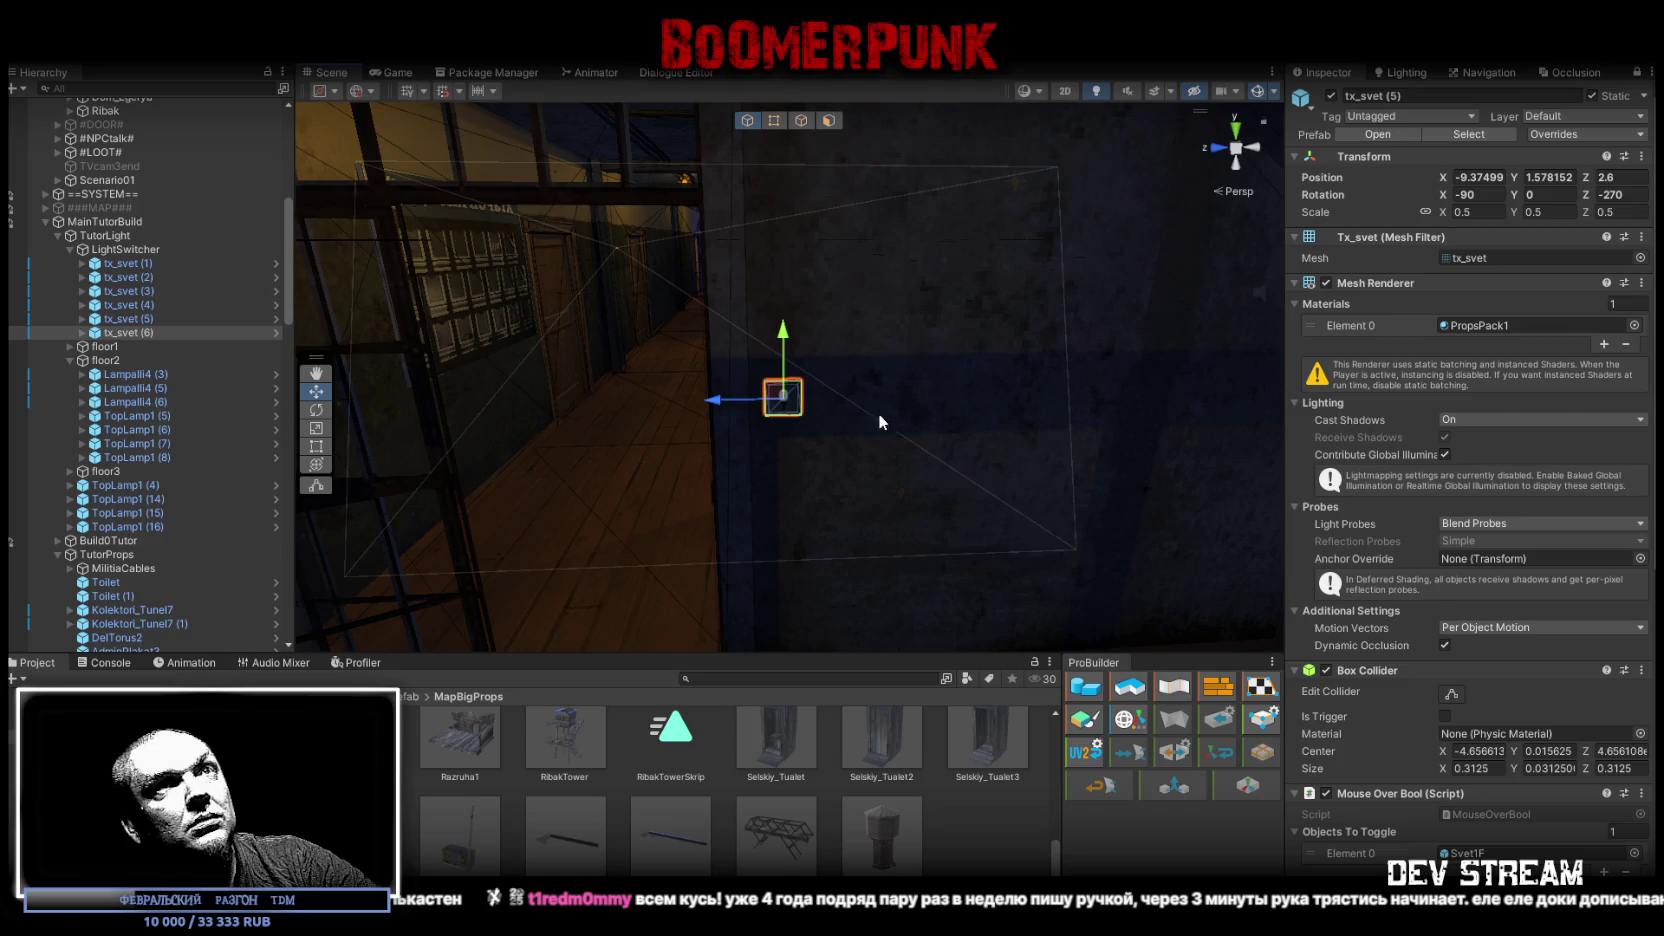
{"action": "mouse_move", "coordinate": [724, 398]}
{"action": "left_mouse_down"}
{"action": "mouse_move", "coordinate": [755, 397]}
{"action": "mouse_move", "coordinate": [722, 397]}
{"action": "mouse_move", "coordinate": [755, 397]}
{"action": "mouse_move", "coordinate": [736, 400]}
{"action": "left_mouse_up"}
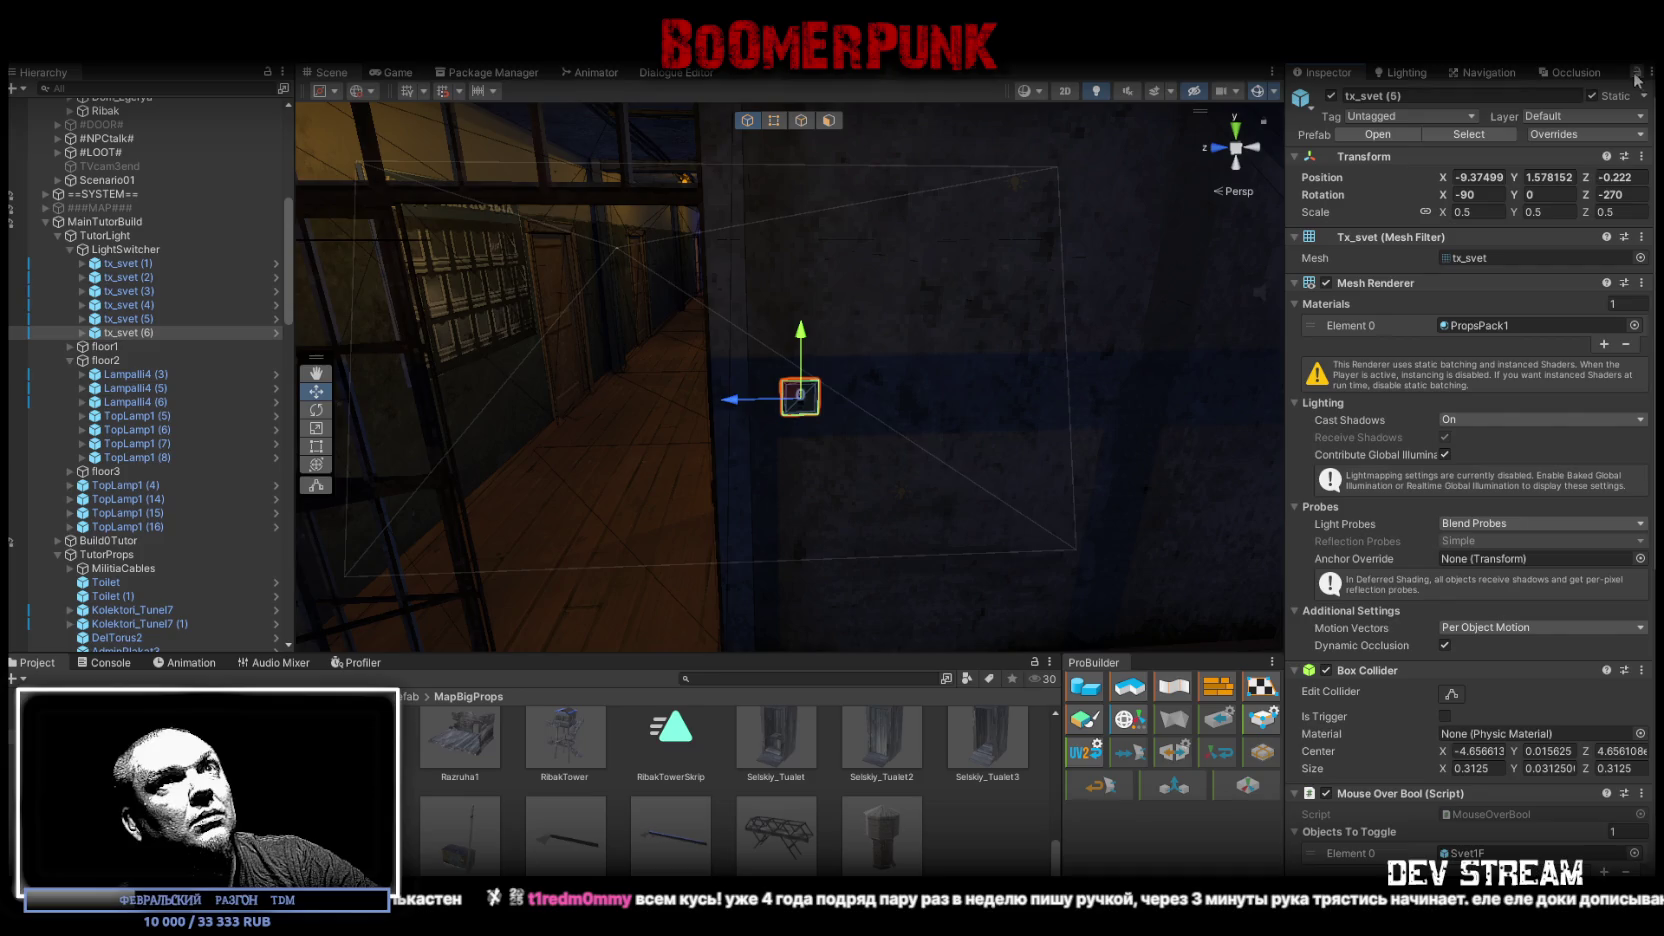
{"action": "left_click_drag", "start_coordinate": [748, 408], "coordinate": [712, 400]}
{"action": "left_click", "coordinate": [1617, 178]}
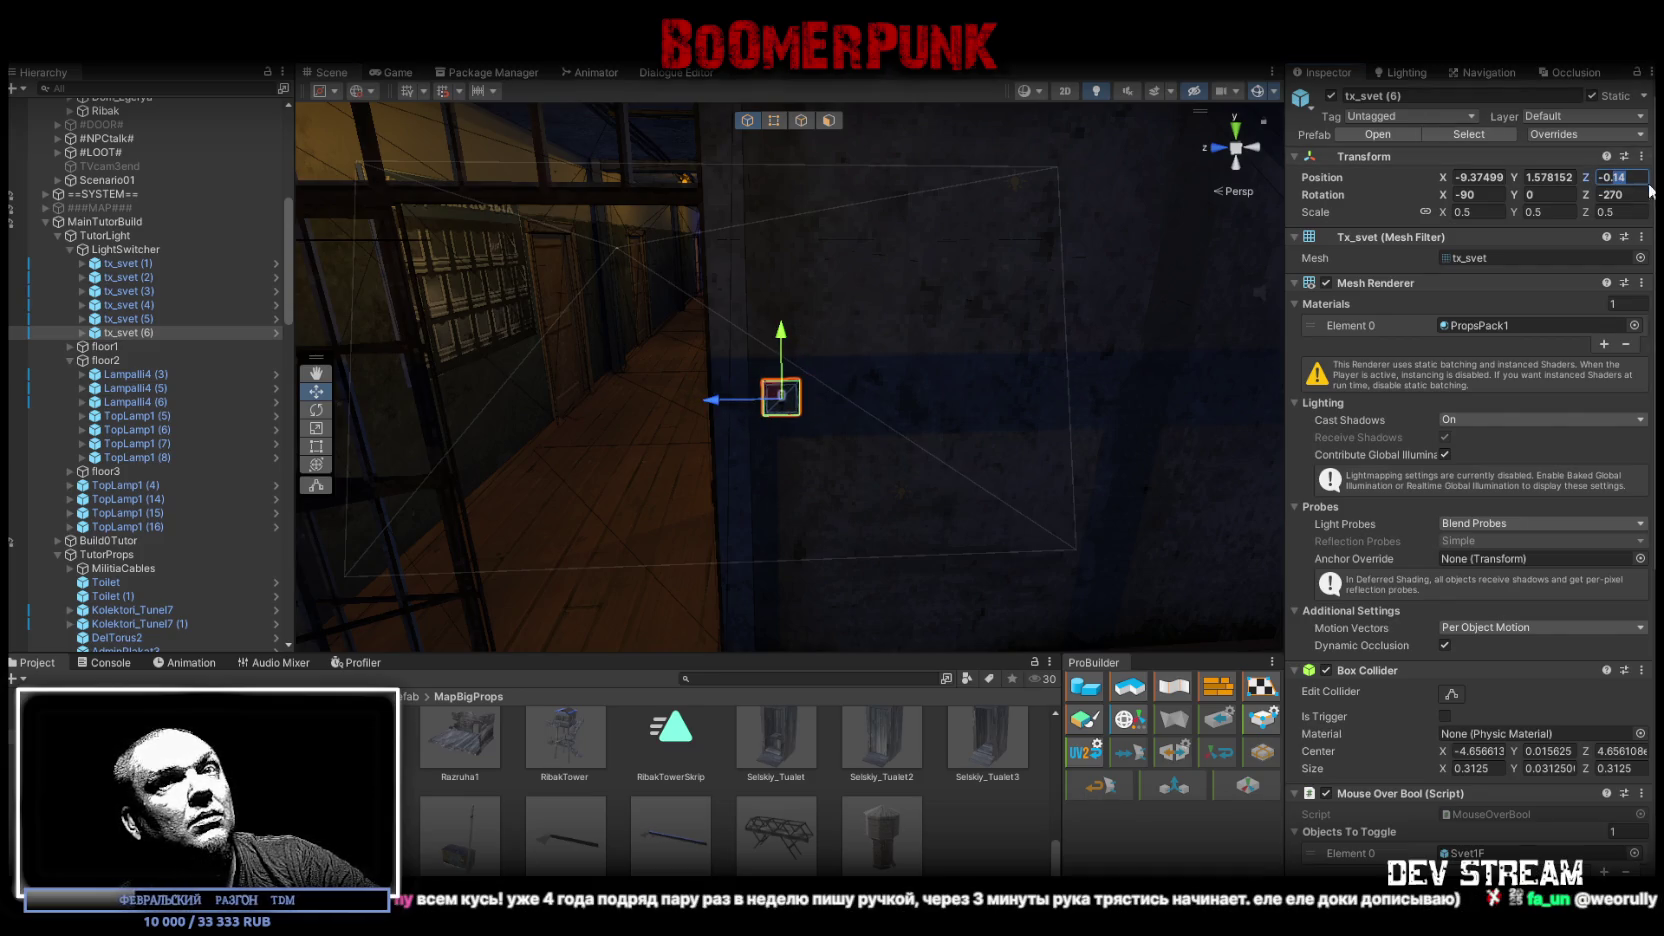
{"action": "type", "text": "2"}
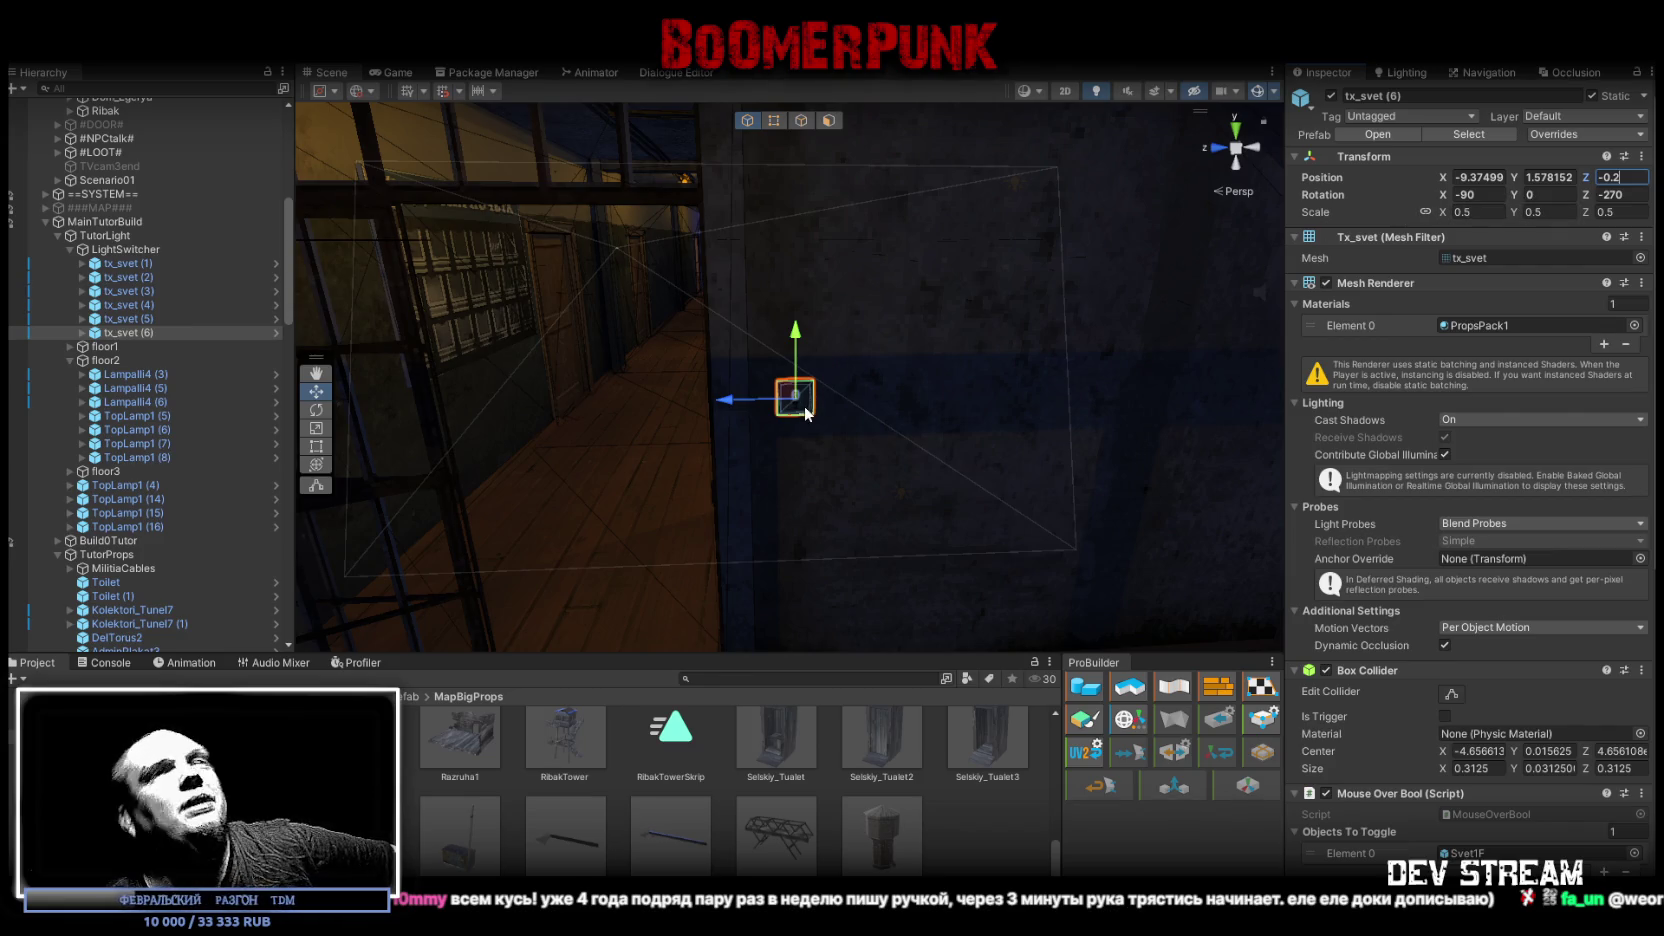
{"action": "left_click_drag", "start_coordinate": [732, 405], "coordinate": [712, 408]}
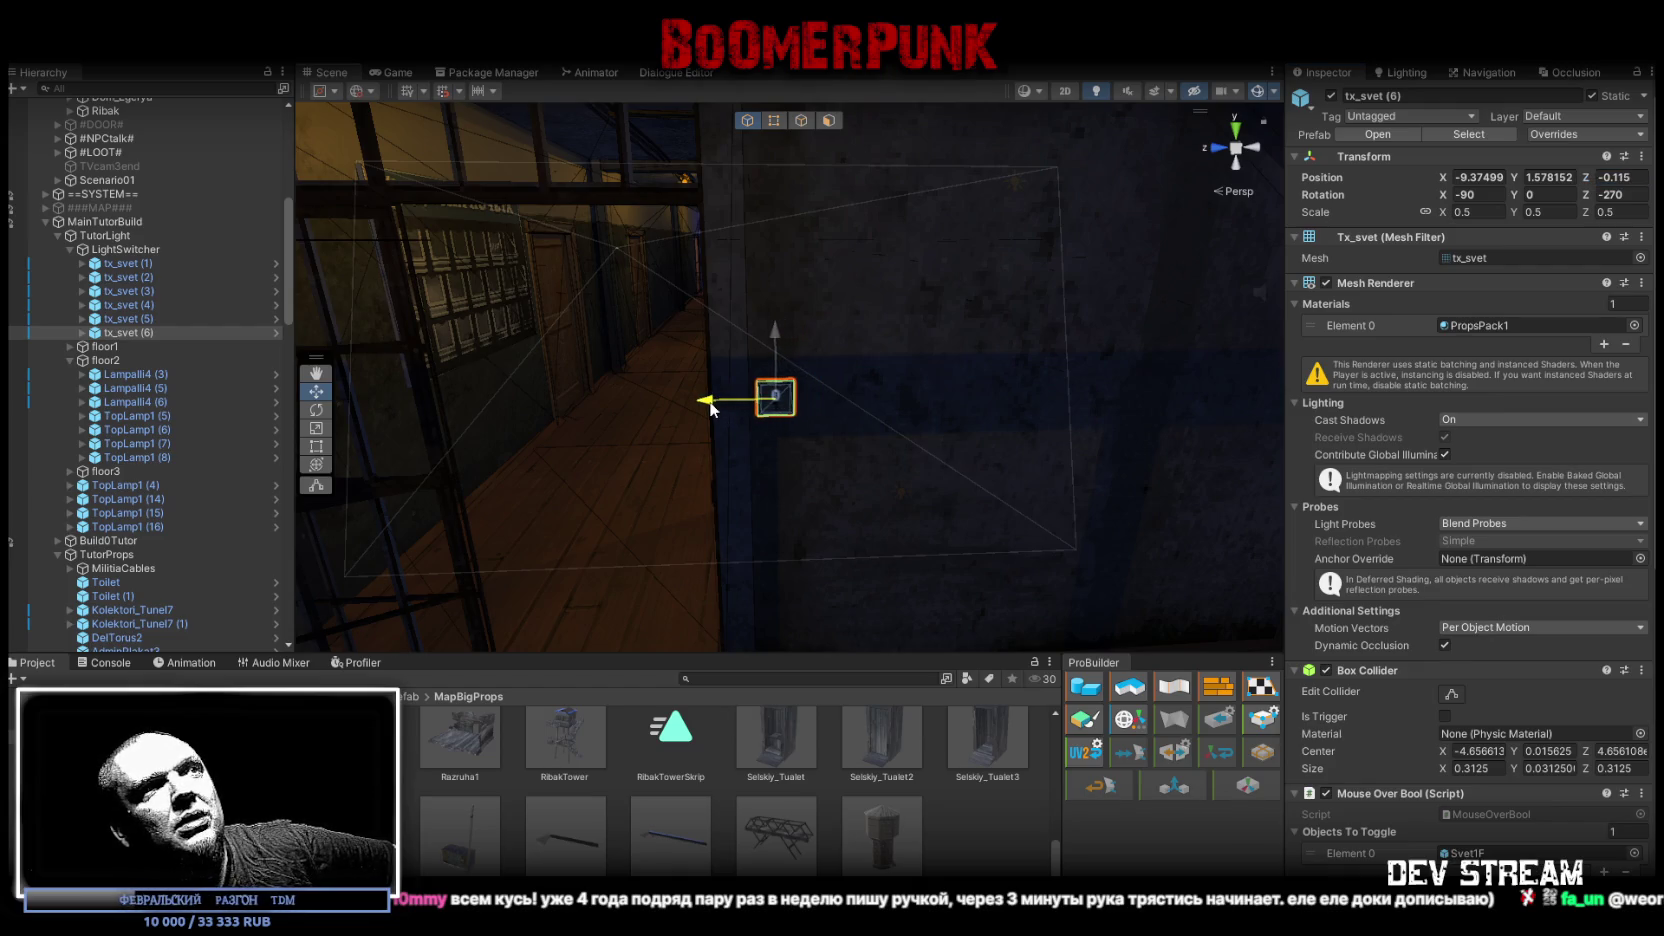
{"action": "left_click", "coordinate": [1620, 176]}
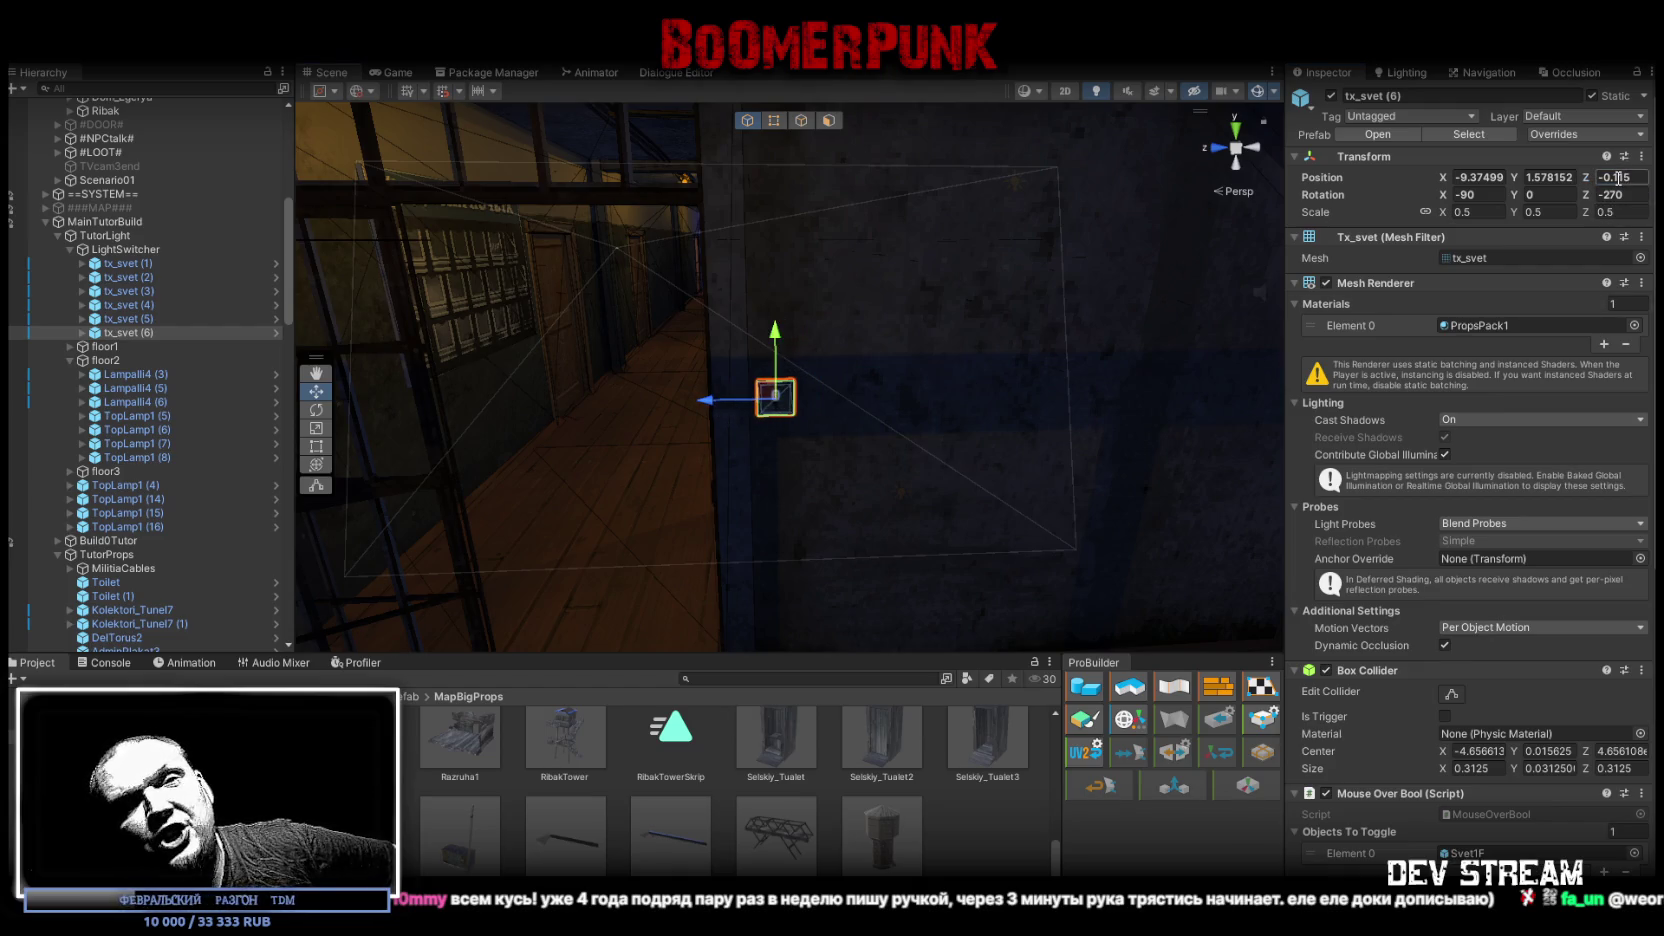
{"action": "double_click", "coordinate": [1618, 177]}
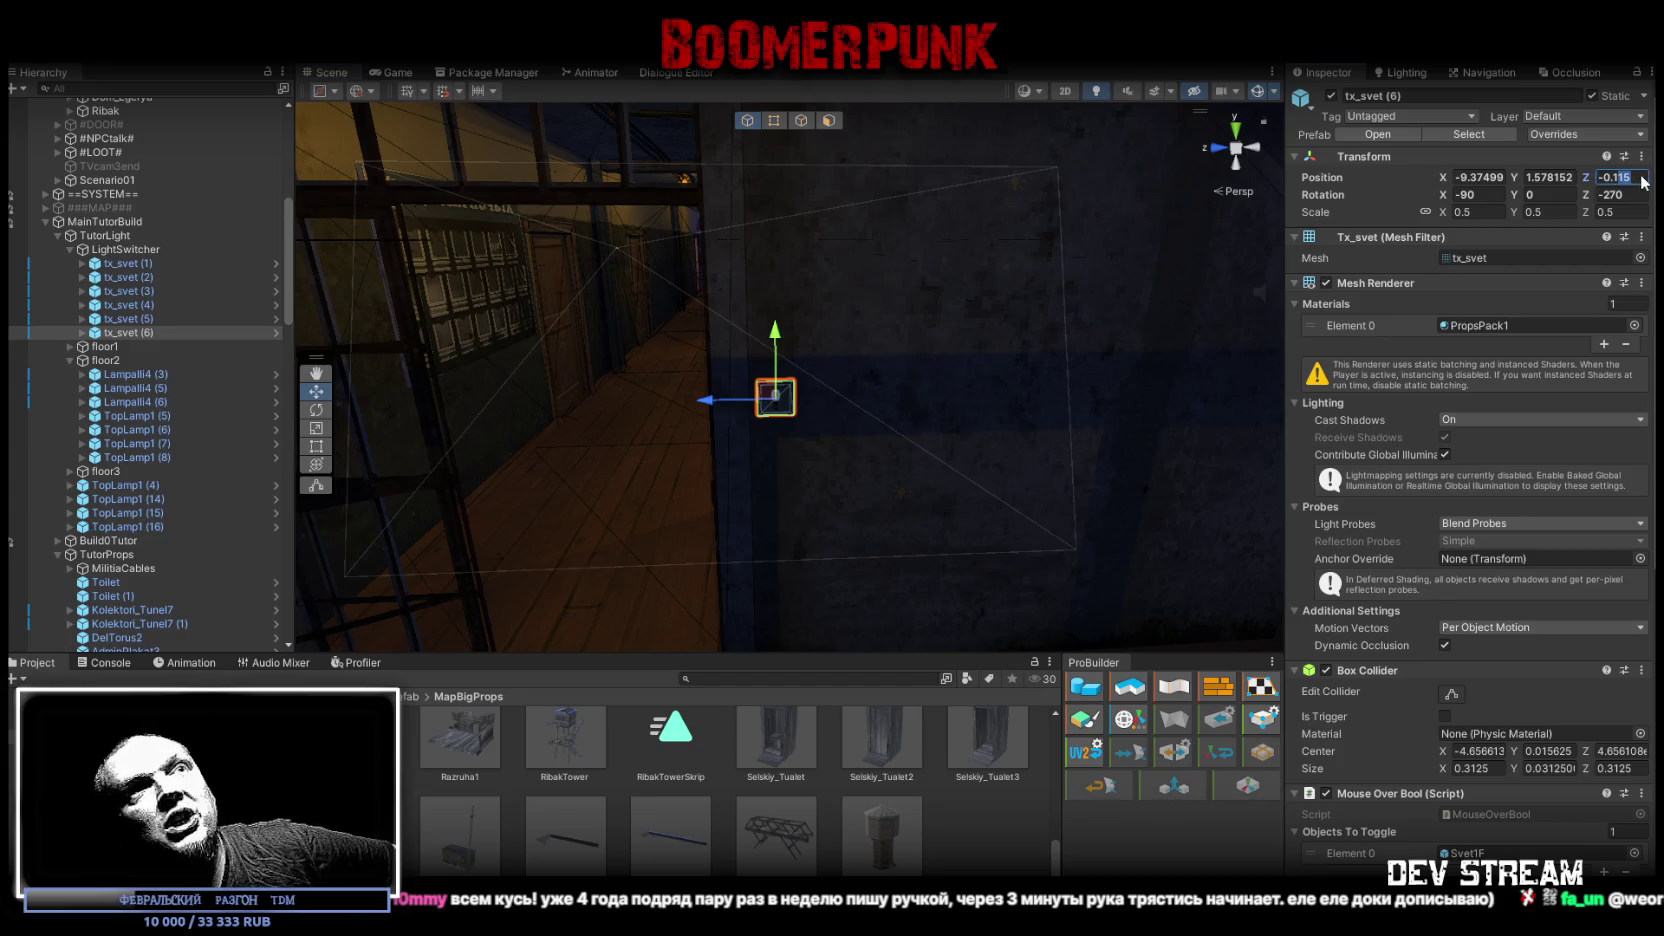
{"action": "left_click_drag", "start_coordinate": [1162, 284], "coordinate": [1025, 316]}
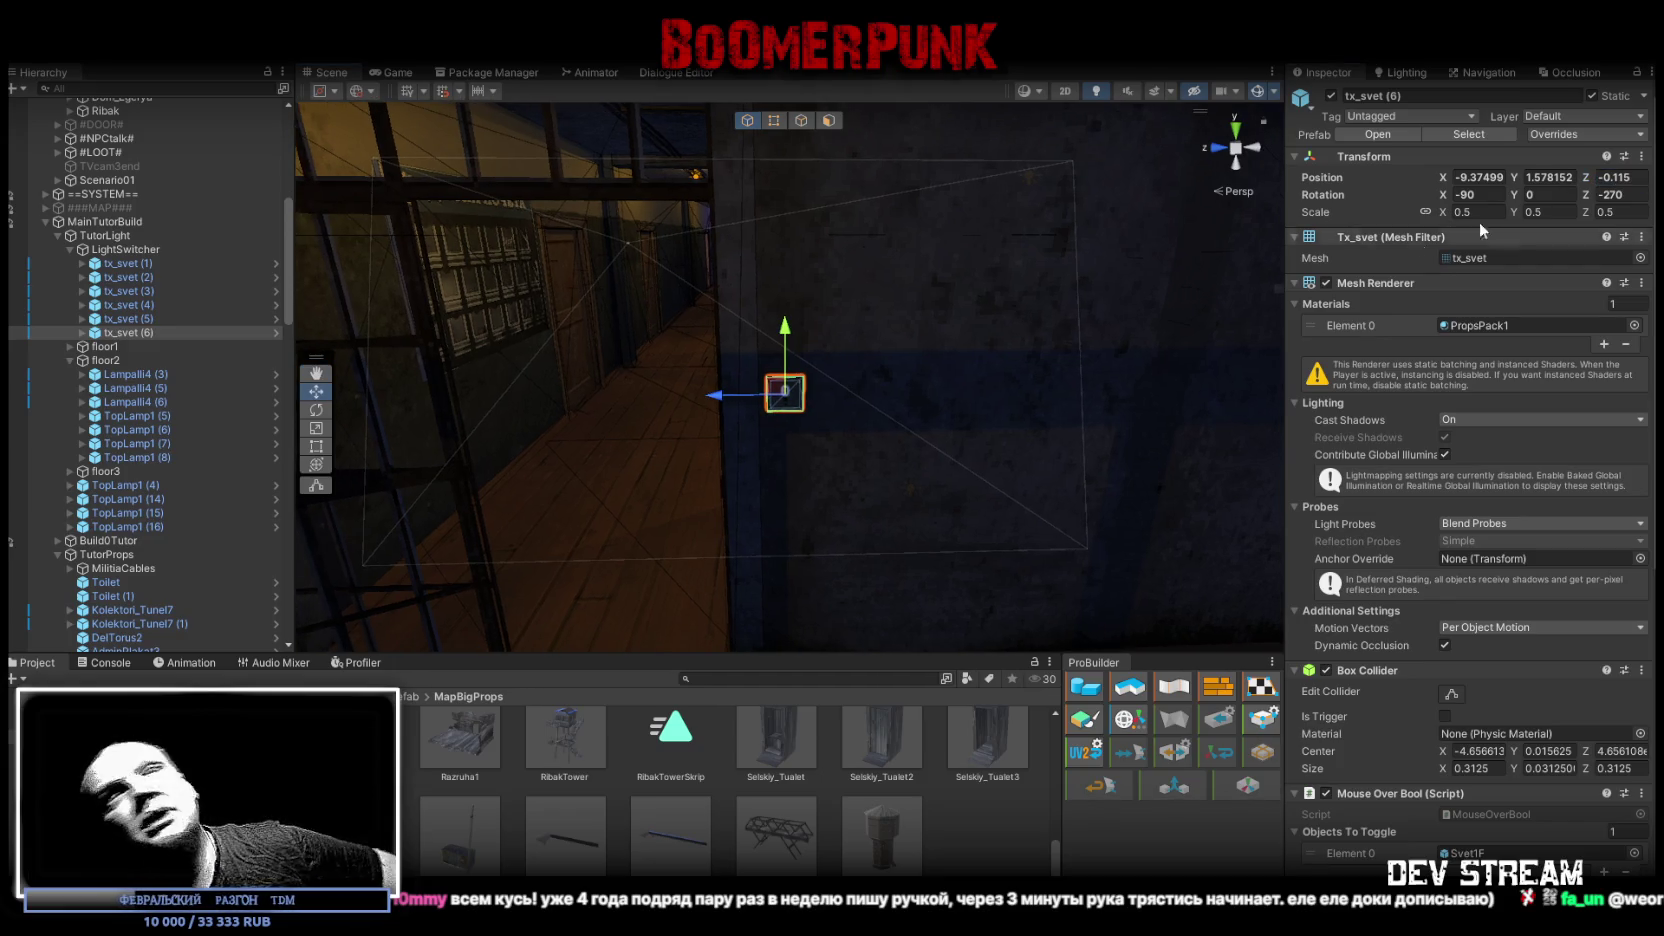
{"action": "key", "text": "BackSpace"}
{"action": "key", "text": "BackSpace"}
Step: Slide tx_svet (6) along Z to -1.86, beside the electrical box near the stairs
{"action": "type", "text": "2"}
{"action": "left_click_drag", "start_coordinate": [985, 300], "coordinate": [1017, 293]}
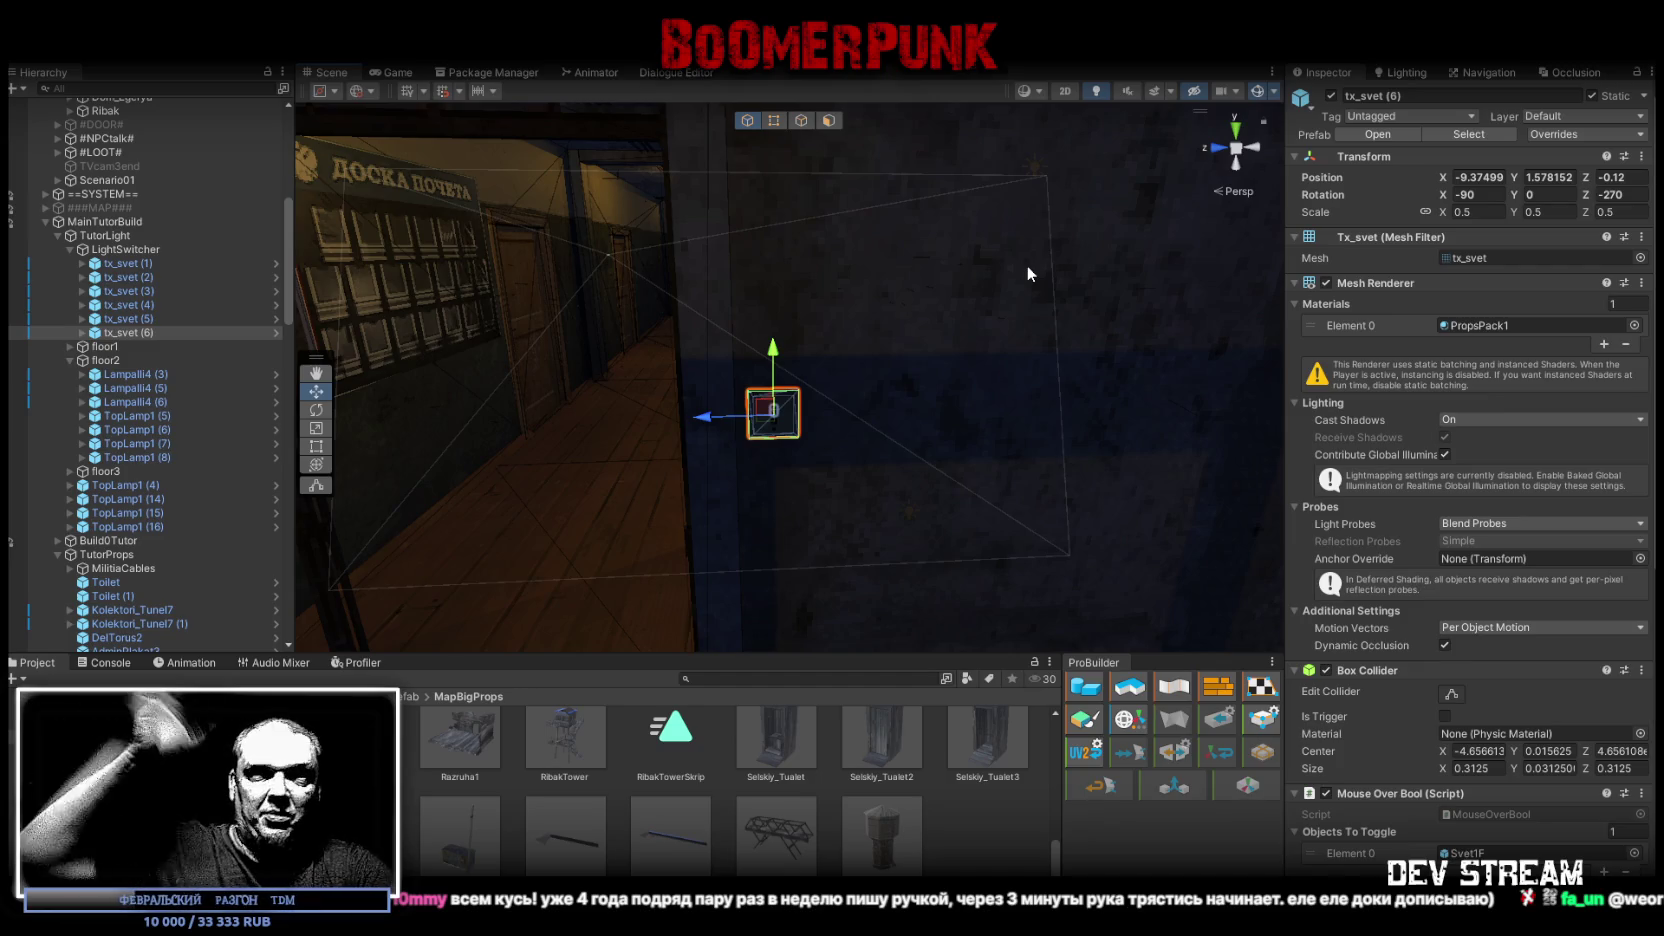
{"action": "mouse_move", "coordinate": [1027, 265]}
{"action": "left_mouse_down"}
{"action": "mouse_move", "coordinate": [994, 341]}
{"action": "mouse_move", "coordinate": [967, 325]}
{"action": "mouse_move", "coordinate": [1003, 318]}
{"action": "left_mouse_up"}
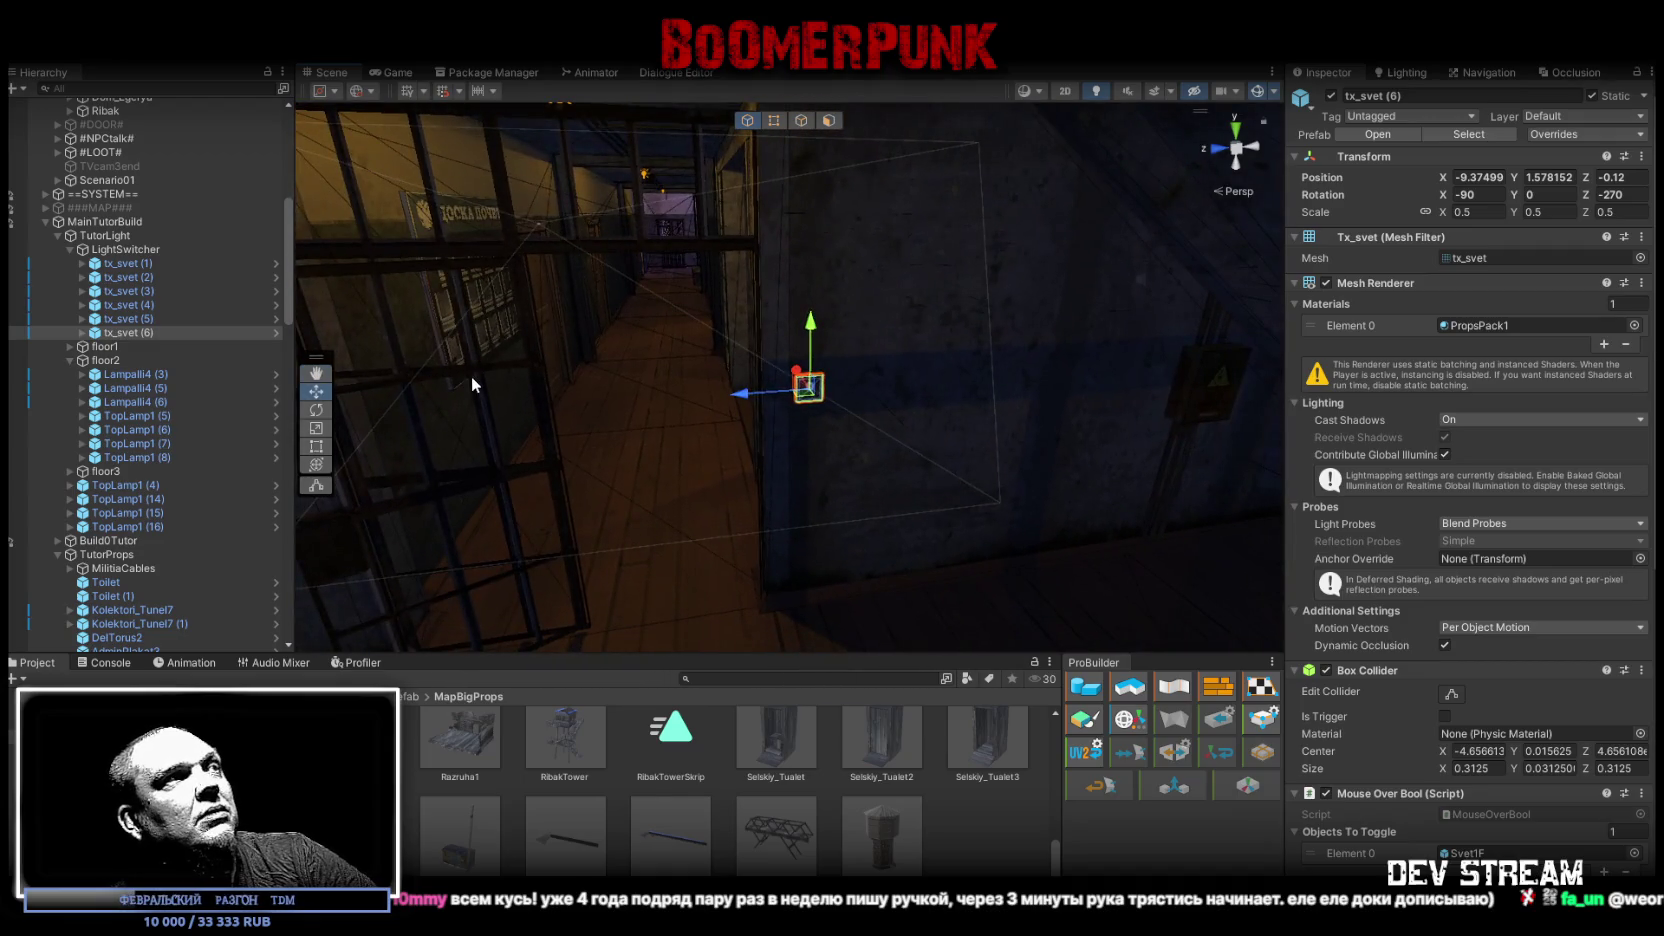
{"action": "double_click", "coordinate": [138, 486]}
{"action": "mouse_move", "coordinate": [804, 379]}
{"action": "left_mouse_down"}
{"action": "mouse_move", "coordinate": [645, 297]}
{"action": "mouse_move", "coordinate": [587, 431]}
{"action": "mouse_move", "coordinate": [601, 485]}
{"action": "mouse_move", "coordinate": [541, 464]}
{"action": "mouse_move", "coordinate": [600, 463]}
{"action": "left_mouse_up"}
{"action": "left_click", "coordinate": [741, 446]}
{"action": "mouse_move", "coordinate": [741, 446]}
{"action": "left_mouse_down"}
{"action": "mouse_move", "coordinate": [818, 455]}
{"action": "mouse_move", "coordinate": [728, 434]}
{"action": "left_mouse_up"}
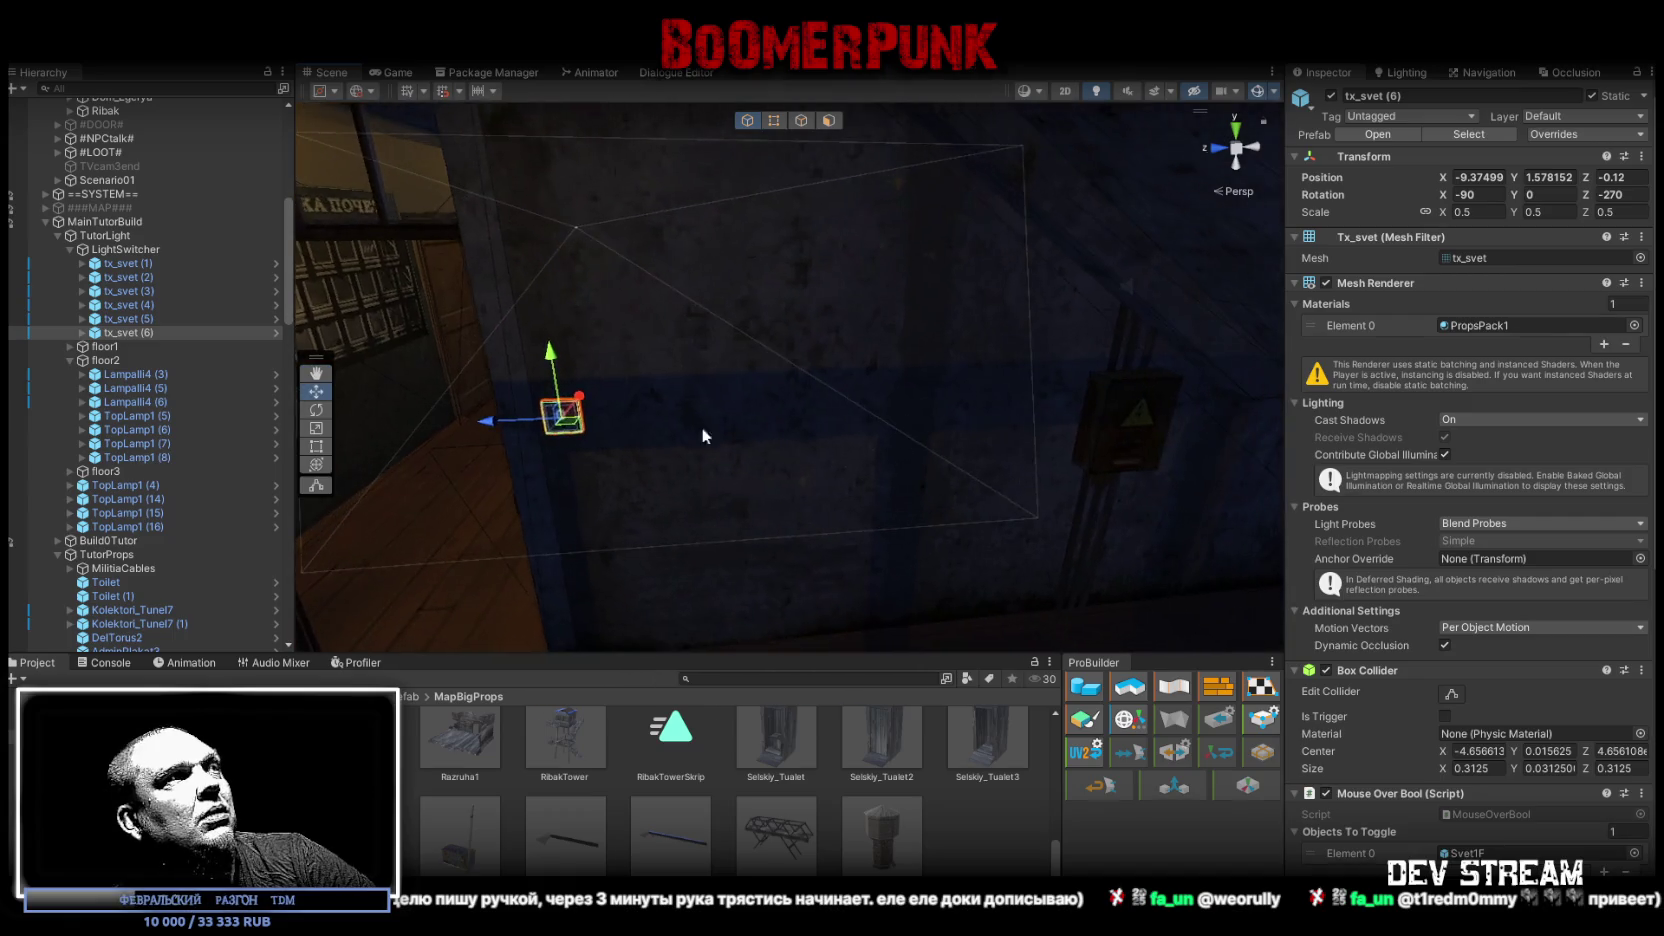
{"action": "mouse_move", "coordinate": [488, 424]}
{"action": "left_mouse_down"}
{"action": "mouse_move", "coordinate": [1006, 431]}
{"action": "mouse_move", "coordinate": [855, 432]}
{"action": "mouse_move", "coordinate": [948, 428]}
{"action": "left_mouse_up"}
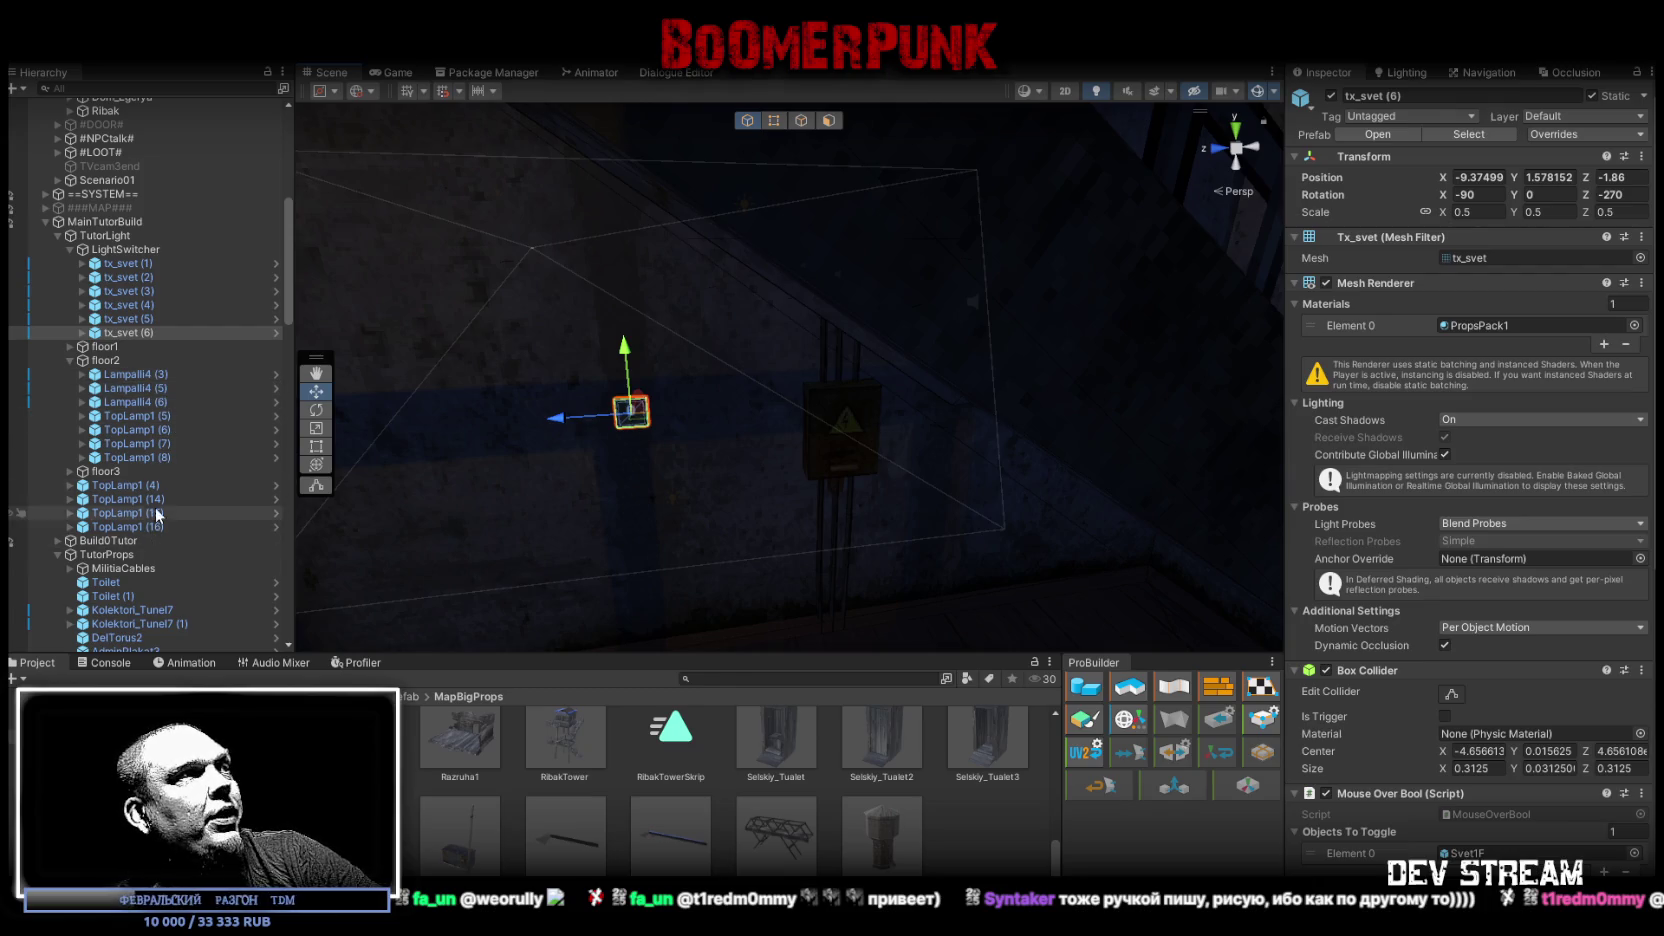
Step: Reselect tx_svet (6) and begin changing its Lamp Mats count
{"action": "double_click", "coordinate": [120, 485]}
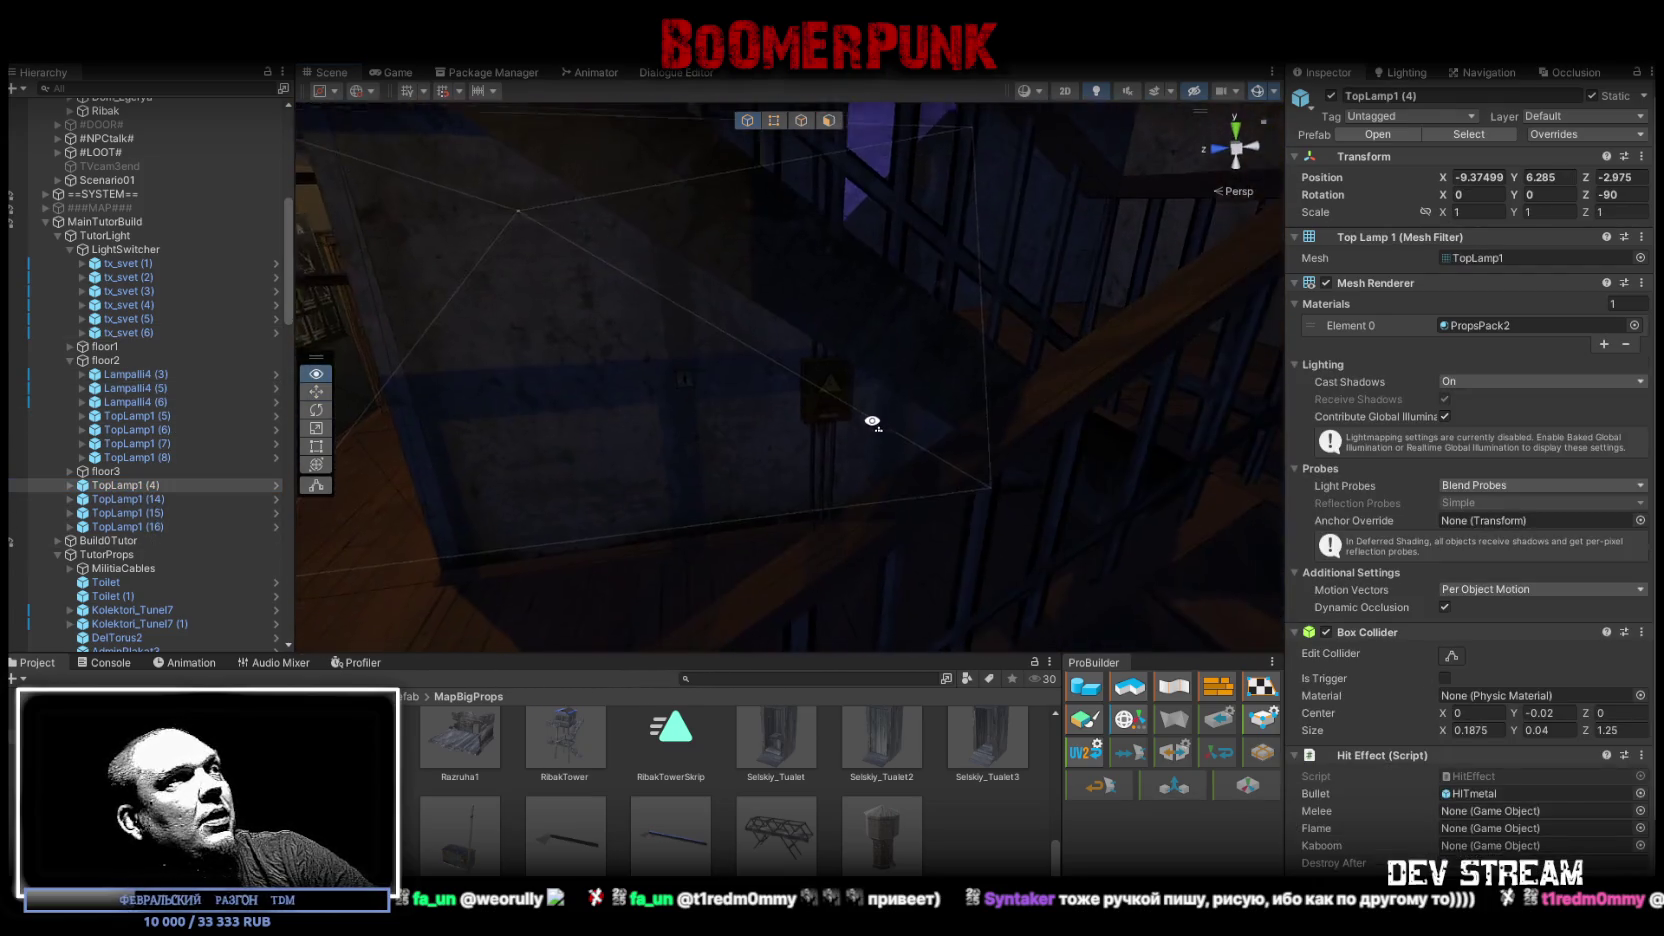
{"action": "left_click", "coordinate": [148, 334]}
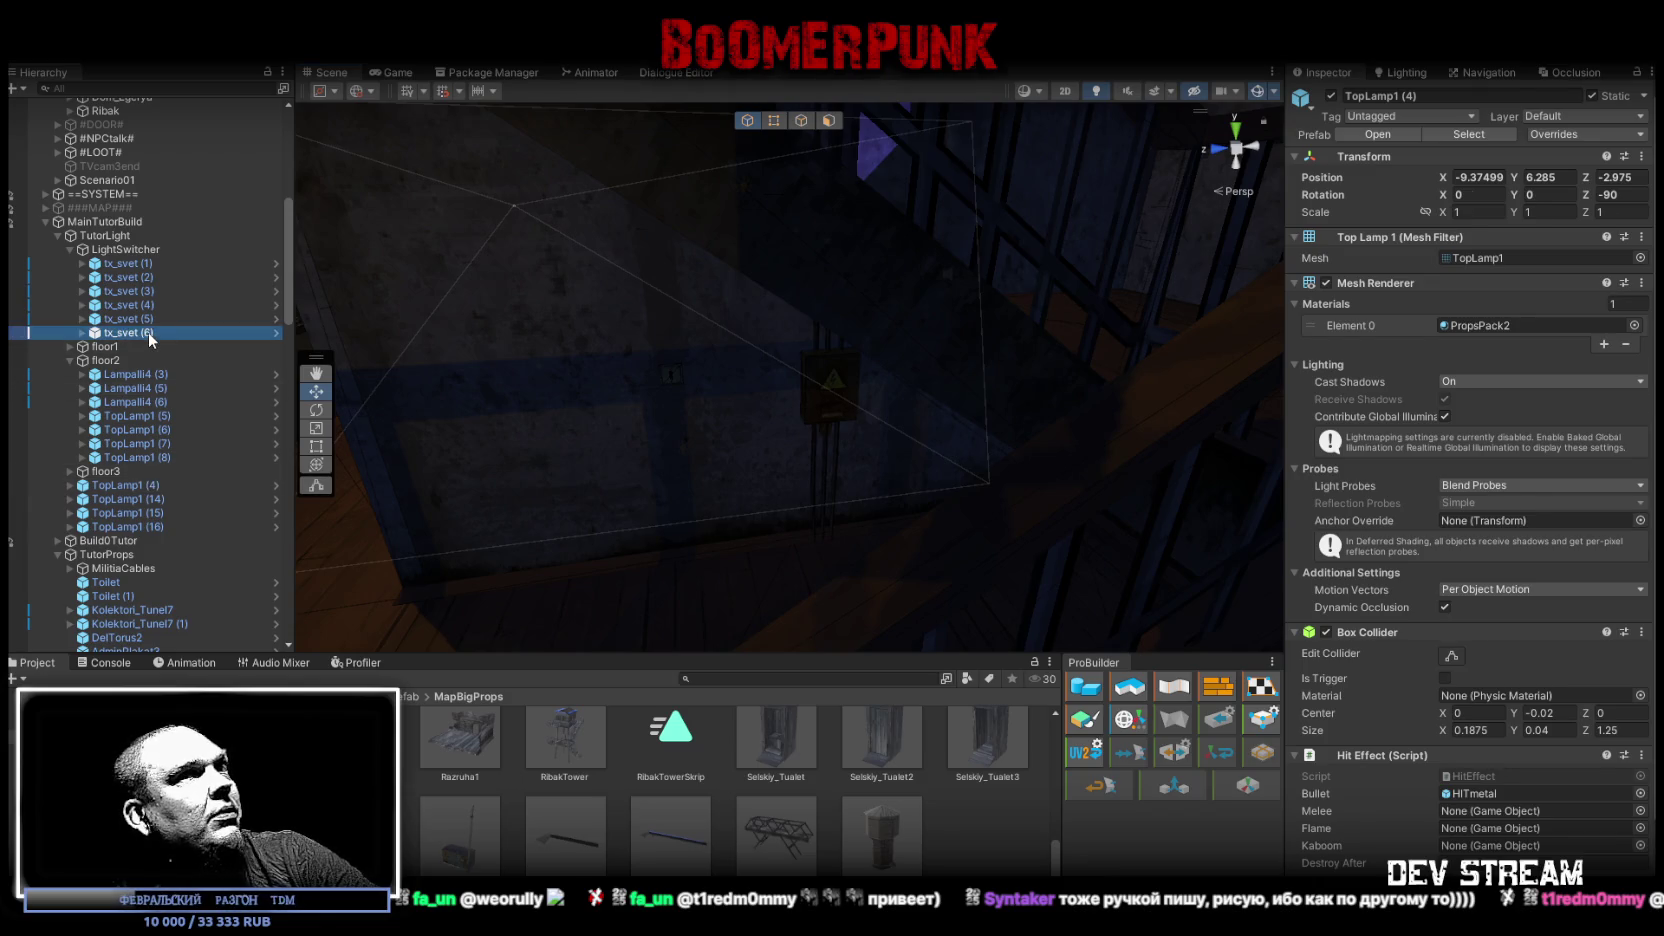
{"action": "scroll", "coordinate": [1400, 560], "scroll_direction": "down", "scroll_amount": 10}
{"action": "left_click", "coordinate": [1630, 539]}
Step: Set both lists to size 1 and assign TopLamp1 (4)'s TopLamp1Lighting and Light_TopLamp1
{"action": "type", "text": "1"}
{"action": "left_click", "coordinate": [1625, 652]}
{"action": "type", "text": "1"}
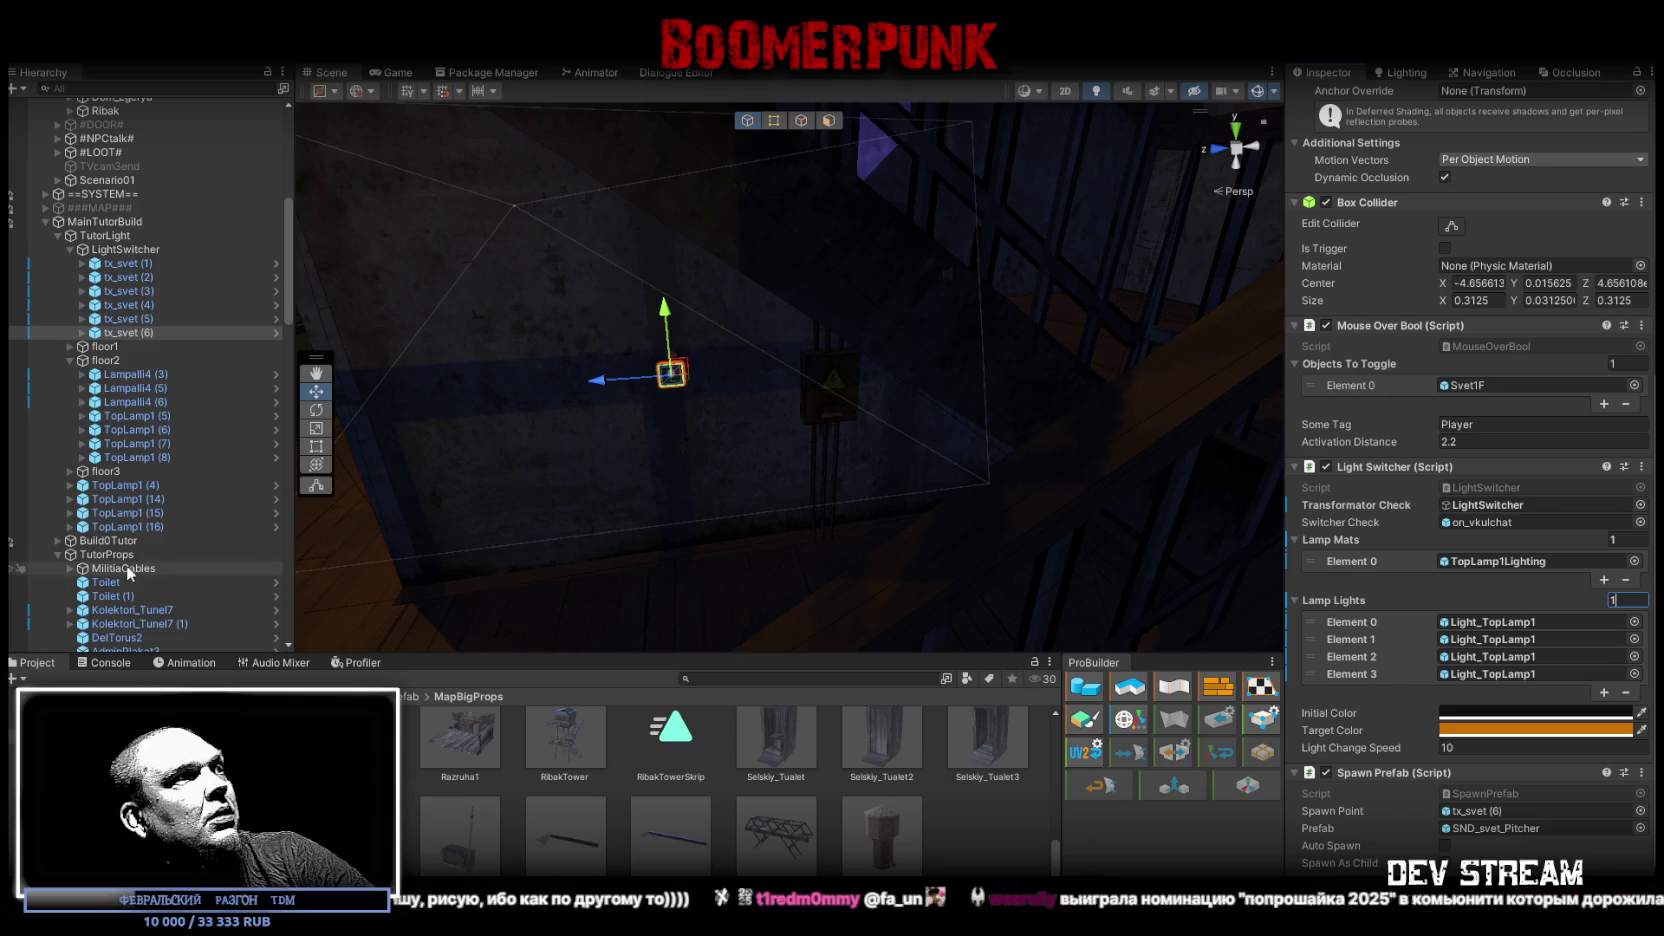
{"action": "key", "text": "Return"}
{"action": "left_click", "coordinate": [70, 485]}
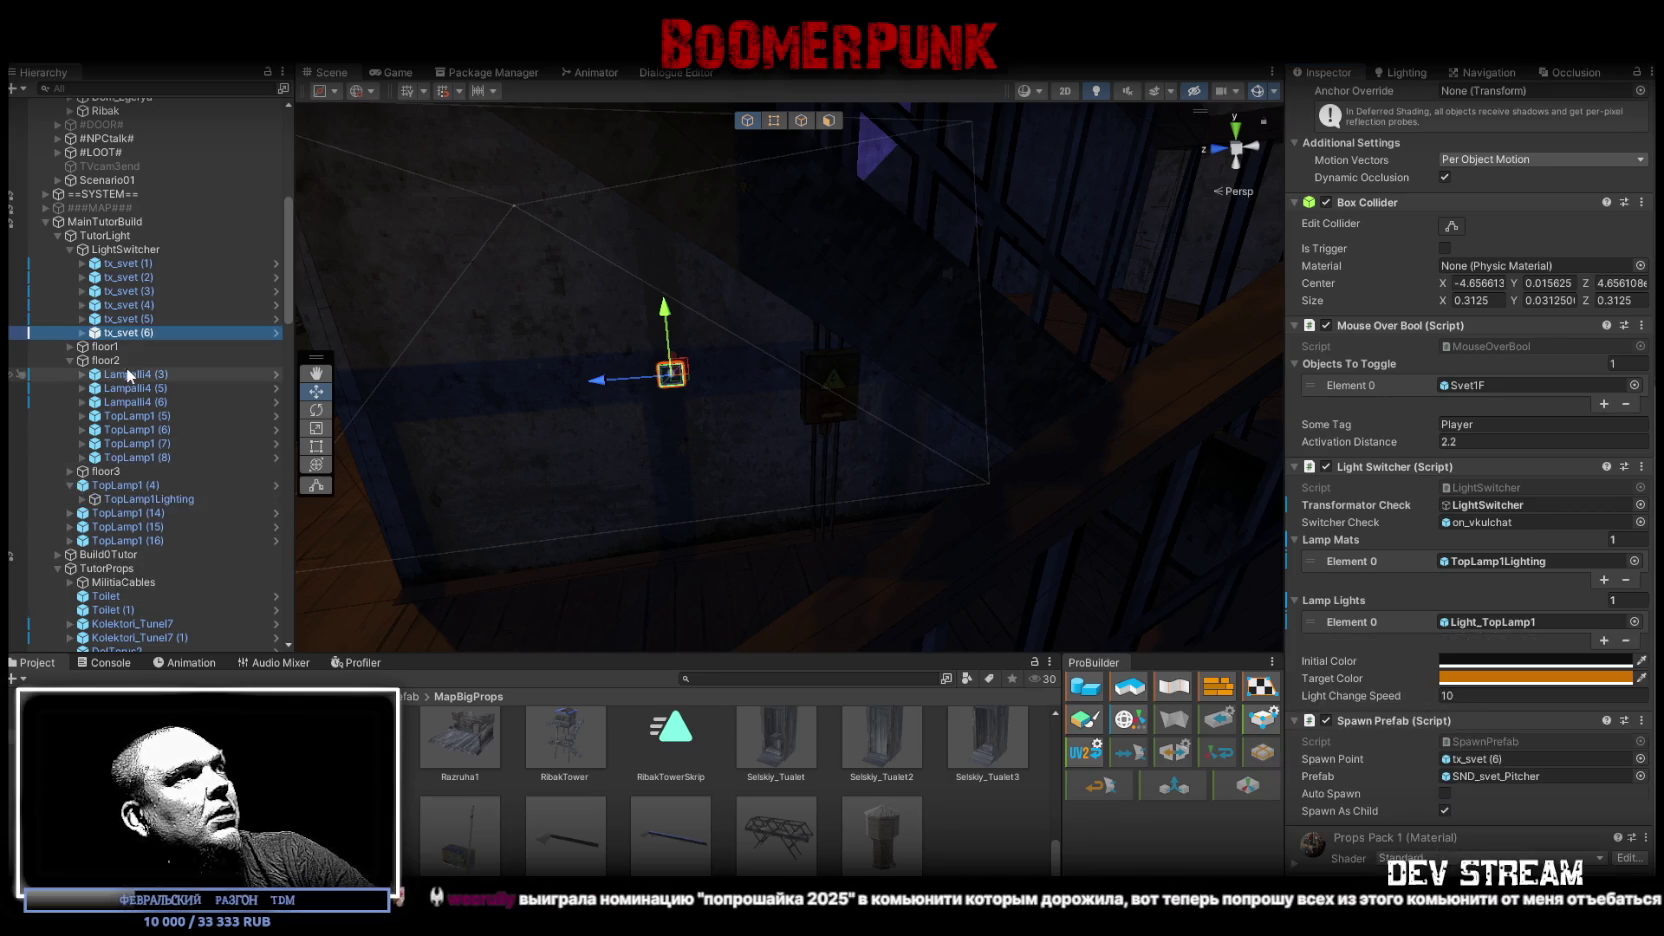
{"action": "left_click", "coordinate": [82, 499]}
{"action": "left_click_drag", "start_coordinate": [152, 501], "coordinate": [1522, 565]}
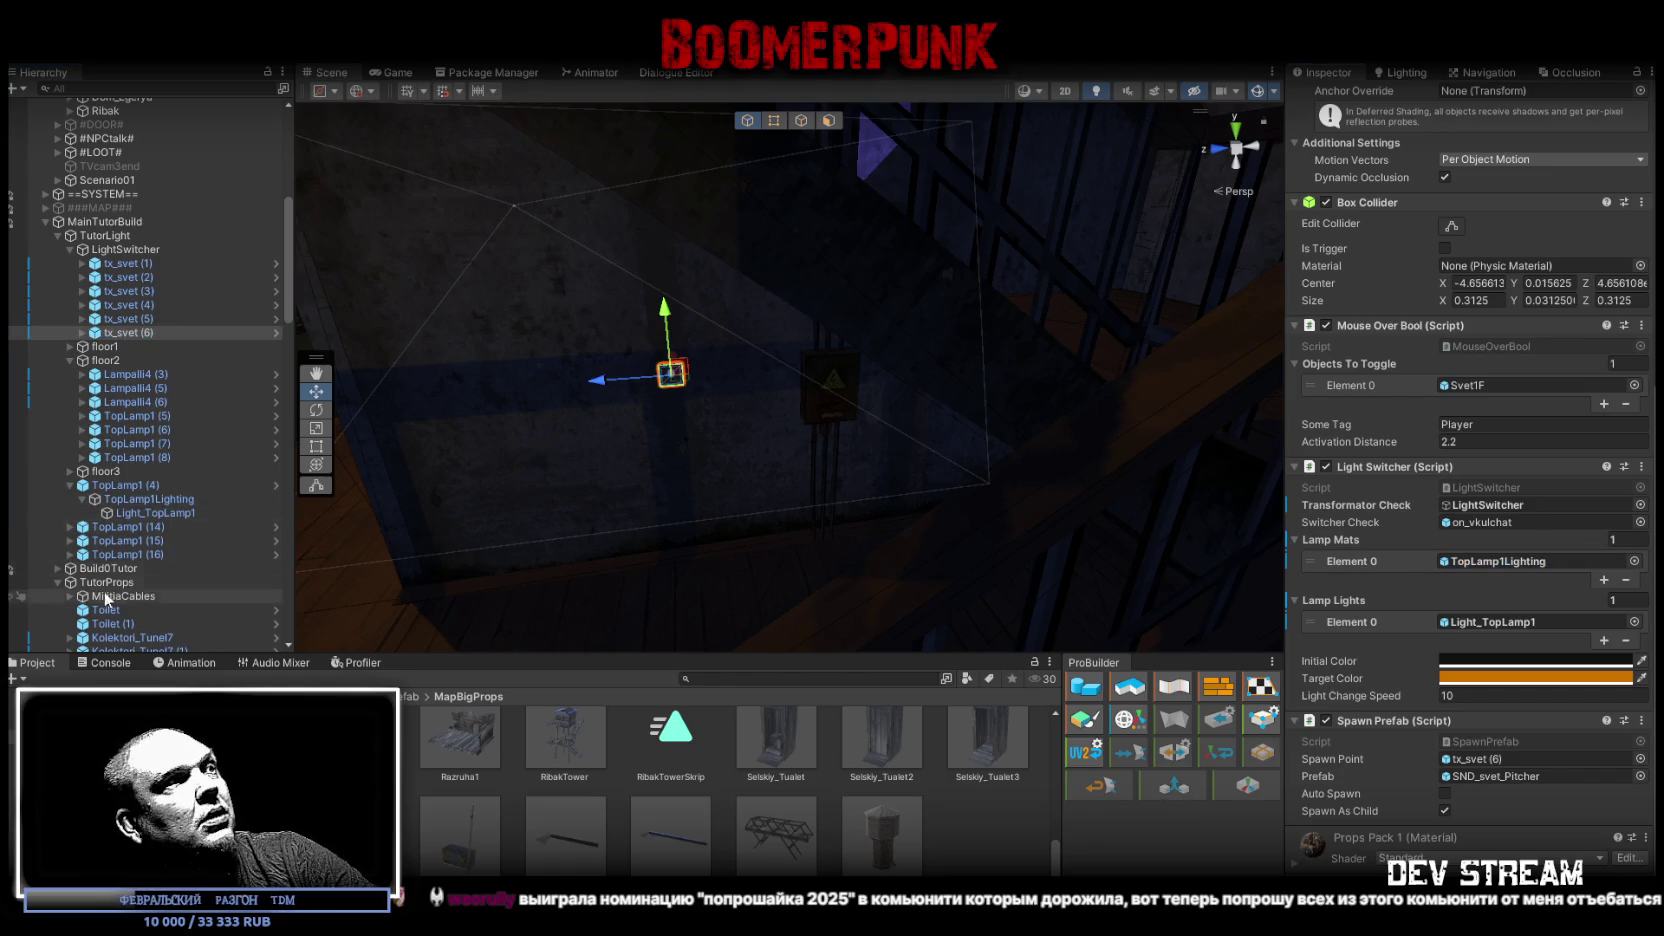
{"action": "mouse_move", "coordinate": [152, 513]}
{"action": "left_mouse_down"}
{"action": "mouse_move", "coordinate": [1564, 608]}
{"action": "mouse_move", "coordinate": [1535, 630]}
{"action": "left_mouse_up"}
{"action": "left_click_drag", "start_coordinate": [830, 470], "coordinate": [790, 464]}
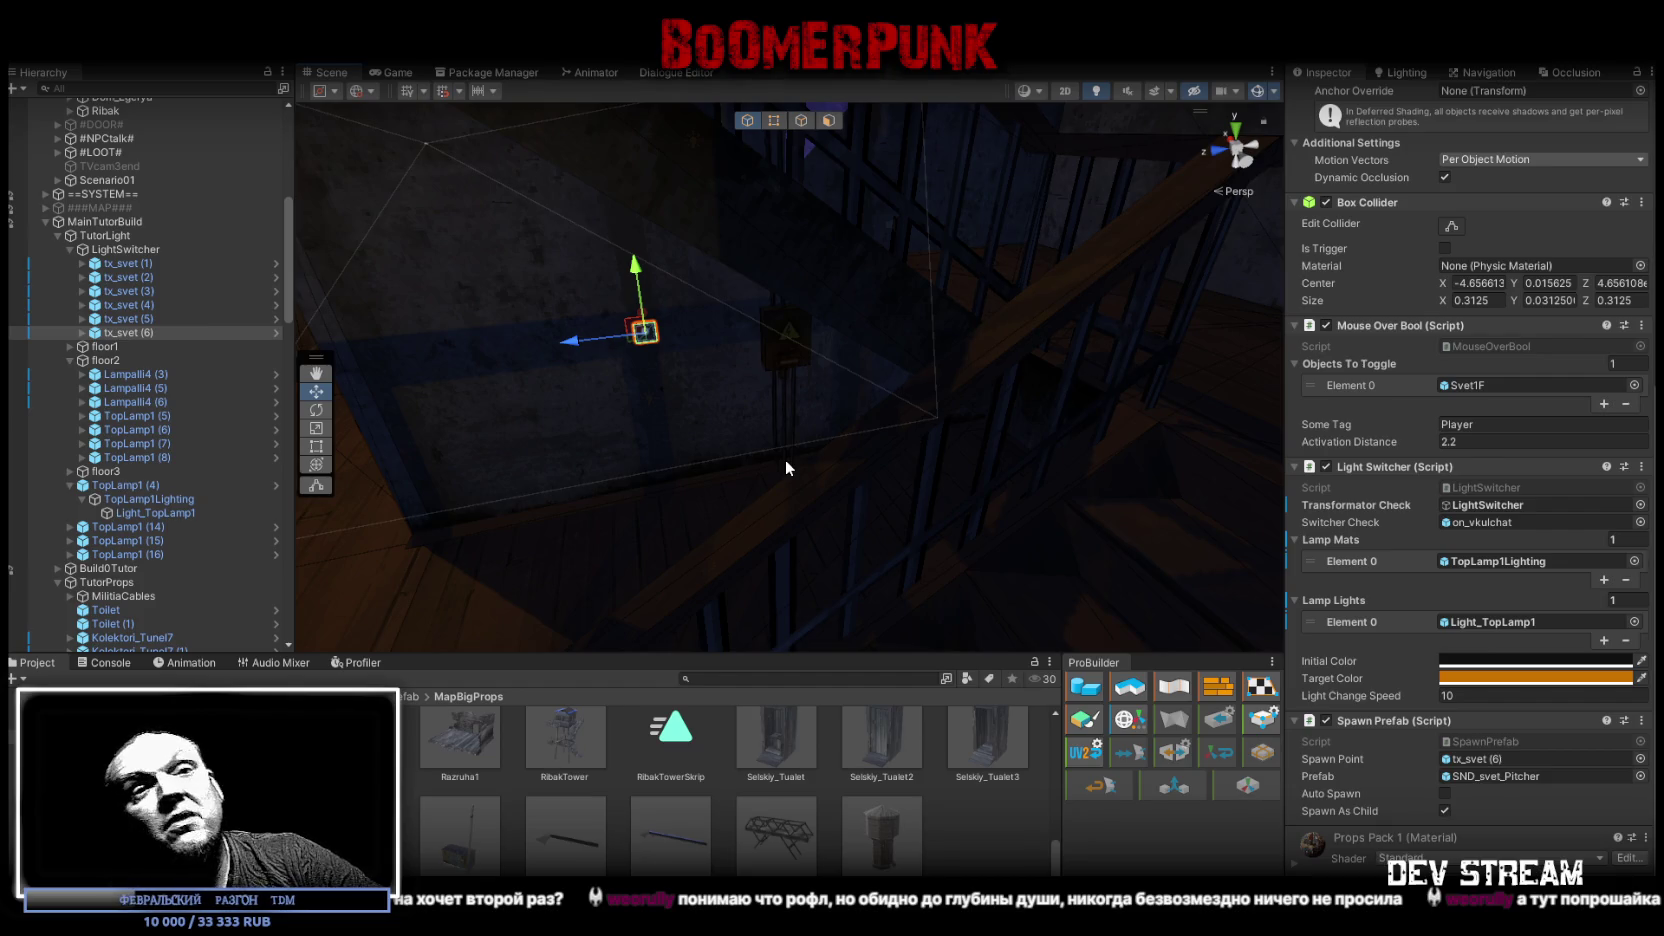
{"action": "mouse_move", "coordinate": [966, 286]}
{"action": "left_mouse_down"}
{"action": "mouse_move", "coordinate": [836, 253]}
{"action": "mouse_move", "coordinate": [973, 279]}
{"action": "left_mouse_up"}
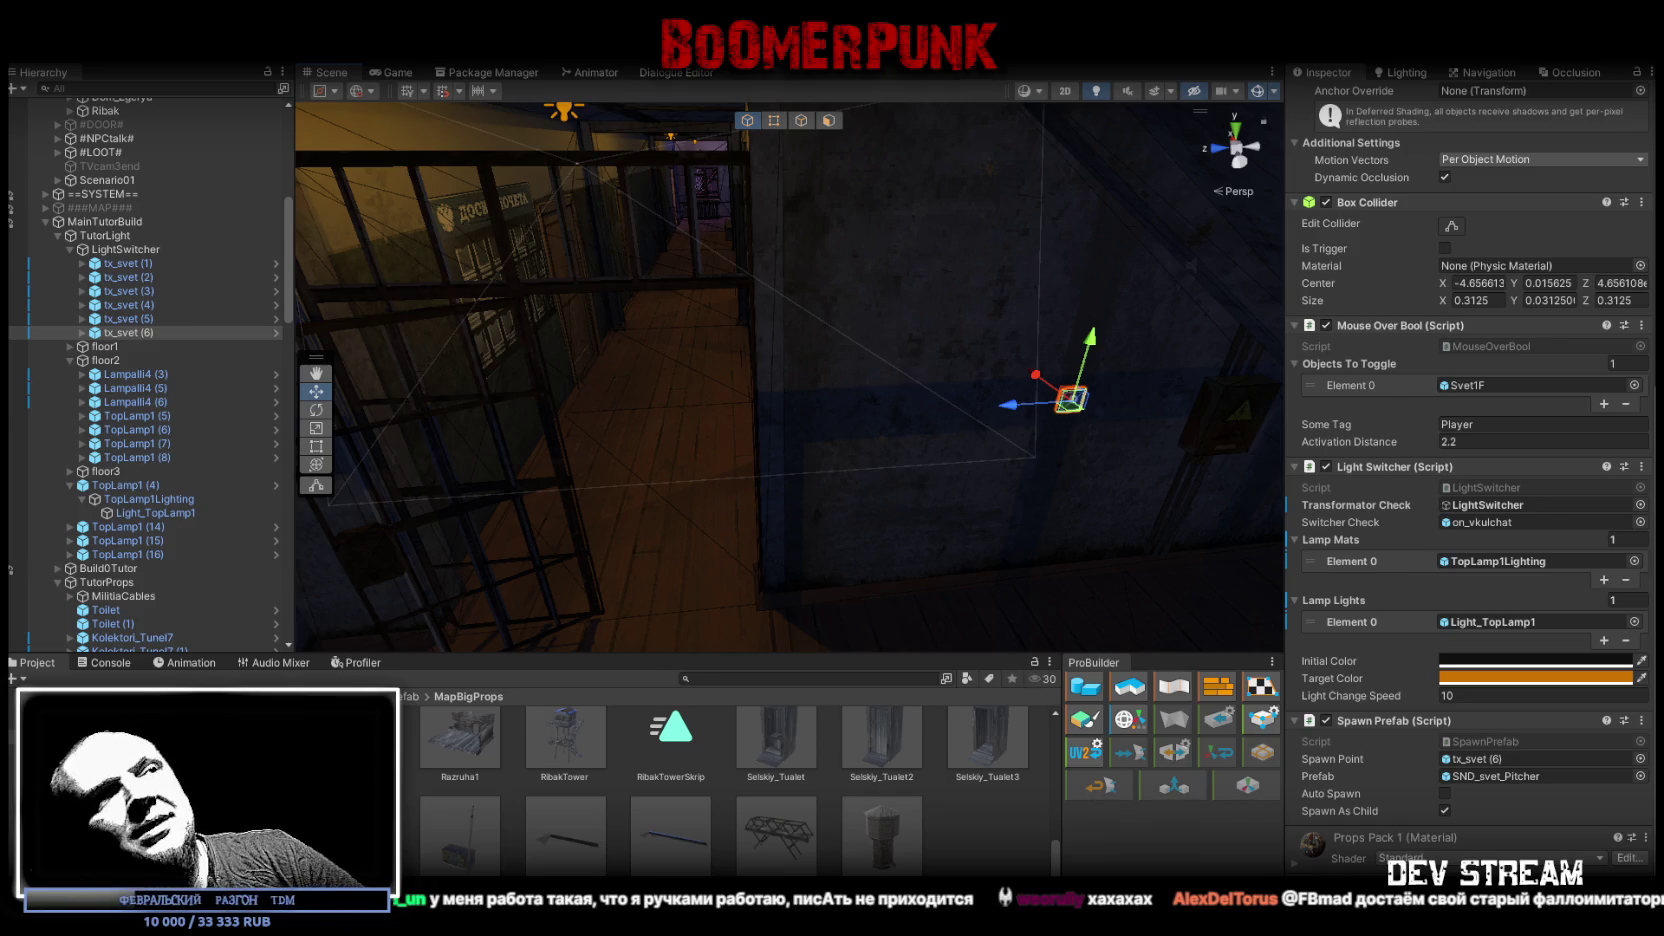
{"action": "left_click_drag", "start_coordinate": [1020, 490], "coordinate": [878, 422]}
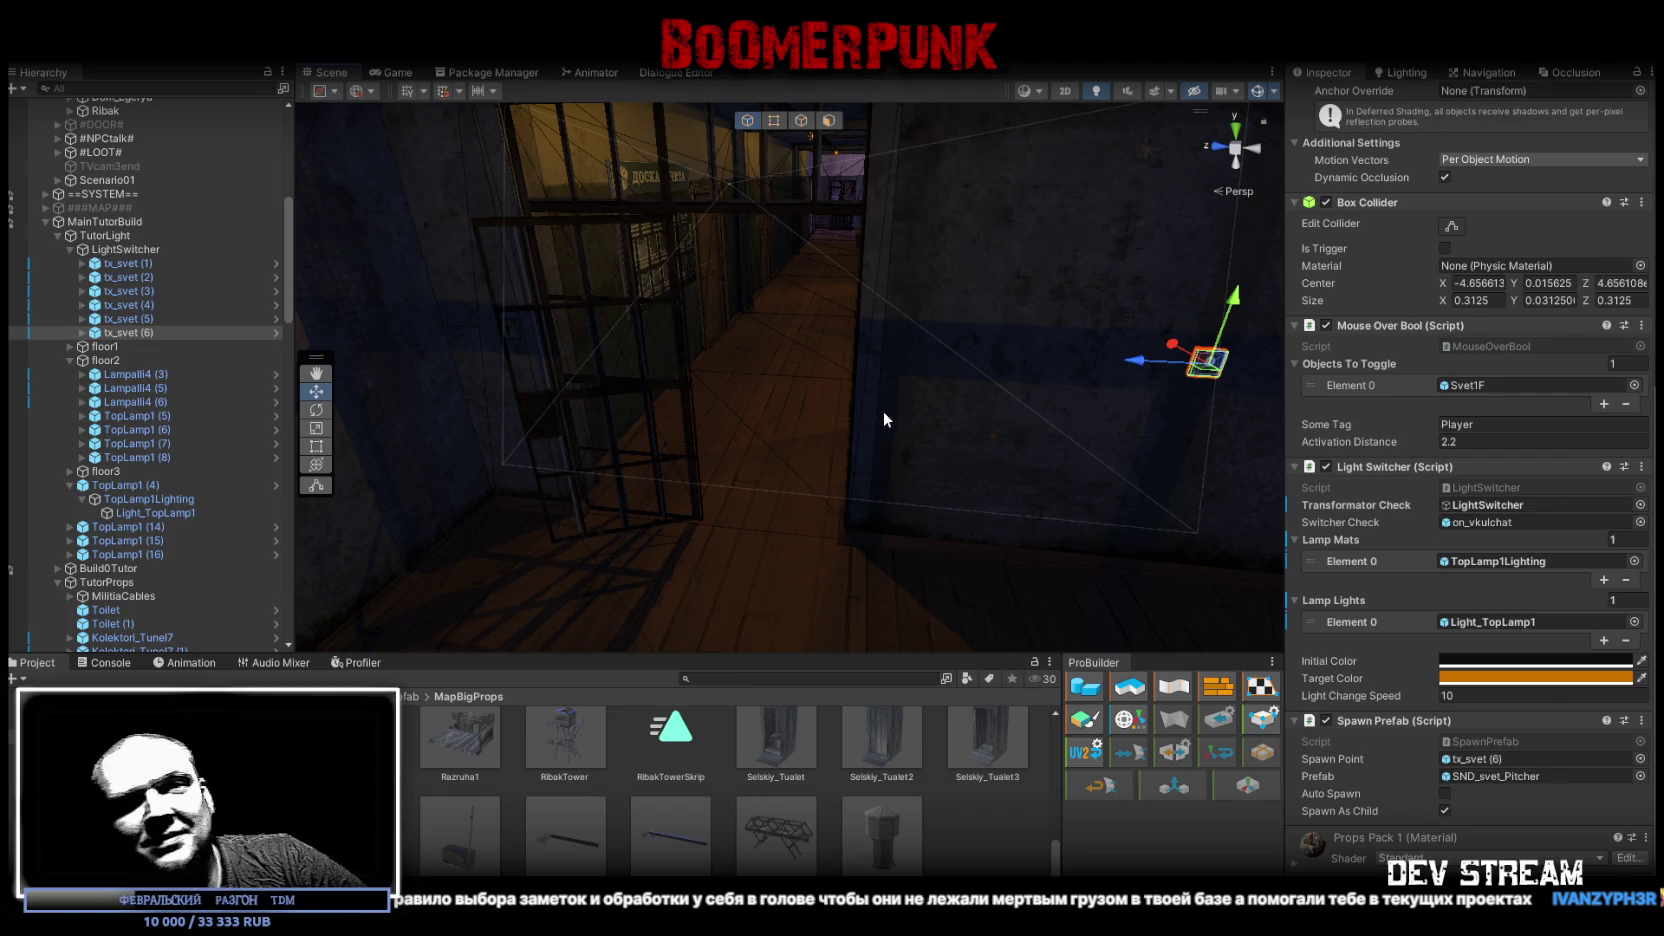
{"action": "left_click_drag", "start_coordinate": [793, 319], "coordinate": [948, 390]}
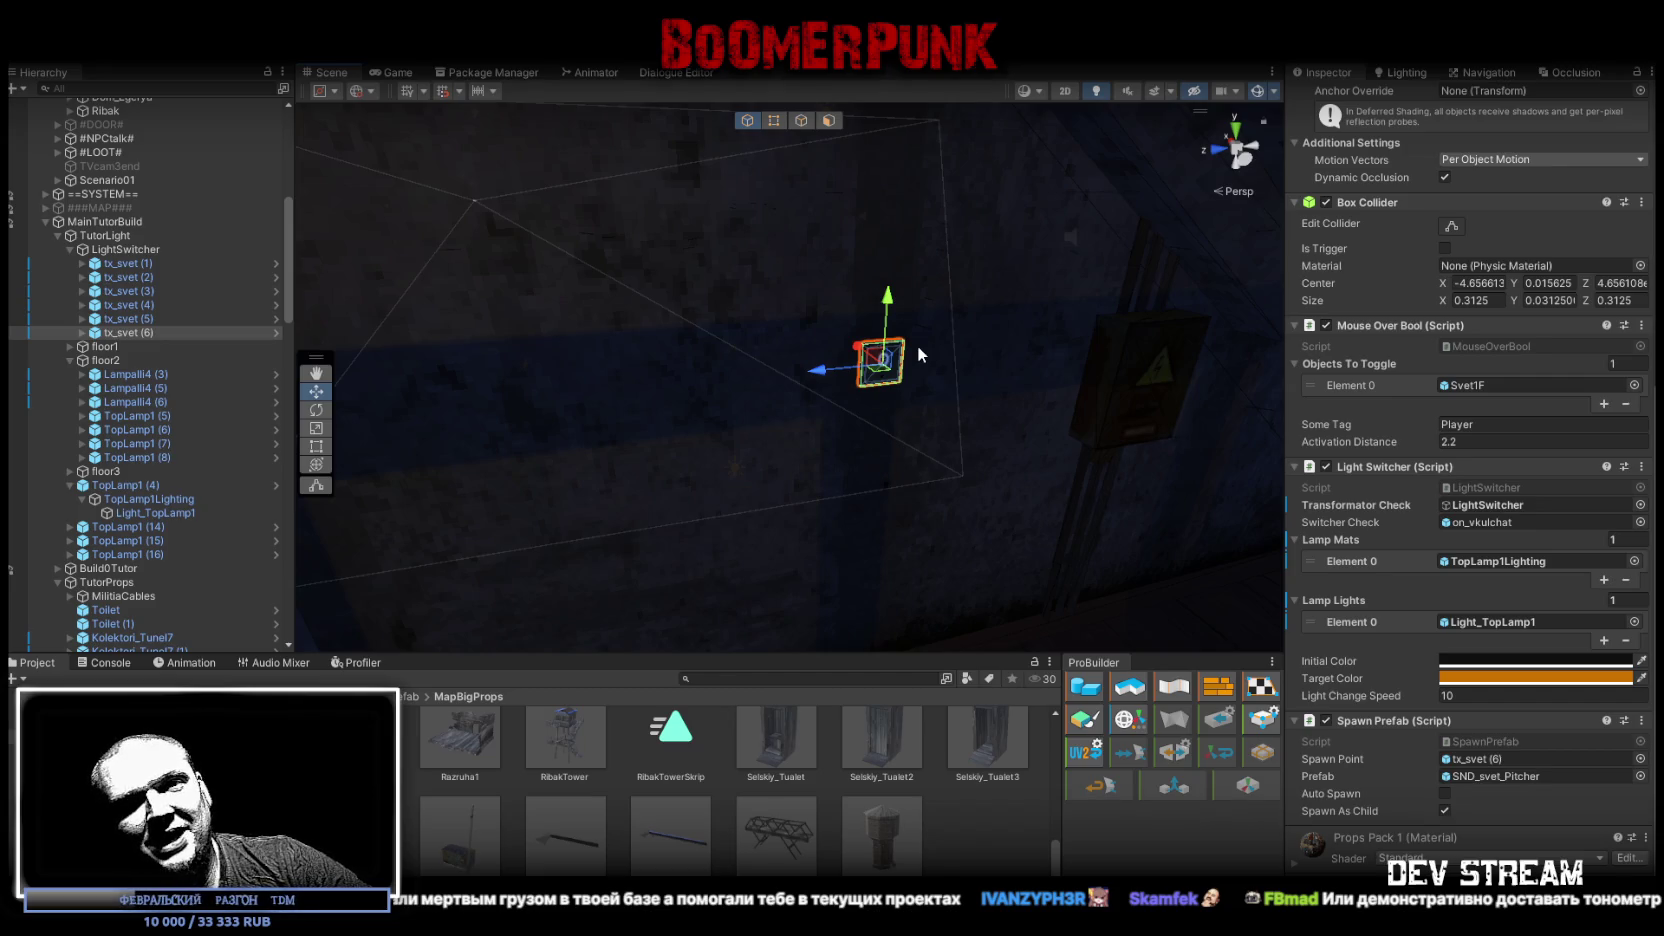
{"action": "mouse_move", "coordinate": [905, 332]}
{"action": "left_mouse_down"}
{"action": "mouse_move", "coordinate": [732, 383]}
{"action": "mouse_move", "coordinate": [784, 383]}
{"action": "mouse_move", "coordinate": [743, 357]}
{"action": "mouse_move", "coordinate": [760, 343]}
{"action": "left_mouse_up"}
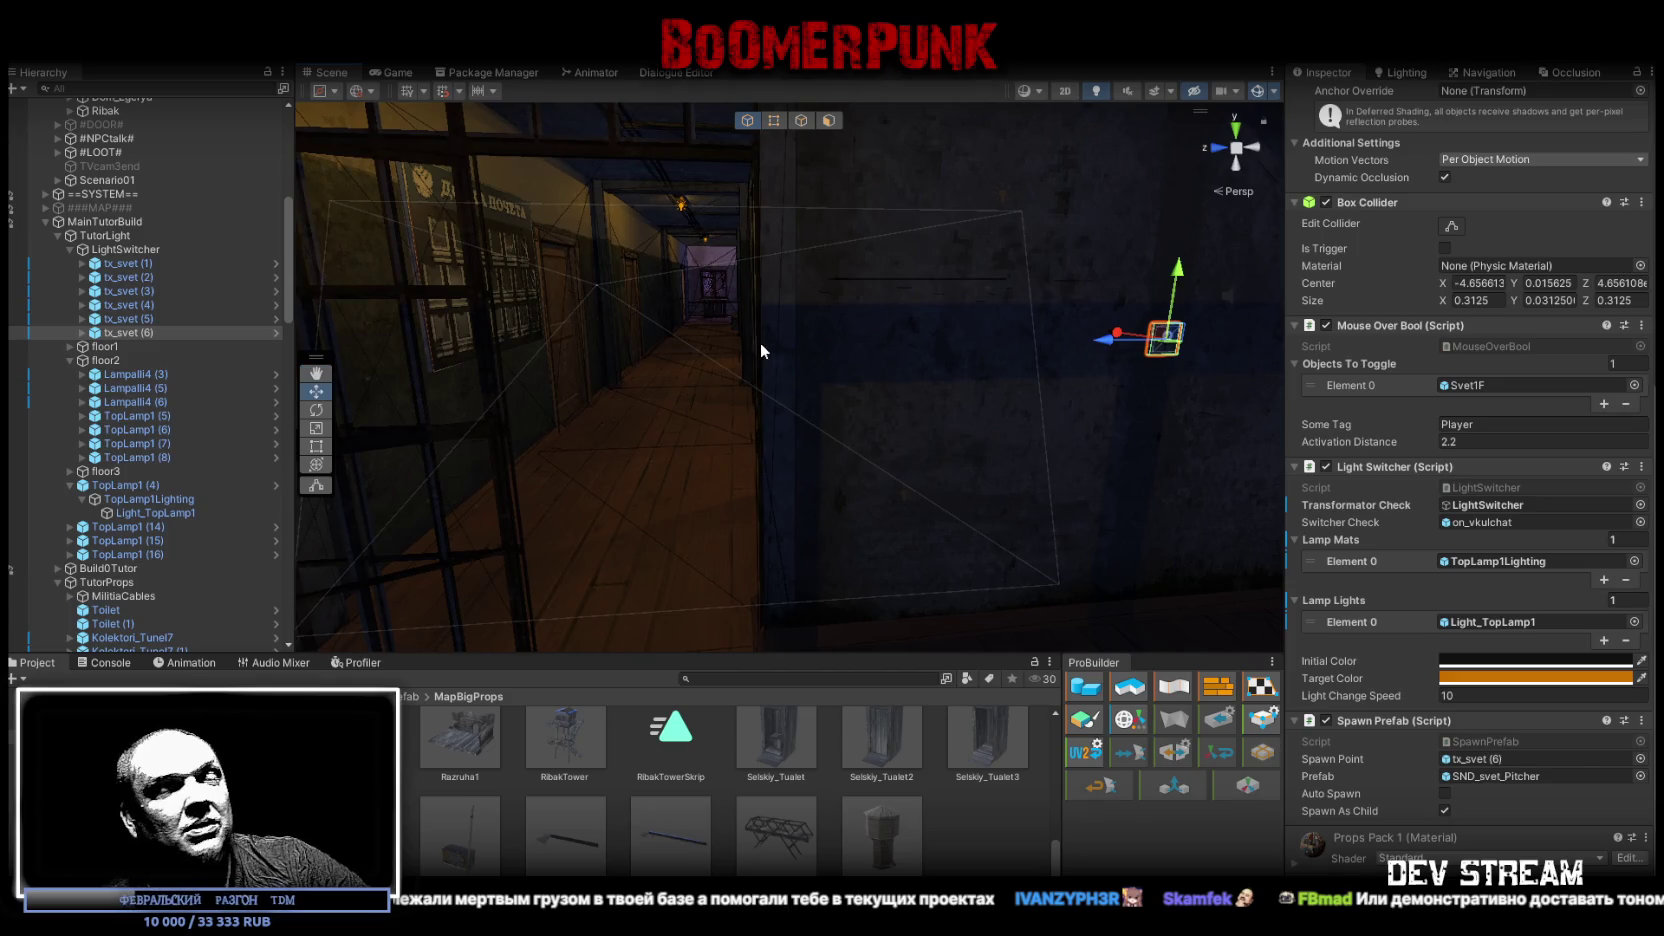
{"action": "mouse_move", "coordinate": [761, 345]}
{"action": "left_mouse_down"}
{"action": "mouse_move", "coordinate": [810, 327]}
{"action": "mouse_move", "coordinate": [762, 374]}
{"action": "mouse_move", "coordinate": [728, 360]}
{"action": "mouse_move", "coordinate": [750, 385]}
{"action": "left_mouse_up"}
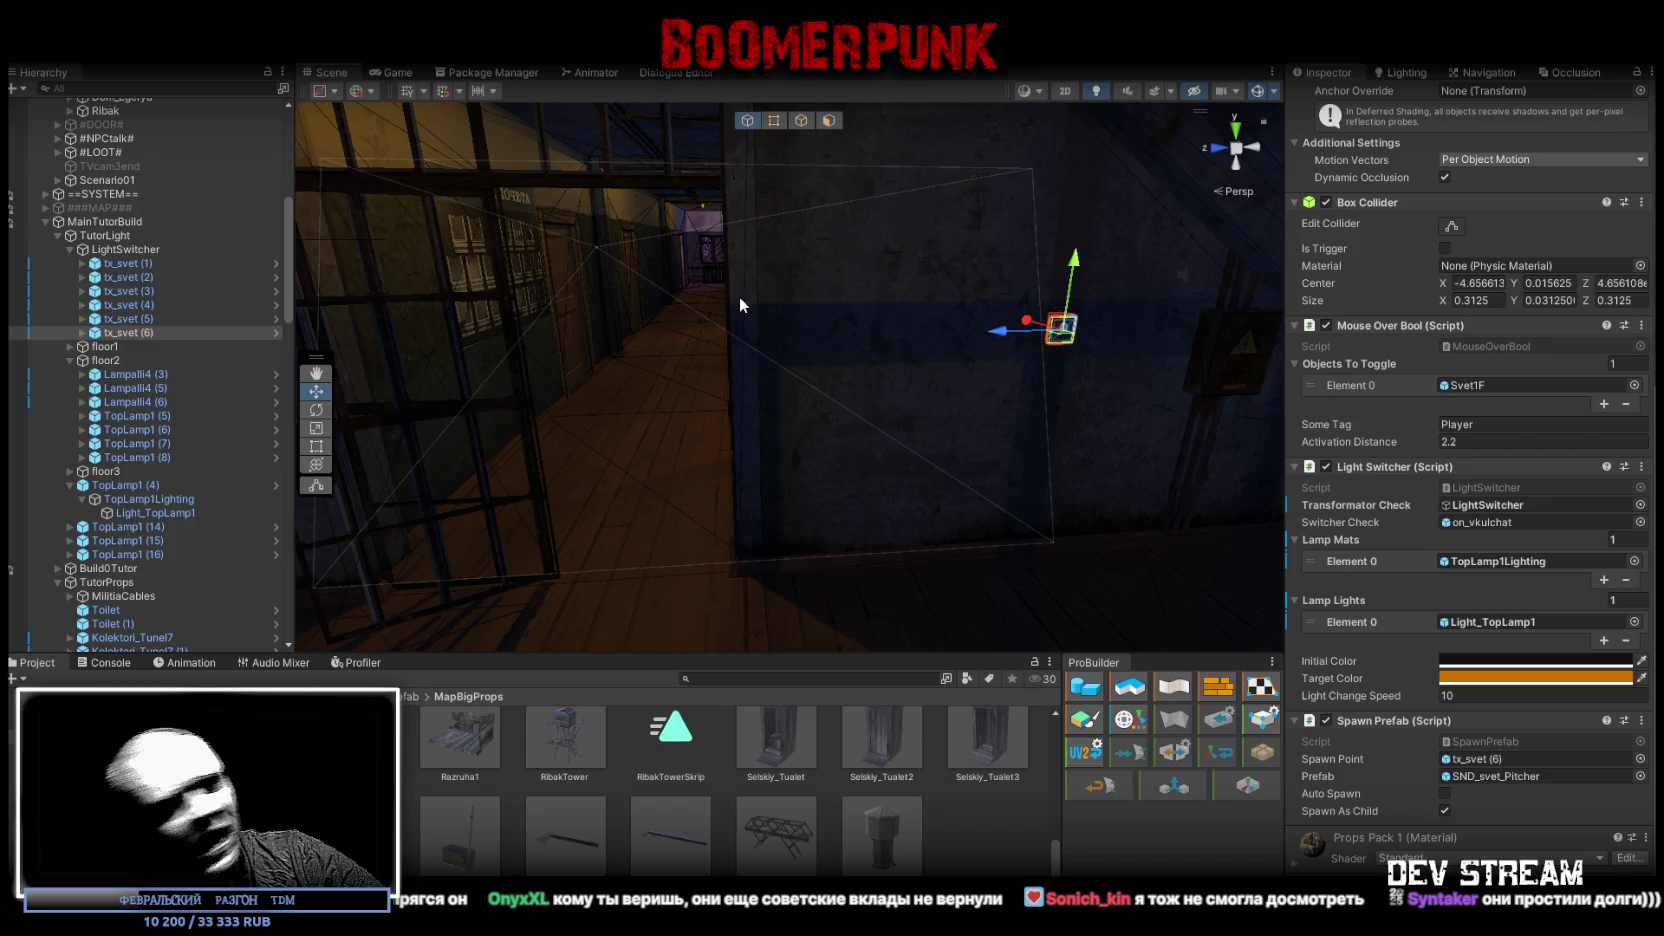
Step: Frame the light switch and orbit the view toward the stairwell and corridor
{"action": "key", "text": "f"}
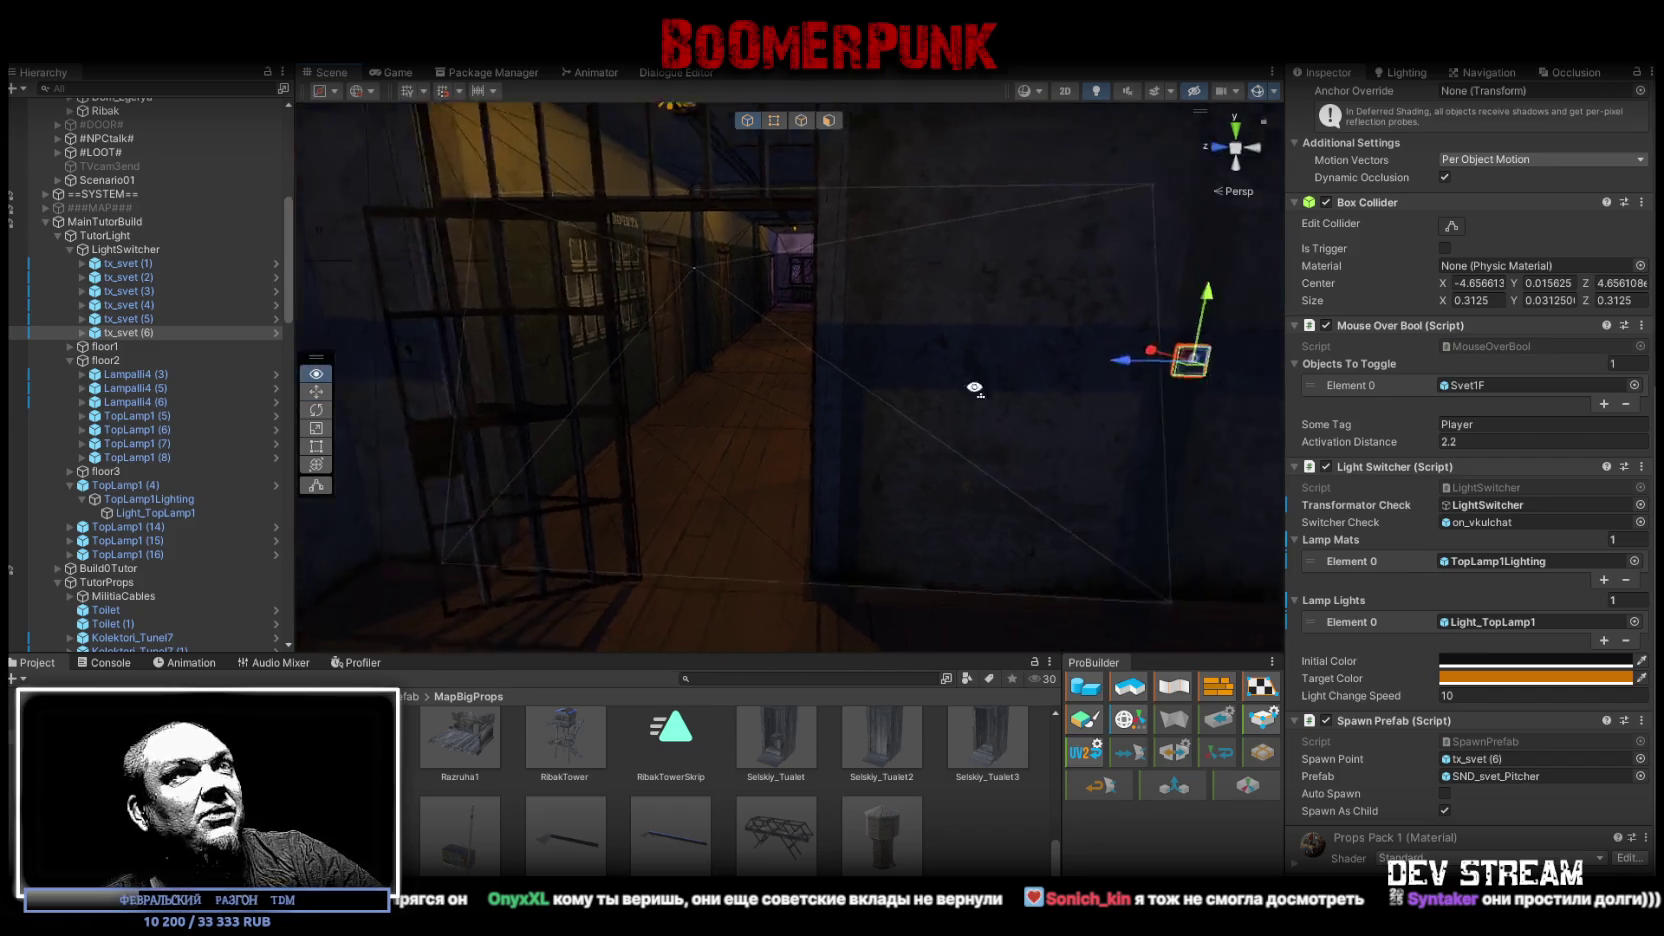
{"action": "left_click_drag", "start_coordinate": [985, 420], "coordinate": [1000, 423]}
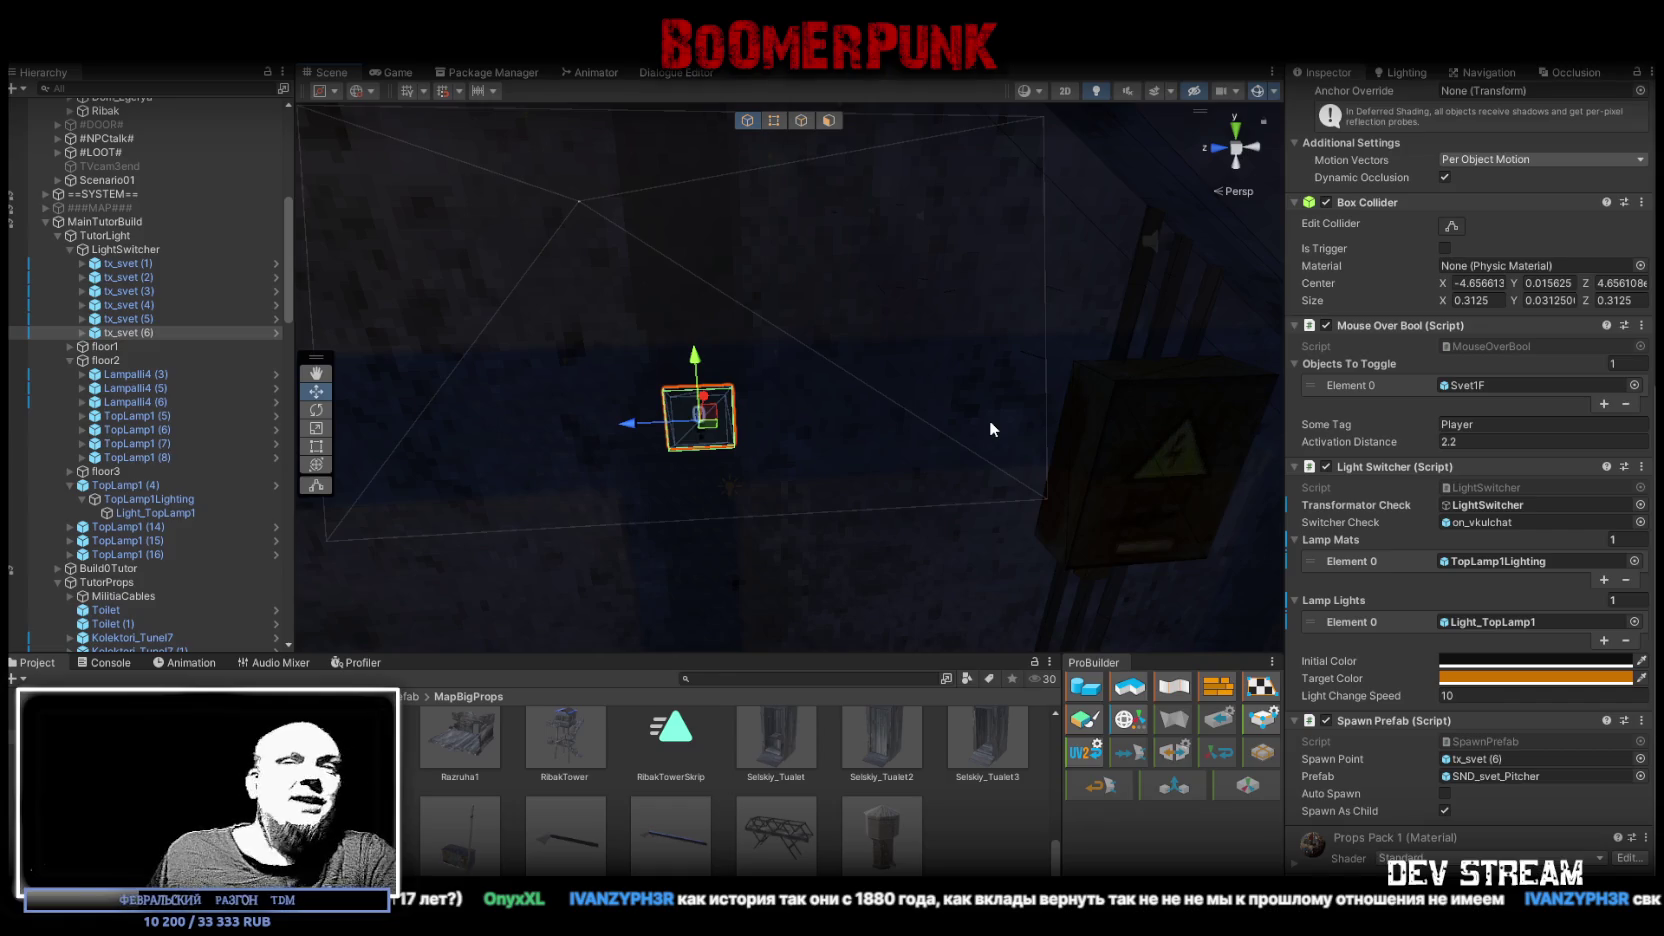
{"action": "mouse_move", "coordinate": [1097, 391]}
{"action": "left_mouse_down"}
{"action": "mouse_move", "coordinate": [568, 338]}
{"action": "mouse_move", "coordinate": [750, 360]}
{"action": "mouse_move", "coordinate": [761, 449]}
{"action": "mouse_move", "coordinate": [753, 341]}
{"action": "left_mouse_up"}
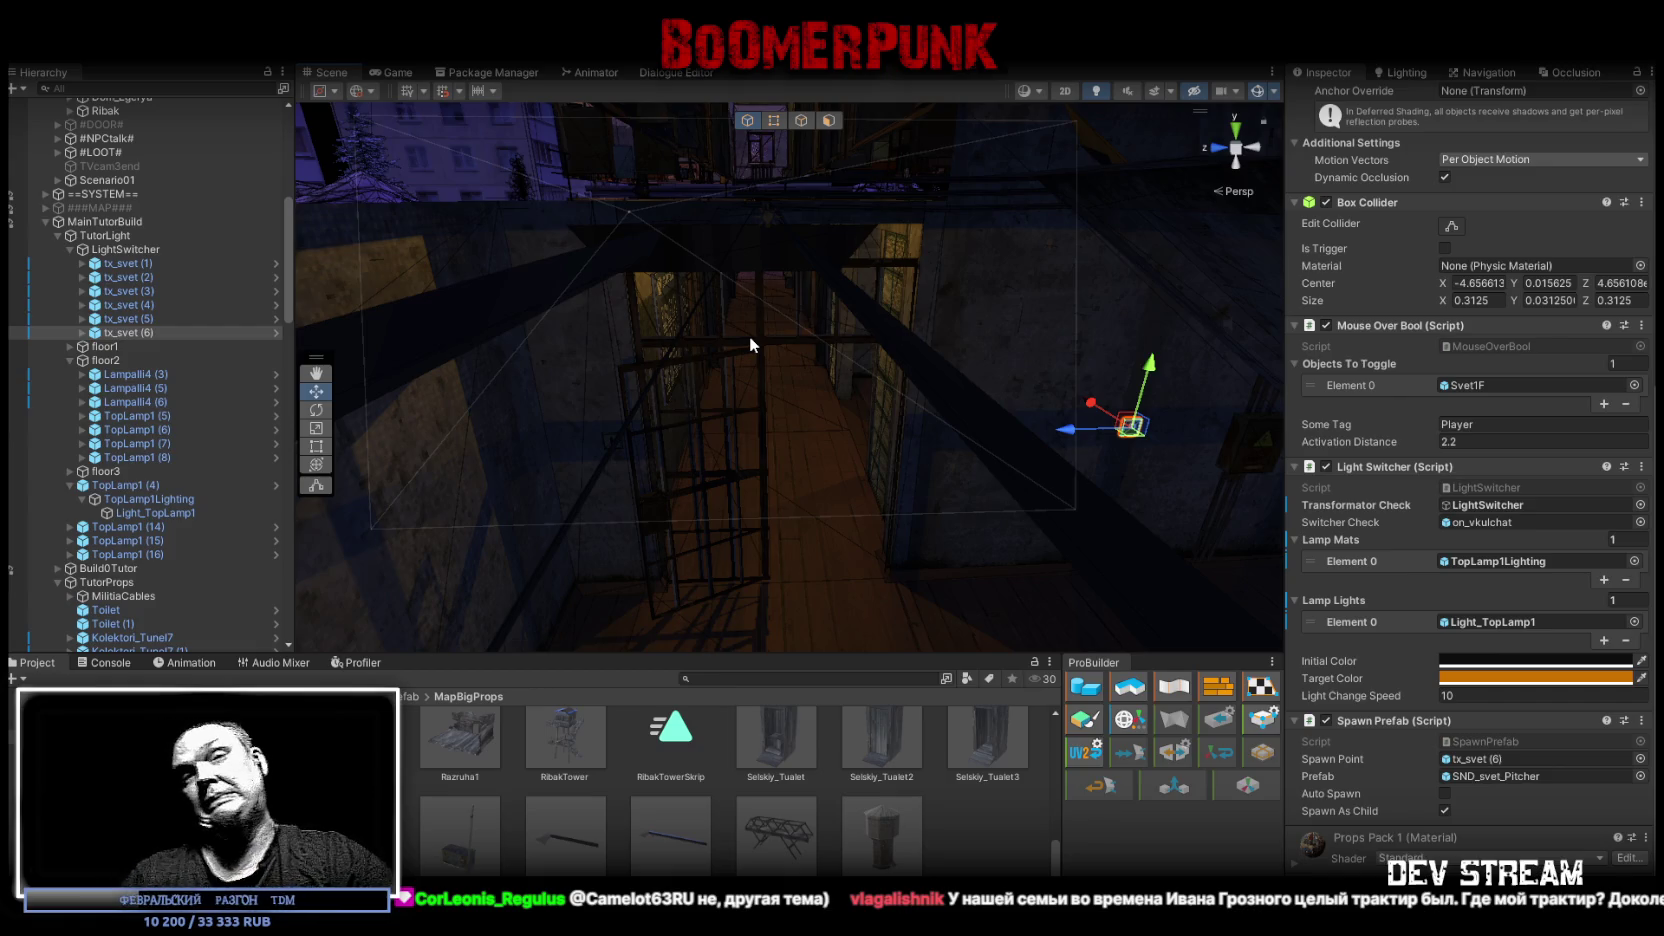
{"action": "mouse_move", "coordinate": [759, 337]}
{"action": "left_mouse_down", "text": "alt"}
{"action": "mouse_move", "coordinate": [776, 377]}
{"action": "mouse_move", "coordinate": [611, 402]}
{"action": "mouse_move", "coordinate": [791, 397]}
{"action": "mouse_move", "coordinate": [666, 438]}
{"action": "mouse_move", "coordinate": [640, 352]}
{"action": "mouse_move", "coordinate": [580, 380]}
{"action": "left_mouse_up", "text": "alt"}
{"action": "left_click", "coordinate": [1451, 556]}
{"action": "left_click", "coordinate": [60, 480]}
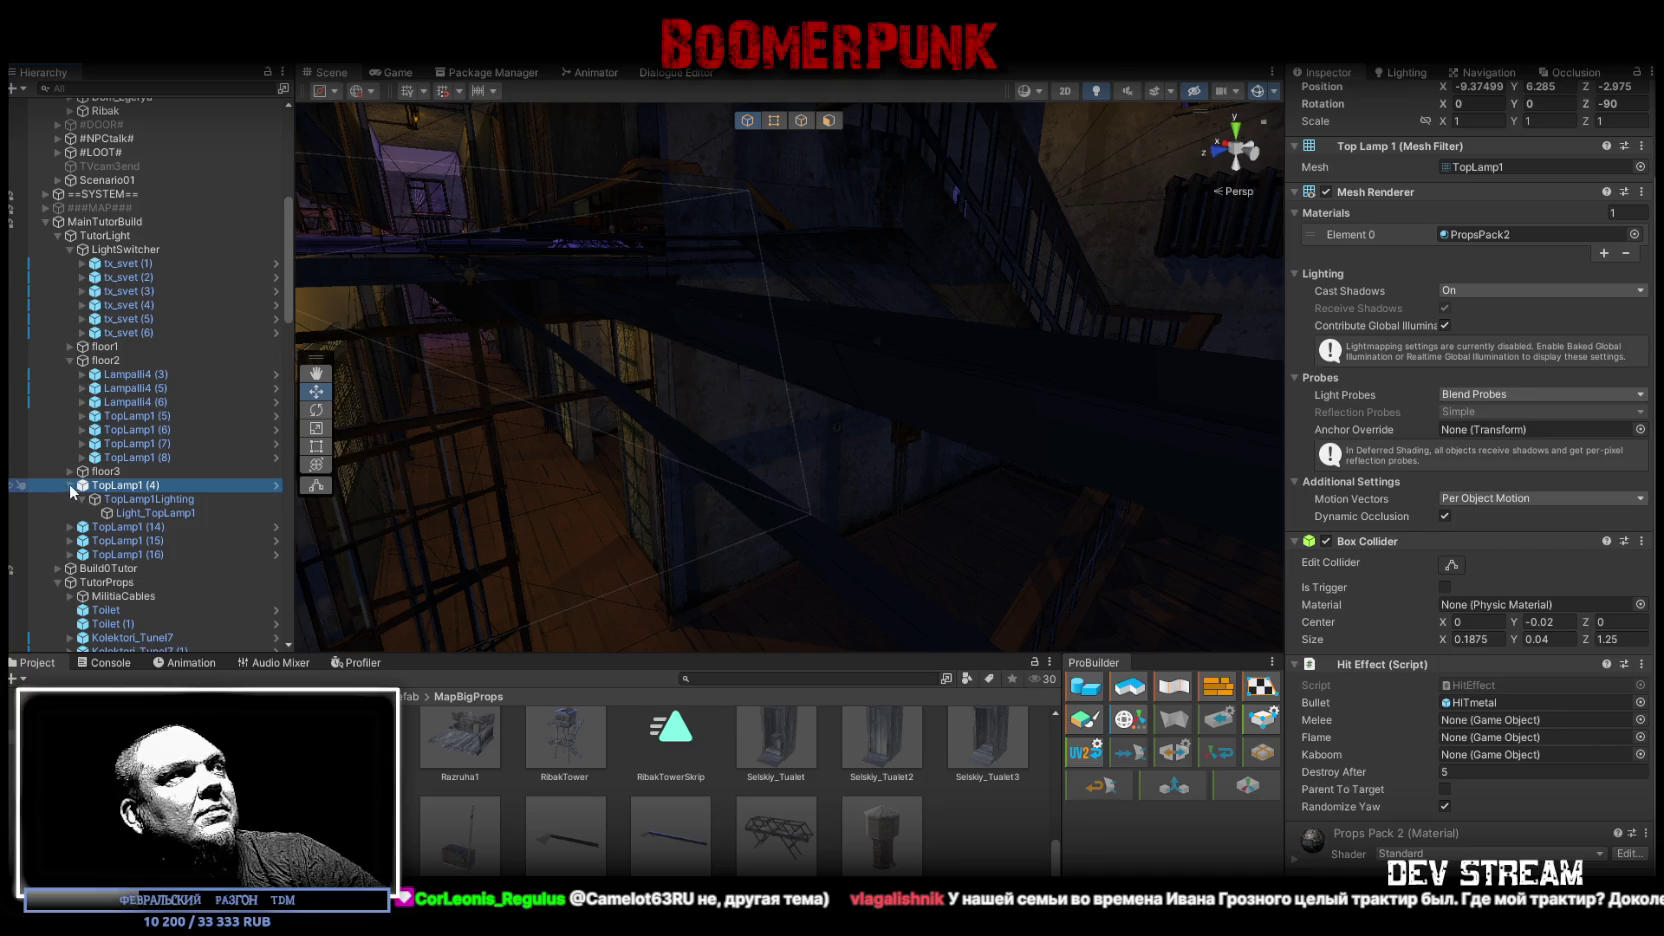
{"action": "left_click", "coordinate": [69, 484]}
{"action": "key", "text": "f"}
{"action": "mouse_move", "coordinate": [682, 259]}
{"action": "left_mouse_down", "text": "alt"}
{"action": "mouse_move", "coordinate": [576, 390]}
{"action": "mouse_move", "coordinate": [582, 406]}
{"action": "left_mouse_up", "text": "alt"}
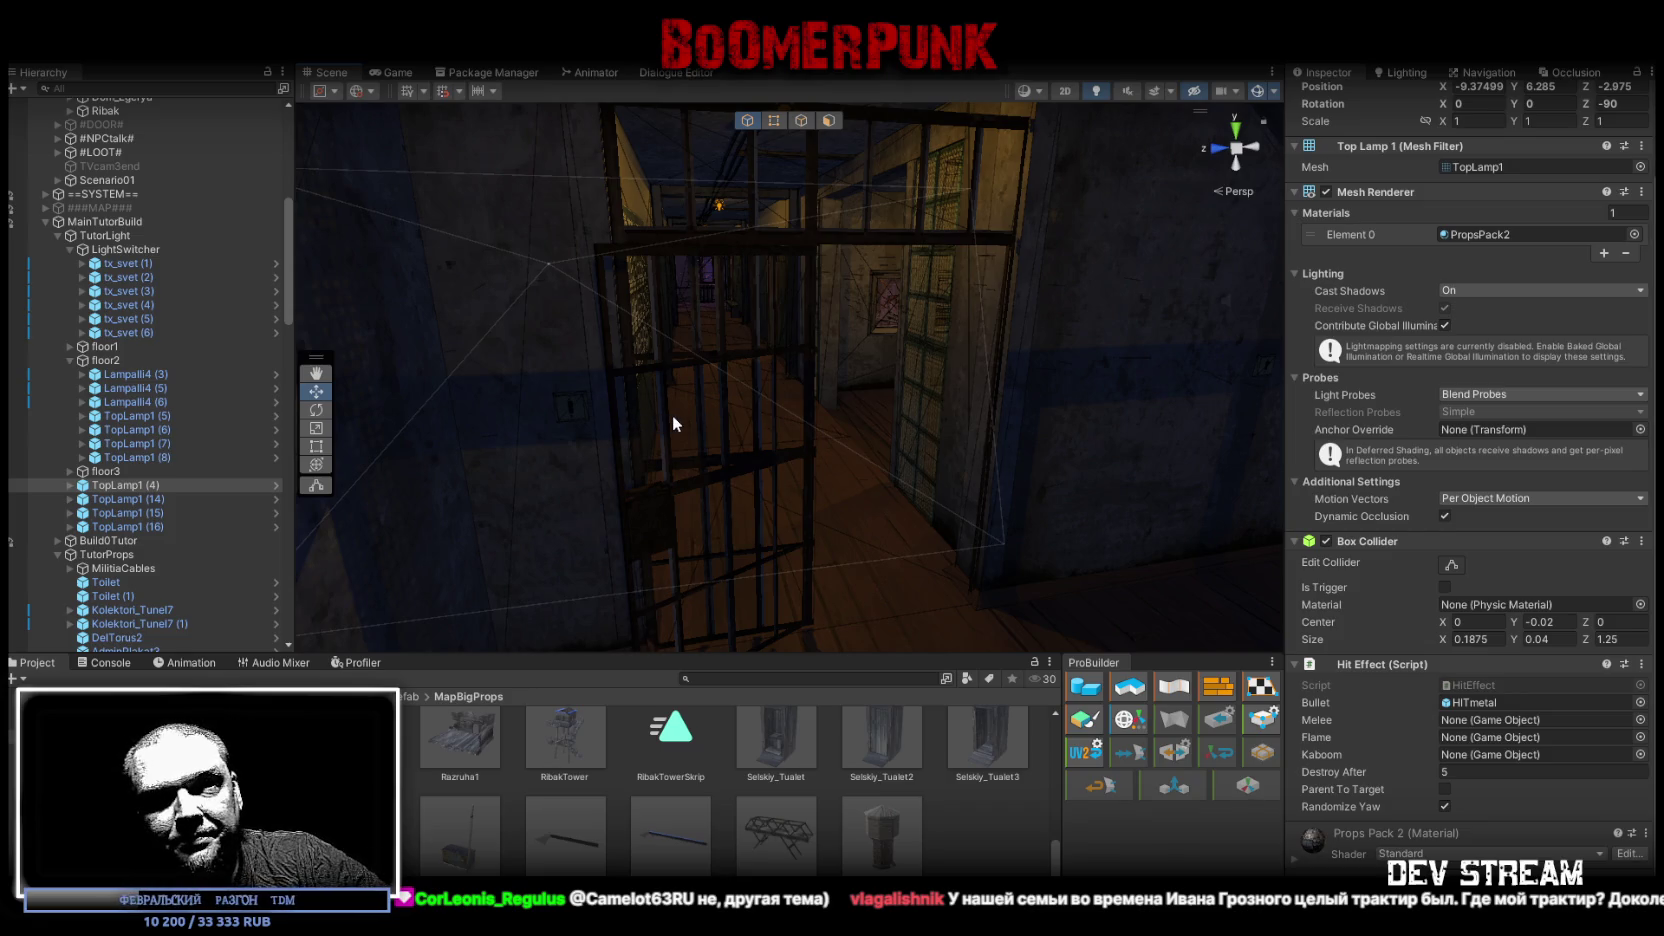
{"action": "scroll", "coordinate": [835, 425], "scroll_direction": "up", "scroll_amount": 10}
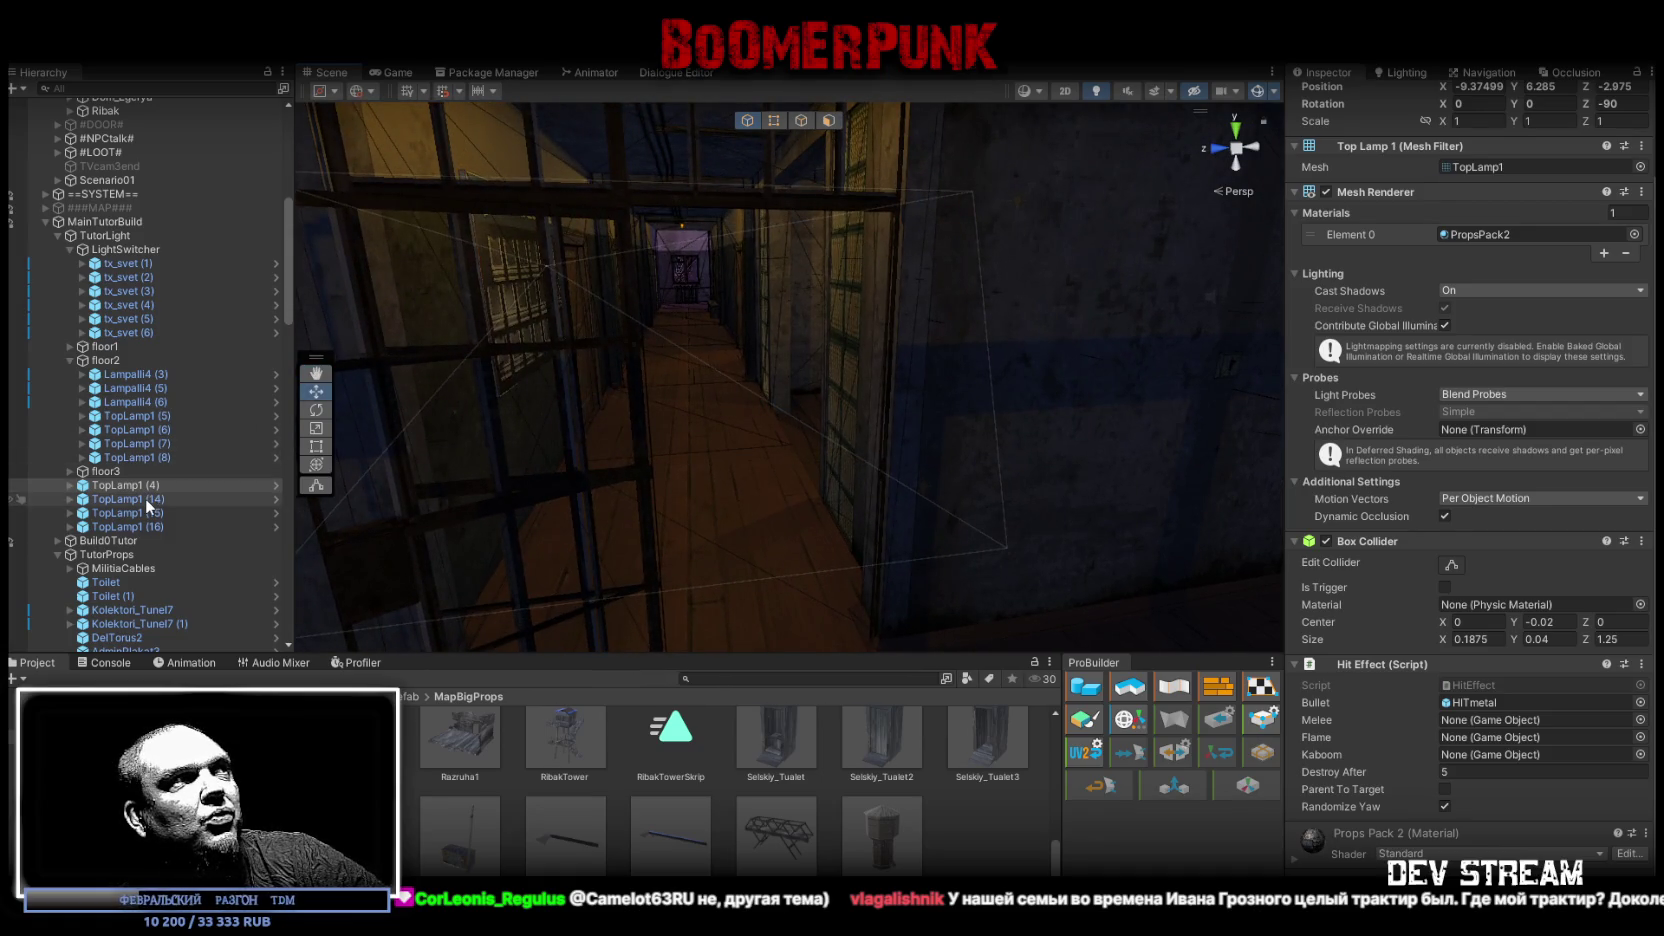
{"action": "left_click", "coordinate": [136, 333]}
{"action": "double_click", "coordinate": [136, 333]}
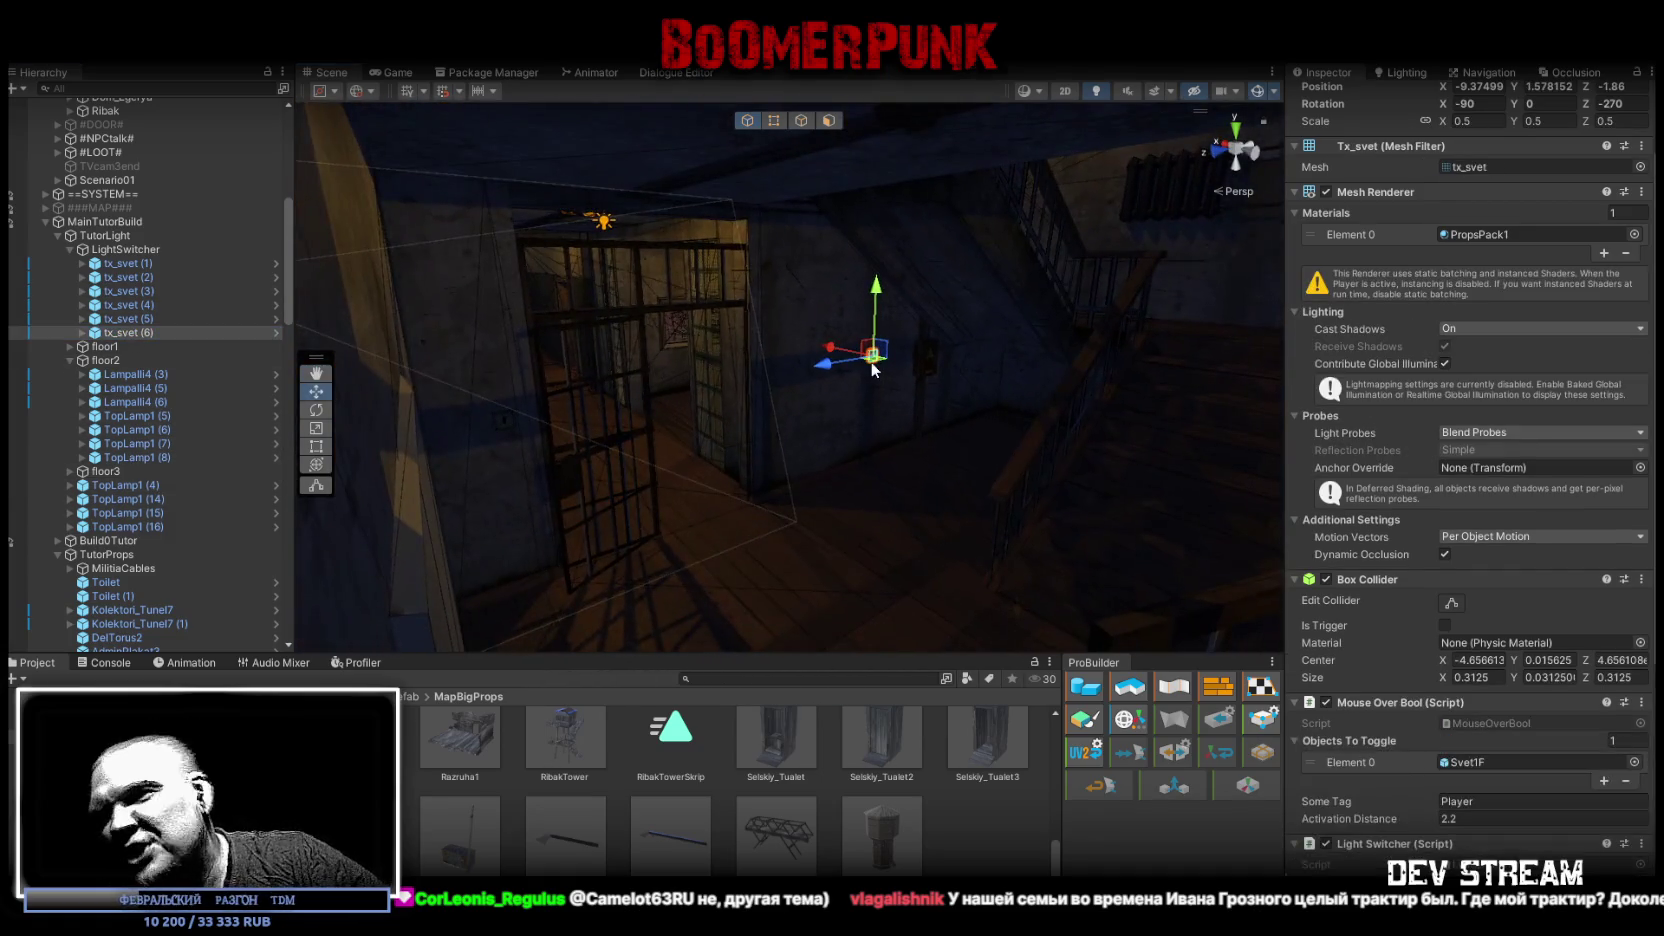
{"action": "mouse_move", "coordinate": [920, 377]}
{"action": "left_mouse_down"}
{"action": "mouse_move", "coordinate": [810, 464]}
{"action": "mouse_move", "coordinate": [1130, 447]}
{"action": "mouse_move", "coordinate": [1018, 371]}
{"action": "mouse_move", "coordinate": [1048, 395]}
{"action": "left_mouse_up"}
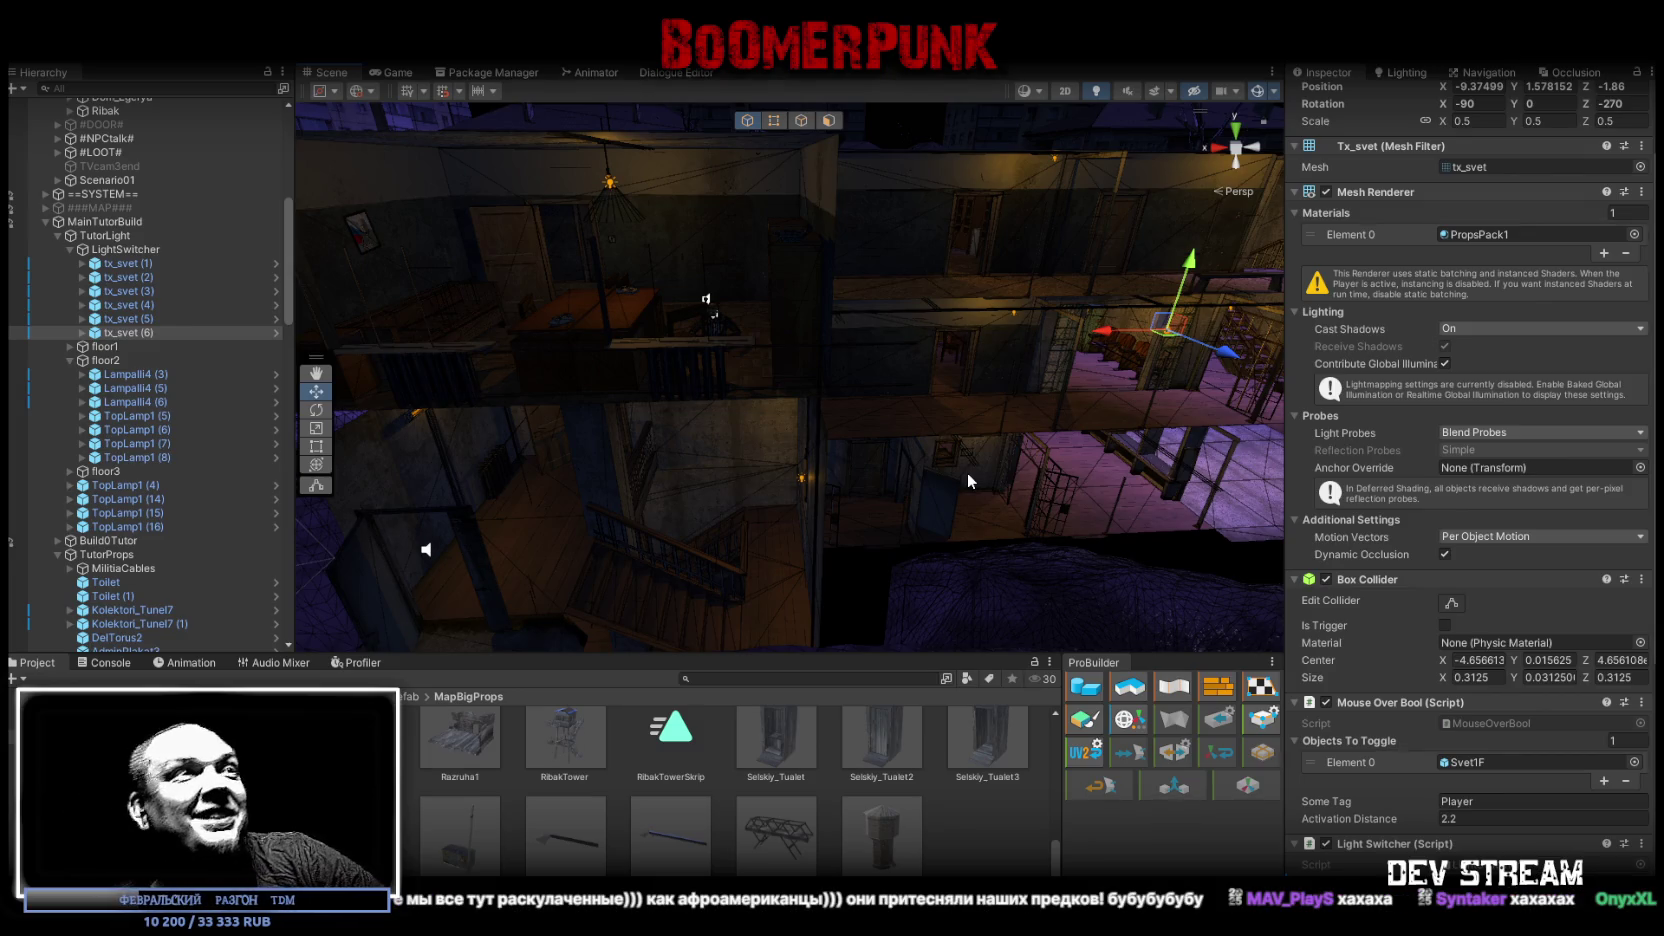
{"action": "mouse_move", "coordinate": [967, 481]}
{"action": "left_mouse_down"}
{"action": "mouse_move", "coordinate": [860, 395]}
{"action": "mouse_move", "coordinate": [1038, 470]}
{"action": "mouse_move", "coordinate": [919, 403]}
{"action": "mouse_move", "coordinate": [1030, 436]}
{"action": "mouse_move", "coordinate": [1010, 401]}
{"action": "mouse_move", "coordinate": [1018, 414]}
{"action": "mouse_move", "coordinate": [977, 401]}
{"action": "mouse_move", "coordinate": [988, 416]}
{"action": "mouse_move", "coordinate": [1000, 395]}
{"action": "left_mouse_up"}
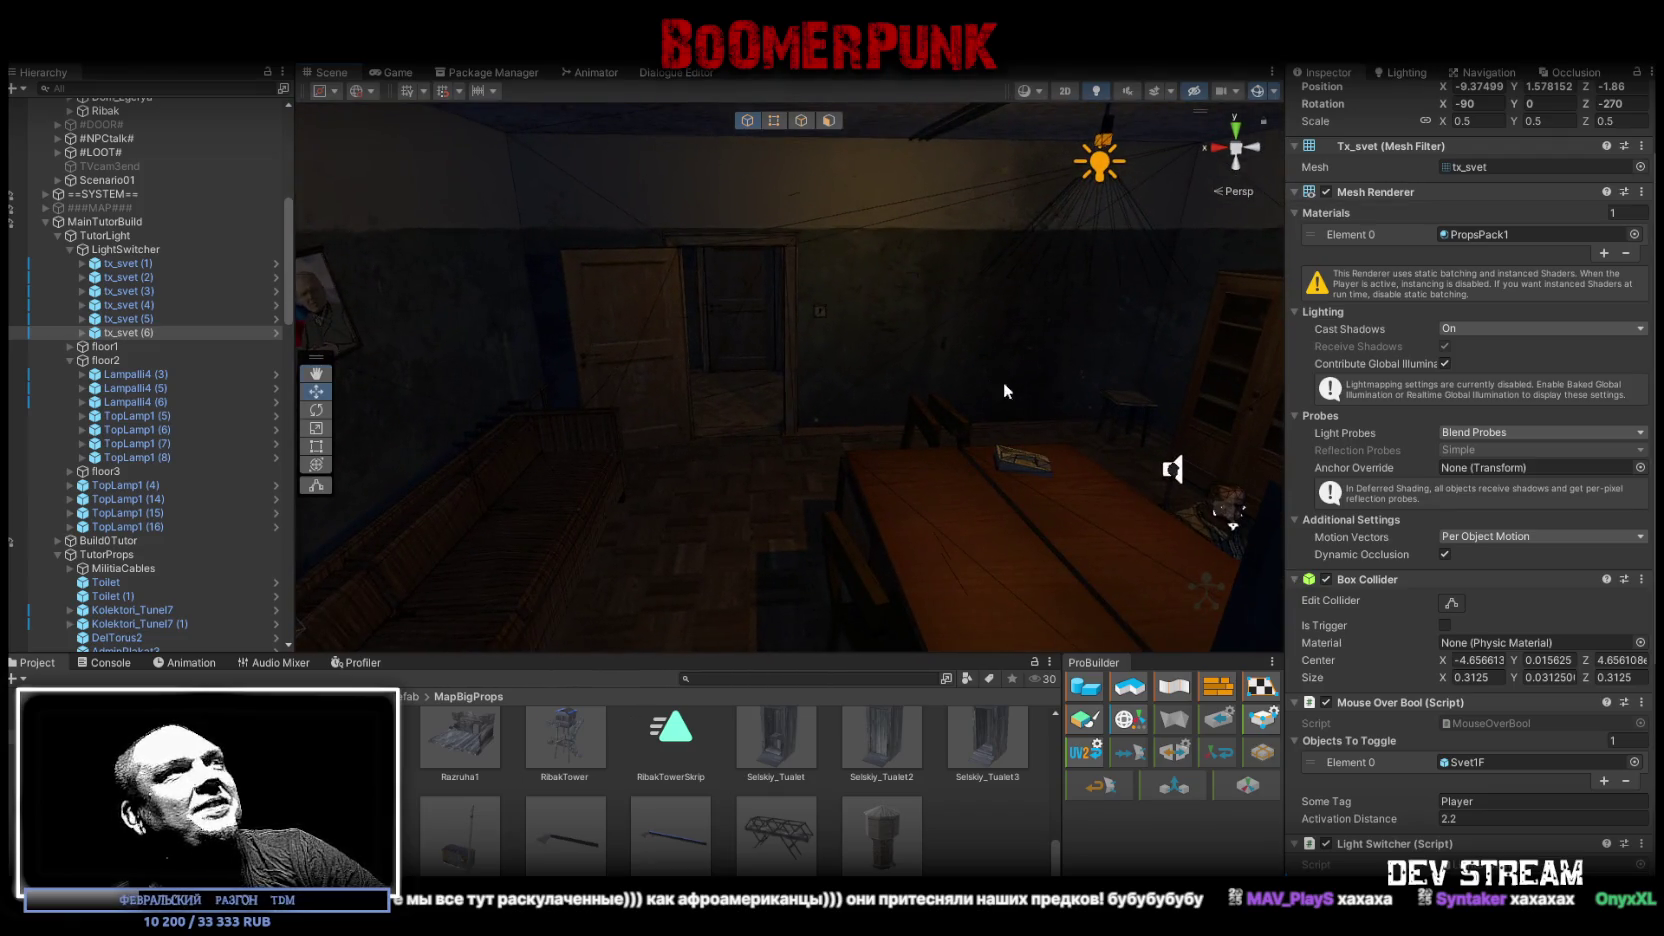
Step: Duplicate tx_svet (1) as tx_svet (7) with Position Y 1.578152 copied from tx_svet (6)
{"action": "left_click", "coordinate": [140, 264]}
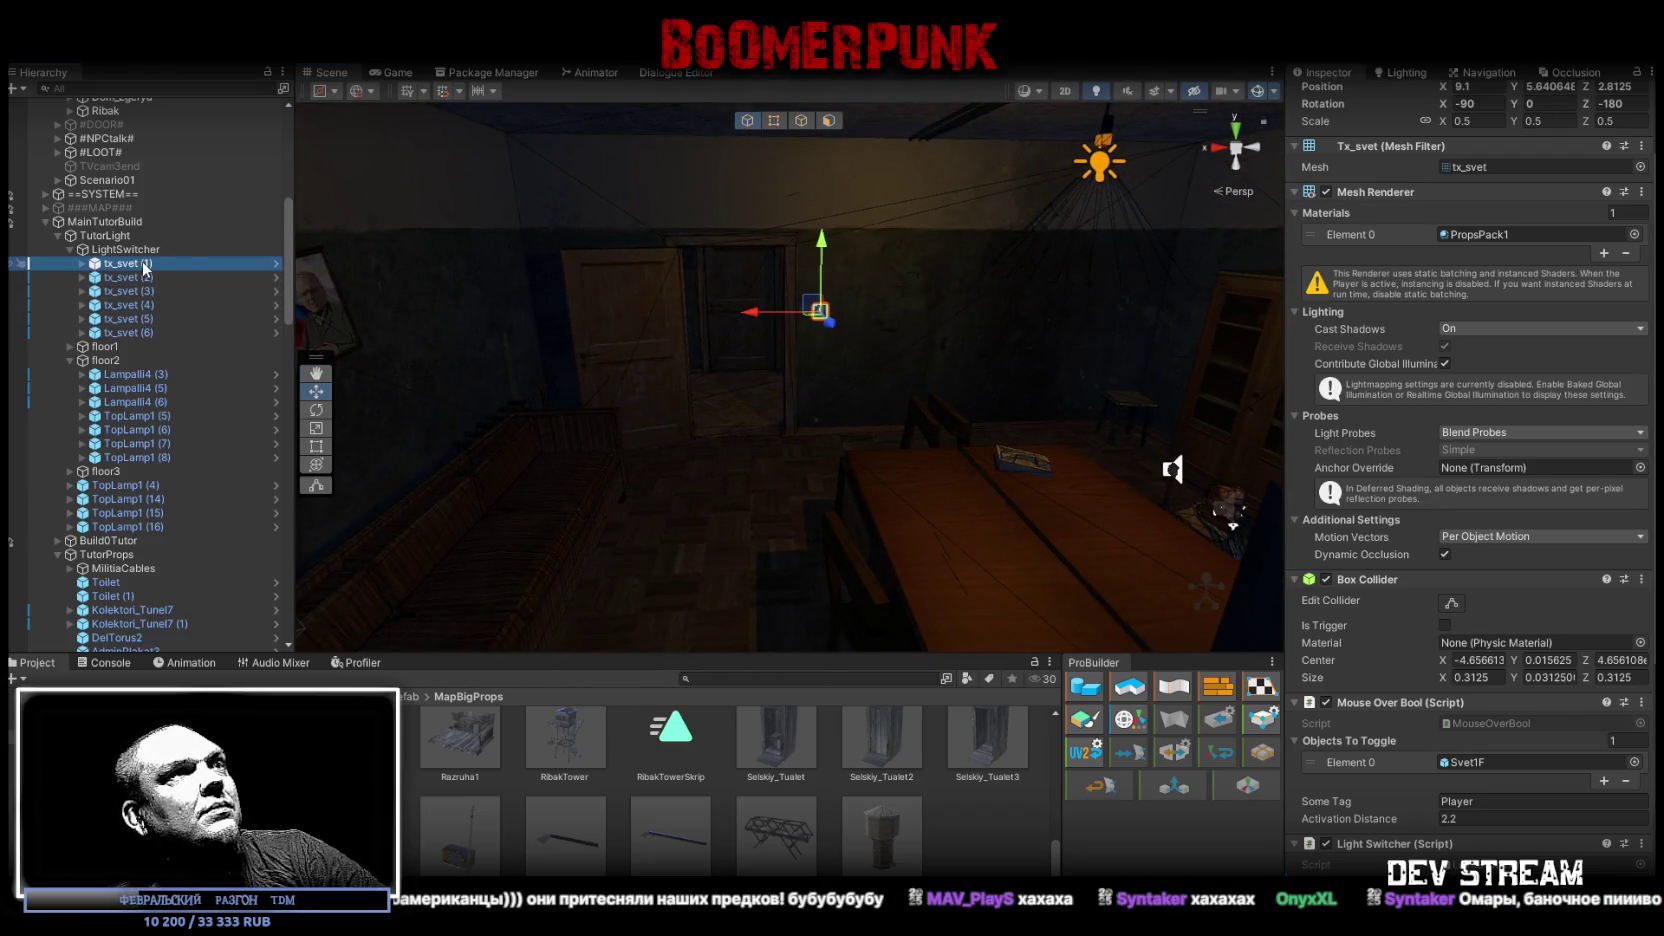
{"action": "left_click", "coordinate": [140, 332]}
{"action": "scroll", "coordinate": [1444, 330], "scroll_direction": "up", "scroll_amount": 2}
{"action": "left_click", "coordinate": [1549, 177]}
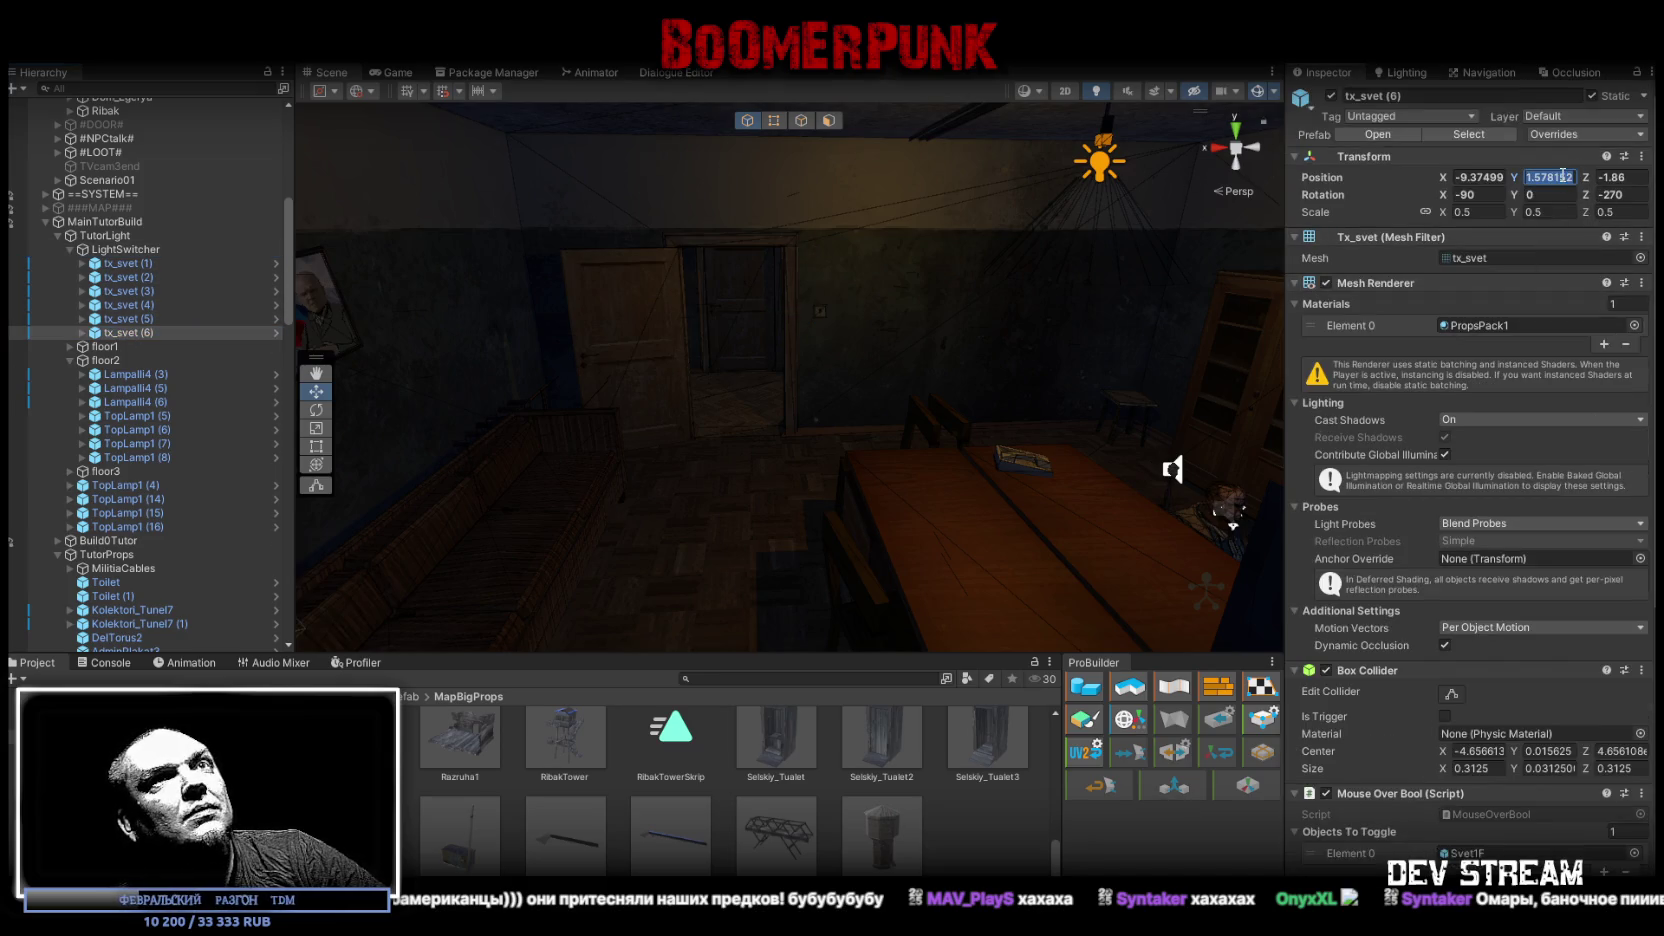
{"action": "left_click", "coordinate": [140, 264]}
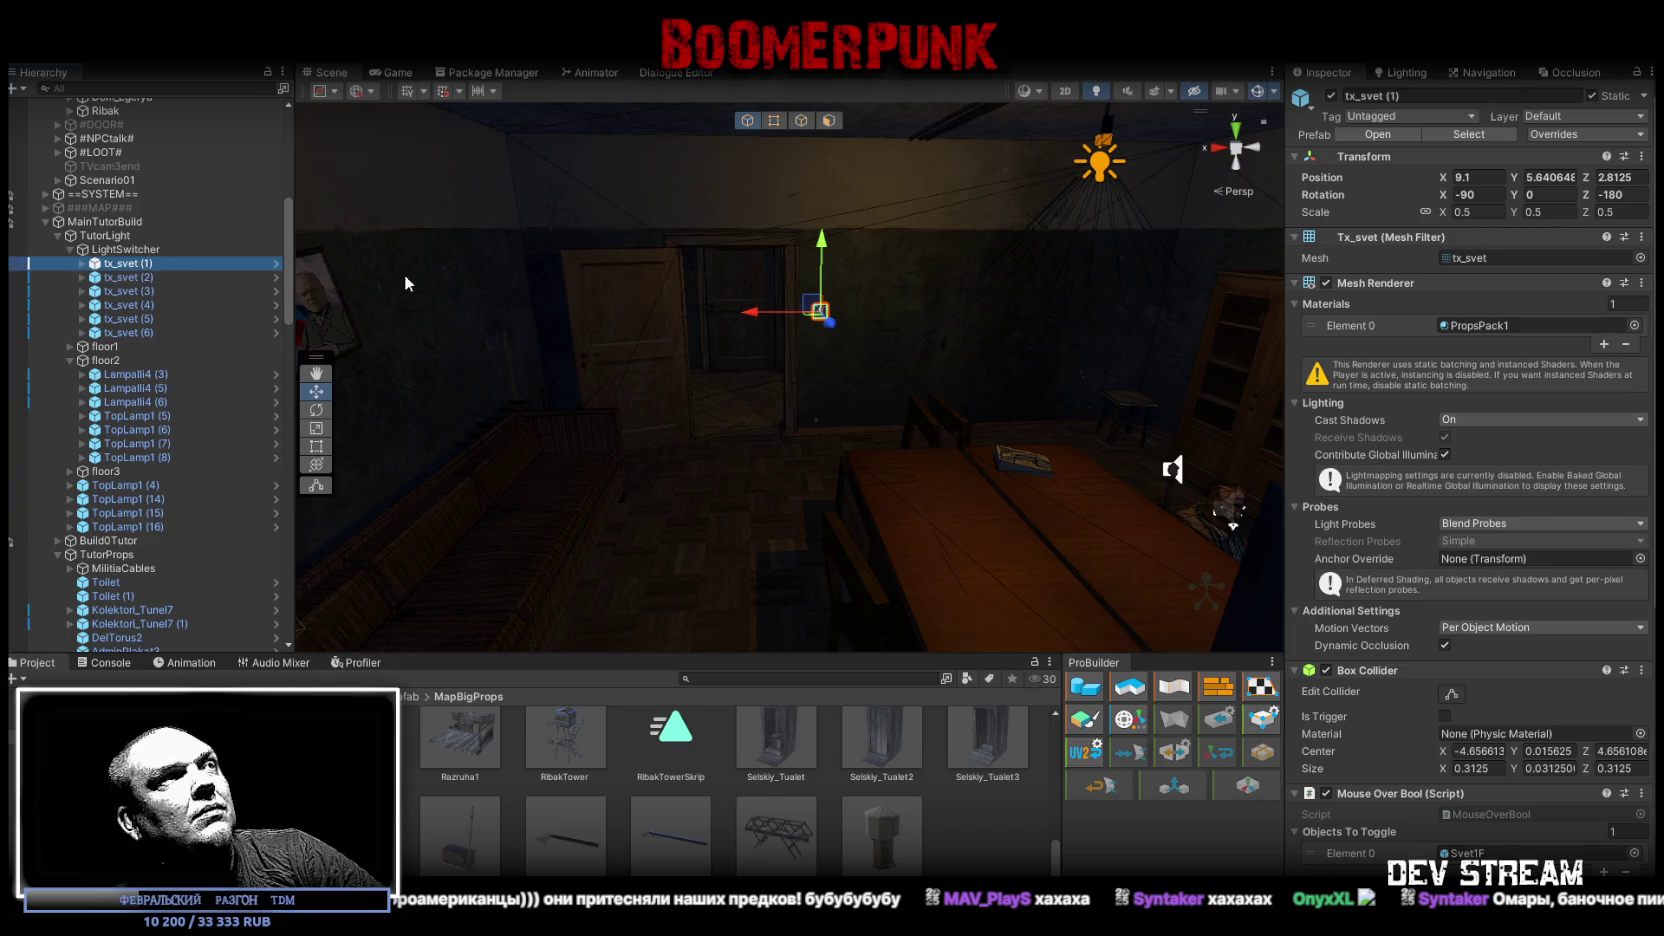
{"action": "key", "text": "ctrl+d"}
{"action": "key", "text": "ctrl+v"}
{"action": "key", "text": "Return"}
{"action": "mouse_move", "coordinate": [820, 330]}
{"action": "left_mouse_down"}
{"action": "mouse_move", "coordinate": [850, 338]}
{"action": "mouse_move", "coordinate": [826, 352]}
{"action": "left_mouse_up"}
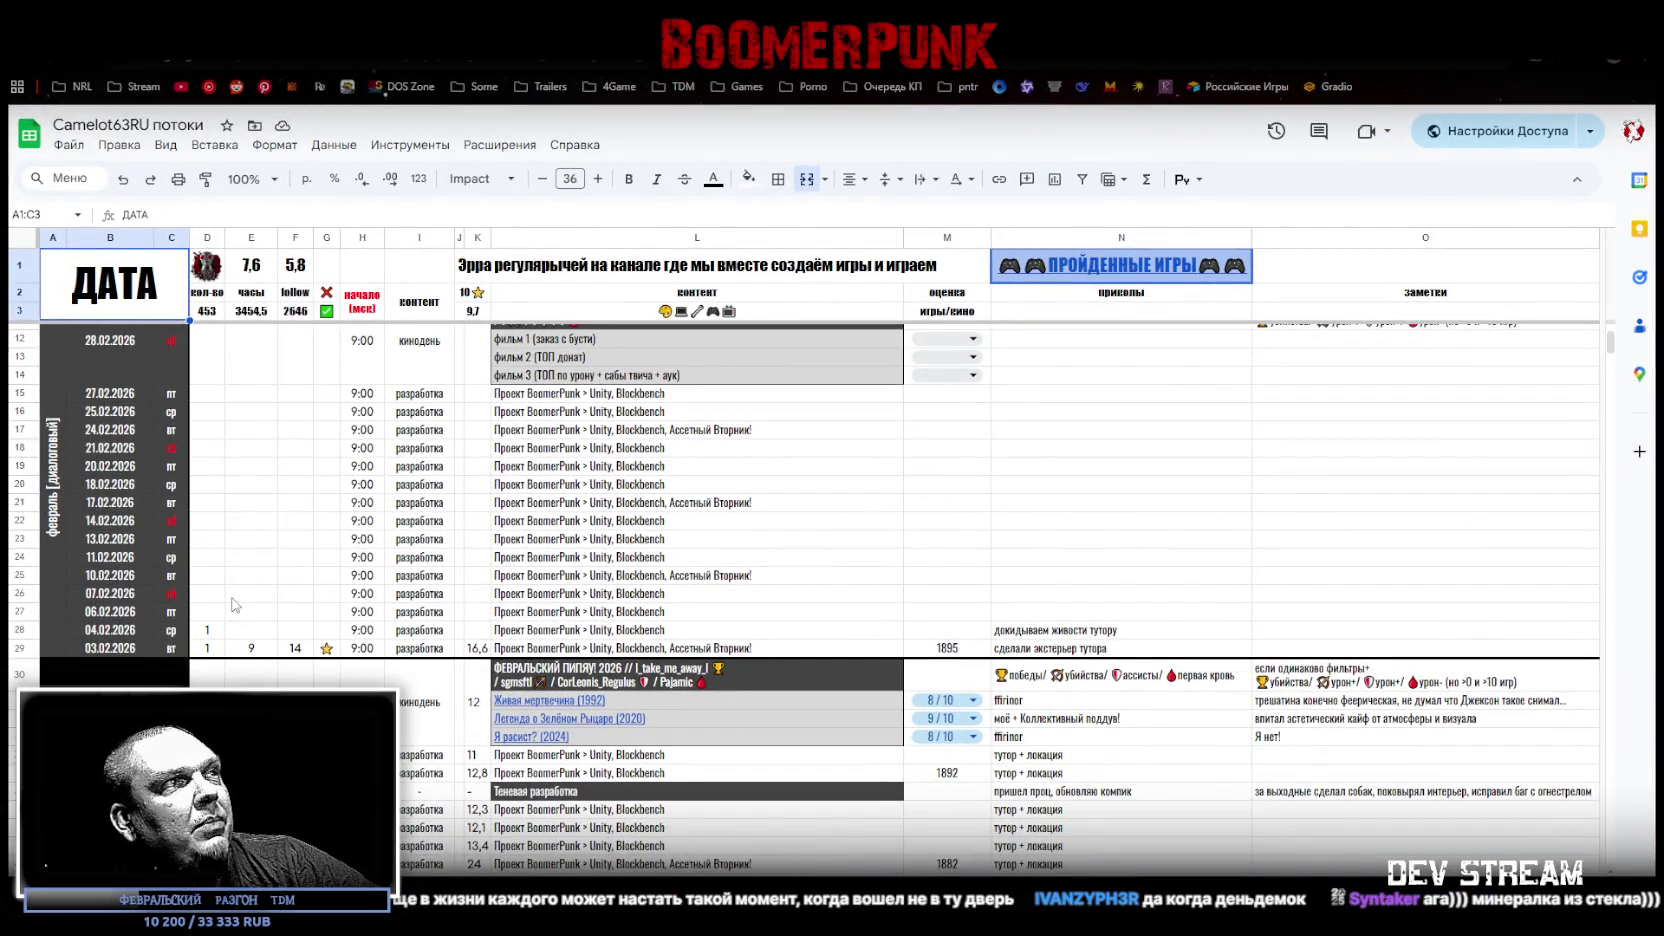
Step: Look over rows 18–27 and the column L cells of the stream log, then return to Unity
{"action": "left_click_drag", "start_coordinate": [208, 596], "coordinate": [565, 618]}
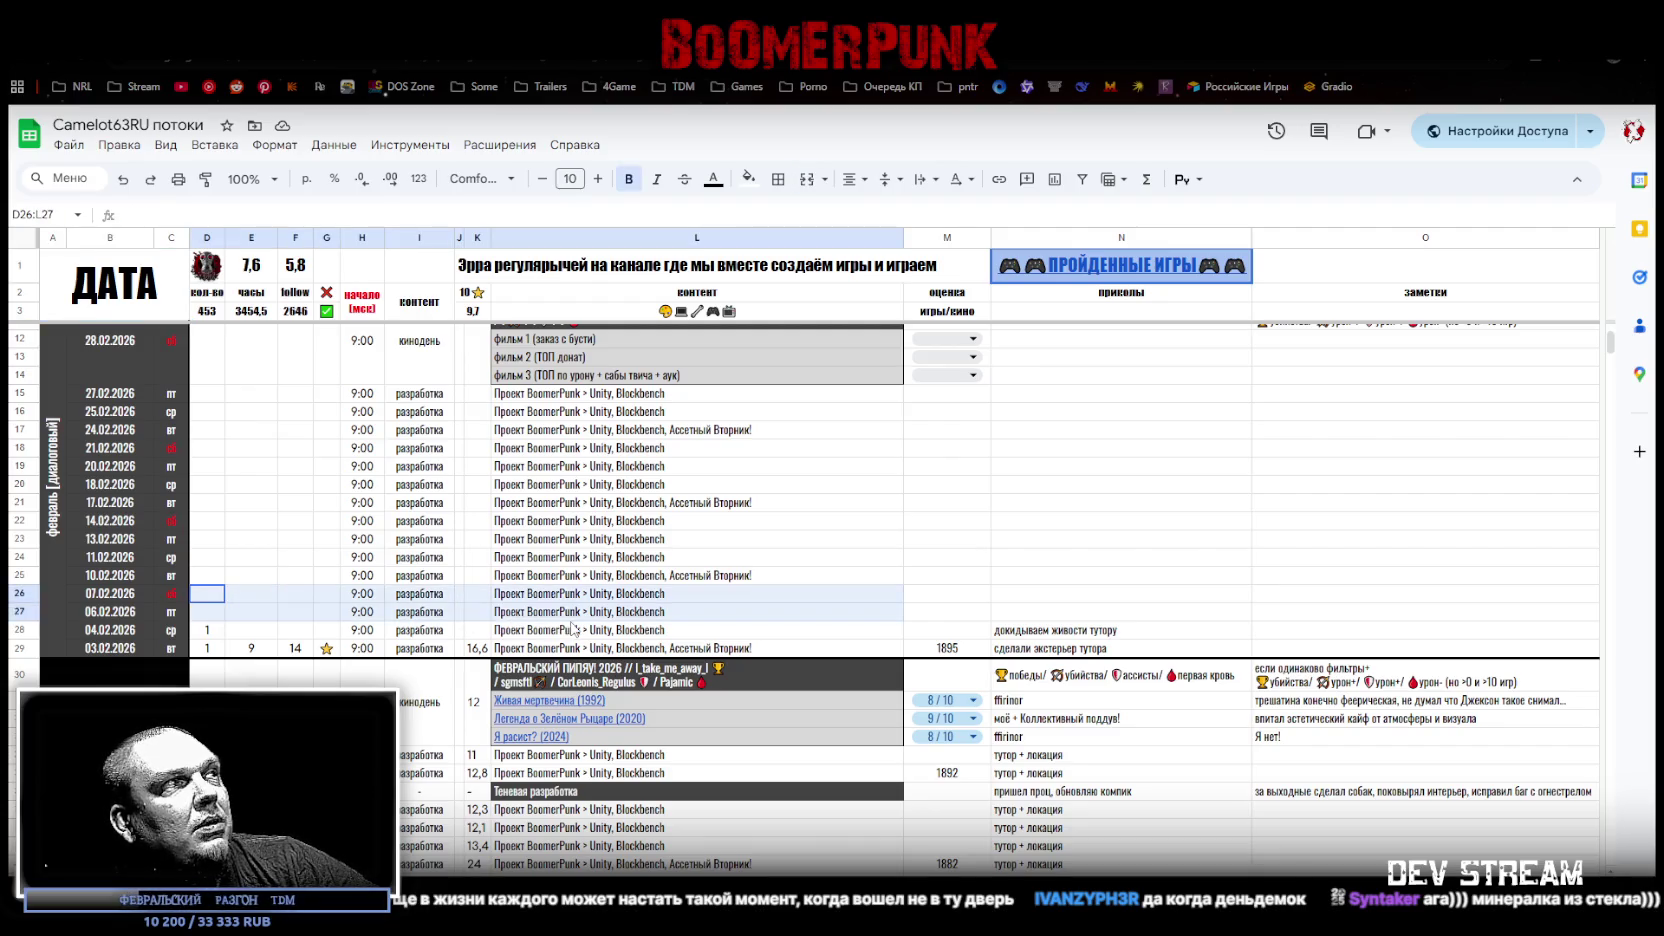
{"action": "mouse_move", "coordinate": [207, 522]}
{"action": "left_mouse_down"}
{"action": "mouse_move", "coordinate": [275, 540]}
{"action": "mouse_move", "coordinate": [578, 545]}
{"action": "left_mouse_up"}
{"action": "left_click", "coordinate": [643, 544]}
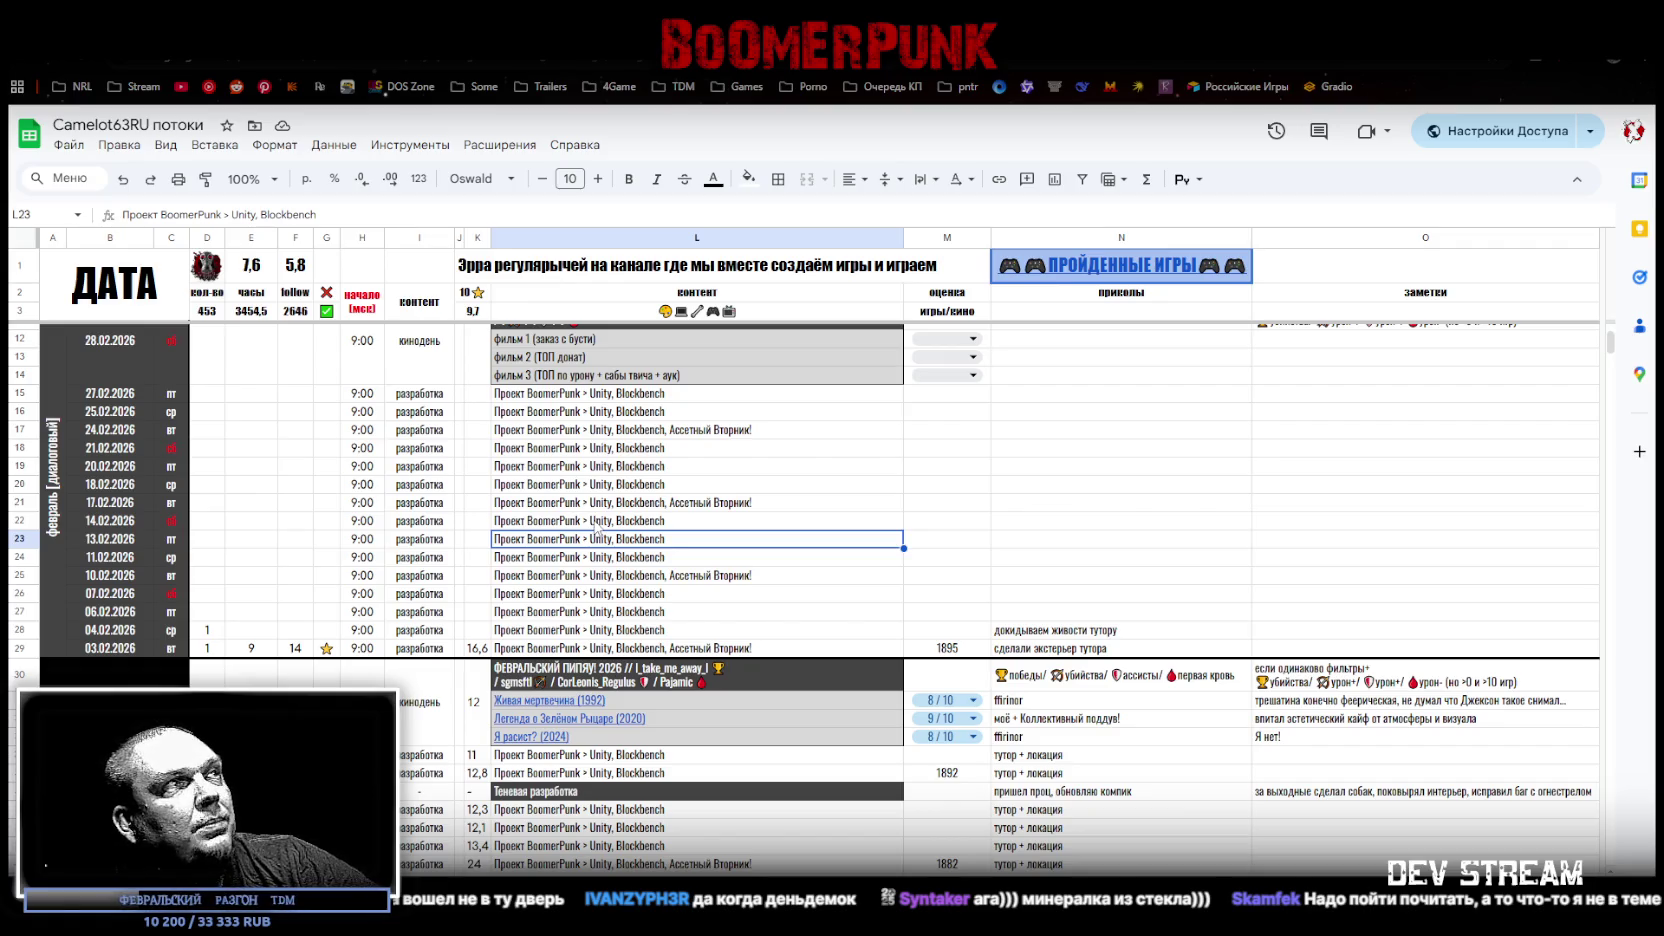
{"action": "left_click", "coordinate": [597, 524]}
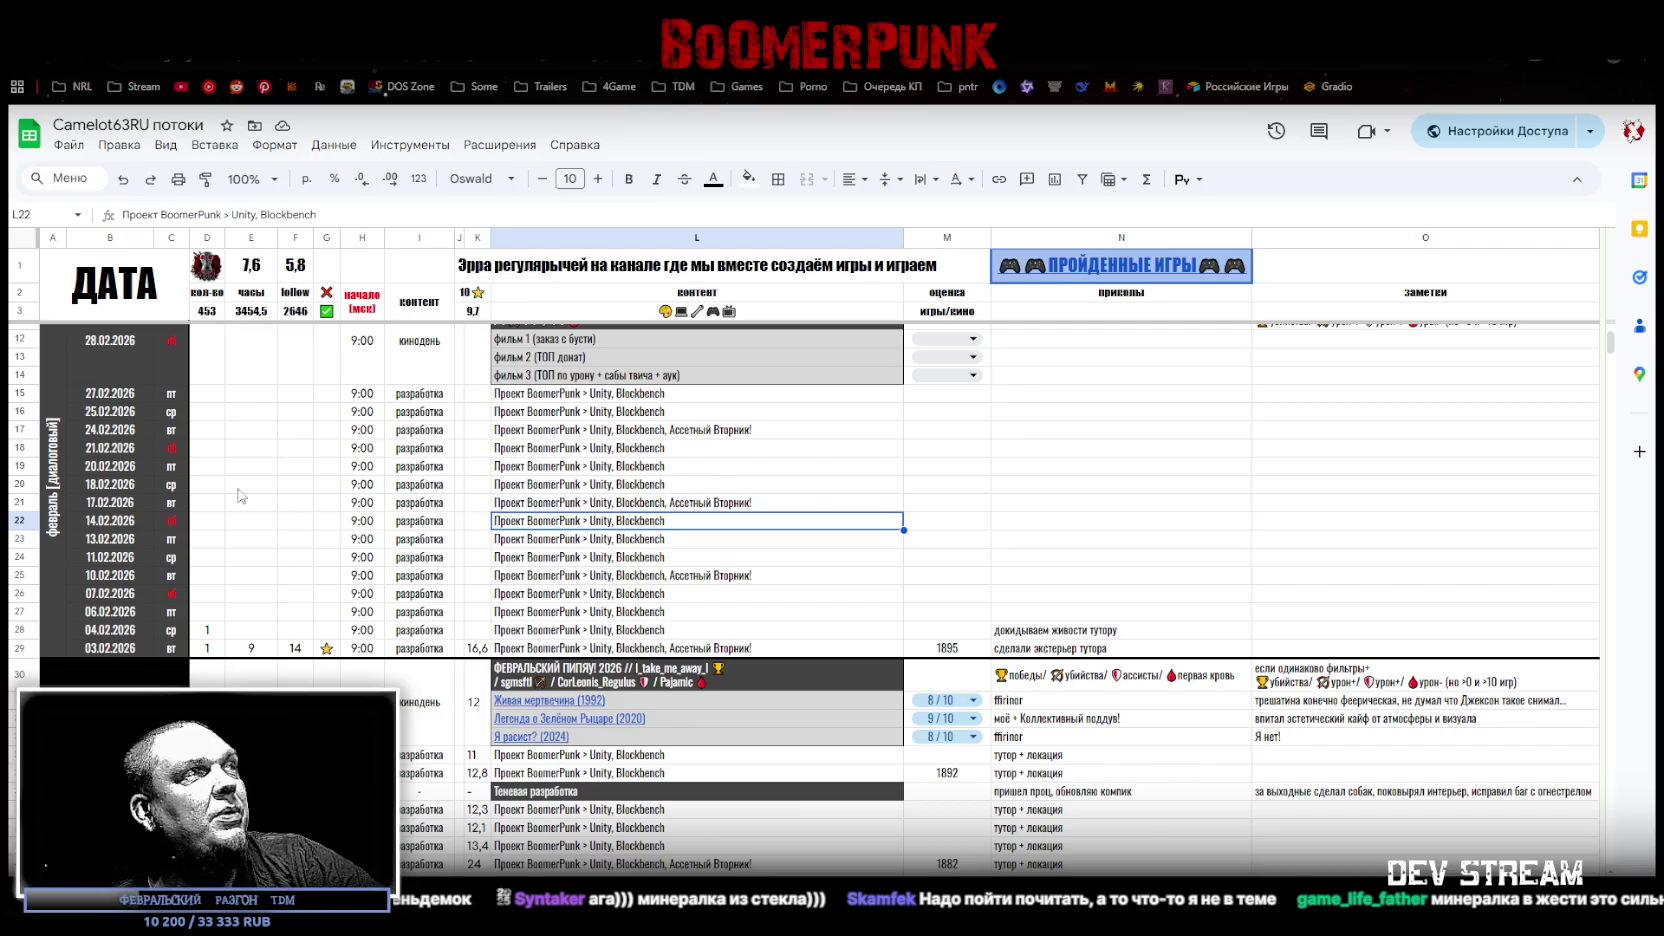
{"action": "left_click", "coordinate": [19, 520]}
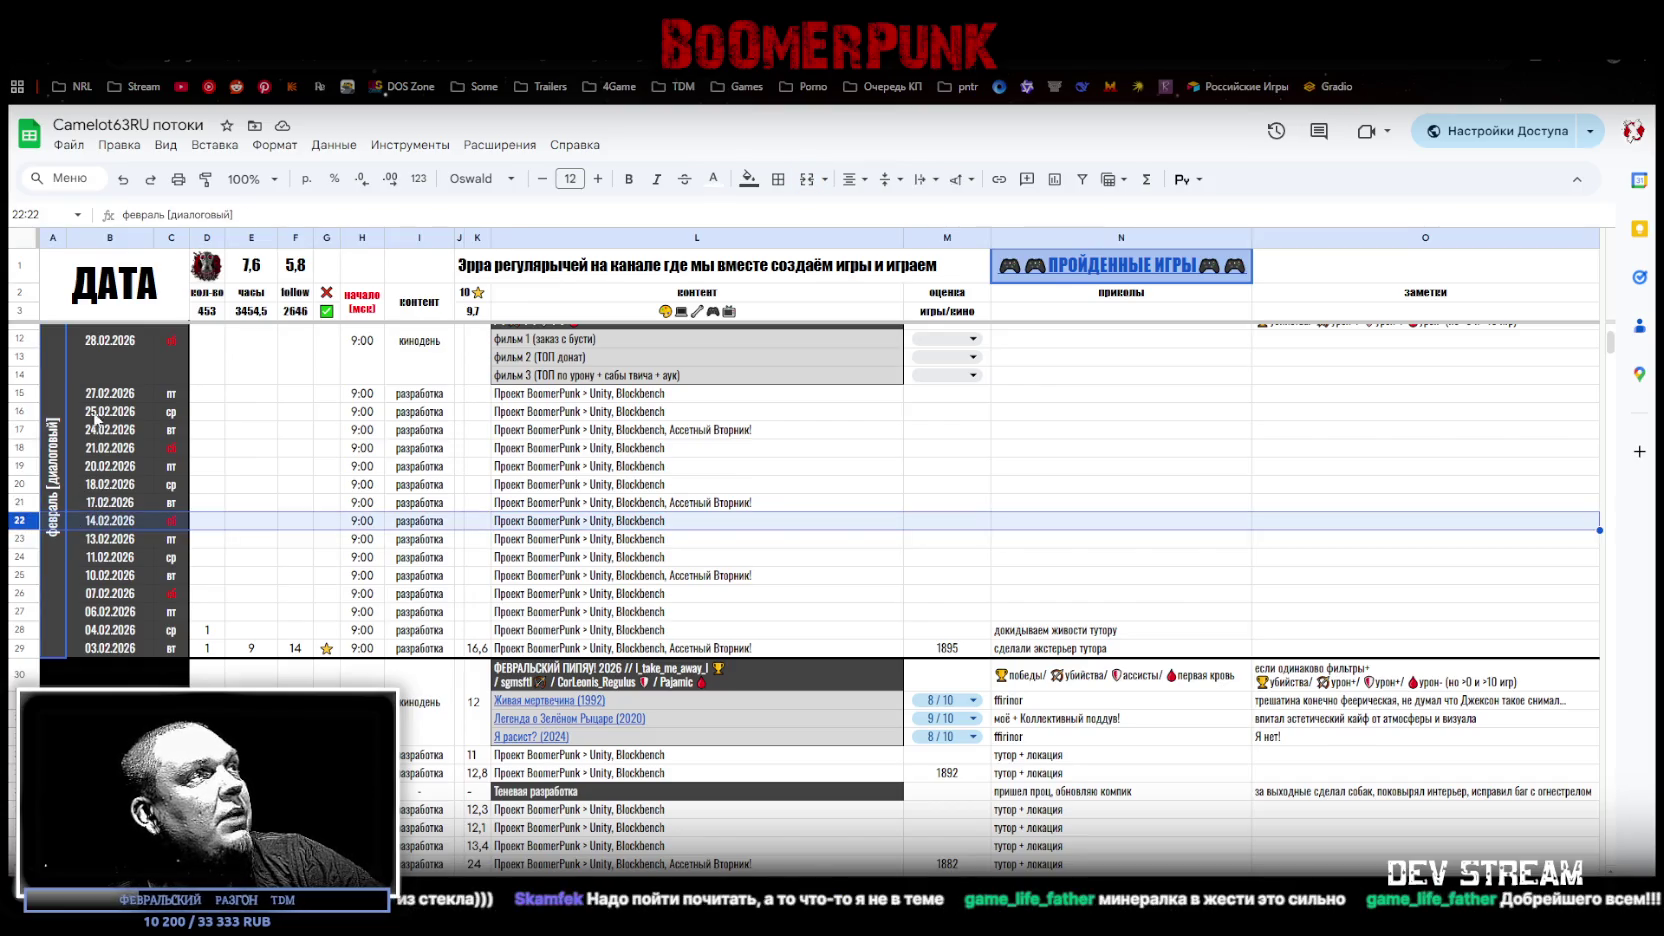
{"action": "left_click", "coordinate": [18, 448]}
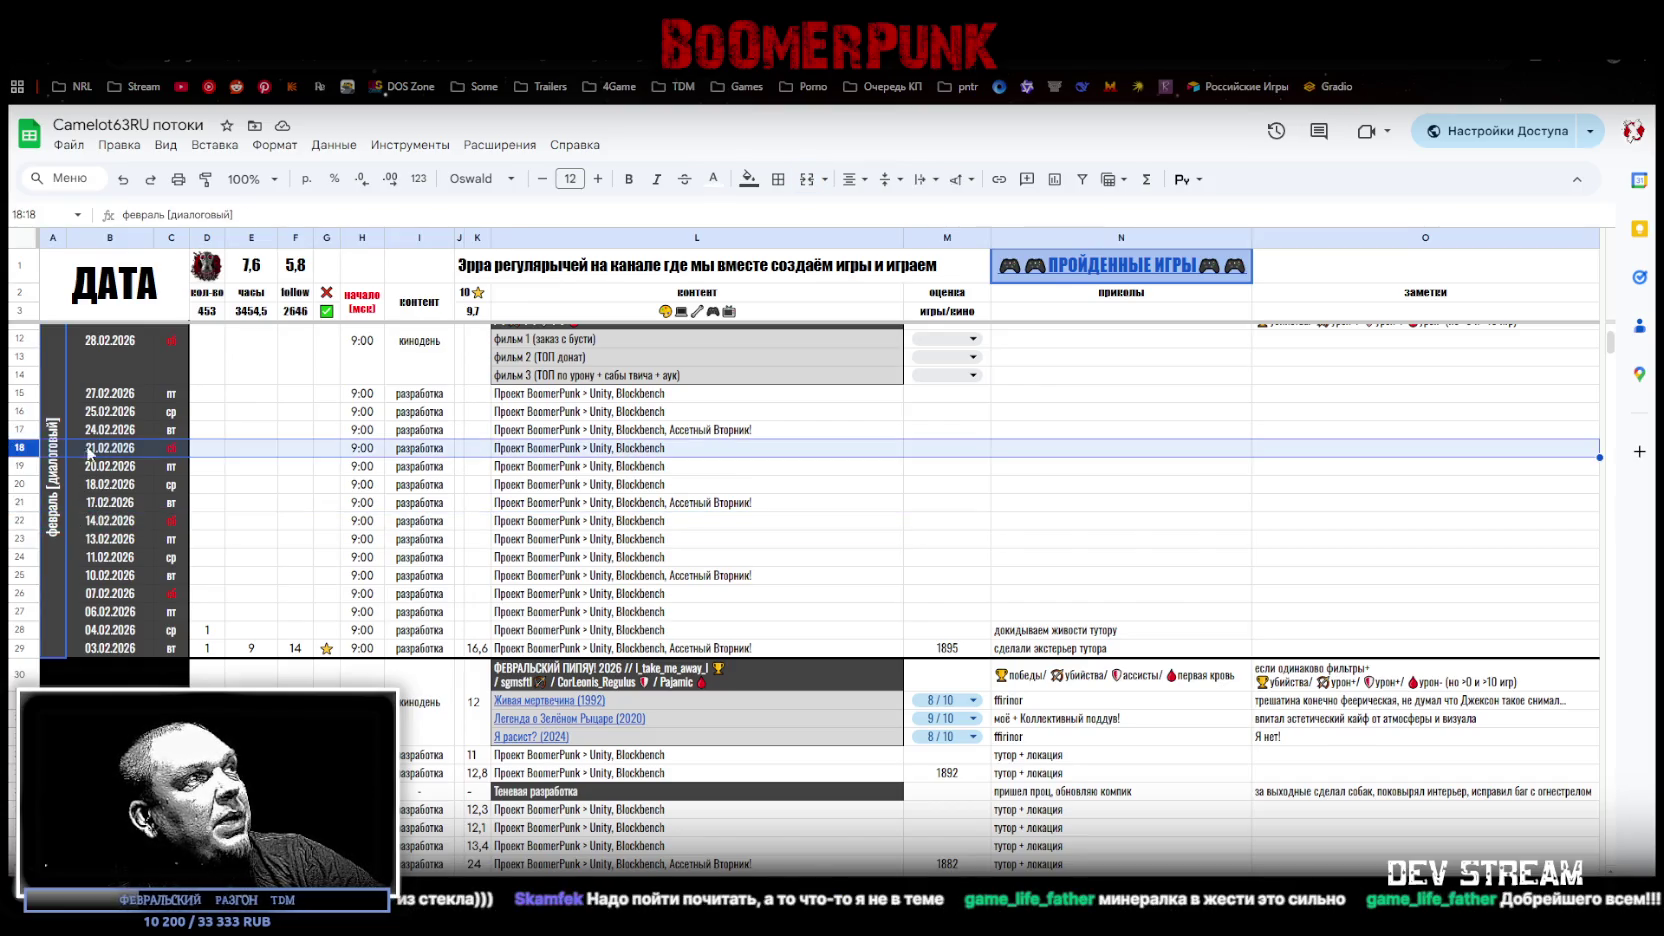
{"action": "left_click", "coordinate": [598, 452]}
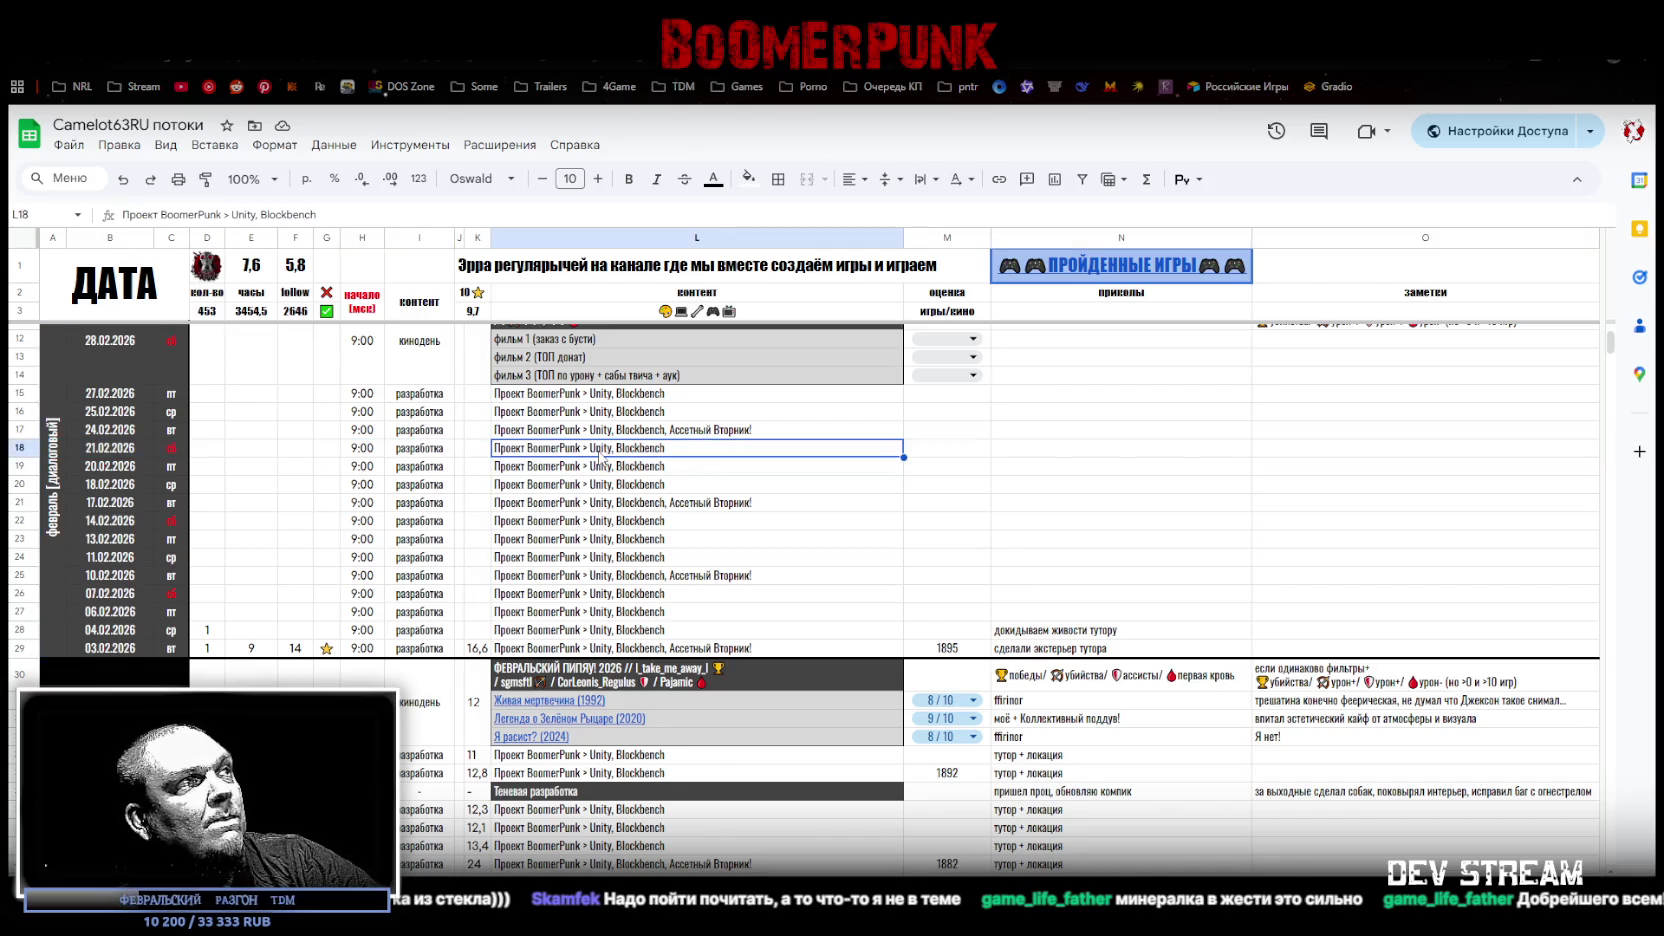
{"action": "mouse_move", "coordinate": [540, 594]}
{"action": "left_mouse_down"}
{"action": "mouse_move", "coordinate": [600, 630]}
{"action": "mouse_move", "coordinate": [651, 617]}
{"action": "left_mouse_up"}
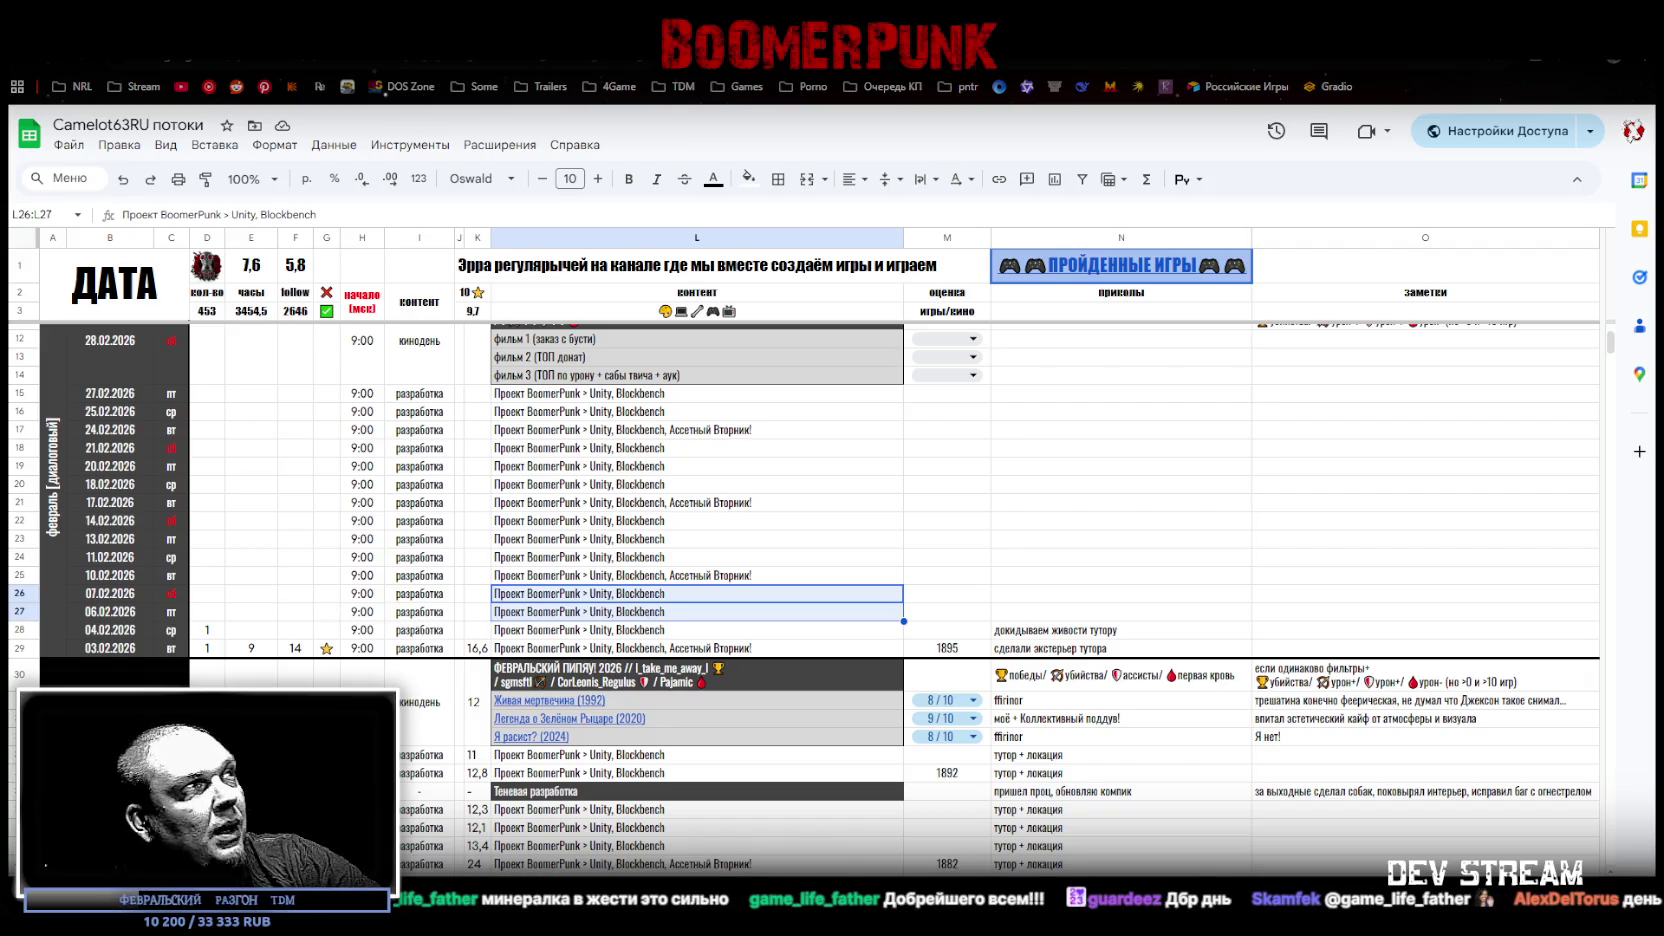
{"action": "key", "text": "alt+Tab"}
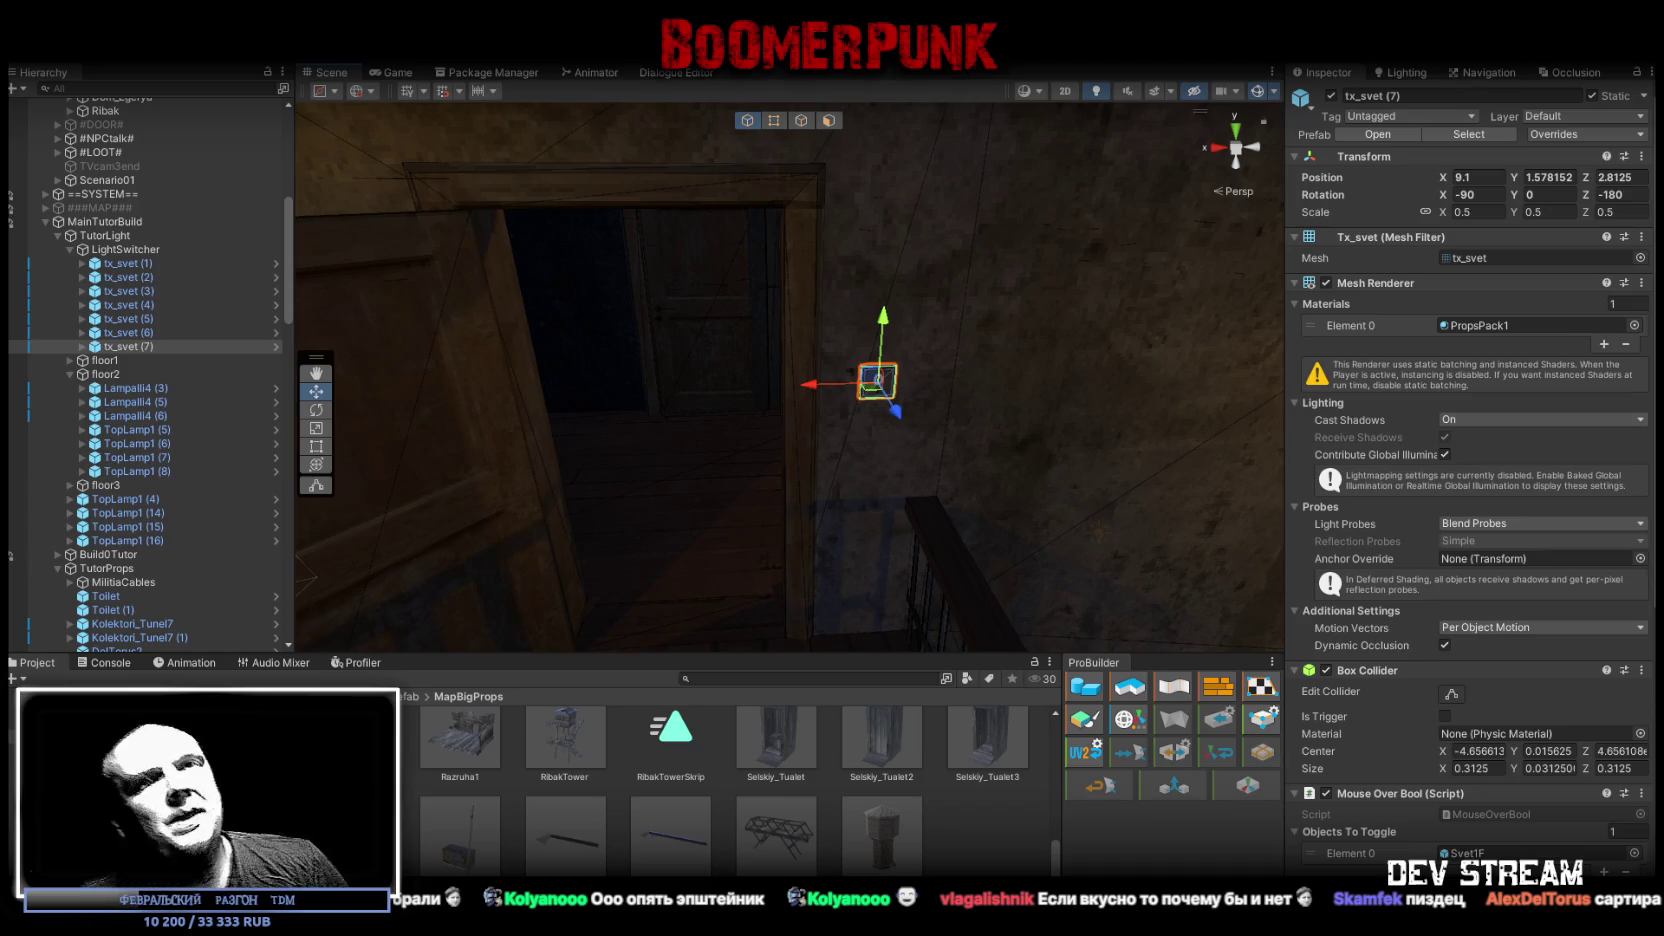
Step: Assign three Light_TopLamp1 lights to Lamp Lights and collapse TopLamp1 (14)–(16)
{"action": "scroll", "coordinate": [1470, 480], "scroll_direction": "down", "scroll_amount": 10}
{"action": "left_click", "coordinate": [155, 540]}
{"action": "left_click", "coordinate": [155, 582], "text": "ctrl"}
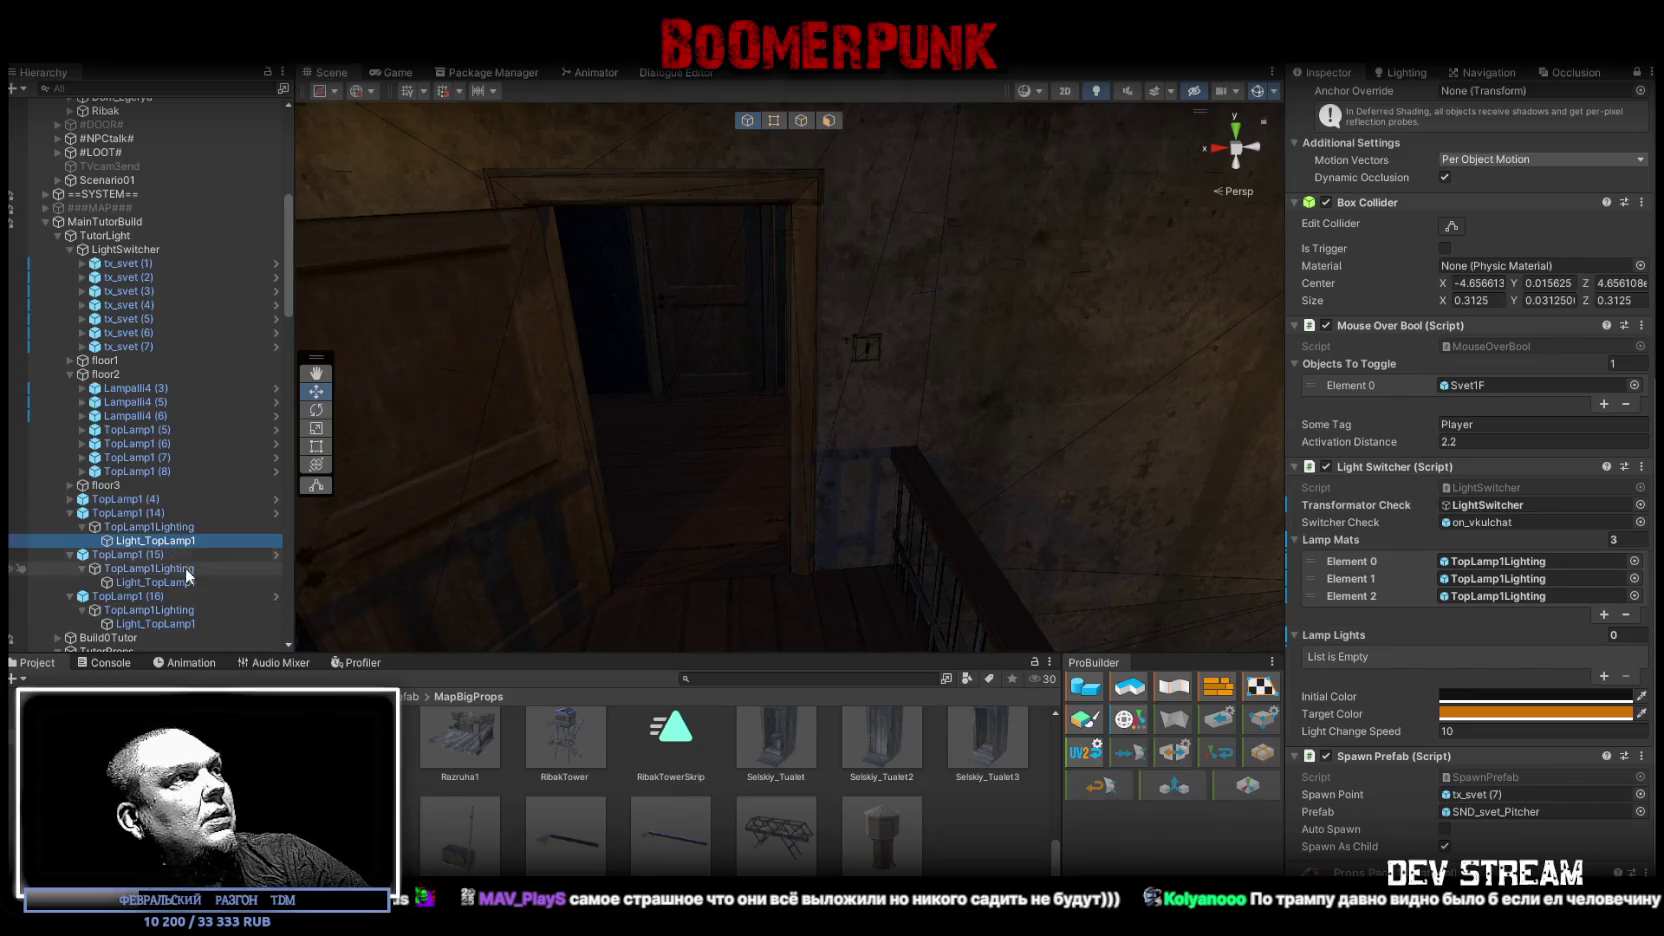
{"action": "left_click", "coordinate": [185, 623], "text": "ctrl"}
{"action": "mouse_move", "coordinate": [183, 585]}
{"action": "left_mouse_down"}
{"action": "mouse_move", "coordinate": [1383, 590]}
{"action": "mouse_move", "coordinate": [1370, 648]}
{"action": "left_mouse_up"}
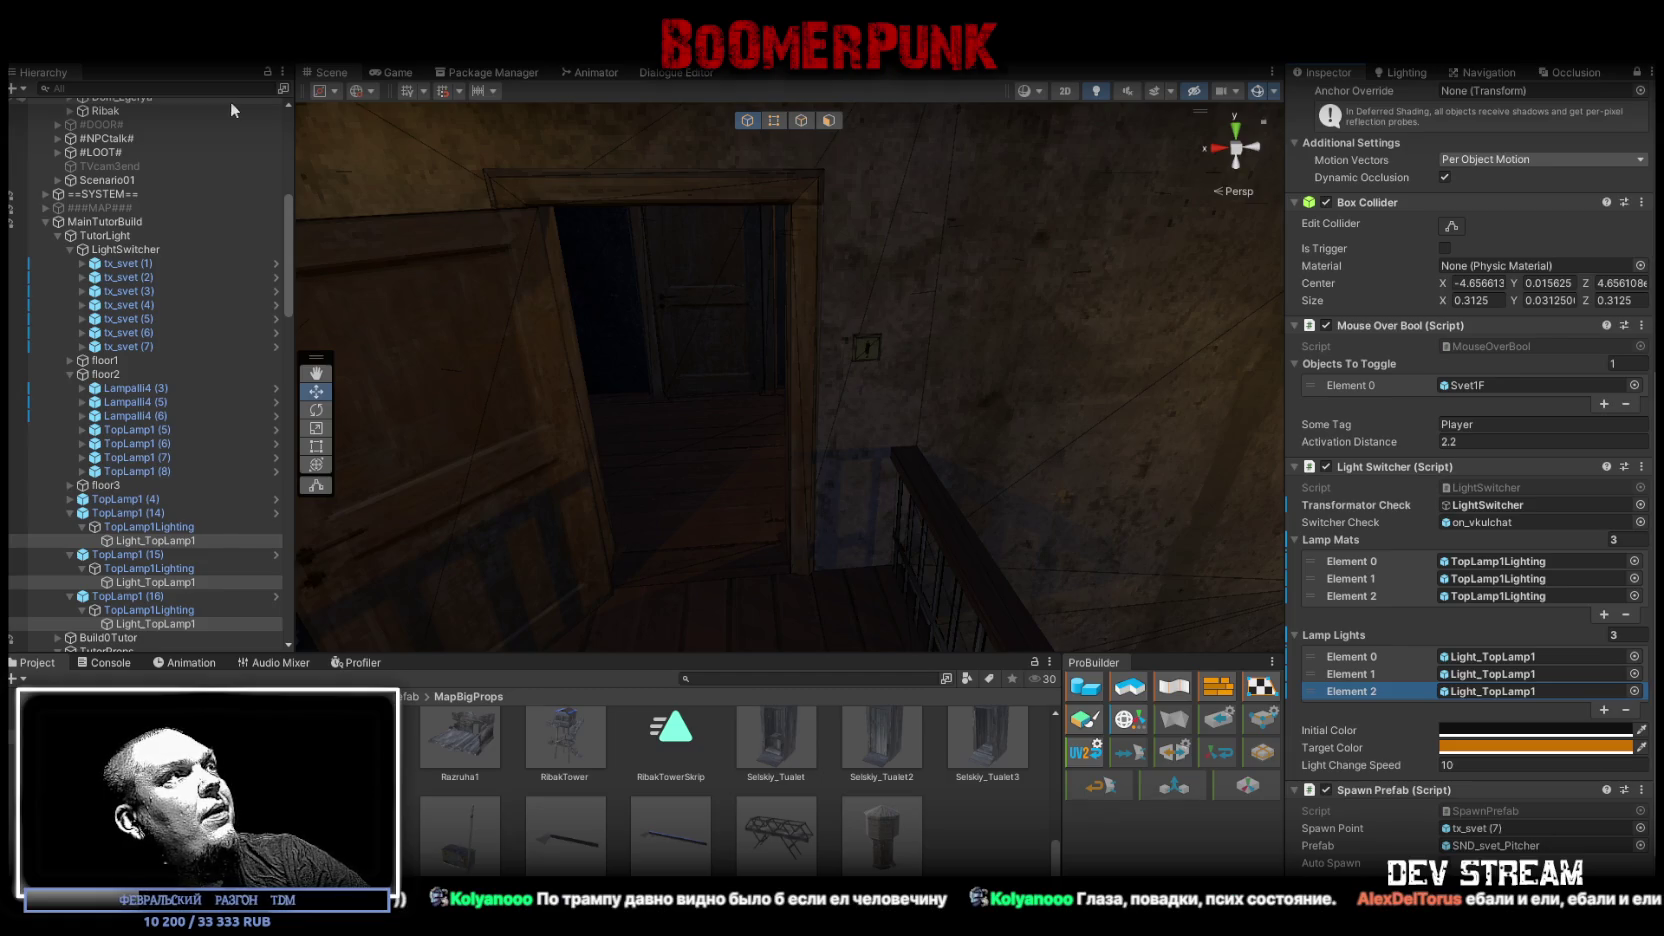
{"action": "left_click", "coordinate": [70, 516], "text": "alt"}
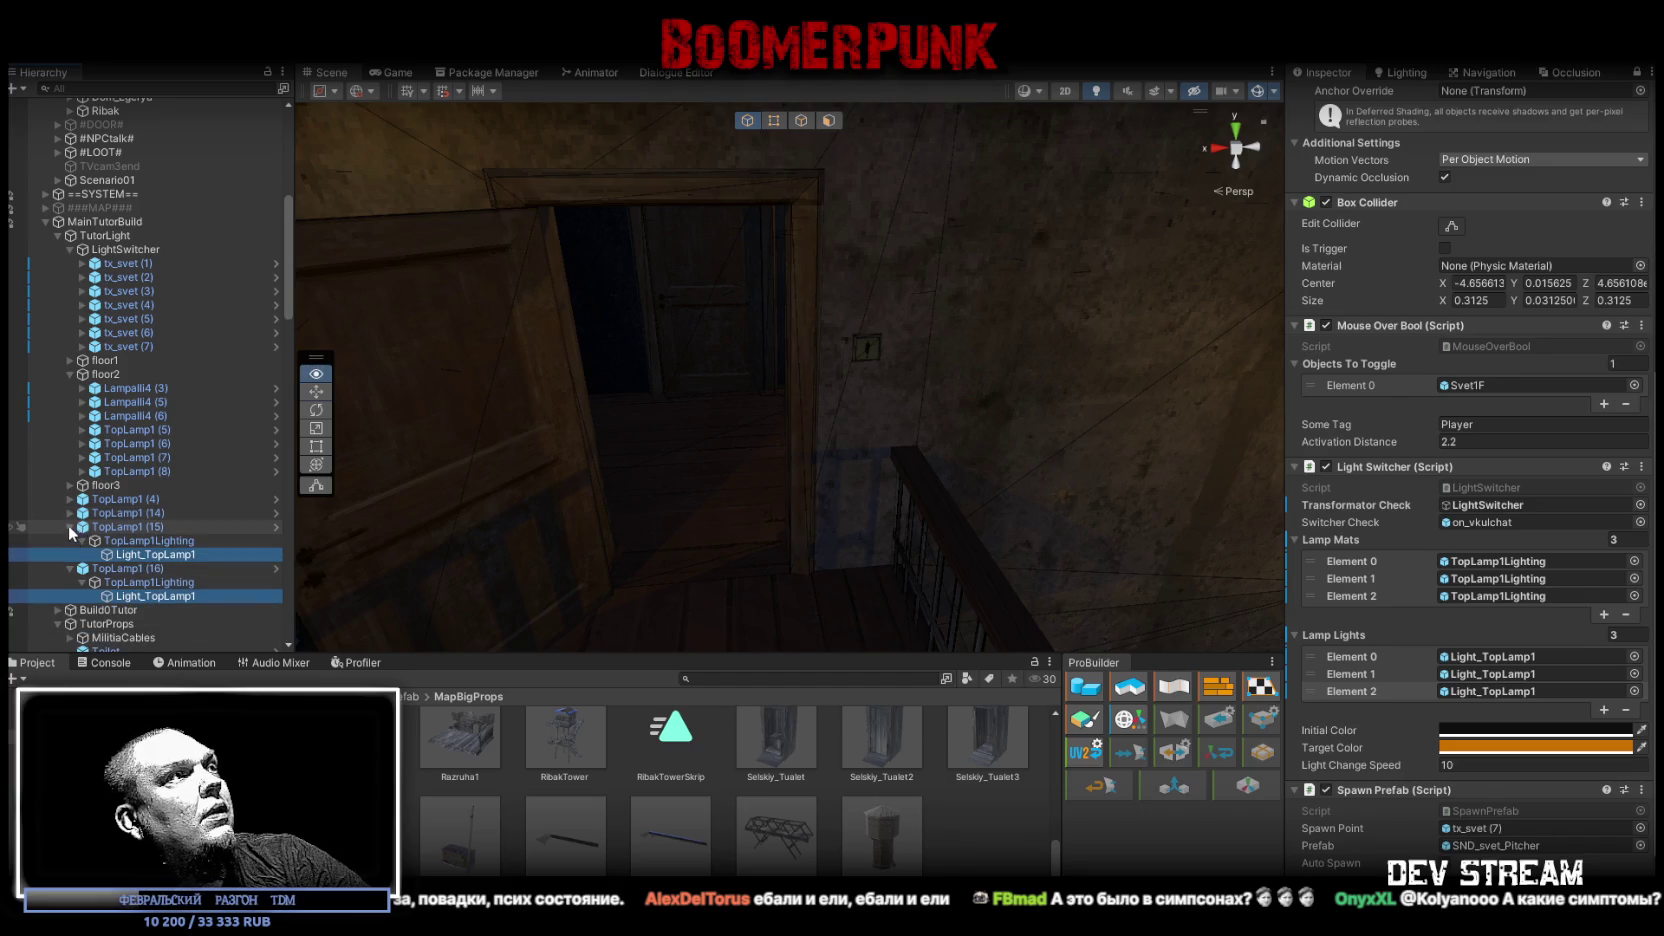
{"action": "left_click", "coordinate": [70, 527], "text": "alt"}
{"action": "left_click", "coordinate": [70, 541]}
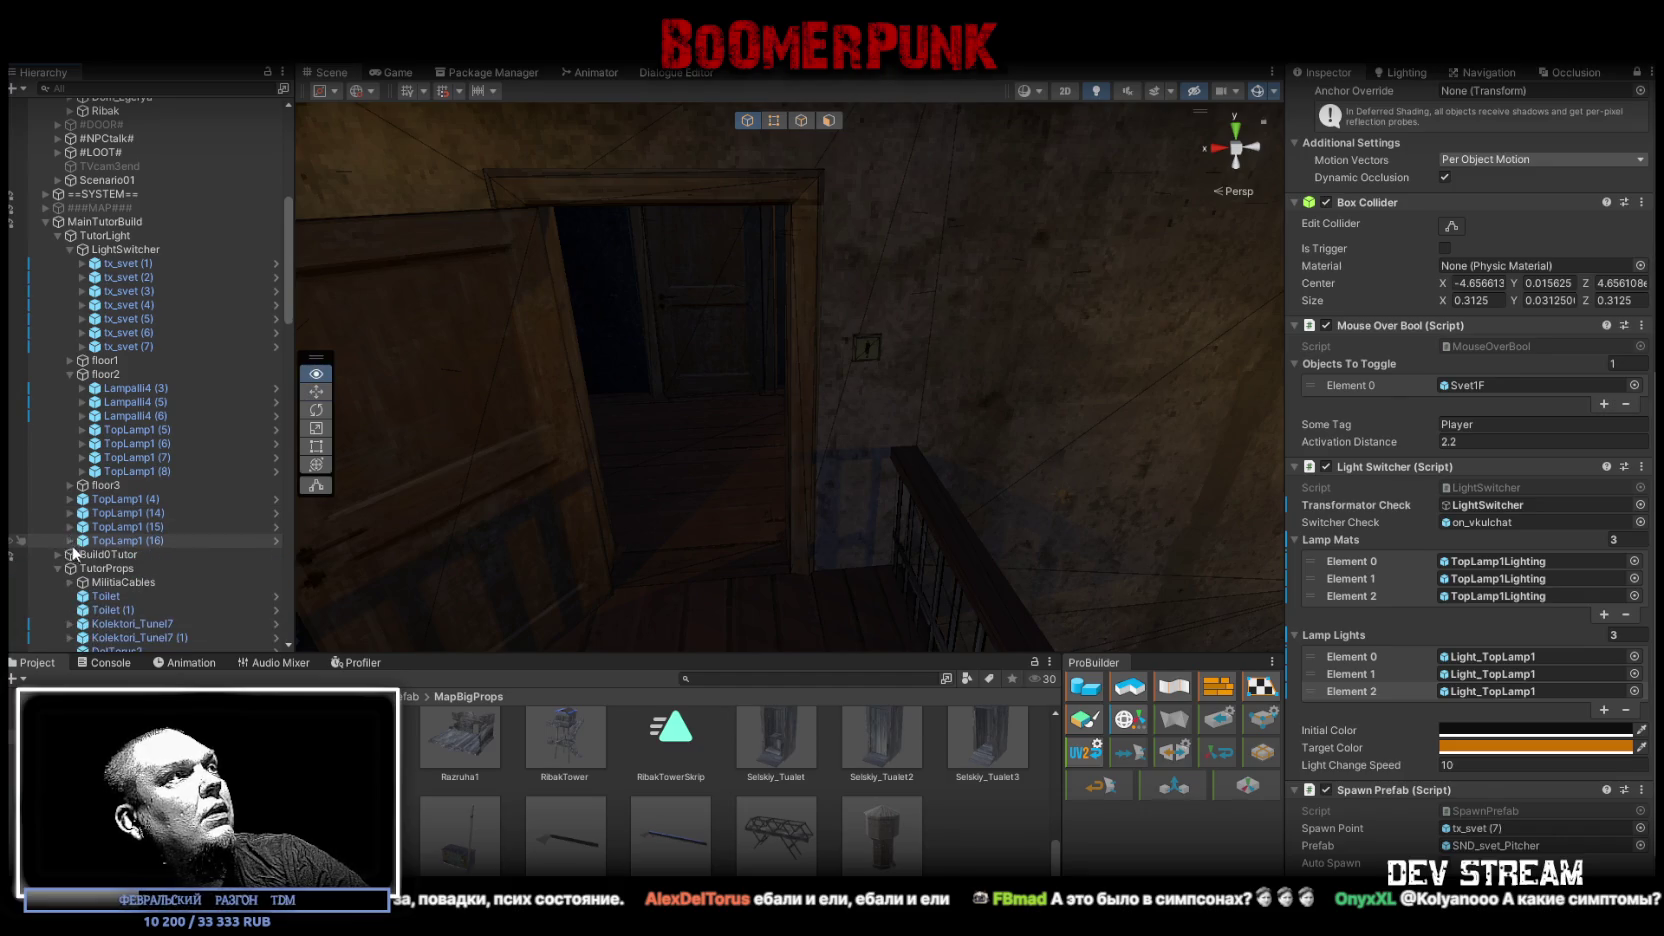
Step: Inspect switch tx_svet (7) against tx_svet (6) by the wall and stairs, then duplicate it
{"action": "left_click", "coordinate": [140, 350]}
{"action": "mouse_move", "coordinate": [900, 470]}
{"action": "left_mouse_down"}
{"action": "mouse_move", "coordinate": [947, 360]}
{"action": "mouse_move", "coordinate": [876, 316]}
{"action": "mouse_move", "coordinate": [1114, 279]}
{"action": "mouse_move", "coordinate": [840, 290]}
{"action": "mouse_move", "coordinate": [859, 301]}
{"action": "mouse_move", "coordinate": [717, 375]}
{"action": "mouse_move", "coordinate": [680, 457]}
{"action": "mouse_move", "coordinate": [800, 385]}
{"action": "mouse_move", "coordinate": [668, 353]}
{"action": "mouse_move", "coordinate": [173, 356]}
{"action": "mouse_move", "coordinate": [198, 390]}
{"action": "mouse_move", "coordinate": [945, 379]}
{"action": "mouse_move", "coordinate": [832, 431]}
{"action": "mouse_move", "coordinate": [1157, 461]}
{"action": "mouse_move", "coordinate": [971, 467]}
{"action": "left_mouse_up"}
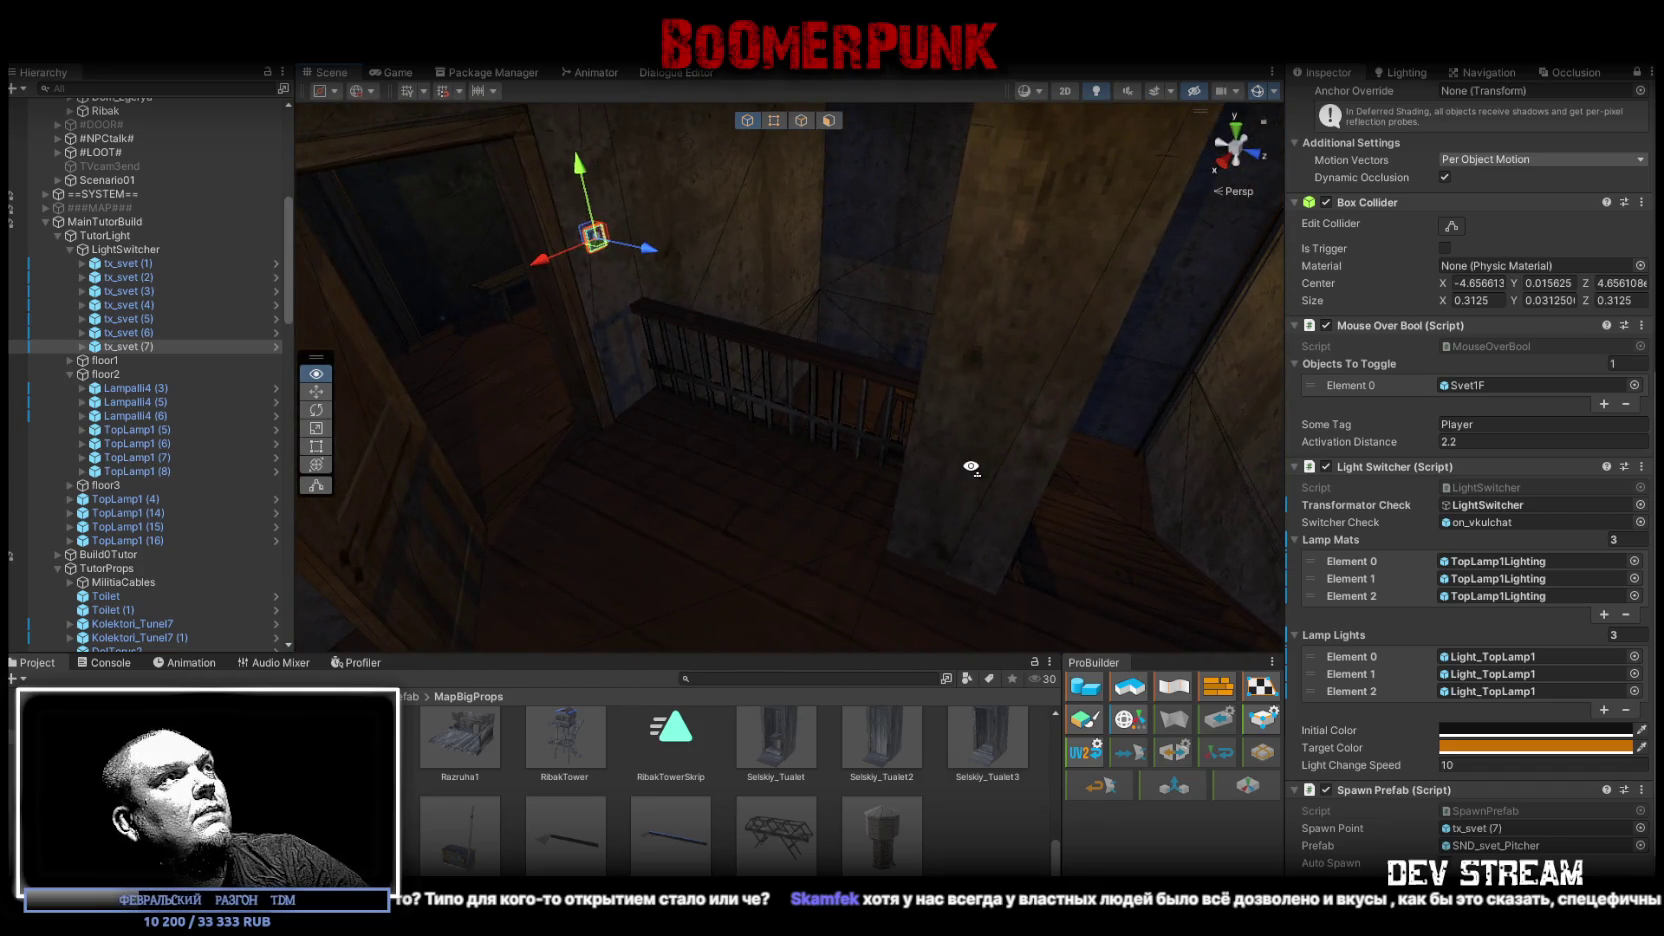
{"action": "mouse_move", "coordinate": [971, 467]}
{"action": "left_mouse_down"}
{"action": "mouse_move", "coordinate": [966, 487]}
{"action": "mouse_move", "coordinate": [1055, 453]}
{"action": "mouse_move", "coordinate": [676, 305]}
{"action": "mouse_move", "coordinate": [555, 327]}
{"action": "left_mouse_up"}
{"action": "mouse_move", "coordinate": [810, 345]}
{"action": "left_mouse_down"}
{"action": "mouse_move", "coordinate": [551, 131]}
{"action": "mouse_move", "coordinate": [613, 286]}
{"action": "mouse_move", "coordinate": [524, 357]}
{"action": "mouse_move", "coordinate": [459, 308]}
{"action": "left_mouse_up"}
{"action": "left_click", "coordinate": [187, 331]}
{"action": "left_click", "coordinate": [133, 346]}
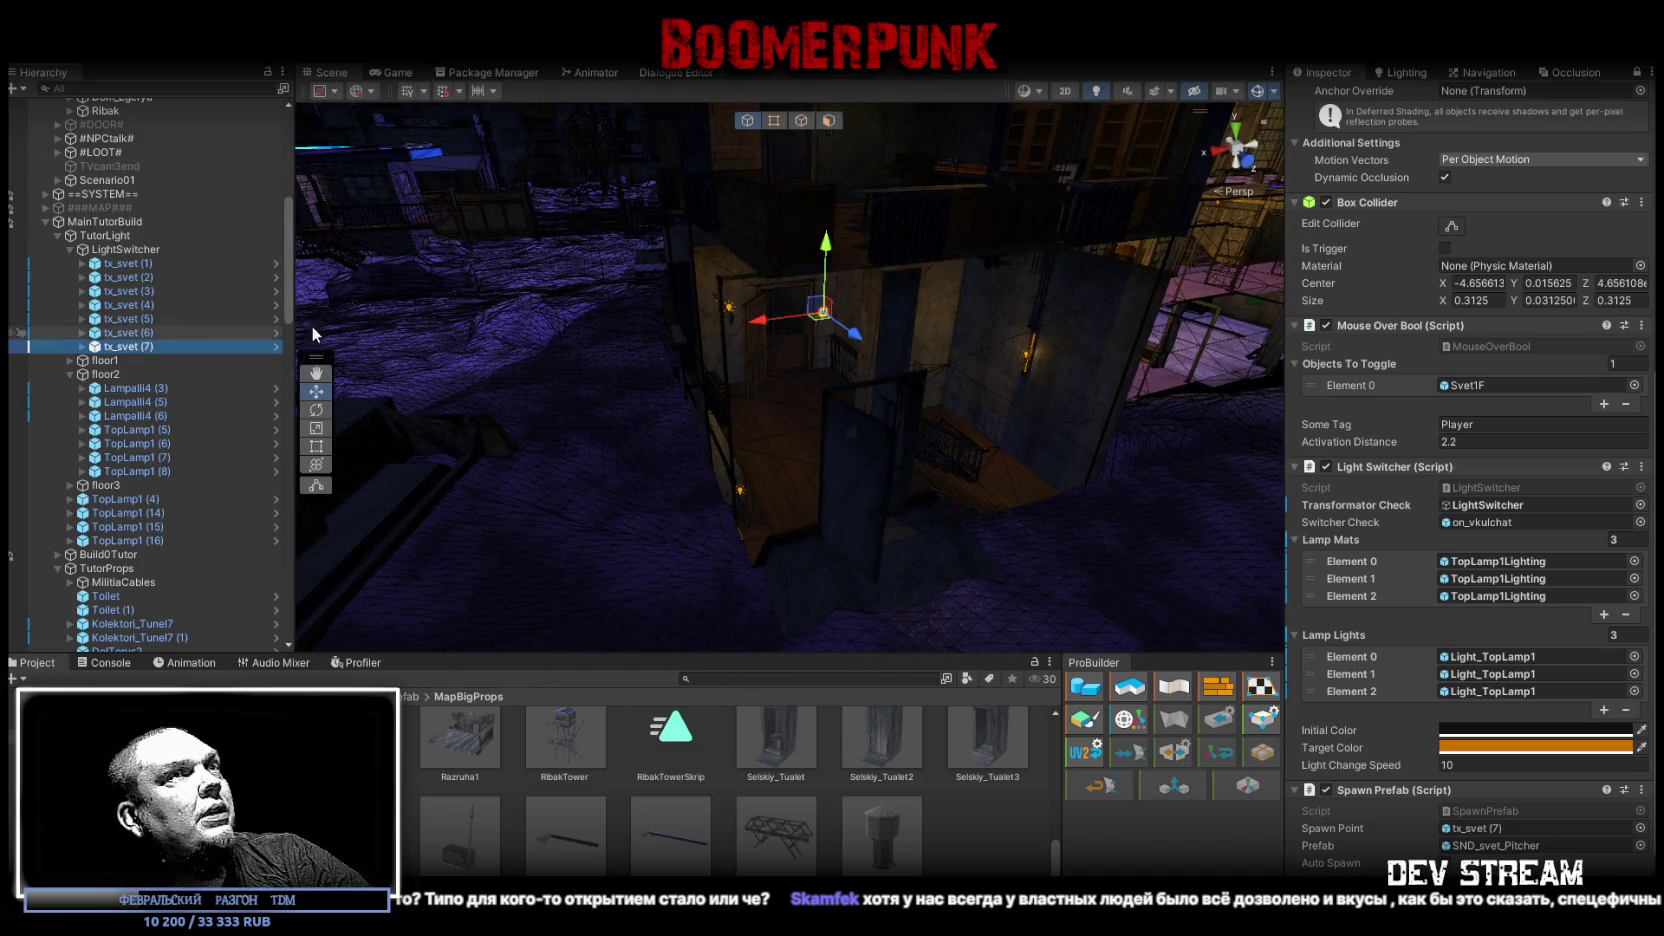
{"action": "mouse_move", "coordinate": [403, 259]}
{"action": "left_mouse_down"}
{"action": "mouse_move", "coordinate": [797, 327]}
{"action": "mouse_move", "coordinate": [750, 360]}
{"action": "left_mouse_up"}
{"action": "left_click", "coordinate": [125, 344]}
{"action": "mouse_move", "coordinate": [406, 352]}
{"action": "left_mouse_down"}
{"action": "mouse_move", "coordinate": [640, 273]}
{"action": "mouse_move", "coordinate": [869, 431]}
{"action": "mouse_move", "coordinate": [1081, 431]}
{"action": "mouse_move", "coordinate": [1037, 401]}
{"action": "mouse_move", "coordinate": [1010, 409]}
{"action": "mouse_move", "coordinate": [1174, 409]}
{"action": "mouse_move", "coordinate": [995, 427]}
{"action": "mouse_move", "coordinate": [1050, 386]}
{"action": "mouse_move", "coordinate": [717, 360]}
{"action": "mouse_move", "coordinate": [567, 372]}
{"action": "mouse_move", "coordinate": [958, 420]}
{"action": "mouse_move", "coordinate": [880, 353]}
{"action": "mouse_move", "coordinate": [811, 363]}
{"action": "mouse_move", "coordinate": [862, 364]}
{"action": "mouse_move", "coordinate": [862, 435]}
{"action": "mouse_move", "coordinate": [865, 366]}
{"action": "mouse_move", "coordinate": [880, 370]}
{"action": "left_mouse_up"}
{"action": "left_click", "coordinate": [132, 346]}
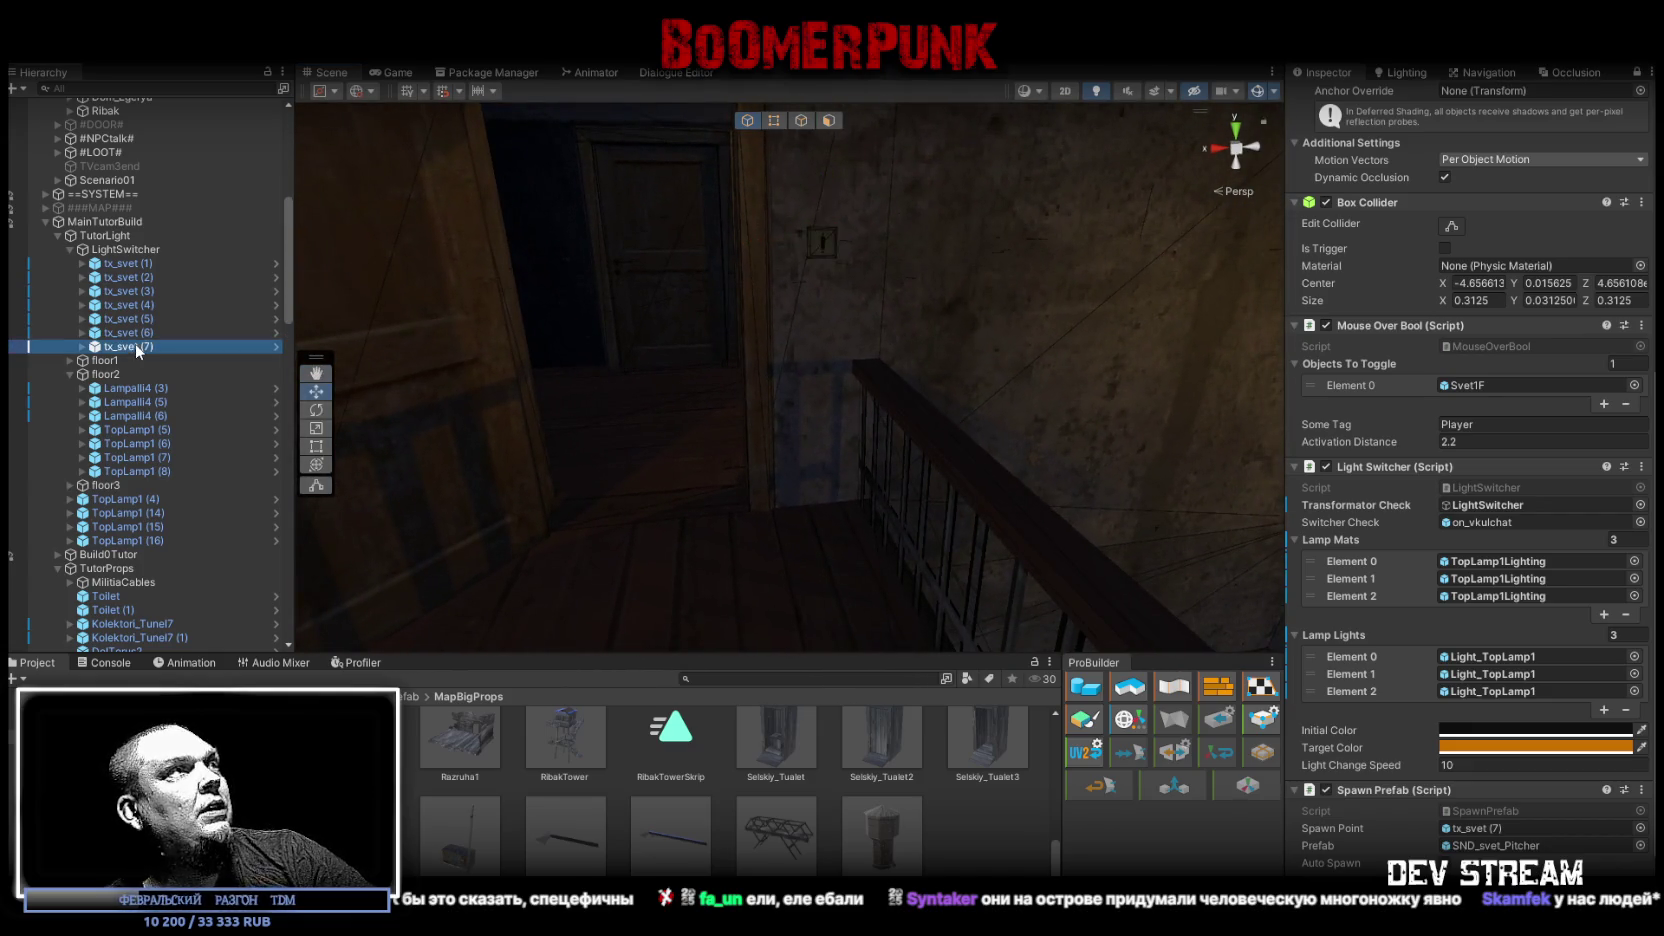
{"action": "key", "text": "ctrl+d"}
Step: Edit the Position Y of new switch tx_svet (8) and frame it in the view
{"action": "mouse_move", "coordinate": [820, 580]}
{"action": "left_mouse_down"}
{"action": "mouse_move", "coordinate": [868, 565]}
{"action": "mouse_move", "coordinate": [899, 583]}
{"action": "mouse_move", "coordinate": [877, 509]}
{"action": "mouse_move", "coordinate": [864, 576]}
{"action": "mouse_move", "coordinate": [868, 545]}
{"action": "left_mouse_up"}
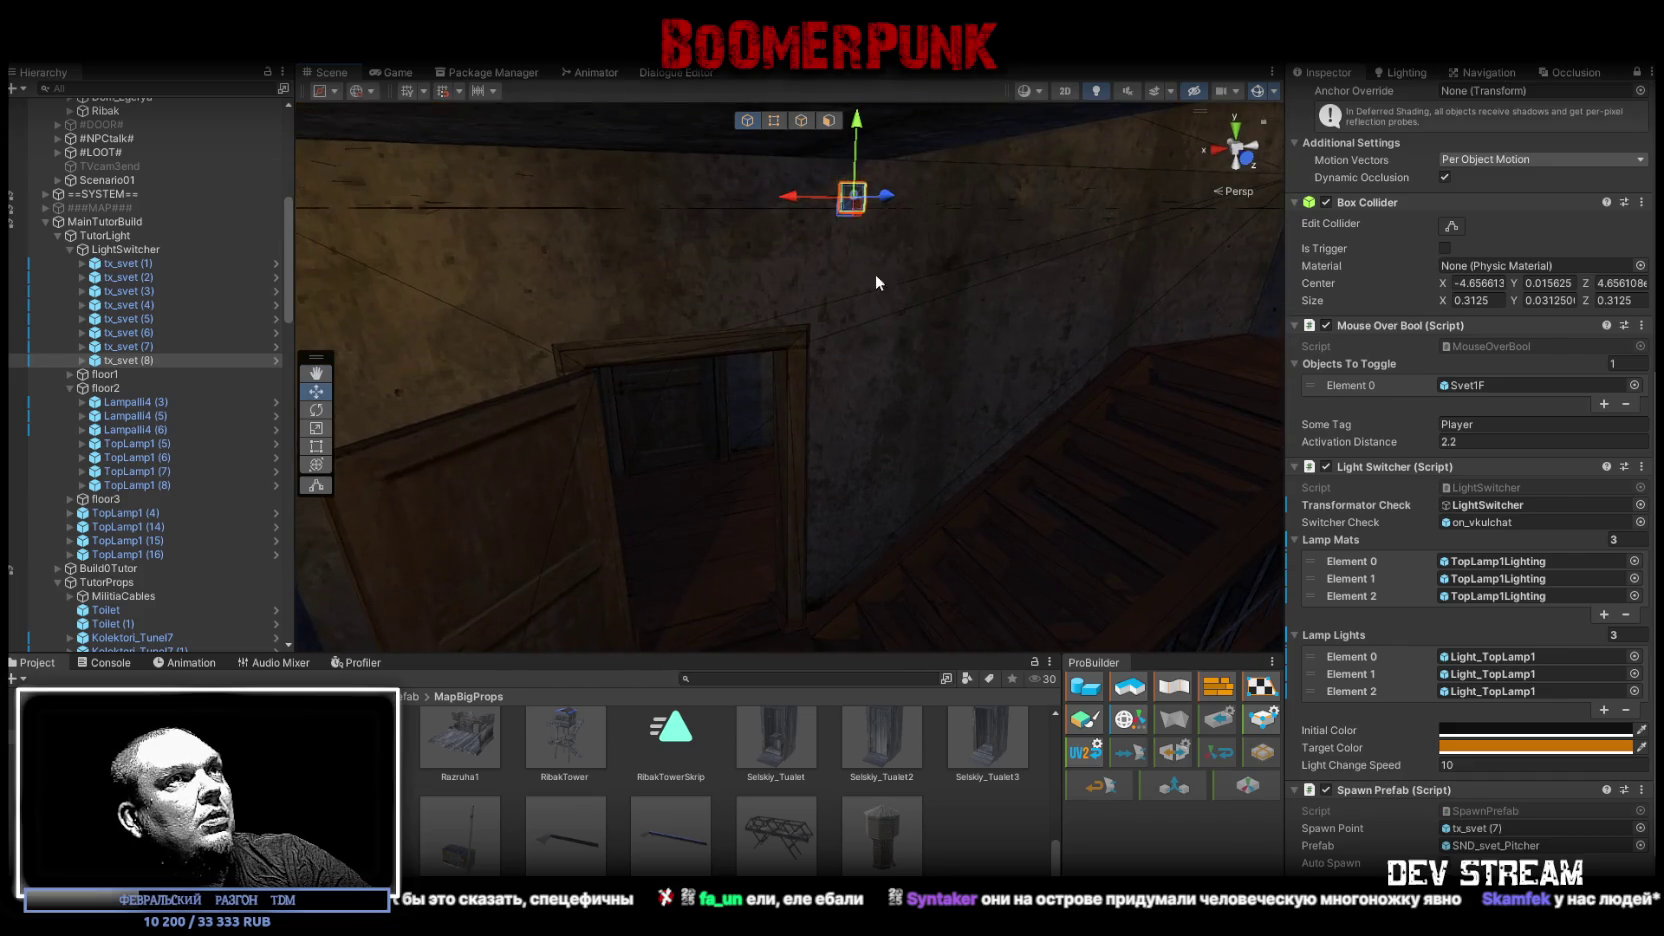
{"action": "mouse_move", "coordinate": [837, 212]}
{"action": "left_mouse_down"}
{"action": "mouse_move", "coordinate": [757, 644]}
{"action": "mouse_move", "coordinate": [790, 626]}
{"action": "left_mouse_up"}
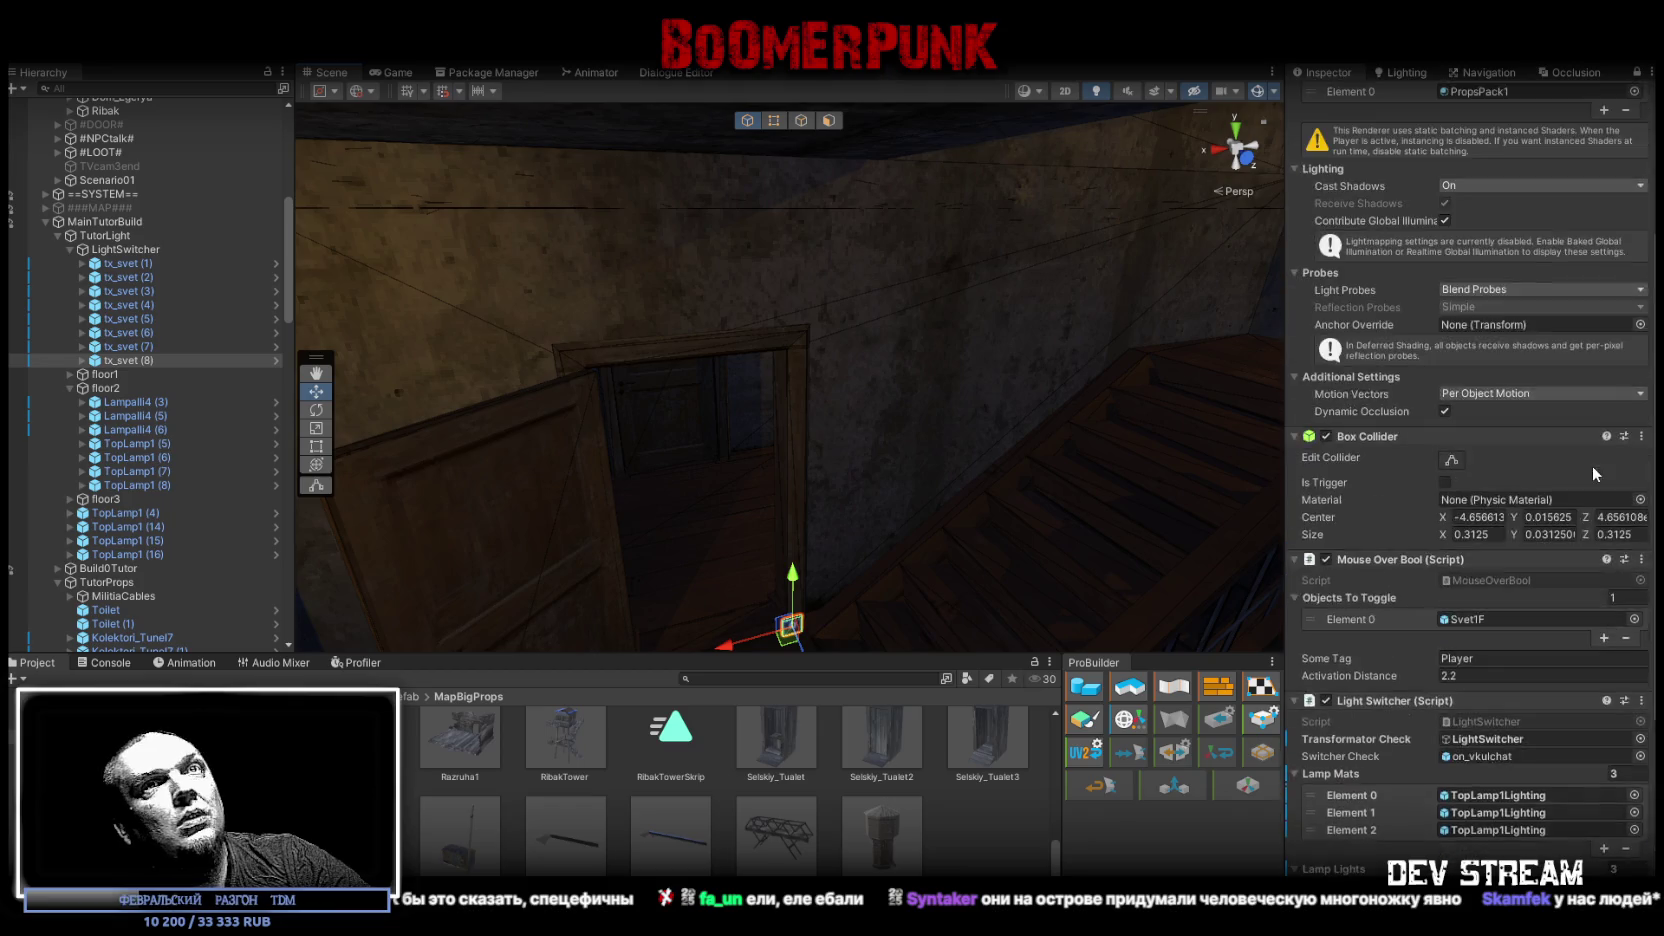
{"action": "scroll", "coordinate": [1592, 465], "scroll_direction": "up", "scroll_amount": 10}
{"action": "left_click", "coordinate": [1567, 132]}
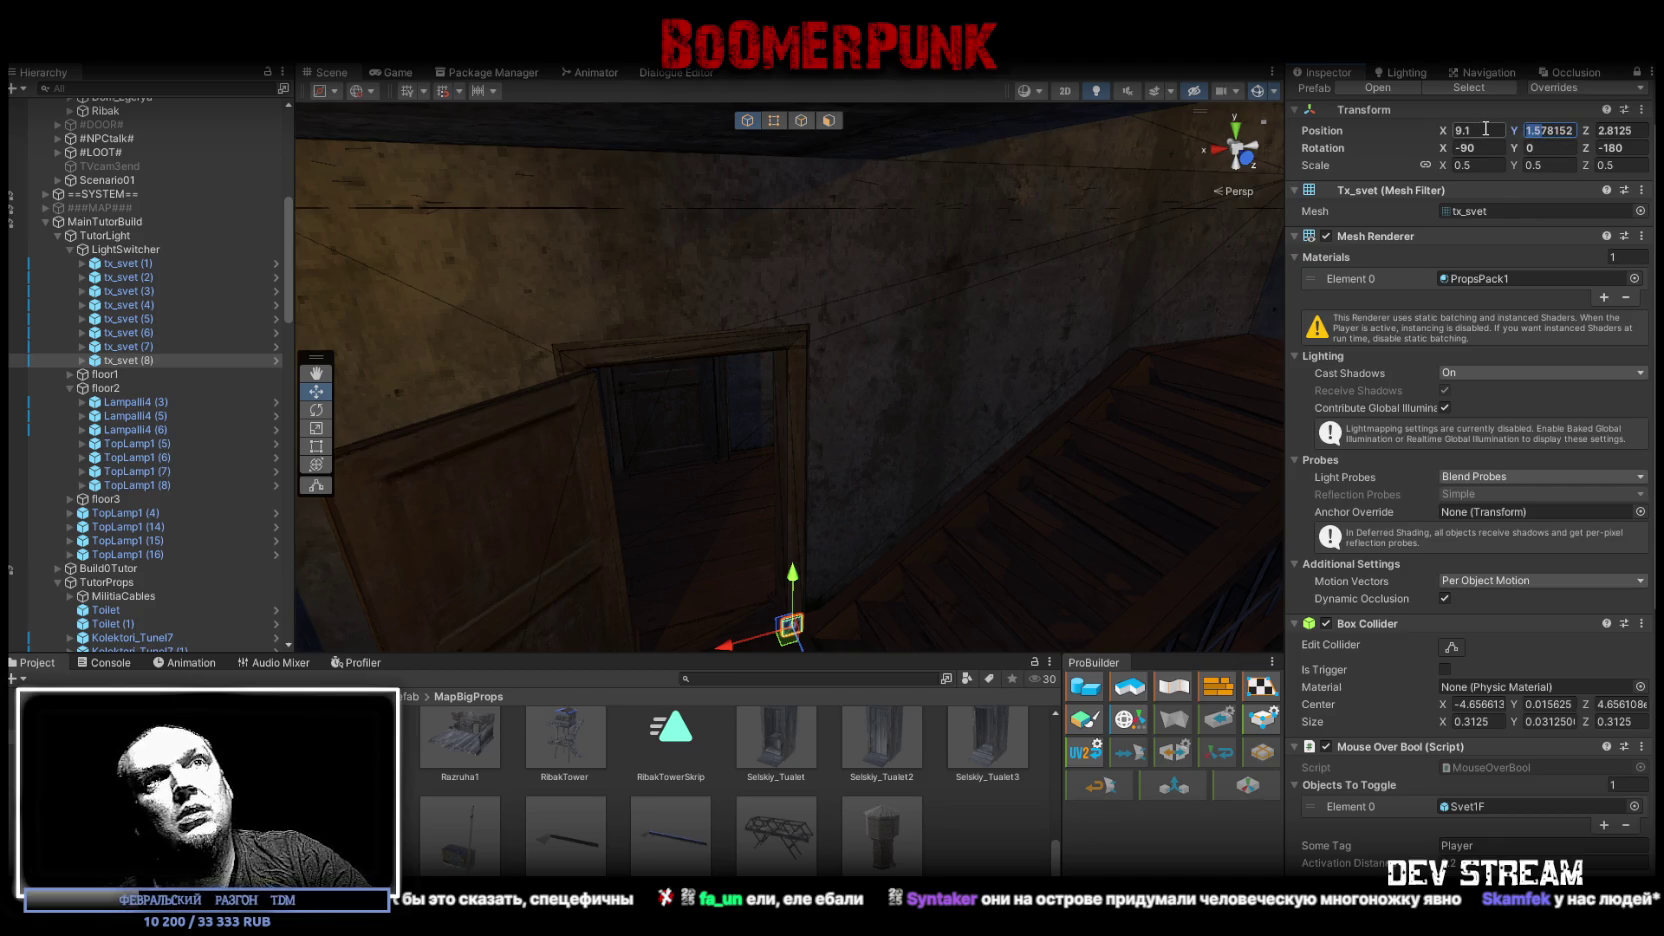
{"action": "key", "text": "Right"}
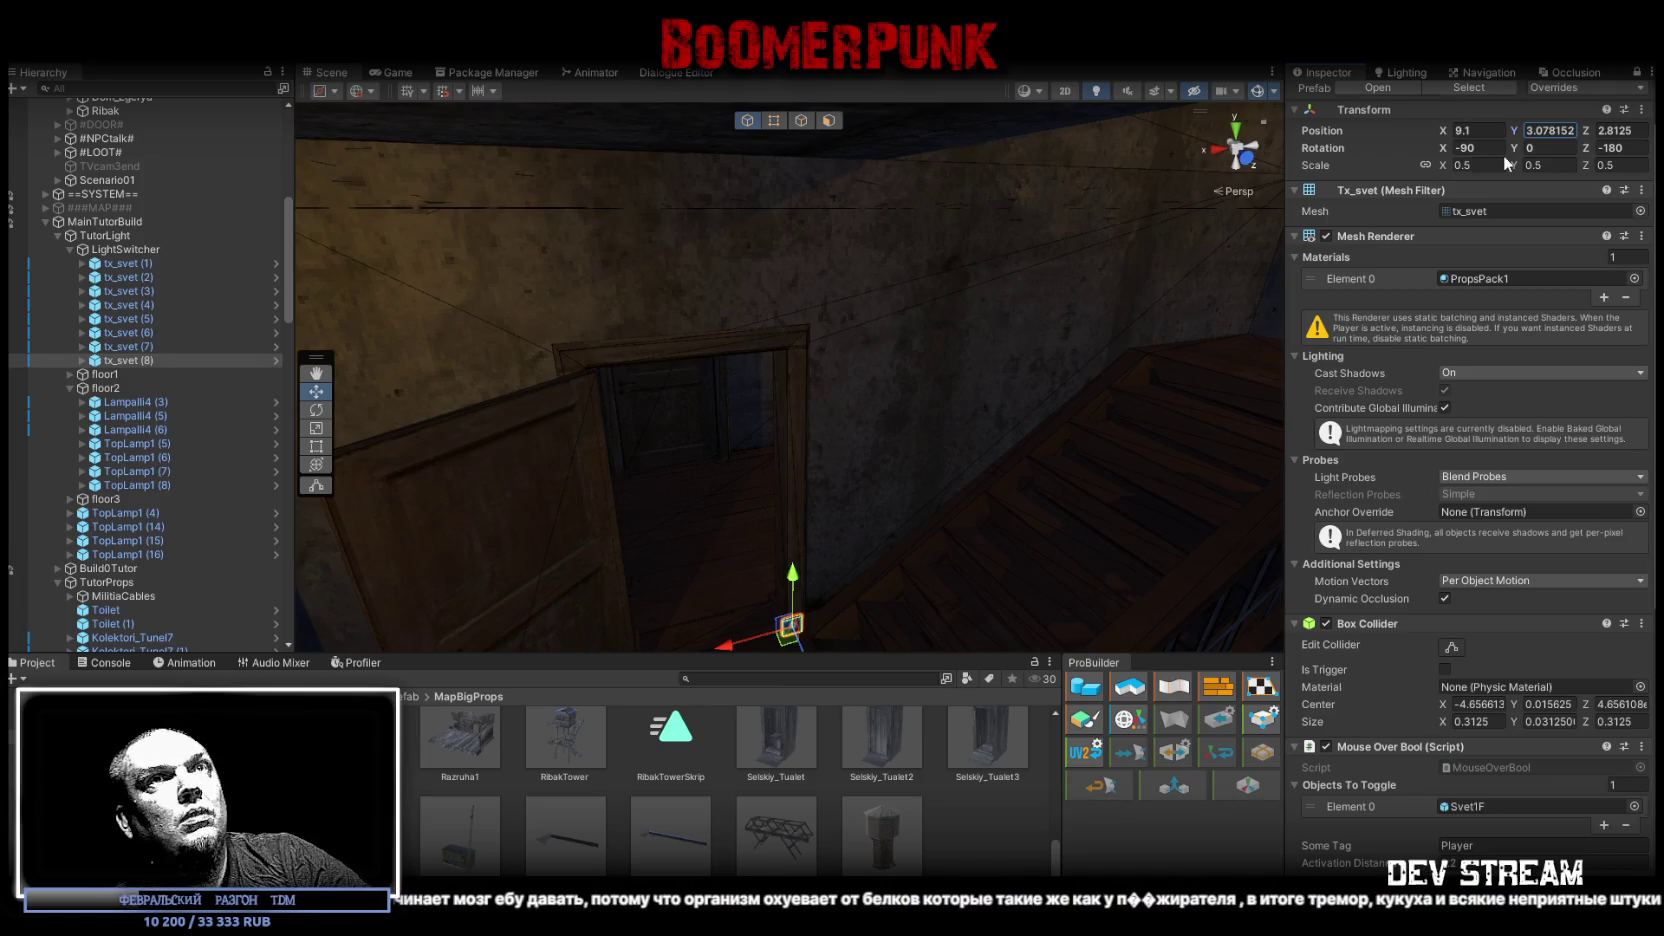
{"action": "mouse_move", "coordinate": [1175, 256]}
{"action": "left_mouse_down"}
{"action": "mouse_move", "coordinate": [1020, 310]}
{"action": "mouse_move", "coordinate": [700, 340]}
{"action": "mouse_move", "coordinate": [420, 330]}
{"action": "left_mouse_up"}
{"action": "left_click", "coordinate": [124, 359]}
{"action": "double_click", "coordinate": [124, 359]}
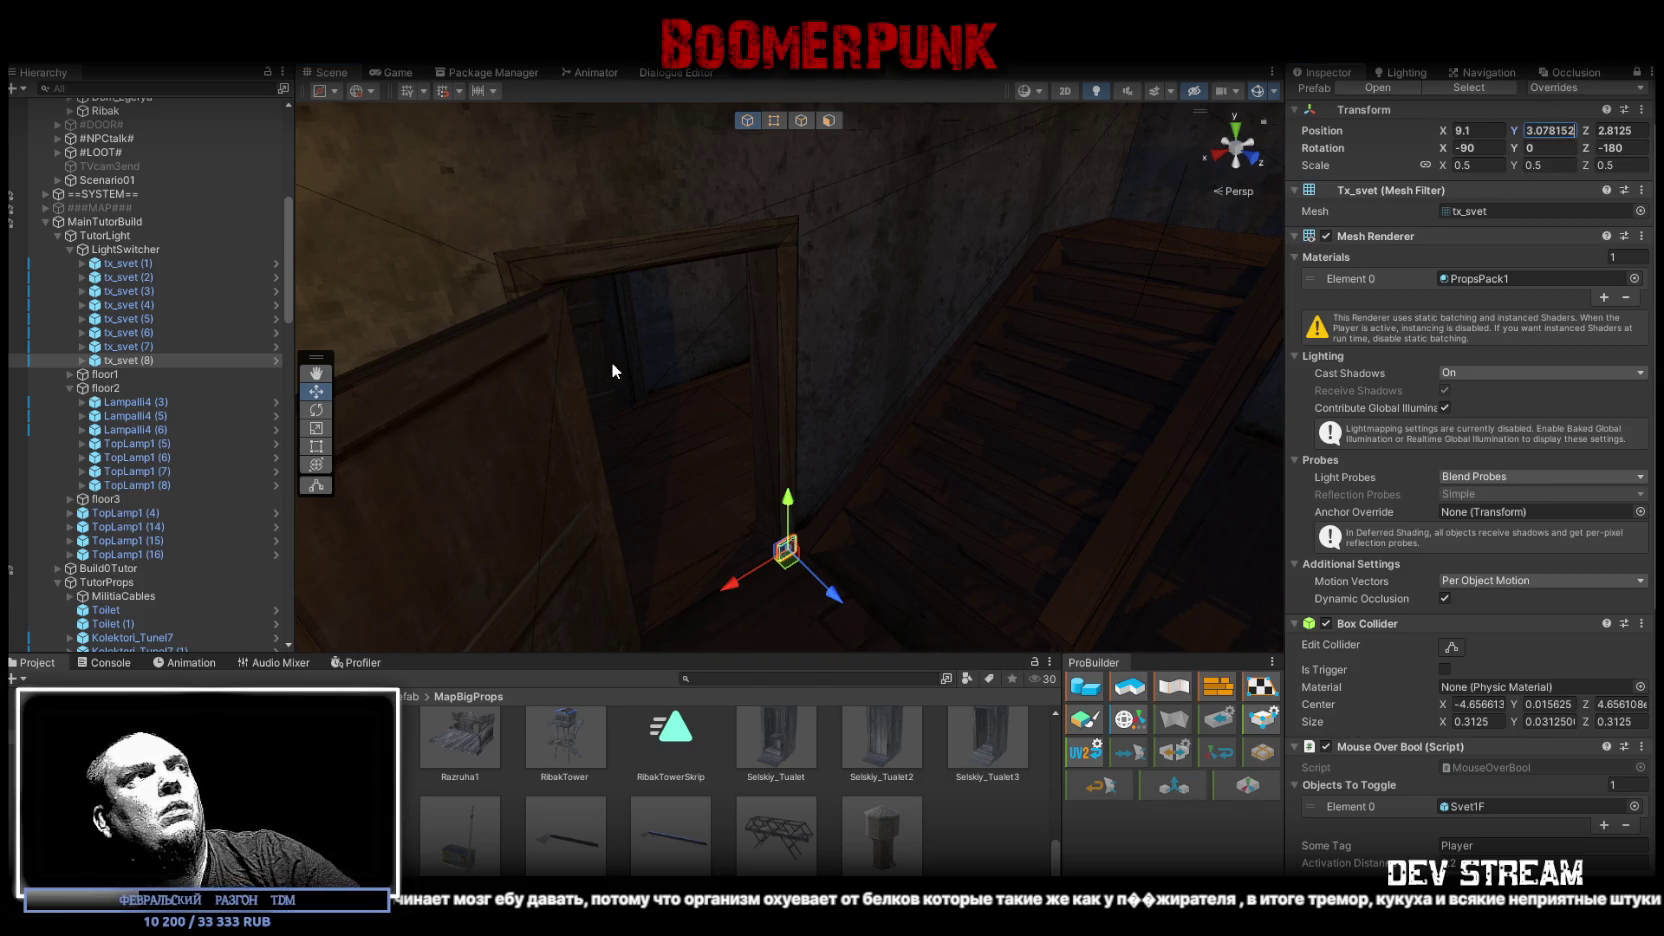
Step: Undo tx_svet (8)'s height changes while comparing with tx_svet (7), then frame both switches
{"action": "left_click", "coordinate": [735, 382]}
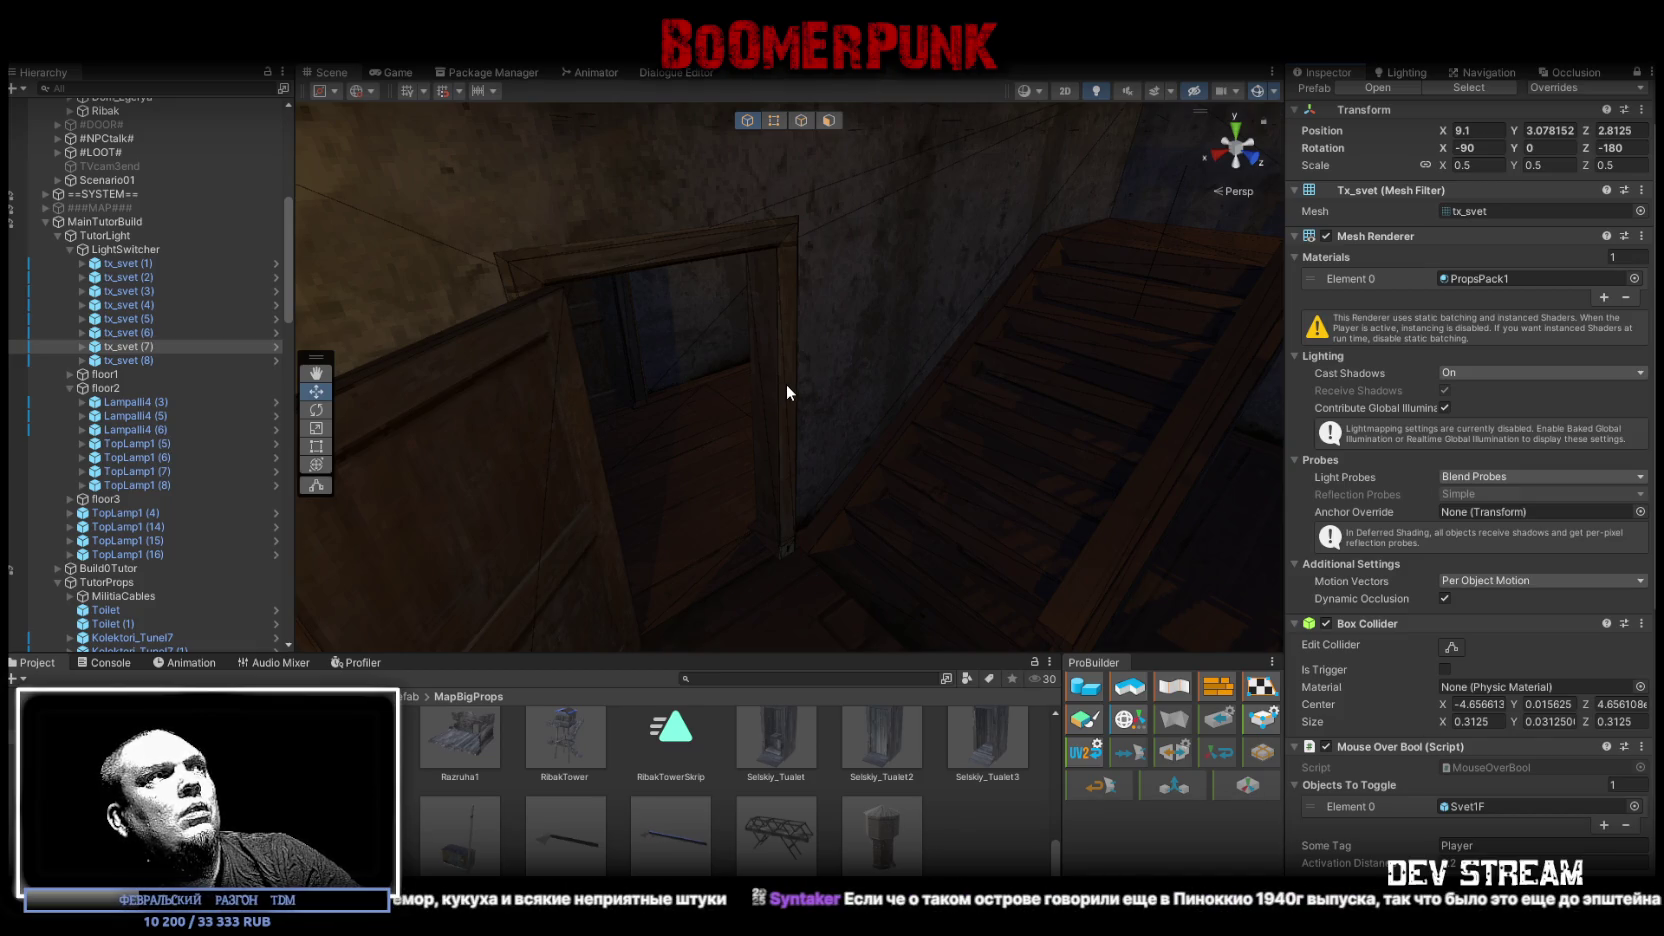
{"action": "left_click", "coordinate": [787, 386]}
{"action": "key", "text": "ctrl+z"}
{"action": "mouse_move", "coordinate": [786, 384]}
{"action": "left_mouse_down"}
{"action": "mouse_move", "coordinate": [895, 394]}
{"action": "mouse_move", "coordinate": [973, 299]}
{"action": "mouse_move", "coordinate": [839, 364]}
{"action": "mouse_move", "coordinate": [791, 278]}
{"action": "mouse_move", "coordinate": [620, 215]}
{"action": "mouse_move", "coordinate": [1425, 180]}
{"action": "left_mouse_up"}
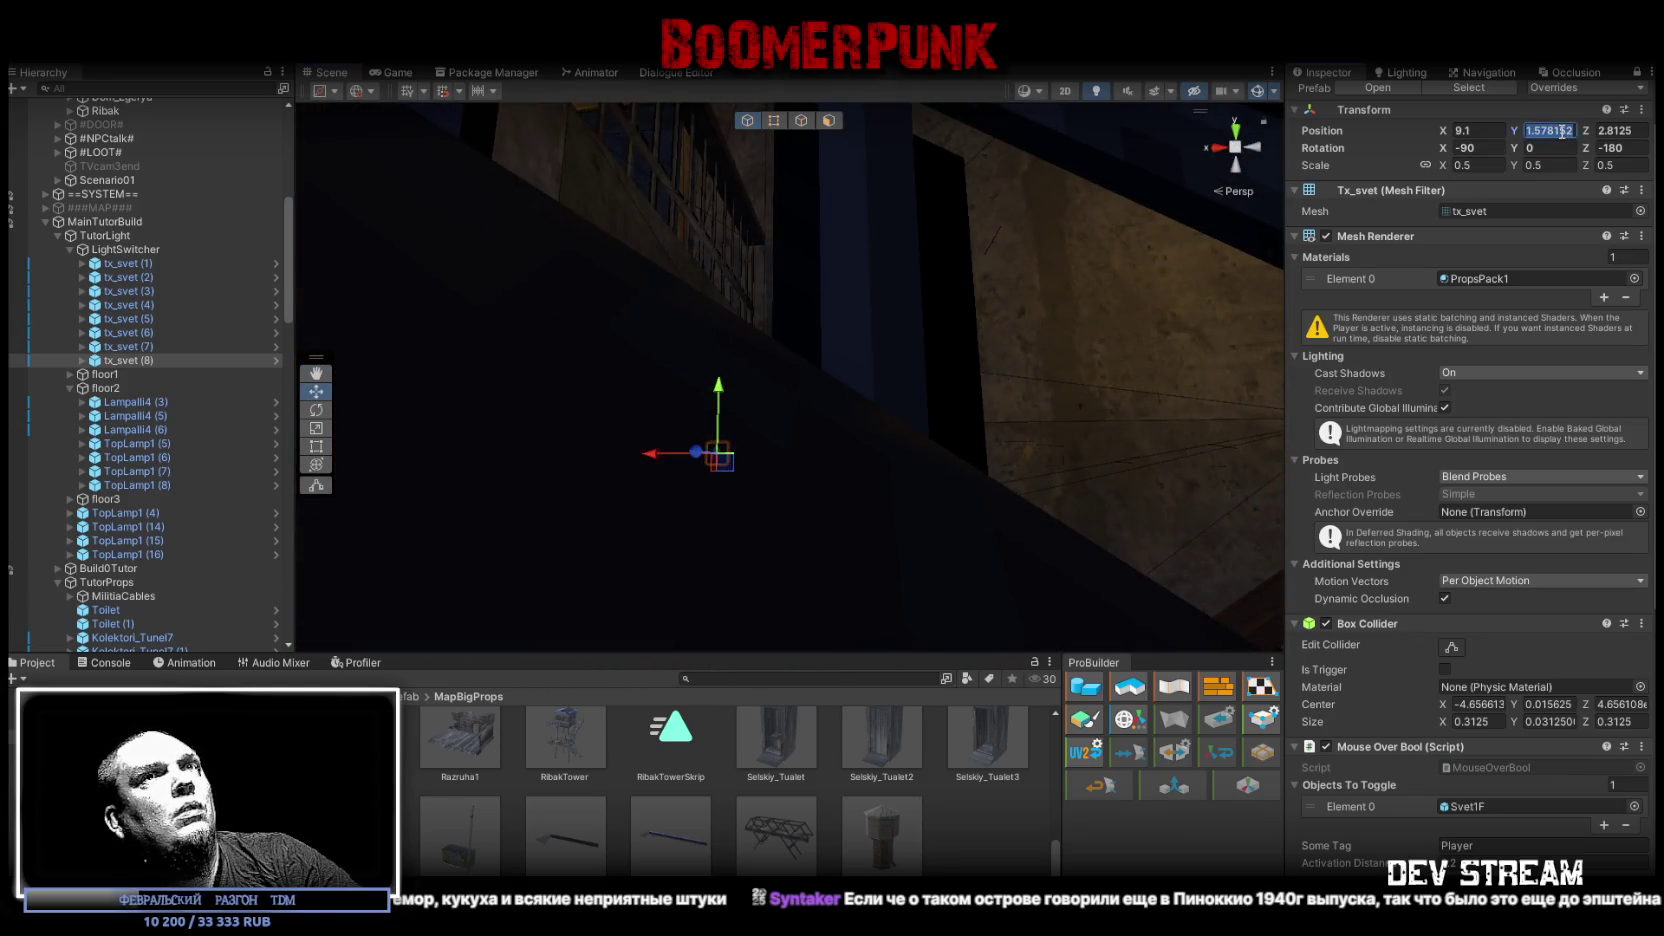
{"action": "key", "text": "ctrl+z"}
{"action": "mouse_move", "coordinate": [720, 380]}
{"action": "left_mouse_down"}
{"action": "mouse_move", "coordinate": [772, 304]}
{"action": "mouse_move", "coordinate": [954, 256]}
{"action": "left_mouse_up"}
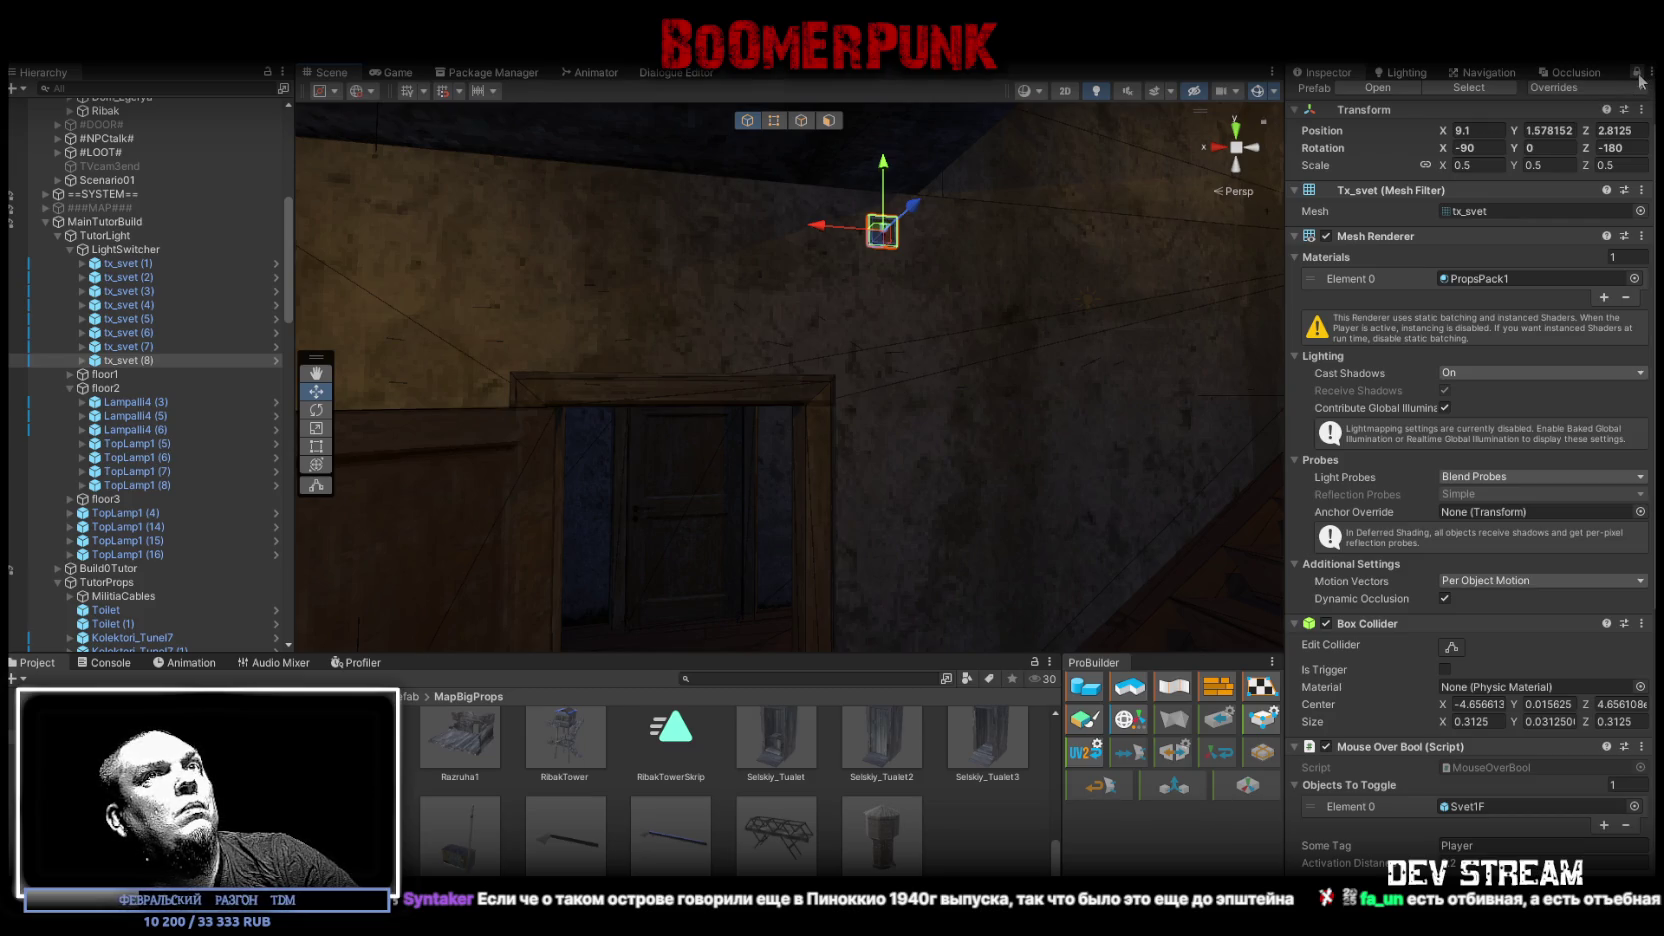
{"action": "mouse_move", "coordinate": [800, 300]}
{"action": "left_mouse_down"}
{"action": "mouse_move", "coordinate": [790, 290]}
{"action": "mouse_move", "coordinate": [816, 283]}
{"action": "left_mouse_up"}
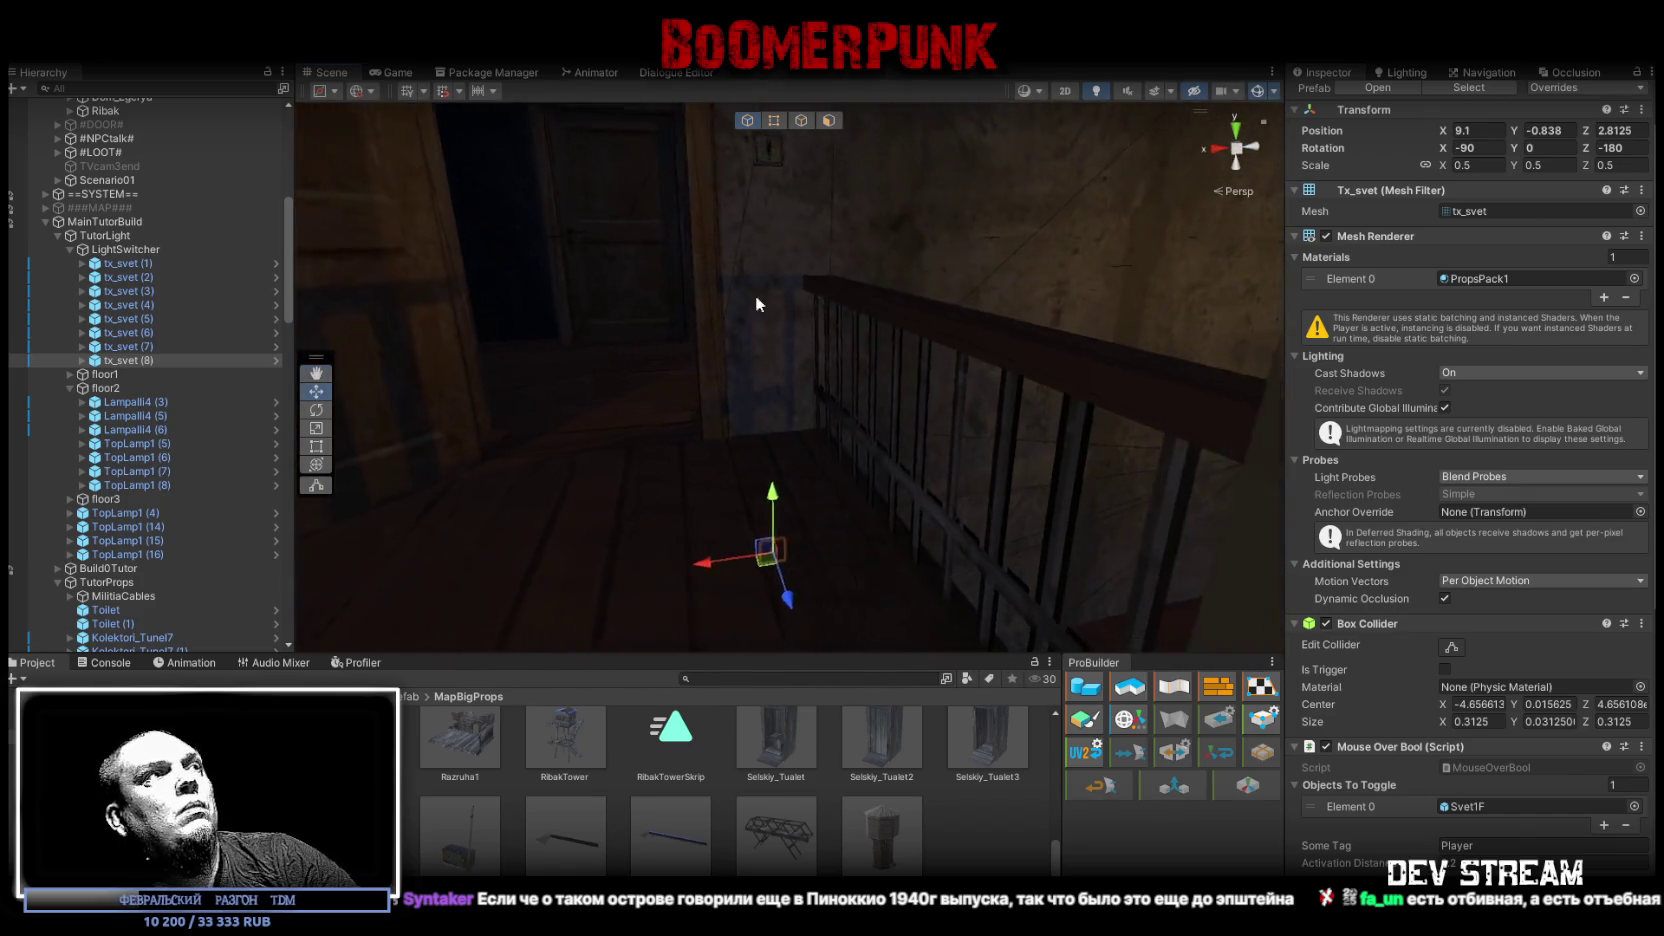
{"action": "double_click", "coordinate": [127, 343]}
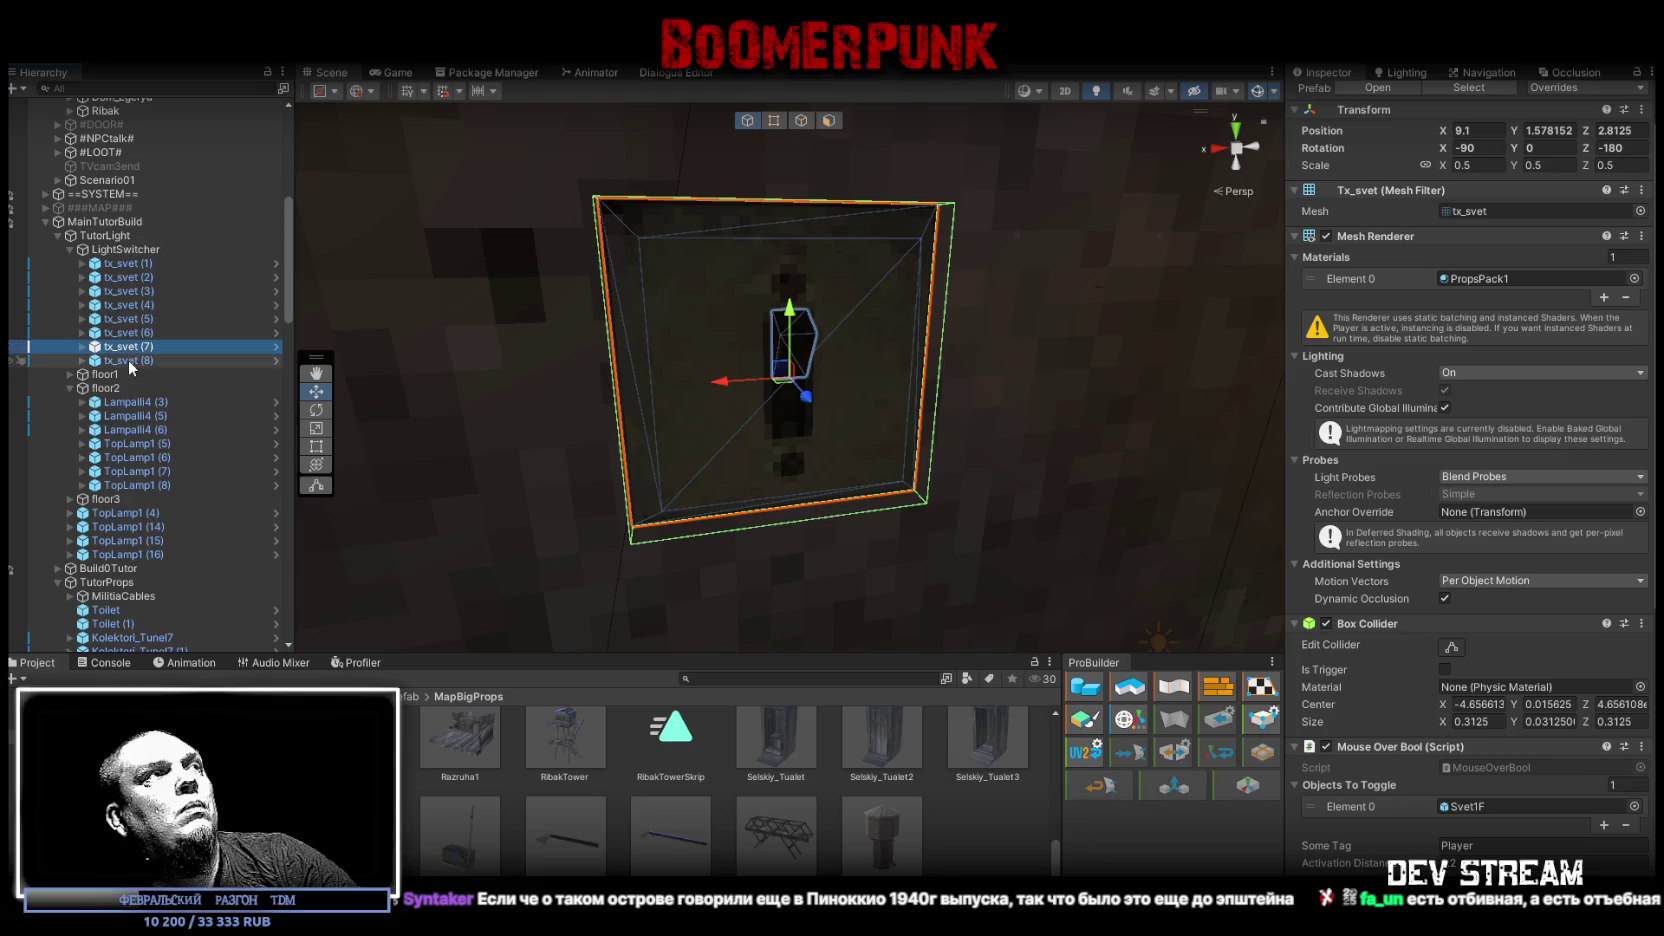
{"action": "double_click", "coordinate": [127, 359]}
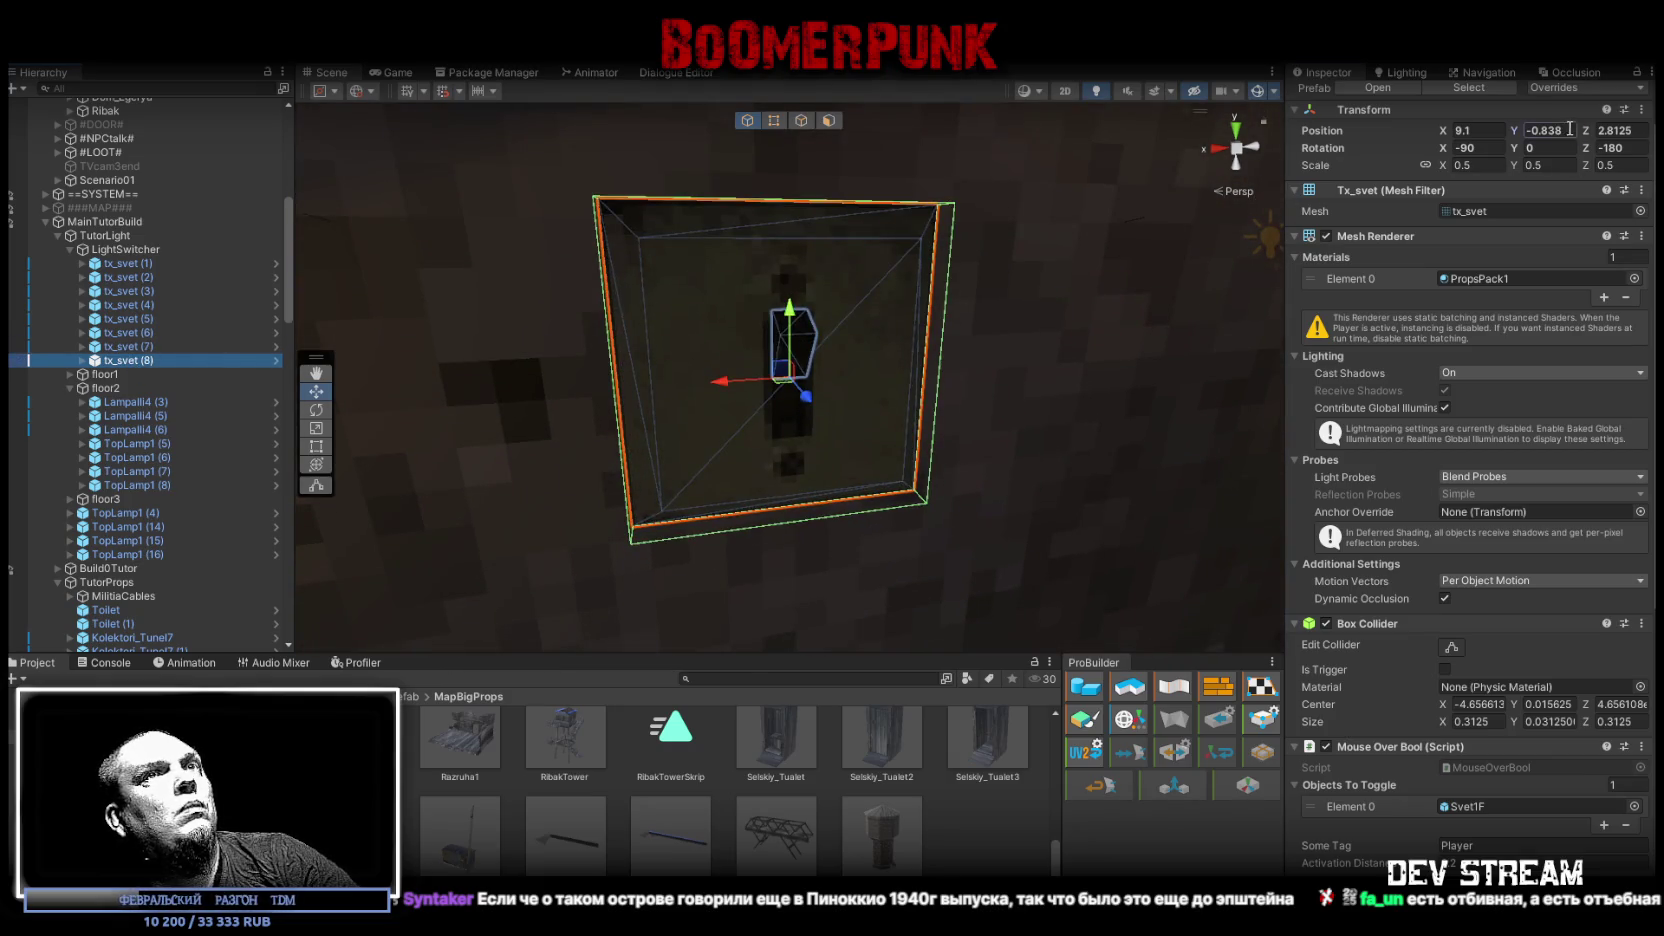
Step: Set tx_svet (8)'s Position Y to -2.48437 beside the lower-floor doorway
{"action": "mouse_move", "coordinate": [836, 334]}
{"action": "left_mouse_down"}
{"action": "mouse_move", "coordinate": [817, 431]}
{"action": "mouse_move", "coordinate": [953, 454]}
{"action": "mouse_move", "coordinate": [933, 231]}
{"action": "mouse_move", "coordinate": [916, 218]}
{"action": "mouse_move", "coordinate": [874, 552]}
{"action": "mouse_move", "coordinate": [901, 402]}
{"action": "mouse_move", "coordinate": [884, 254]}
{"action": "mouse_move", "coordinate": [826, 640]}
{"action": "left_mouse_up"}
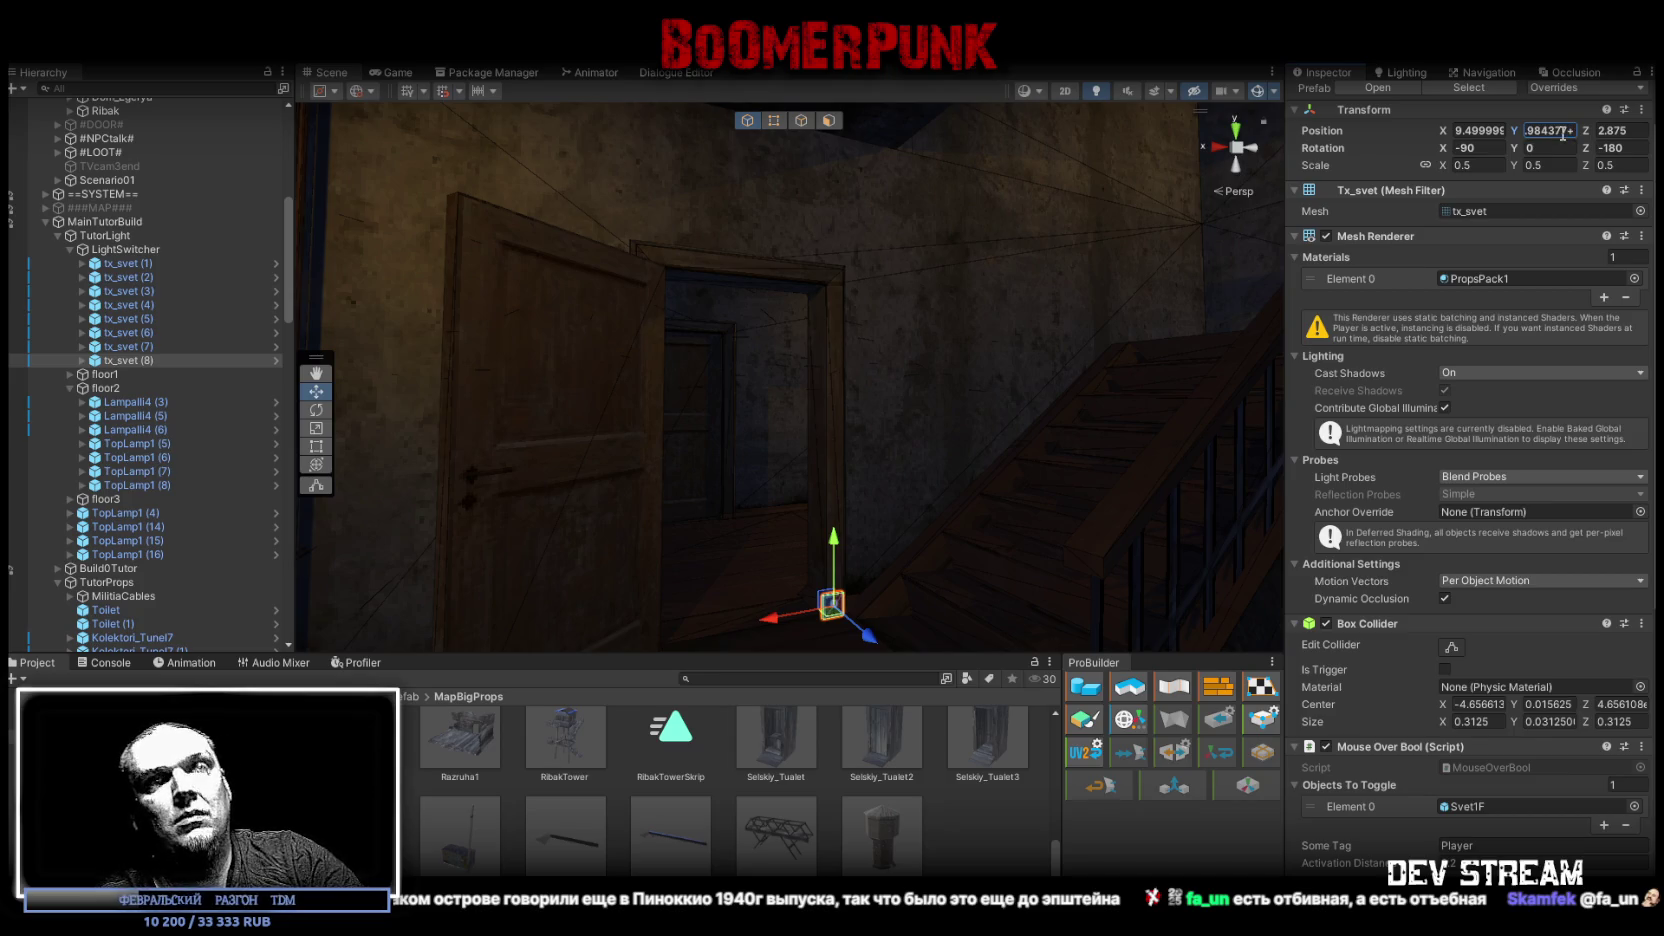
{"action": "type", "text": "15"}
{"action": "key", "text": "BackSpace"}
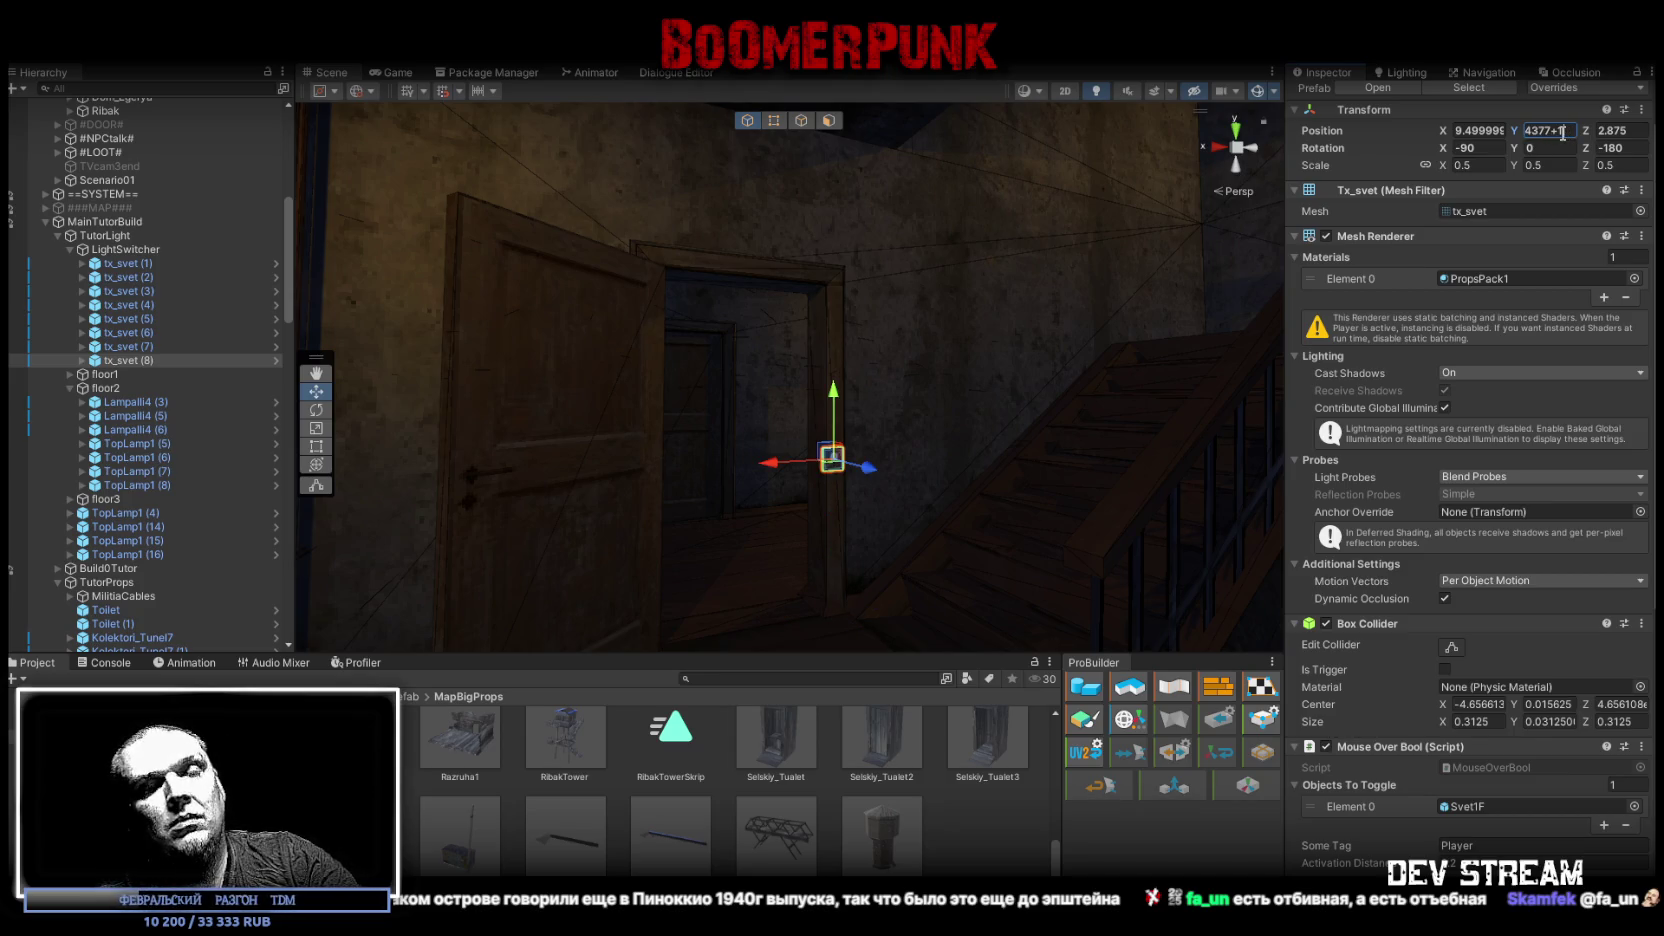
{"action": "type", "text": ".5"}
{"action": "key", "text": "Return"}
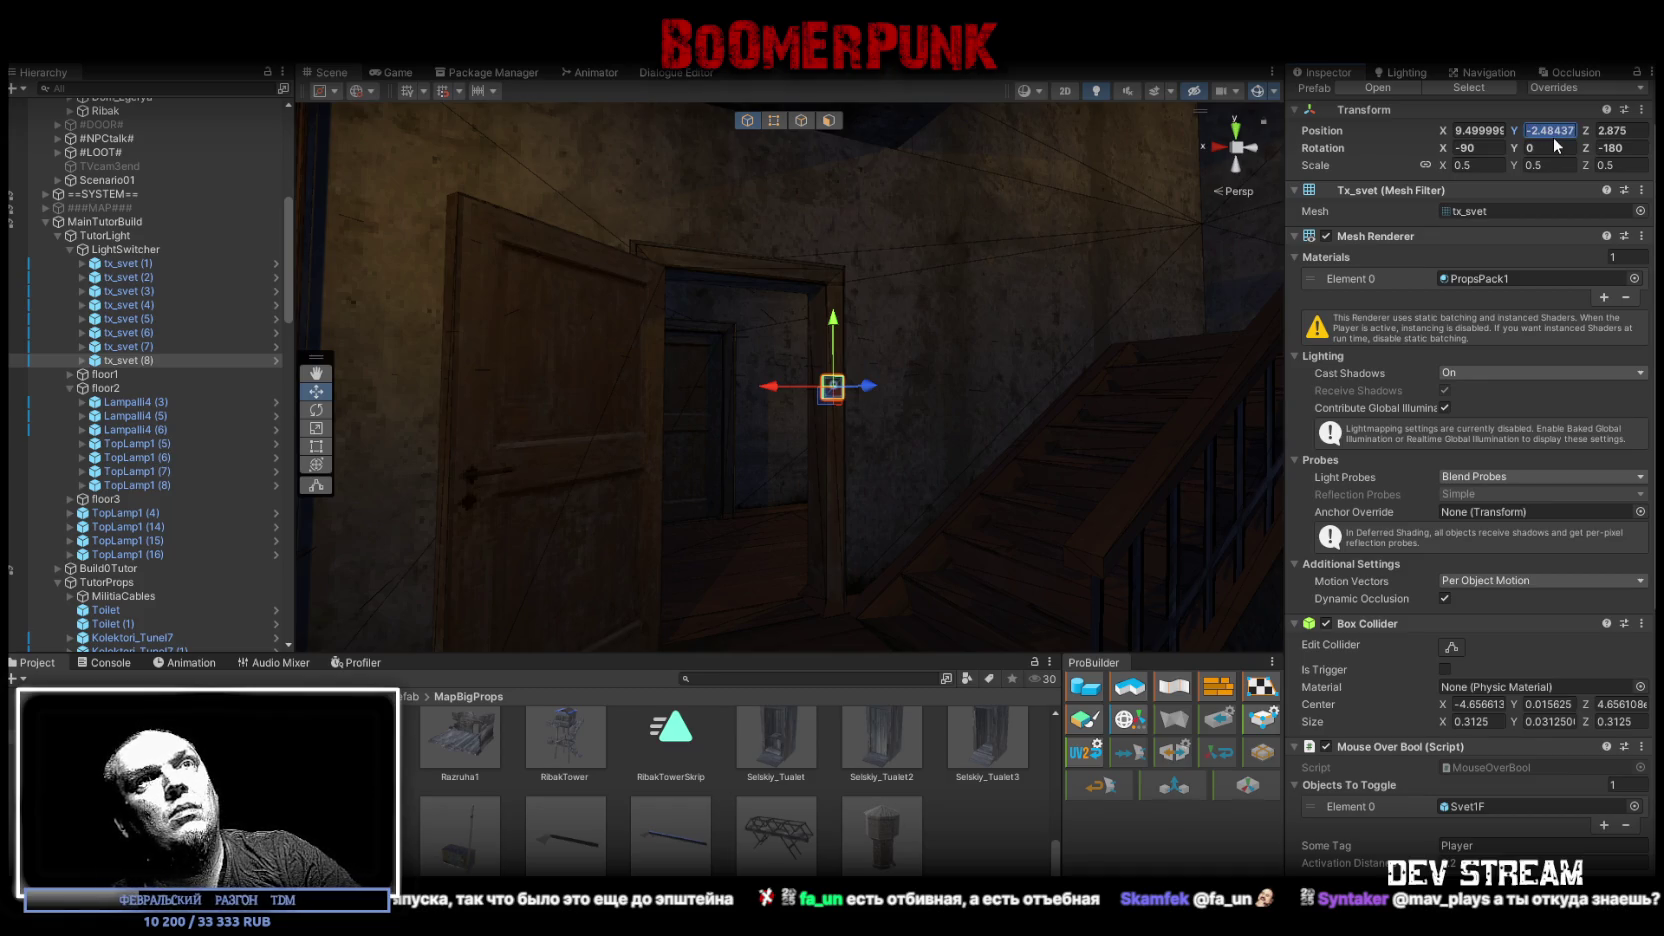
{"action": "key", "text": "Escape"}
Step: Inspect the switch from the corridor and restore its Z position to 2.8125
{"action": "key", "text": "f"}
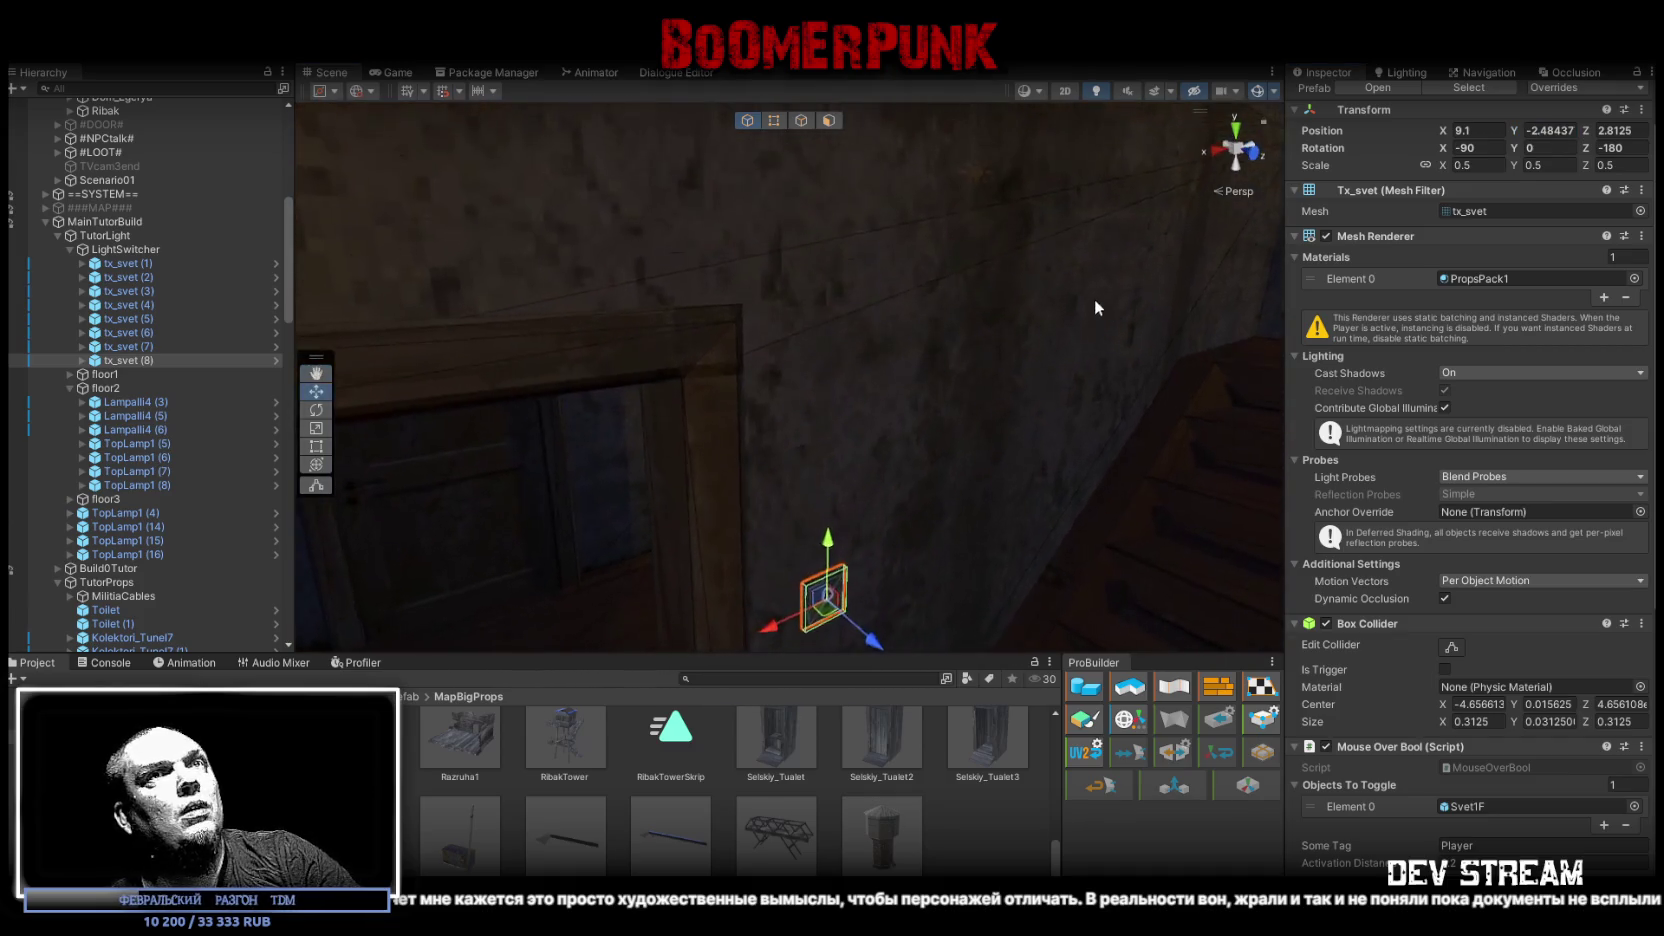
{"action": "mouse_move", "coordinate": [1095, 299]}
{"action": "left_mouse_down"}
{"action": "mouse_move", "coordinate": [973, 360]}
{"action": "mouse_move", "coordinate": [836, 311]}
{"action": "mouse_move", "coordinate": [973, 312]}
{"action": "mouse_move", "coordinate": [1010, 290]}
{"action": "mouse_move", "coordinate": [979, 301]}
{"action": "mouse_move", "coordinate": [990, 330]}
{"action": "mouse_move", "coordinate": [1148, 403]}
{"action": "mouse_move", "coordinate": [936, 422]}
{"action": "left_mouse_up"}
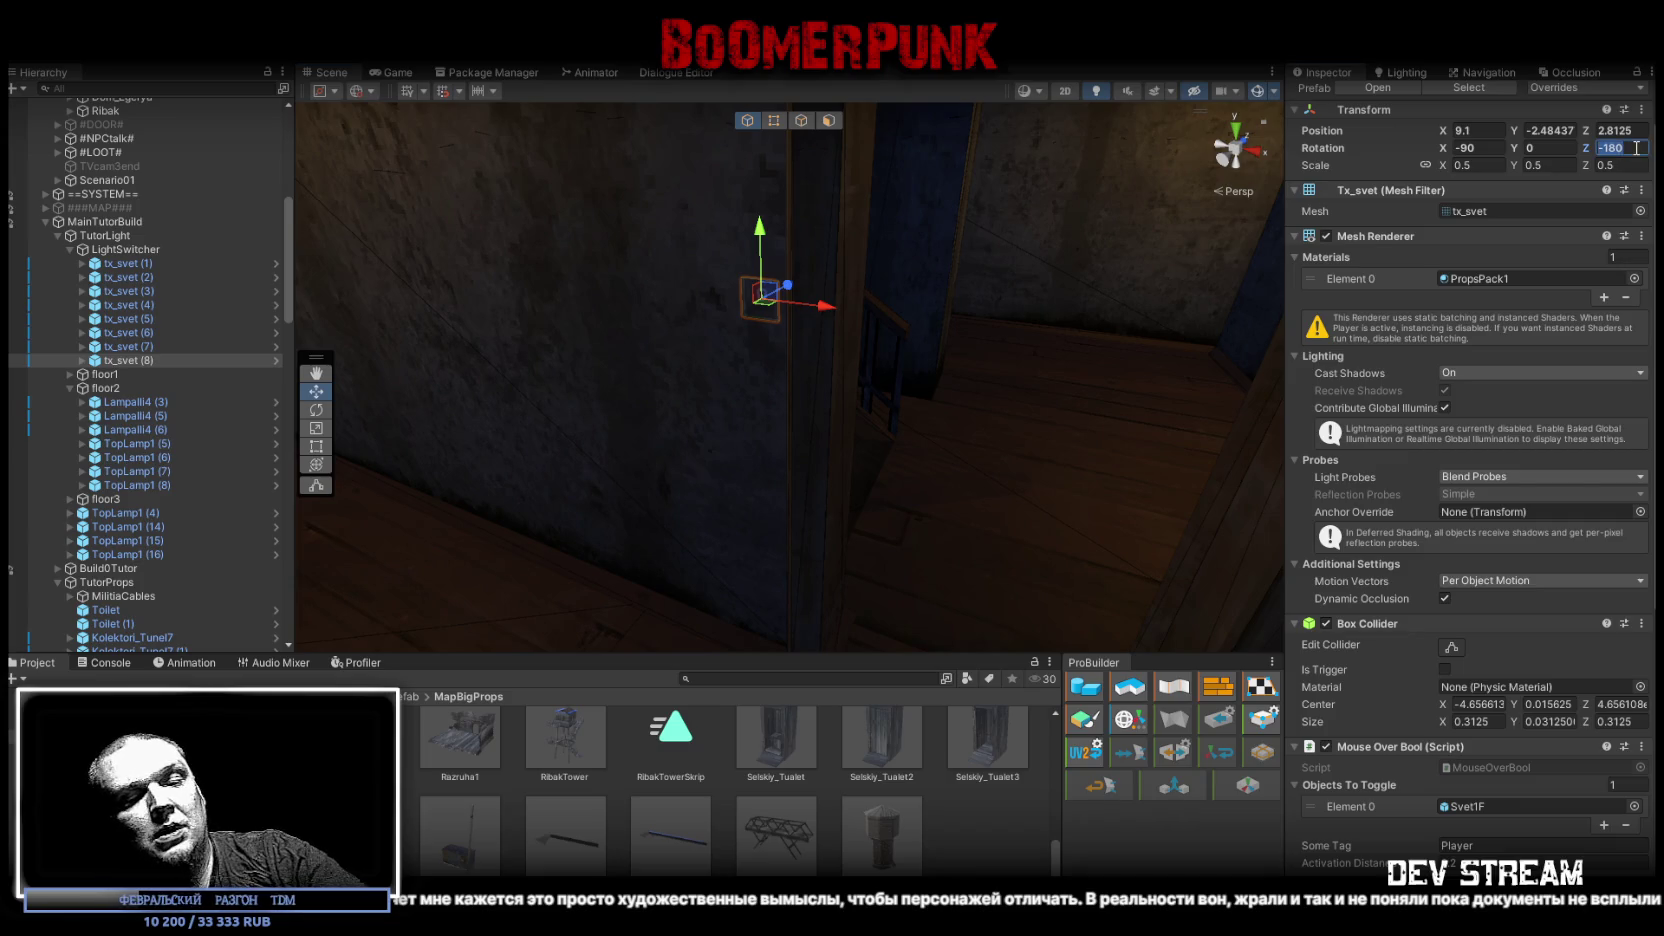
{"action": "mouse_move", "coordinate": [1021, 357]}
{"action": "left_mouse_down"}
{"action": "mouse_move", "coordinate": [803, 228]}
{"action": "mouse_move", "coordinate": [818, 265]}
{"action": "left_mouse_up"}
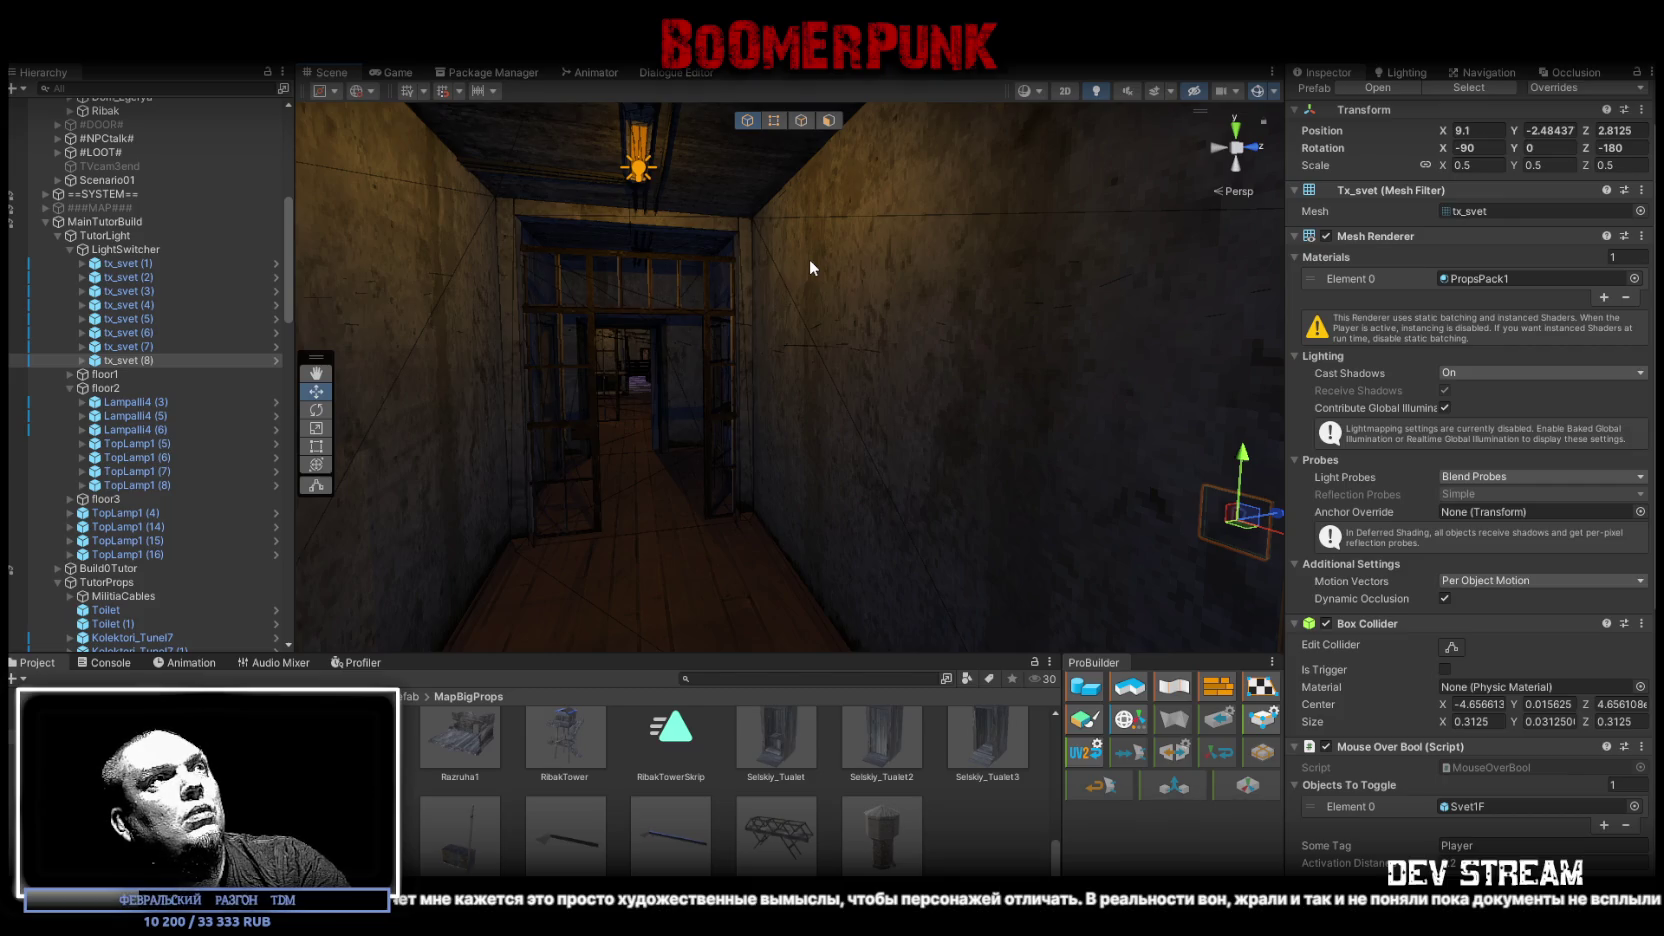
{"action": "mouse_move", "coordinate": [805, 261]}
{"action": "left_mouse_down"}
{"action": "mouse_move", "coordinate": [940, 353]}
{"action": "mouse_move", "coordinate": [1031, 328]}
{"action": "mouse_move", "coordinate": [576, 349]}
{"action": "mouse_move", "coordinate": [661, 323]}
{"action": "mouse_move", "coordinate": [926, 382]}
{"action": "mouse_move", "coordinate": [958, 371]}
{"action": "mouse_move", "coordinate": [958, 401]}
{"action": "mouse_move", "coordinate": [912, 343]}
{"action": "mouse_move", "coordinate": [613, 375]}
{"action": "mouse_move", "coordinate": [1124, 457]}
{"action": "mouse_move", "coordinate": [1229, 315]}
{"action": "mouse_move", "coordinate": [324, 328]}
{"action": "mouse_move", "coordinate": [1077, 446]}
{"action": "mouse_move", "coordinate": [1054, 407]}
{"action": "mouse_move", "coordinate": [1029, 464]}
{"action": "mouse_move", "coordinate": [1115, 468]}
{"action": "mouse_move", "coordinate": [961, 356]}
{"action": "mouse_move", "coordinate": [987, 315]}
{"action": "mouse_move", "coordinate": [808, 440]}
{"action": "left_mouse_up"}
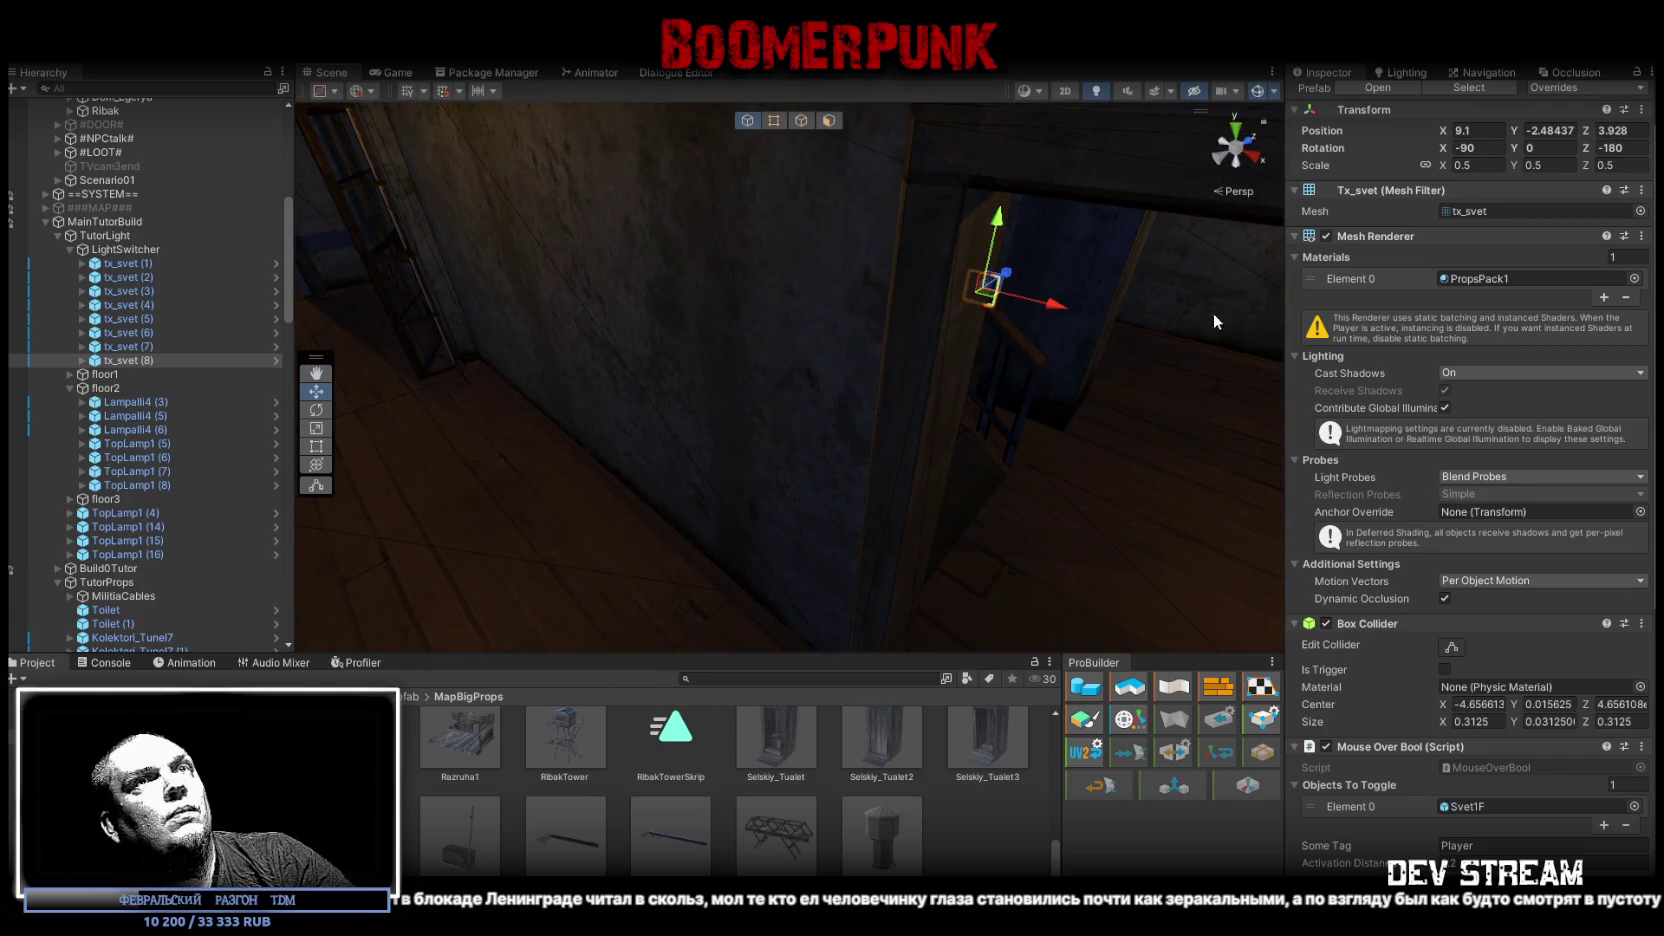
{"action": "key", "text": "ctrl+z"}
Step: Duplicate tx_svet (8) into a new switch, tx_svet (9)
{"action": "mouse_move", "coordinate": [906, 339]}
{"action": "left_mouse_down"}
{"action": "mouse_move", "coordinate": [891, 442]}
{"action": "mouse_move", "coordinate": [1086, 352]}
{"action": "mouse_move", "coordinate": [1022, 358]}
{"action": "left_mouse_up"}
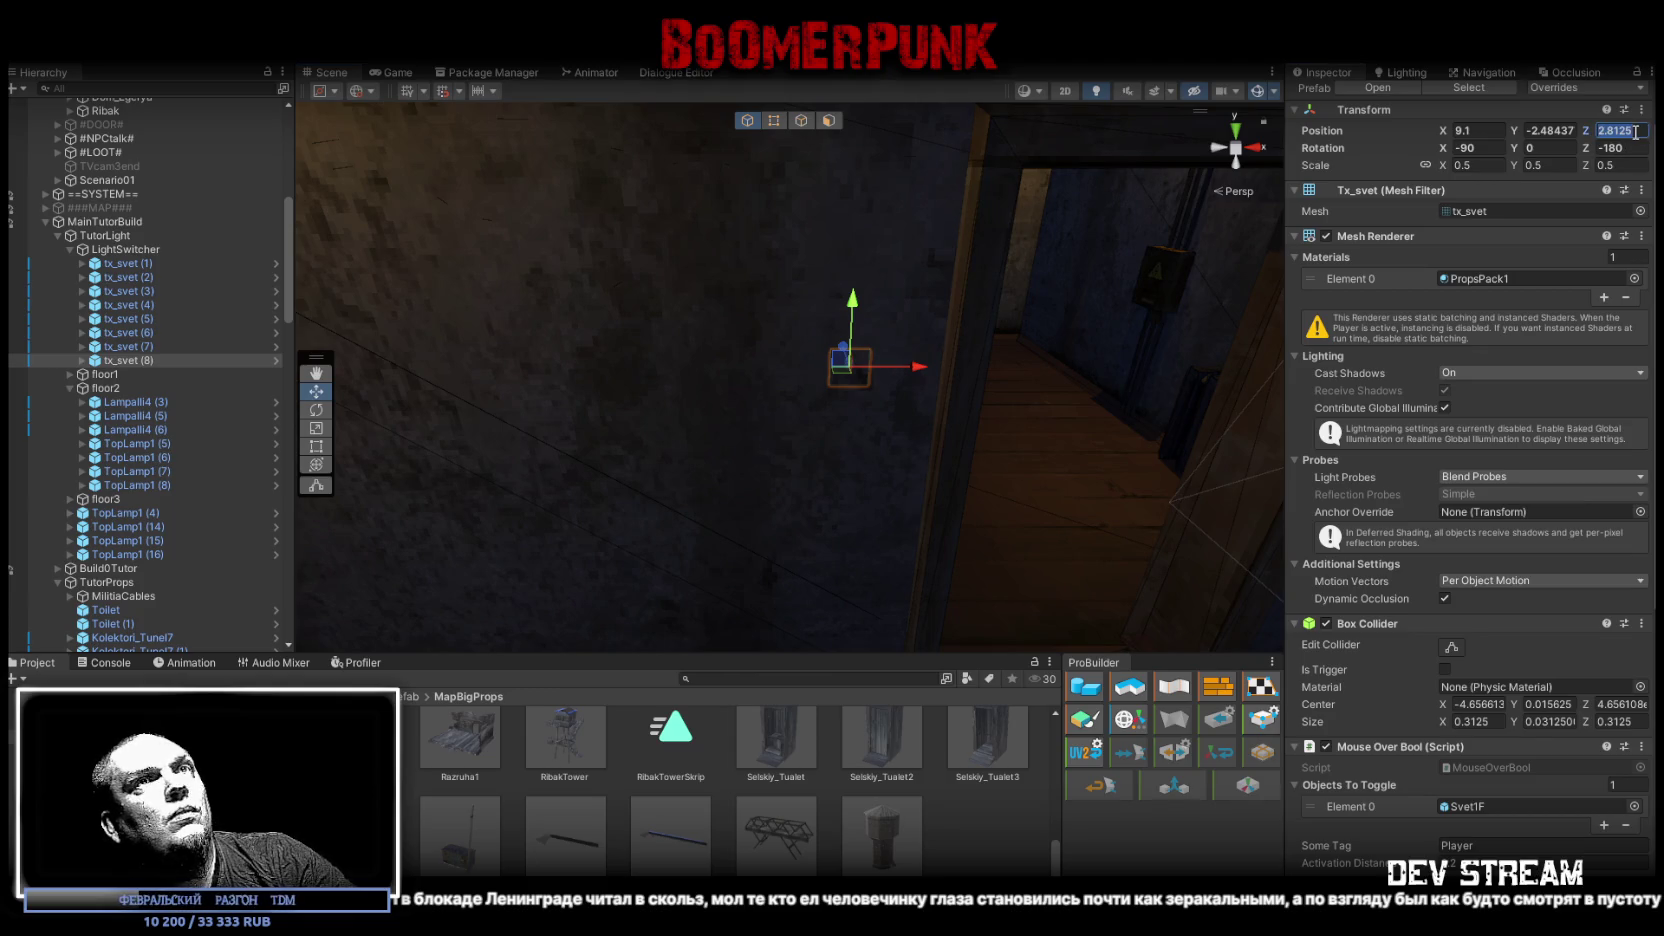
{"action": "mouse_move", "coordinate": [1078, 213]}
{"action": "left_mouse_down"}
{"action": "mouse_move", "coordinate": [1034, 277]}
{"action": "mouse_move", "coordinate": [990, 300]}
{"action": "left_mouse_up"}
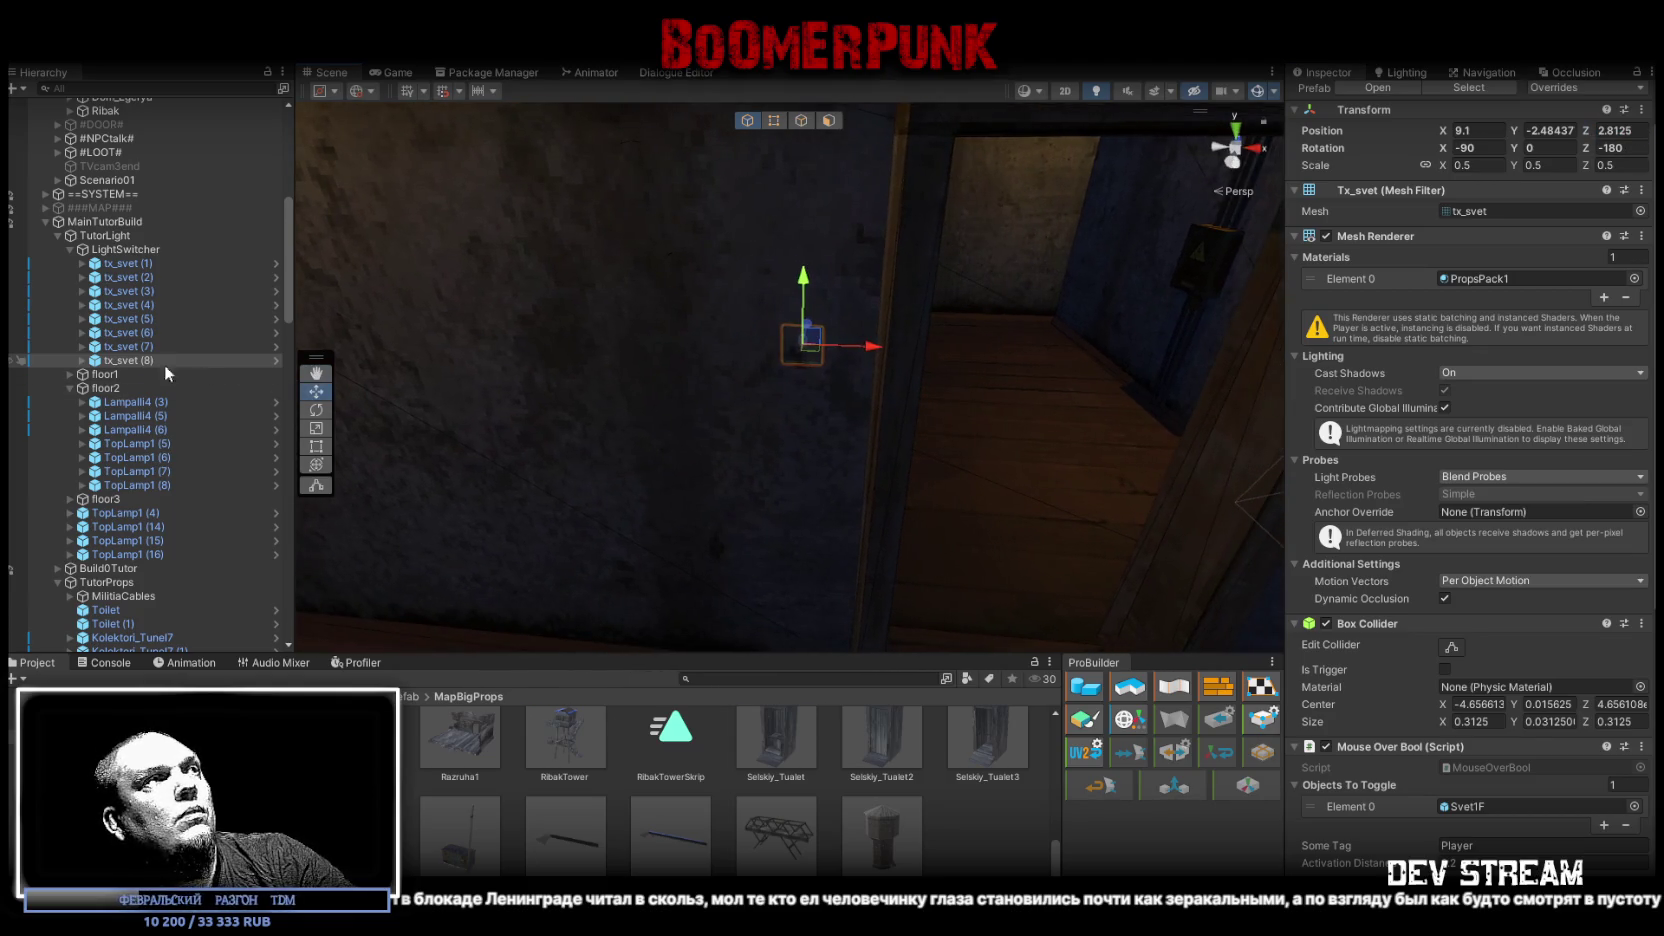
{"action": "left_click", "coordinate": [130, 347]}
{"action": "left_click", "coordinate": [136, 360]}
{"action": "key", "text": "ctrl+d"}
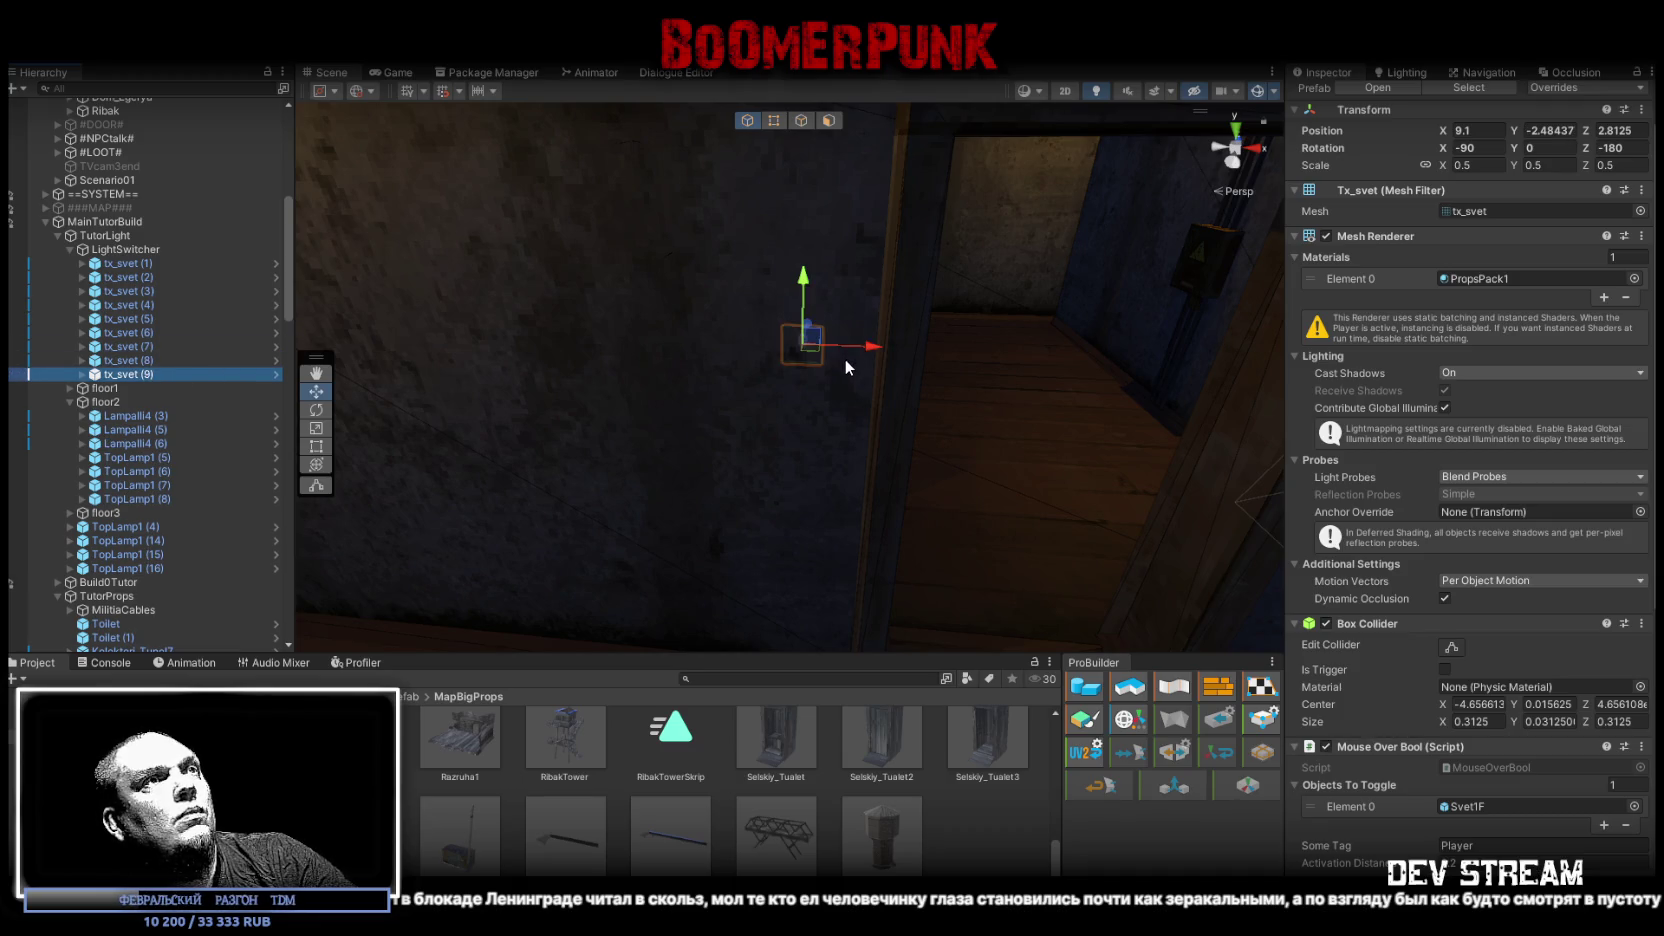
Step: Slide the duplicate tx_svet (9) along the wall and undo a stray Z rotation
{"action": "left_click_drag", "start_coordinate": [811, 340], "coordinate": [803, 368]}
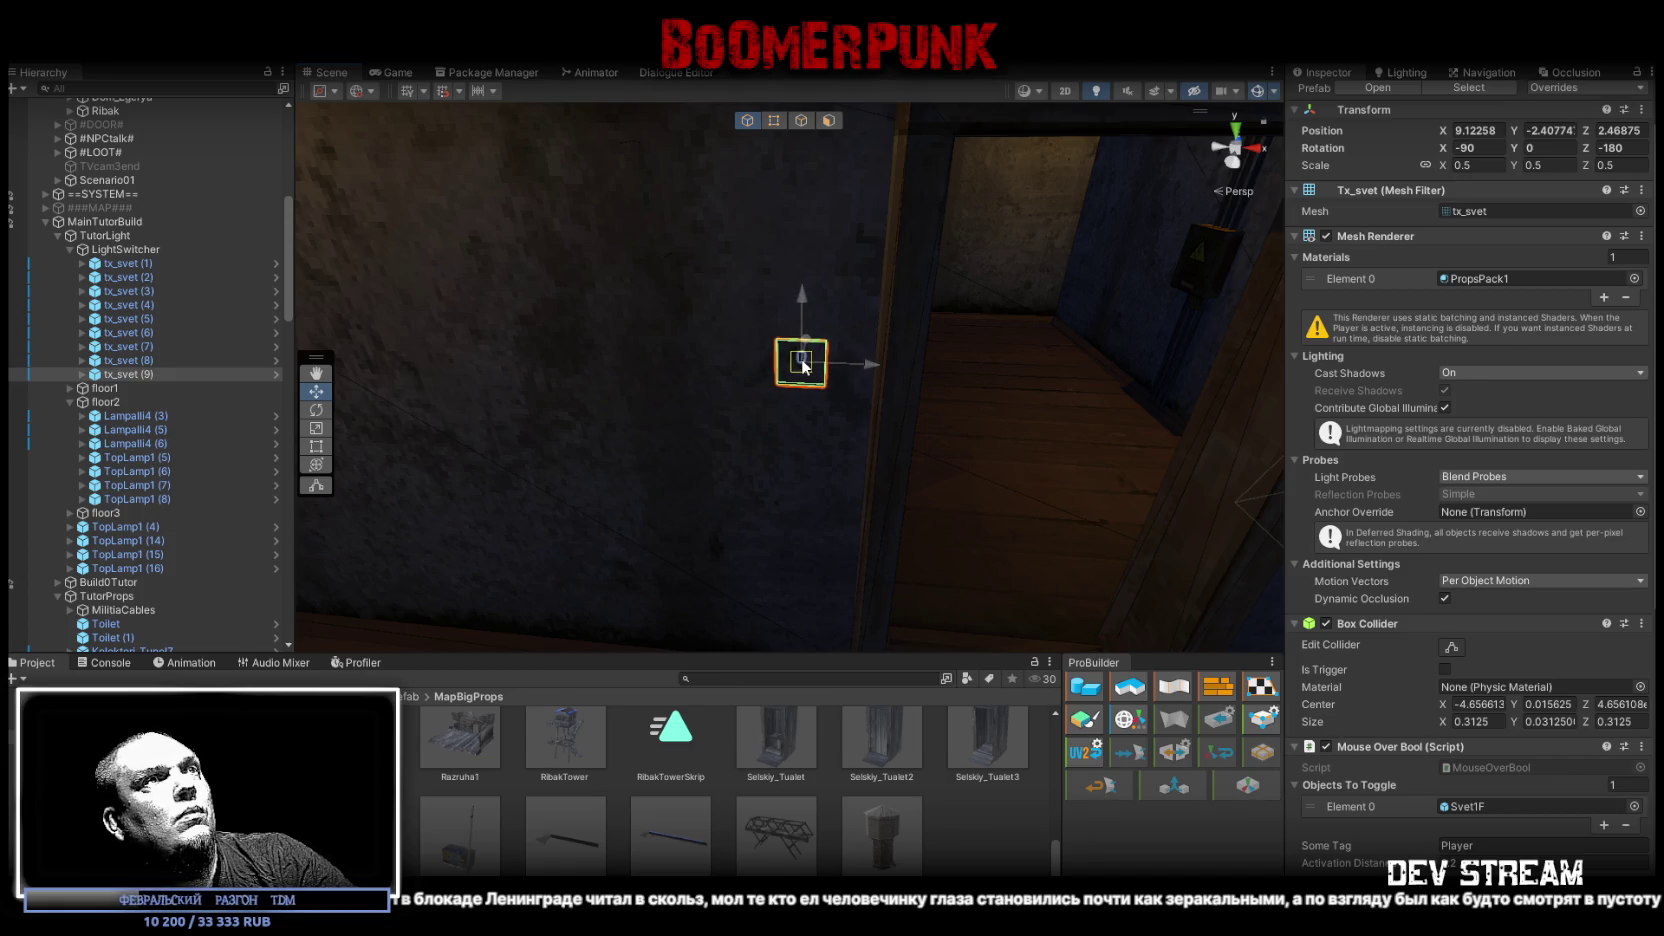
{"action": "key", "text": "f"}
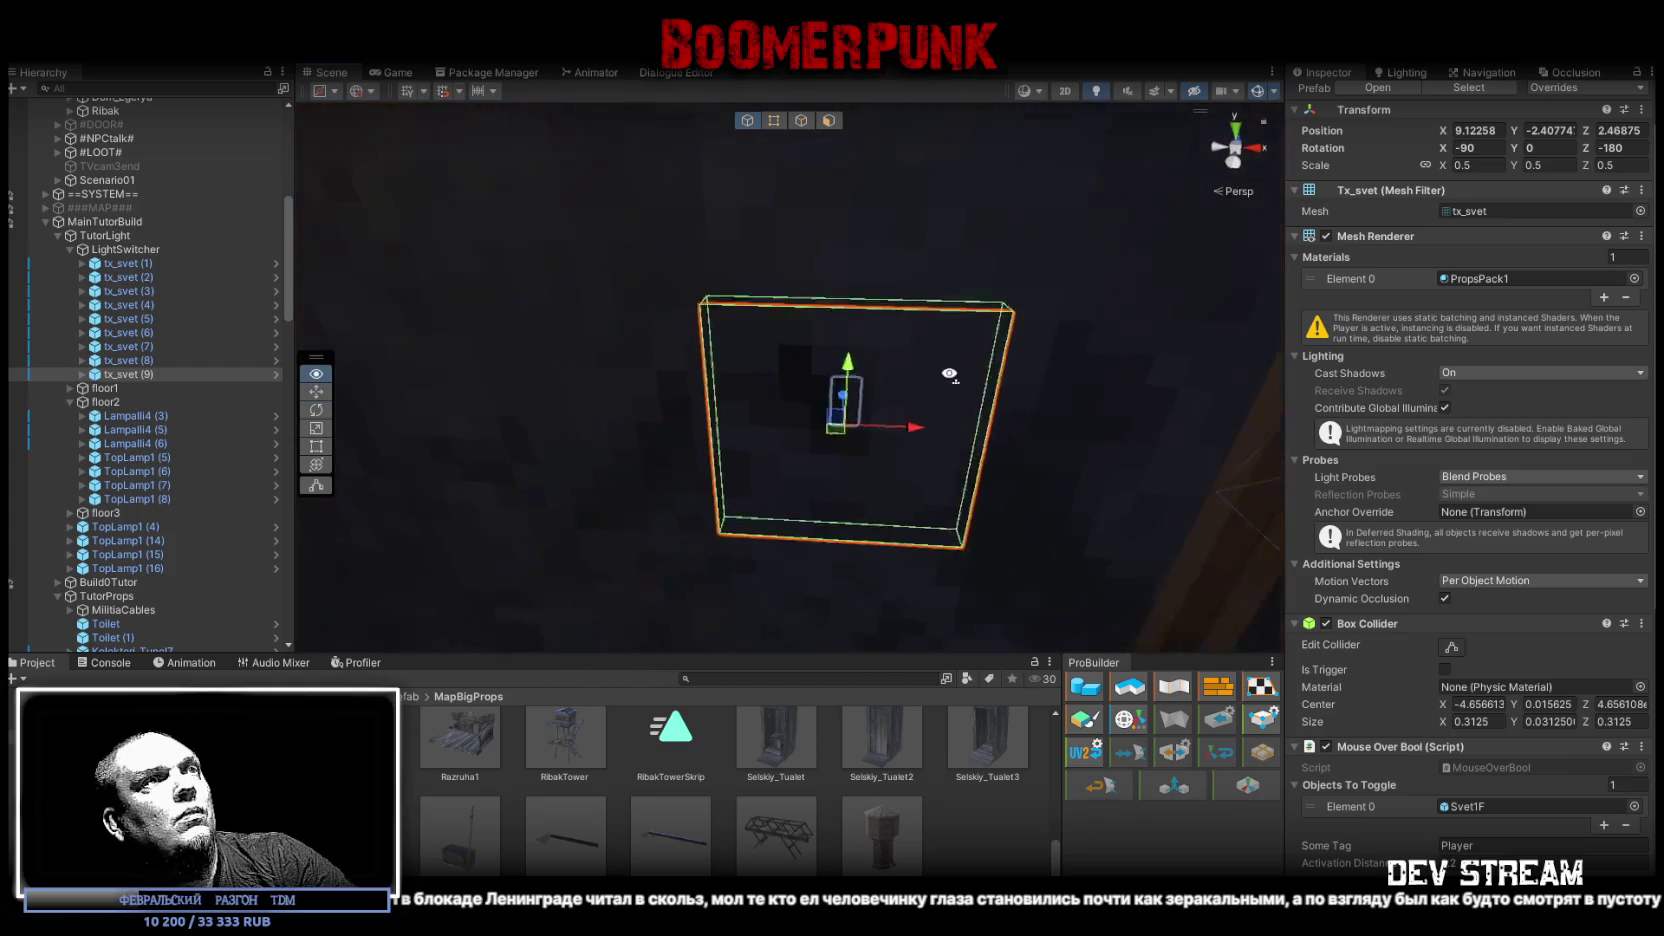
{"action": "scroll", "coordinate": [920, 385], "scroll_direction": "down", "scroll_amount": 3}
{"action": "key", "text": "e"}
{"action": "left_click_drag", "start_coordinate": [858, 402], "coordinate": [828, 425]}
{"action": "key", "text": "ctrl+z"}
{"action": "key", "text": "ctrl+z"}
Step: Nudge tx_svet (9) along the wall again, then remove the duplicate switch
{"action": "mouse_move", "coordinate": [691, 453]}
{"action": "left_mouse_down"}
{"action": "mouse_move", "coordinate": [862, 453]}
{"action": "mouse_move", "coordinate": [836, 407]}
{"action": "left_mouse_up"}
{"action": "key", "text": "w"}
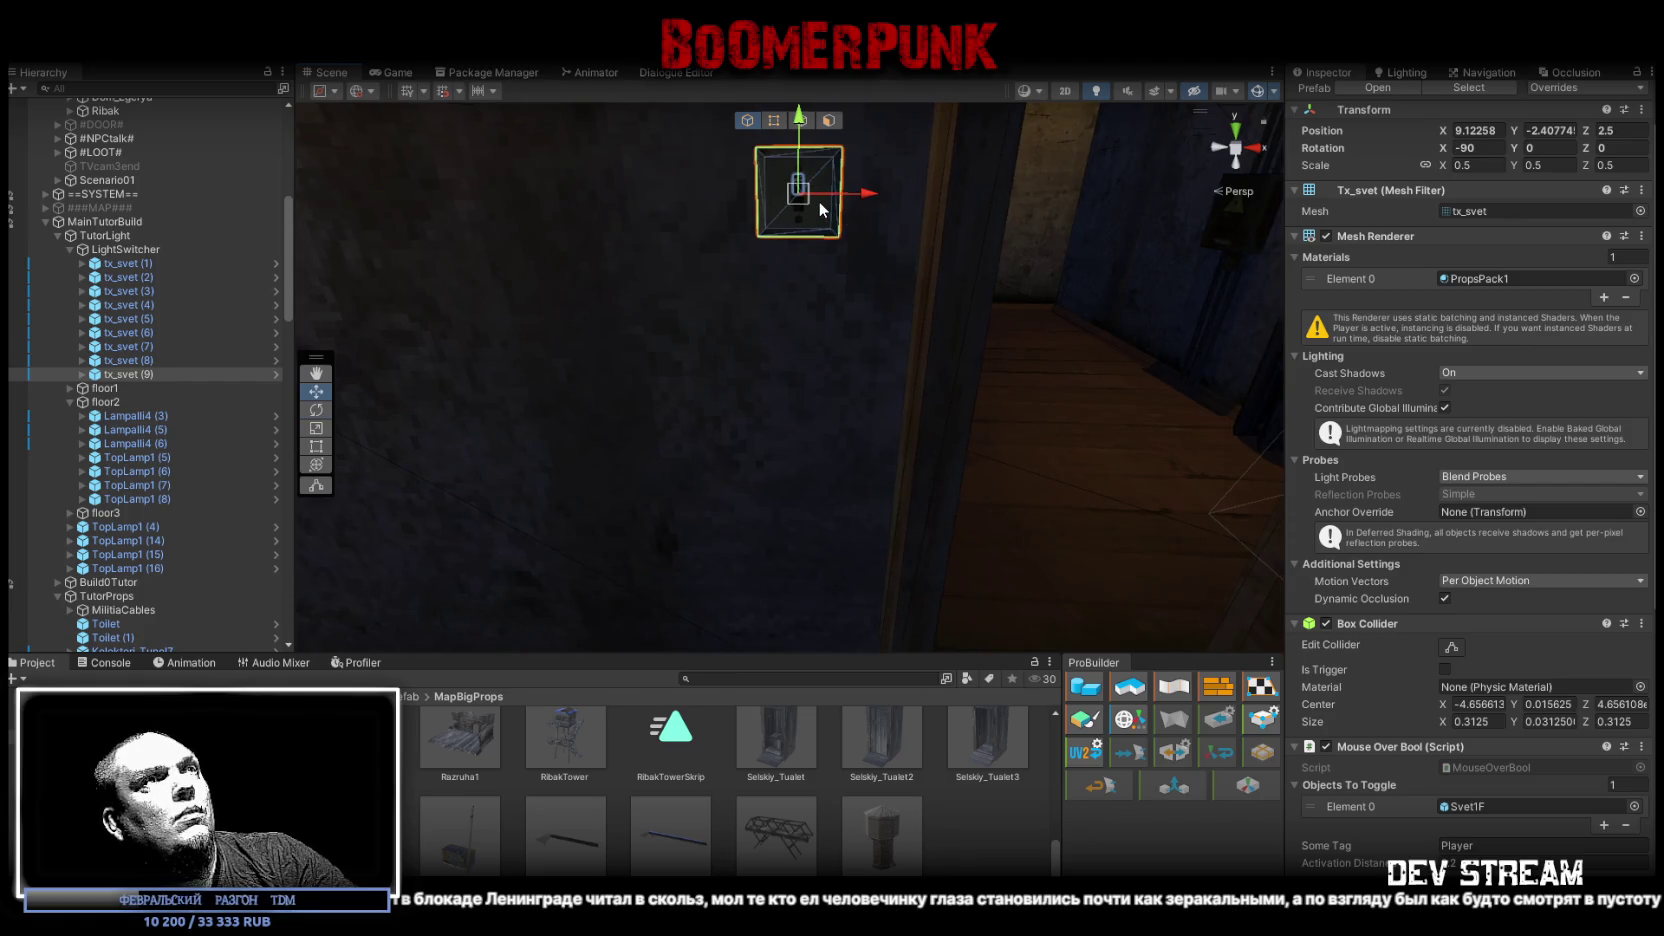
{"action": "mouse_move", "coordinate": [903, 256]}
{"action": "left_mouse_down"}
{"action": "mouse_move", "coordinate": [891, 327]}
{"action": "mouse_move", "coordinate": [808, 354]}
{"action": "mouse_move", "coordinate": [666, 326]}
{"action": "mouse_move", "coordinate": [780, 310]}
{"action": "mouse_move", "coordinate": [729, 287]}
{"action": "mouse_move", "coordinate": [788, 366]}
{"action": "left_mouse_up"}
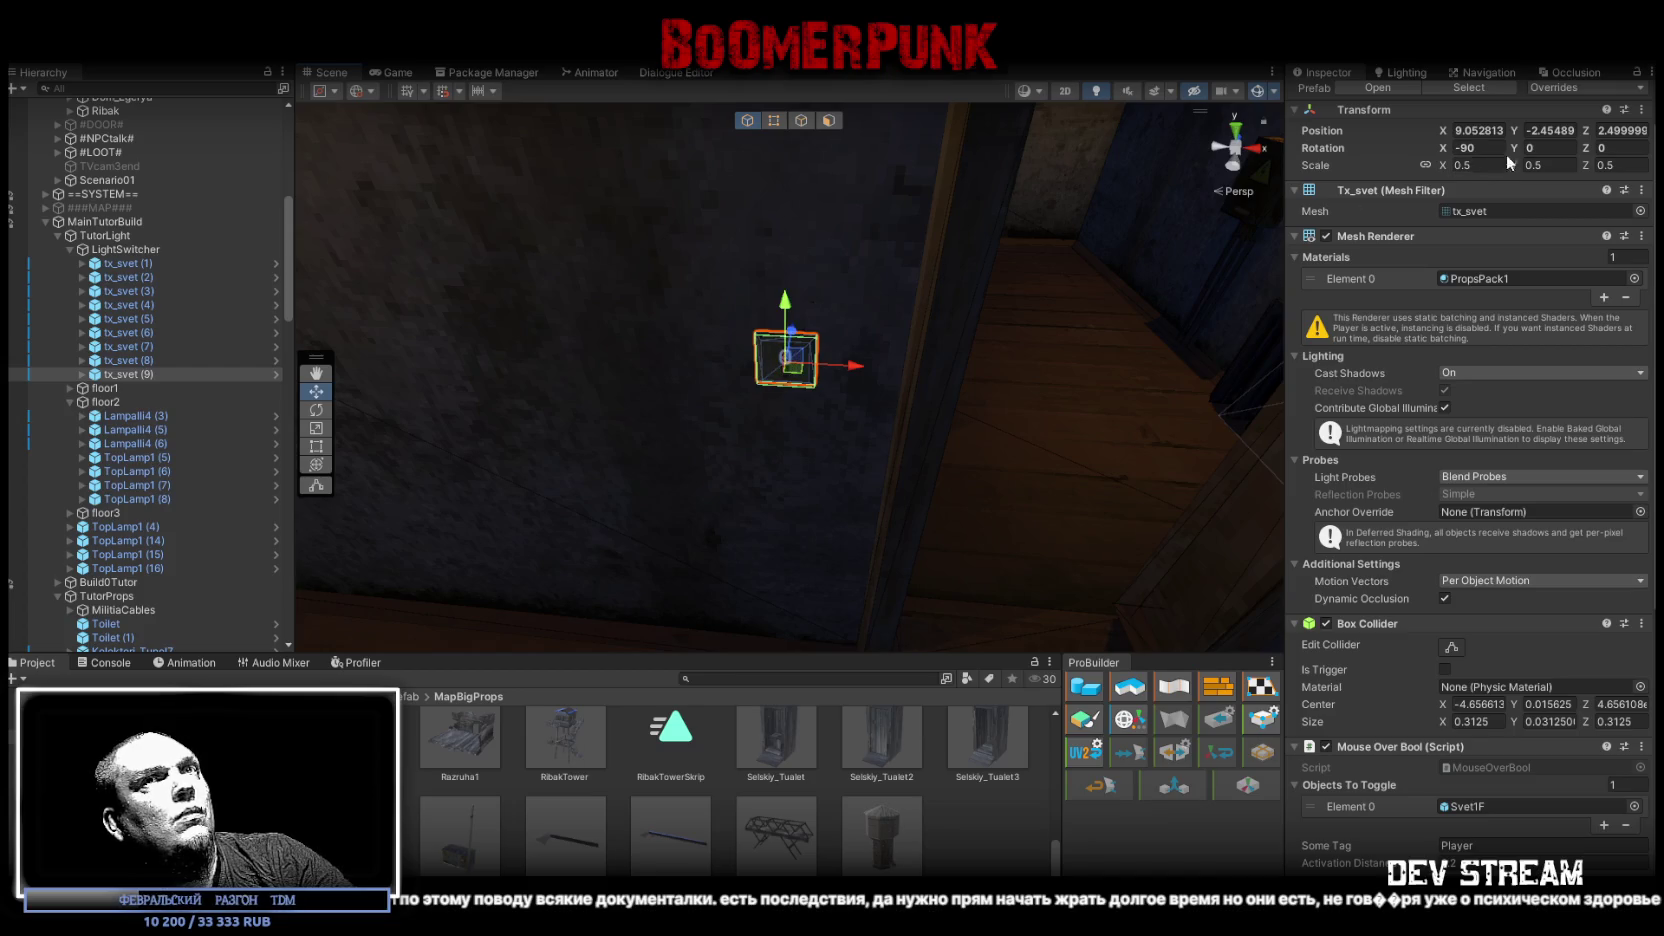
{"action": "left_click_drag", "start_coordinate": [900, 330], "coordinate": [500, 340]}
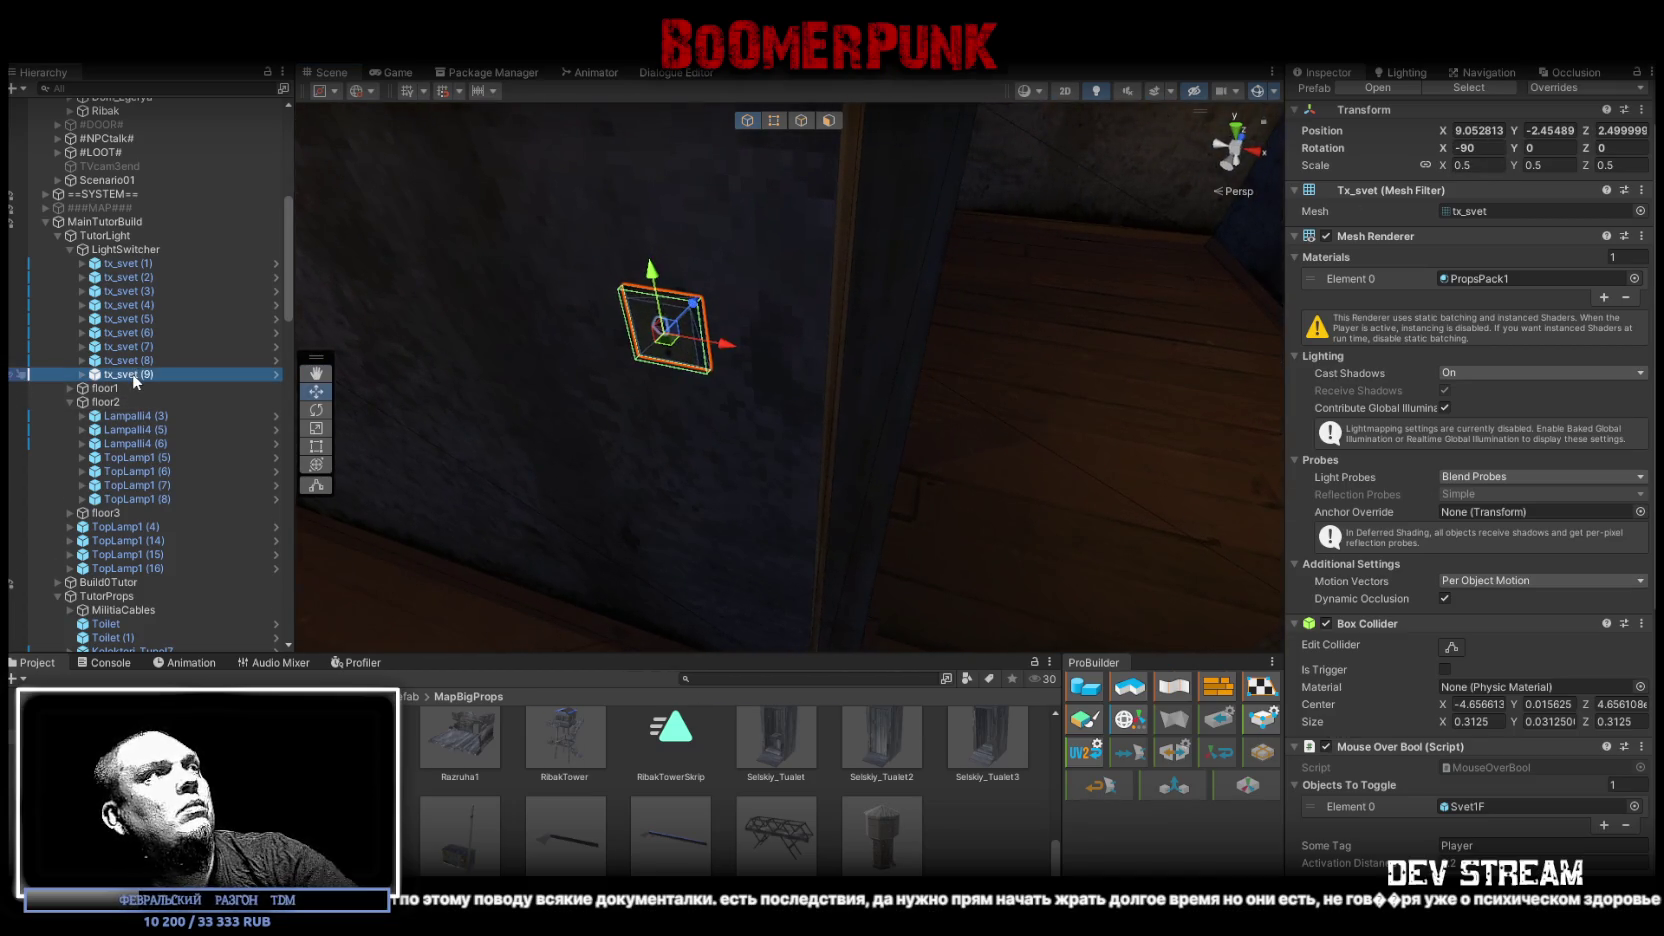
{"action": "key", "text": "ctrl+z"}
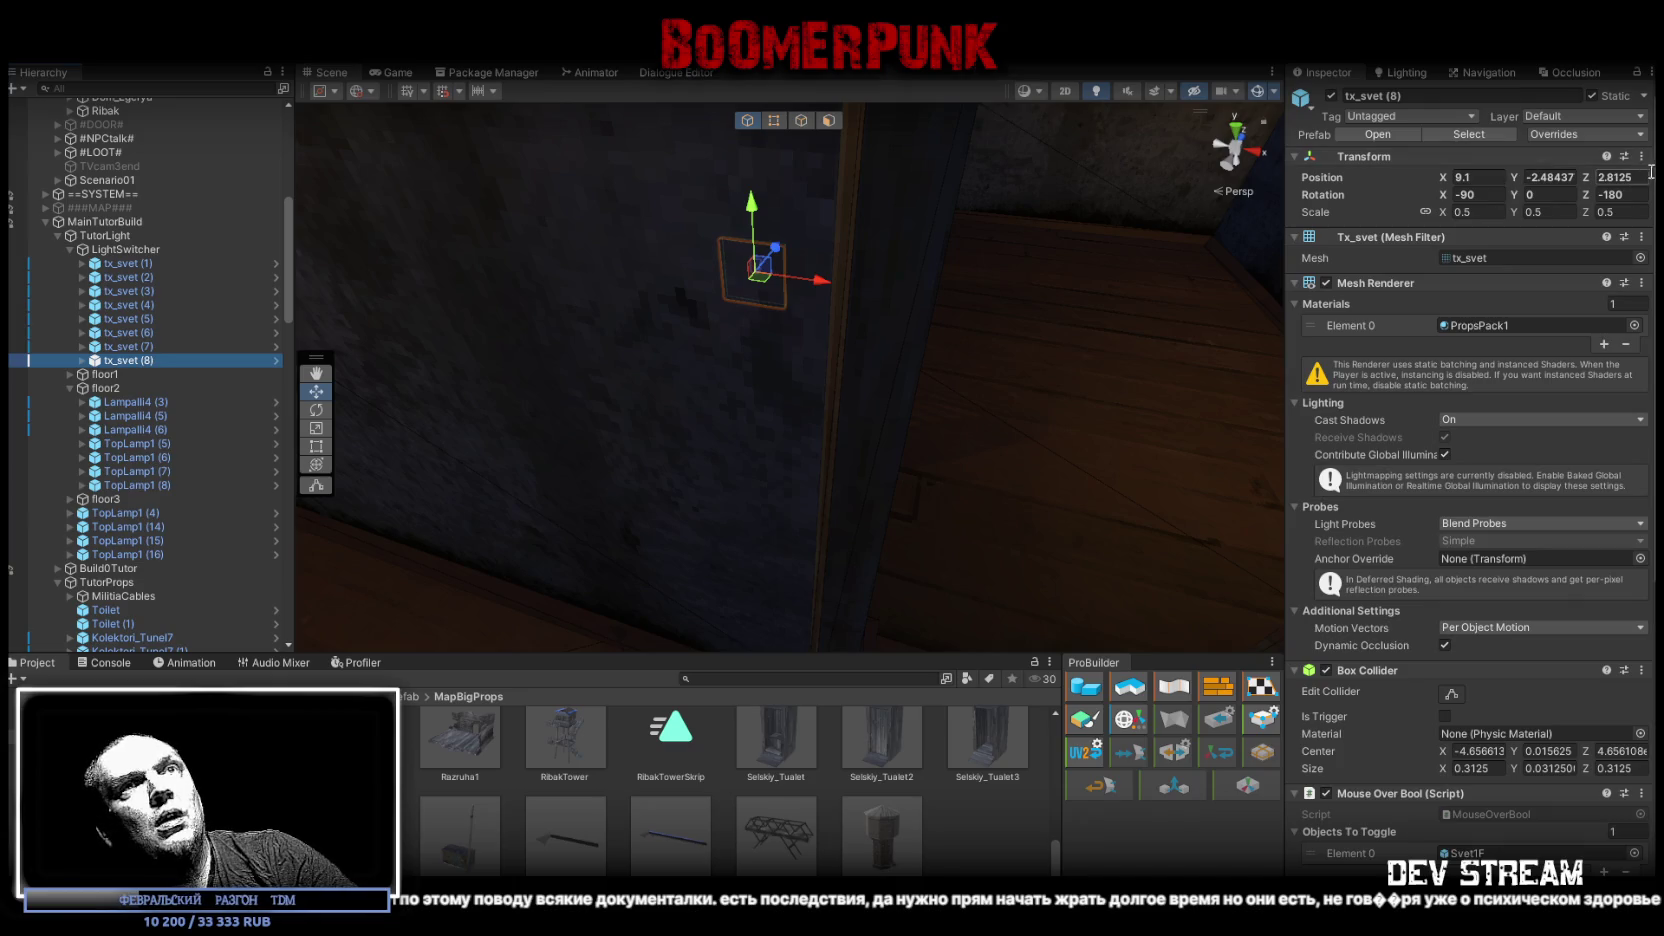
Step: Set tx_svet (8)'s Position Z to 2.5 and Rotation Z to 0
{"action": "left_click", "coordinate": [1607, 177]}
{"action": "type", "text": "2.5"}
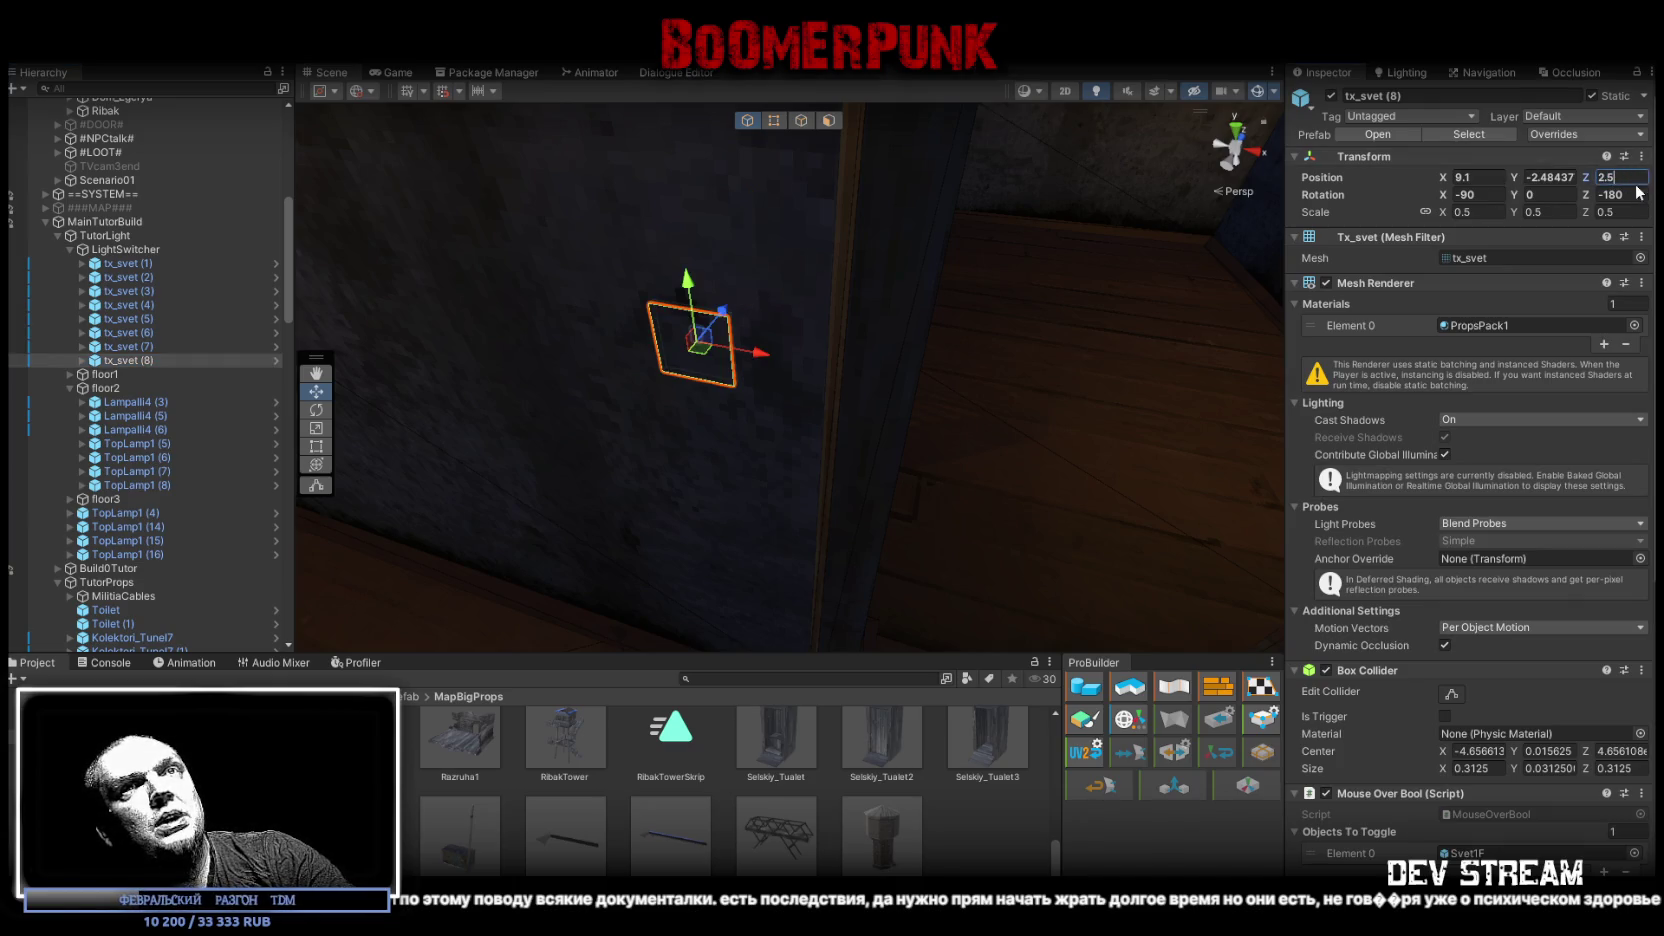
{"action": "type", "text": "0"}
{"action": "mouse_move", "coordinate": [900, 300]}
{"action": "left_mouse_down"}
{"action": "mouse_move", "coordinate": [661, 252]}
{"action": "mouse_move", "coordinate": [681, 293]}
{"action": "mouse_move", "coordinate": [639, 334]}
{"action": "mouse_move", "coordinate": [435, 267]}
{"action": "mouse_move", "coordinate": [496, 313]}
{"action": "mouse_move", "coordinate": [1051, 353]}
{"action": "mouse_move", "coordinate": [583, 334]}
{"action": "mouse_move", "coordinate": [597, 268]}
{"action": "mouse_move", "coordinate": [717, 312]}
{"action": "mouse_move", "coordinate": [754, 345]}
{"action": "mouse_move", "coordinate": [643, 368]}
{"action": "mouse_move", "coordinate": [603, 316]}
{"action": "mouse_move", "coordinate": [851, 412]}
{"action": "mouse_move", "coordinate": [1175, 419]}
{"action": "mouse_move", "coordinate": [728, 371]}
{"action": "mouse_move", "coordinate": [761, 388]}
{"action": "mouse_move", "coordinate": [736, 362]}
{"action": "mouse_move", "coordinate": [760, 372]}
{"action": "left_mouse_up"}
Step: Move TopLamp1 (9) to the top of the floor3 group, above Lampalli4 (4)
{"action": "left_click", "coordinate": [666, 258]}
{"action": "scroll", "coordinate": [176, 536], "scroll_direction": "down", "scroll_amount": 4}
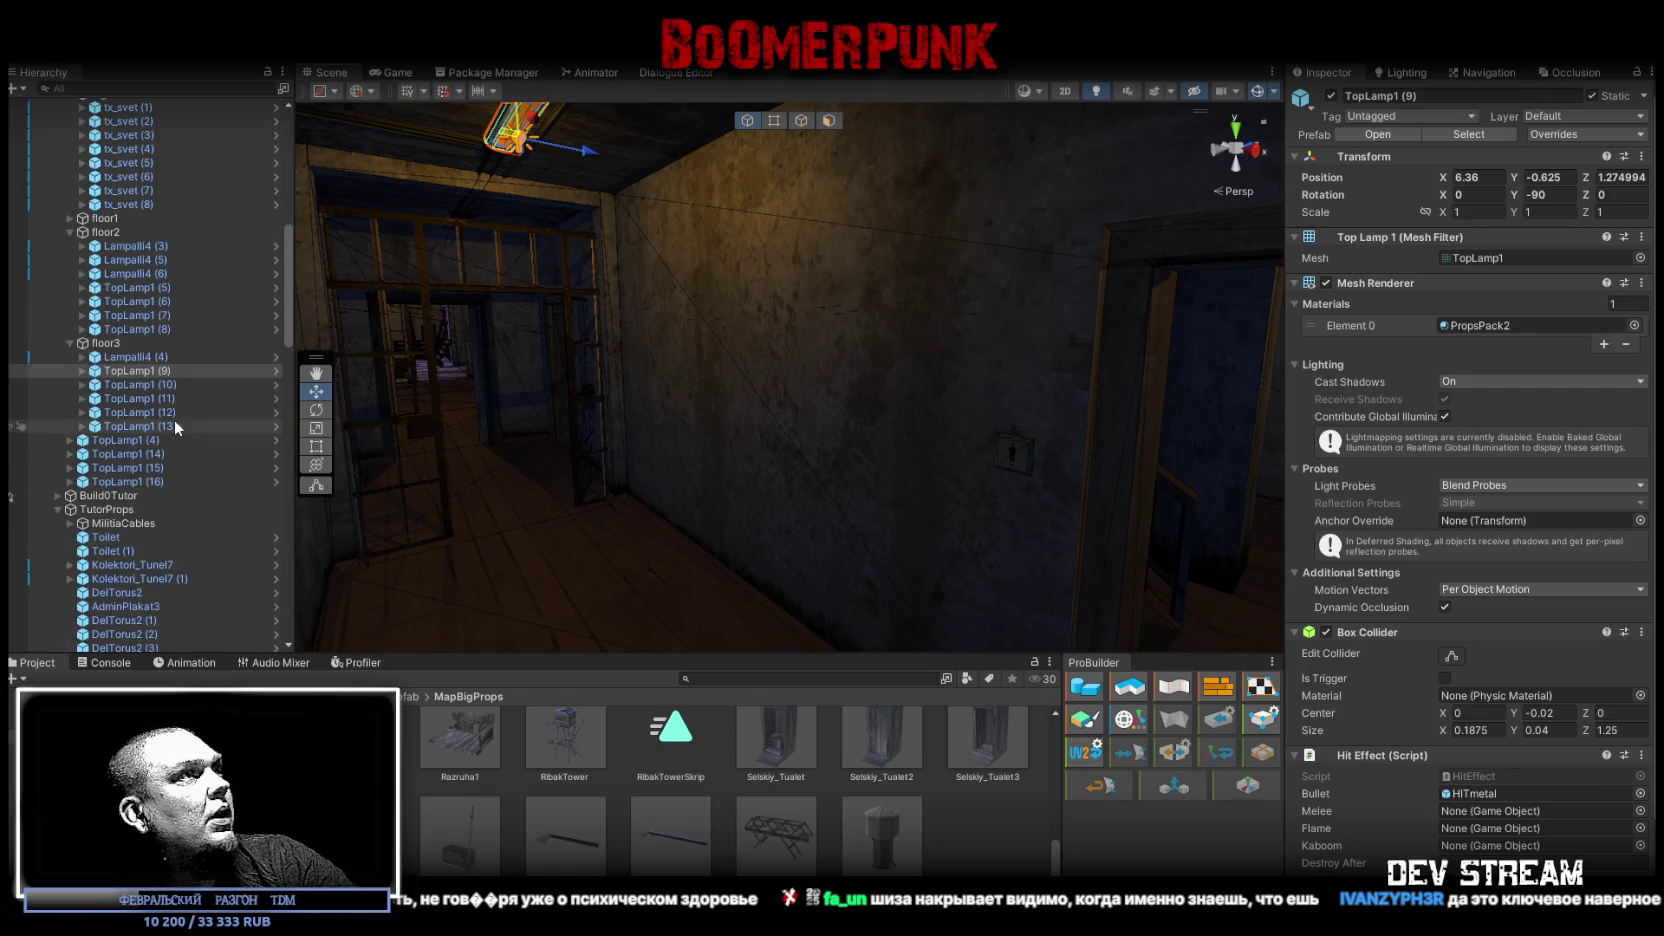
{"action": "left_click_drag", "start_coordinate": [131, 368], "coordinate": [131, 352]}
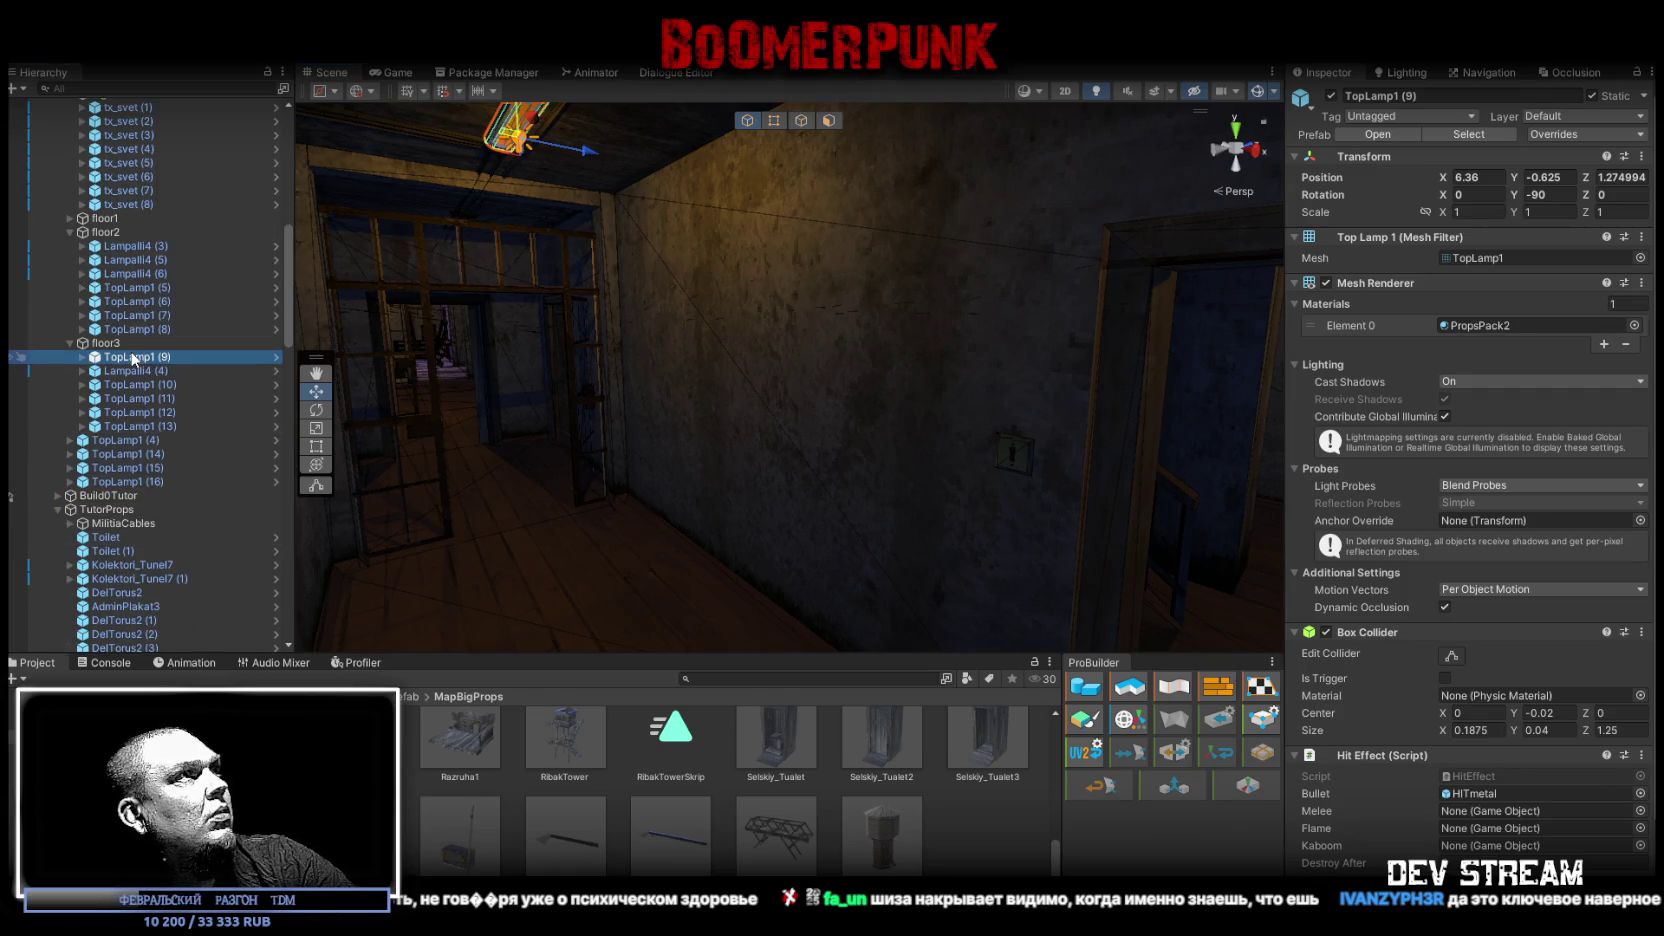
{"action": "scroll", "coordinate": [171, 443], "scroll_direction": "up", "scroll_amount": 4}
Step: Set tx_svet (8)'s Light Switcher Lamp Mats and Lamp Lights sizes to 1
{"action": "left_click", "coordinate": [106, 360]}
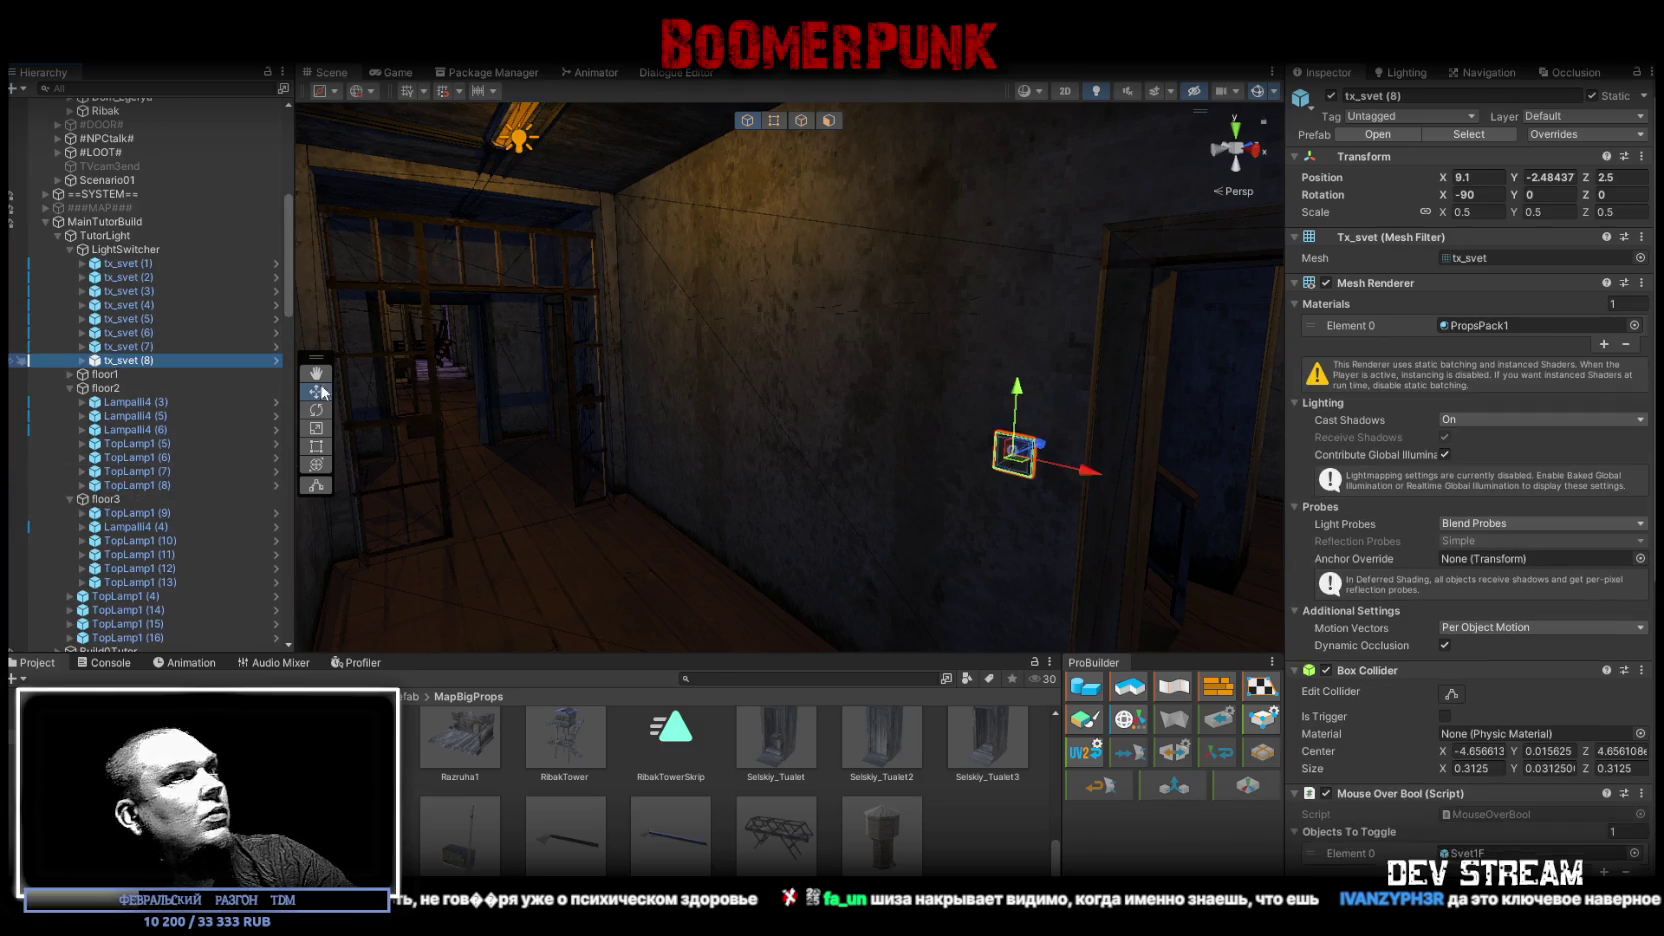
{"action": "scroll", "coordinate": [1476, 677], "scroll_direction": "down", "scroll_amount": 5}
{"action": "type", "text": "1"}
{"action": "key", "text": "Tab"}
{"action": "type", "text": "1"}
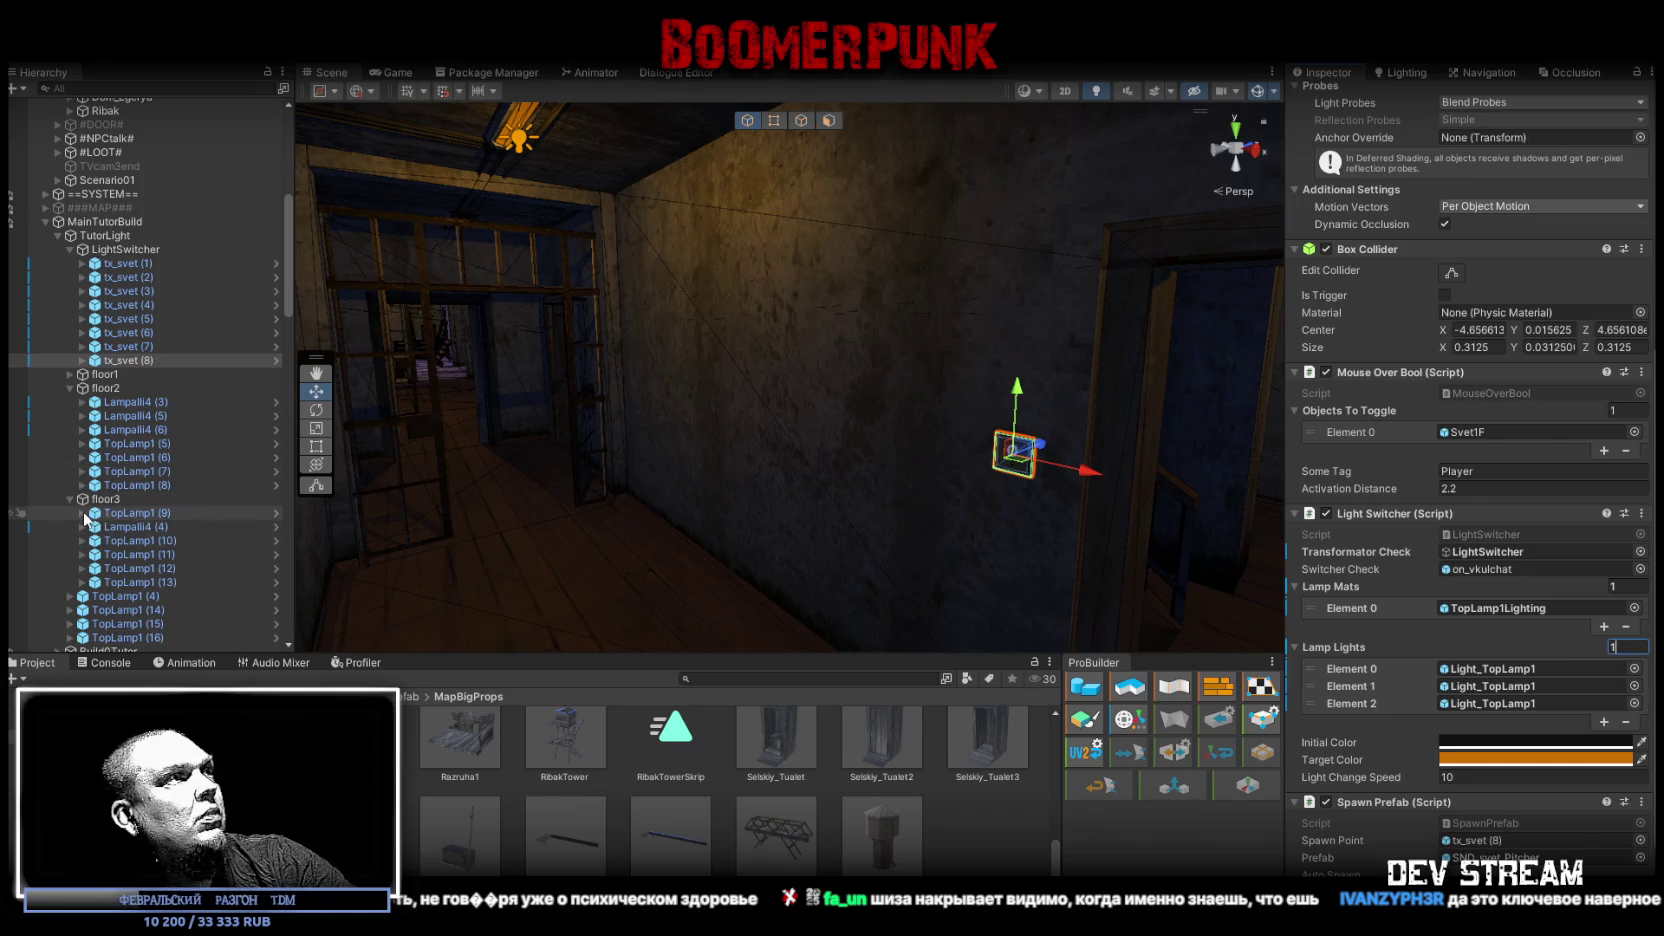
{"action": "key", "text": "Return"}
{"action": "left_click", "coordinate": [82, 512]}
Step: Assign TopLamp1Lighting and Light_TopLamp1 from TopLamp1 (9) to the switch
{"action": "left_click", "coordinate": [94, 526]}
{"action": "mouse_move", "coordinate": [164, 528]}
{"action": "left_mouse_down"}
{"action": "mouse_move", "coordinate": [1582, 630]}
{"action": "mouse_move", "coordinate": [1533, 607]}
{"action": "left_mouse_up"}
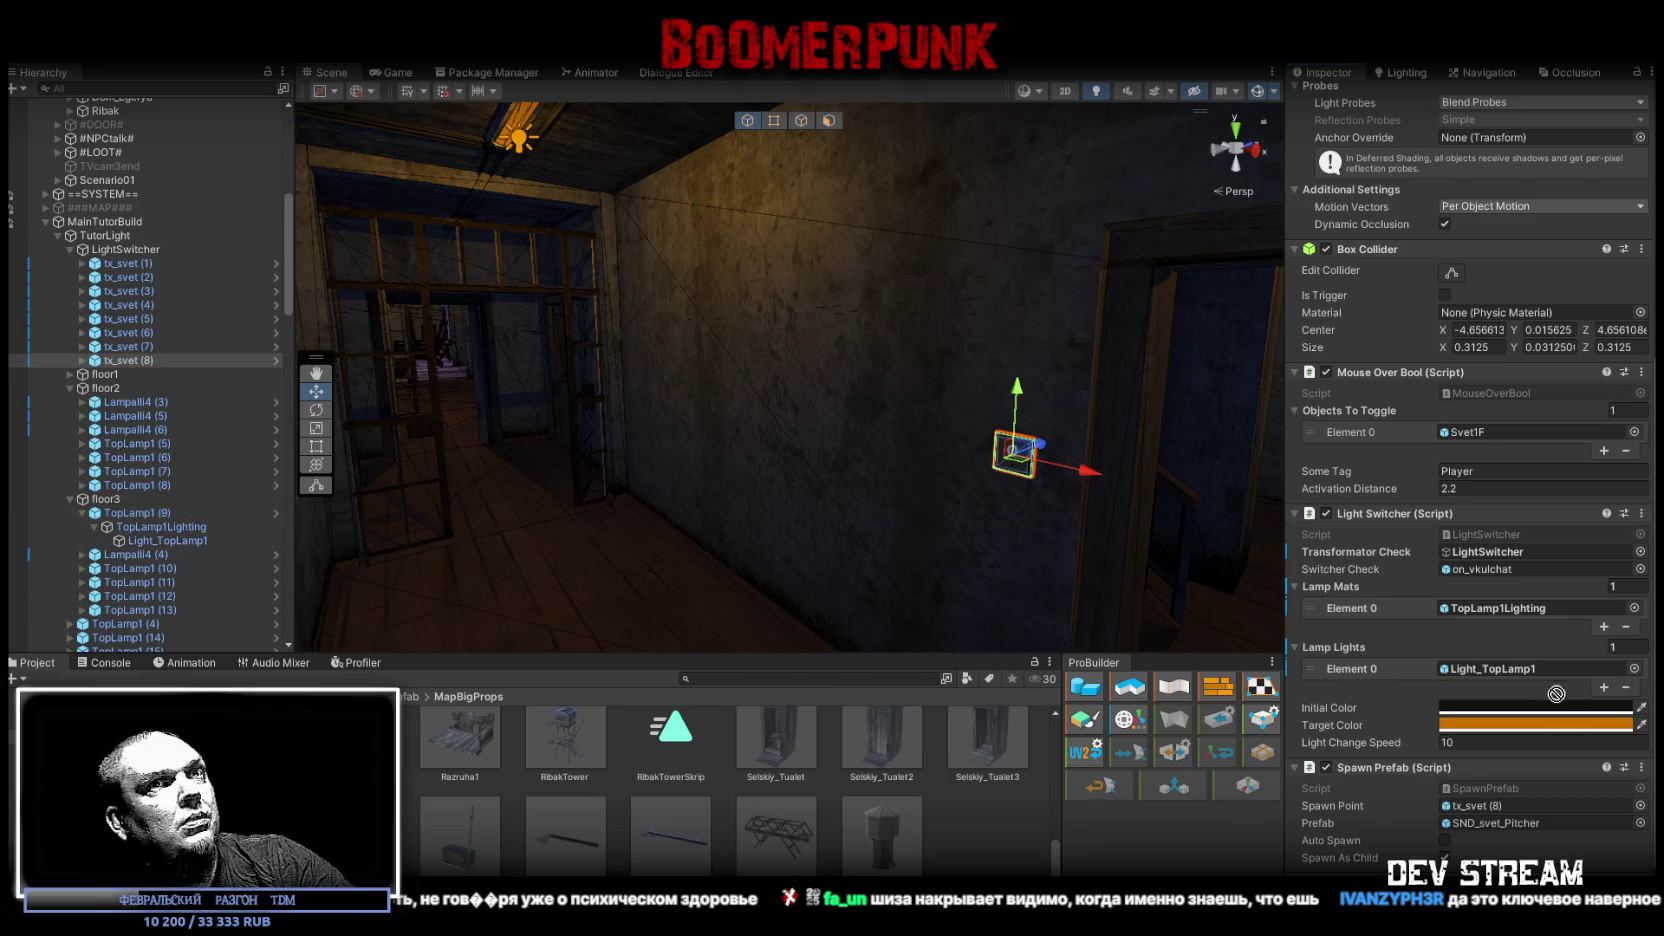
{"action": "mouse_move", "coordinate": [760, 358]}
{"action": "left_mouse_down"}
{"action": "mouse_move", "coordinate": [648, 375]}
{"action": "mouse_move", "coordinate": [665, 394]}
{"action": "mouse_move", "coordinate": [810, 394]}
{"action": "mouse_move", "coordinate": [884, 430]}
{"action": "mouse_move", "coordinate": [1071, 428]}
{"action": "mouse_move", "coordinate": [832, 420]}
{"action": "mouse_move", "coordinate": [973, 397]}
{"action": "mouse_move", "coordinate": [1297, 396]}
{"action": "mouse_move", "coordinate": [1377, 367]}
{"action": "mouse_move", "coordinate": [691, 345]}
{"action": "mouse_move", "coordinate": [832, 461]}
{"action": "mouse_move", "coordinate": [995, 485]}
{"action": "mouse_move", "coordinate": [737, 417]}
{"action": "mouse_move", "coordinate": [737, 450]}
{"action": "left_mouse_up"}
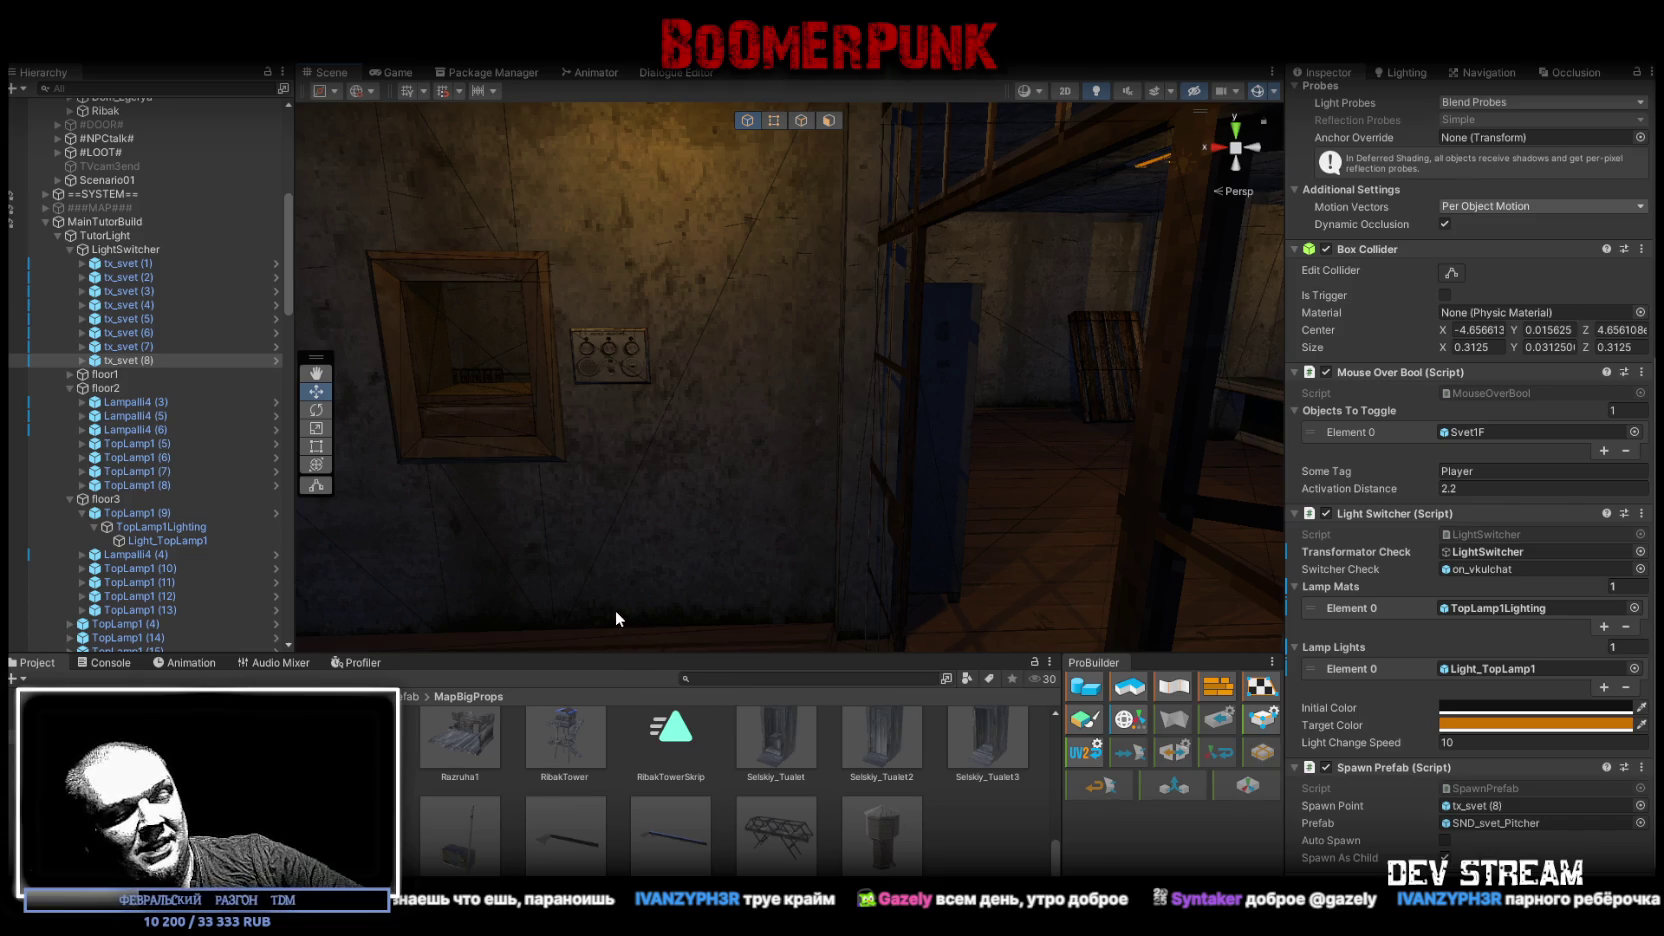
Step: Pull back to a building overview and collapse the TutorLight and TutorProps groups
{"action": "mouse_move", "coordinate": [872, 353]}
{"action": "left_mouse_down"}
{"action": "mouse_move", "coordinate": [687, 360]}
{"action": "mouse_move", "coordinate": [903, 401]}
{"action": "mouse_move", "coordinate": [799, 401]}
{"action": "mouse_move", "coordinate": [691, 435]}
{"action": "mouse_move", "coordinate": [302, 278]}
{"action": "left_mouse_up"}
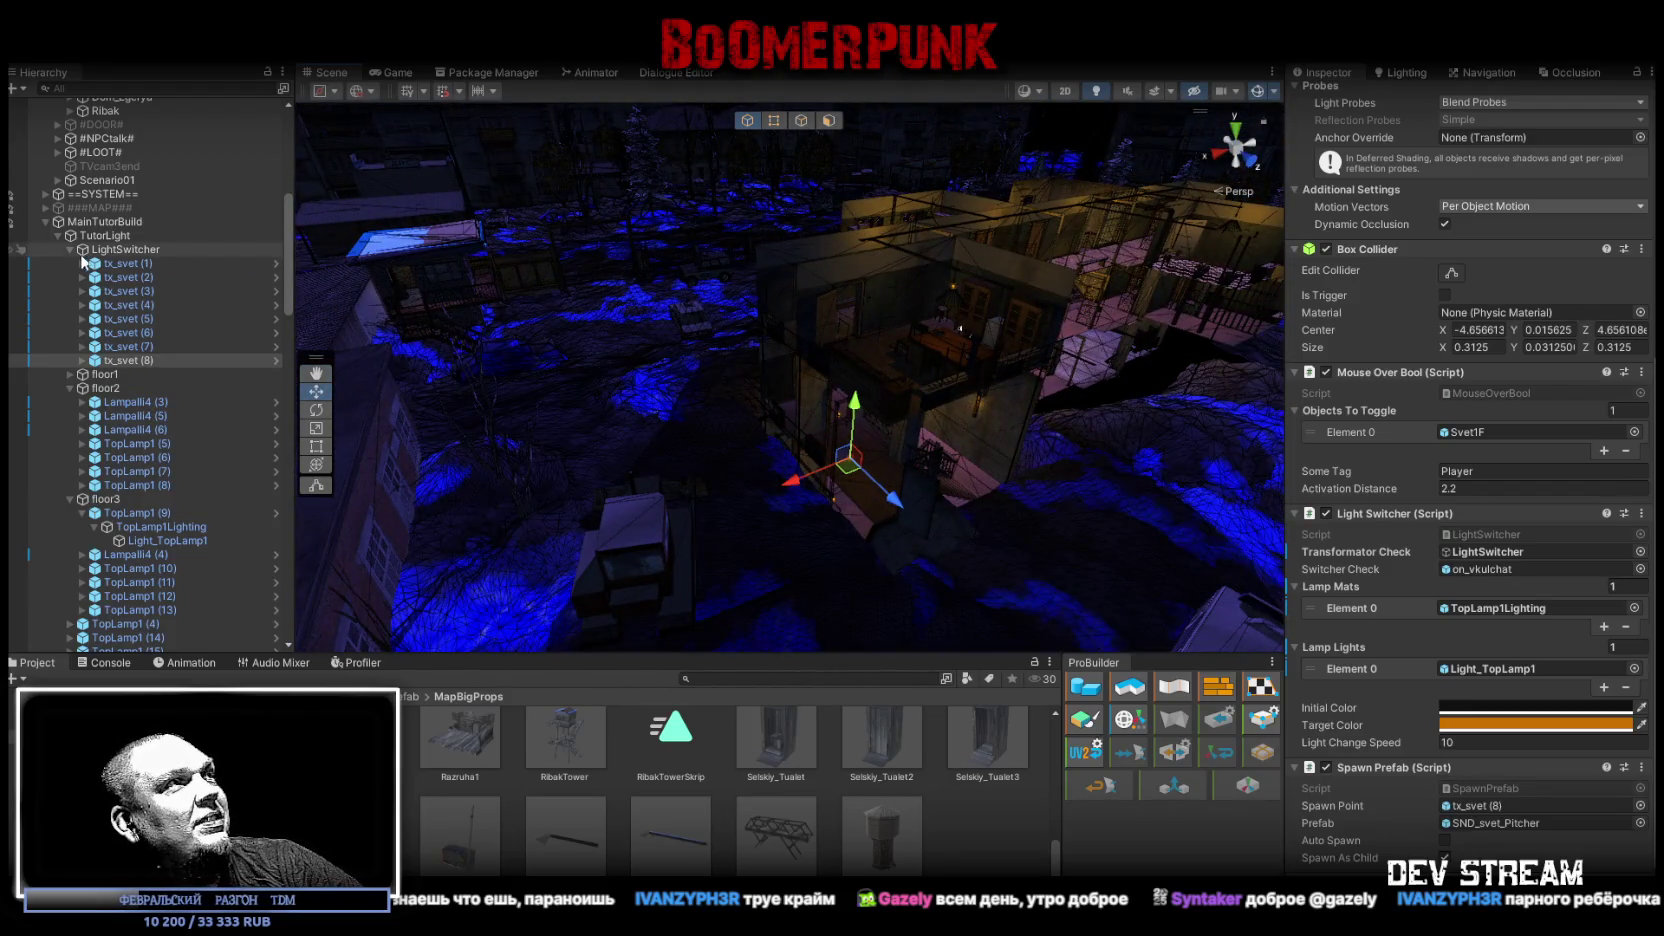
{"action": "left_click", "coordinate": [56, 235]}
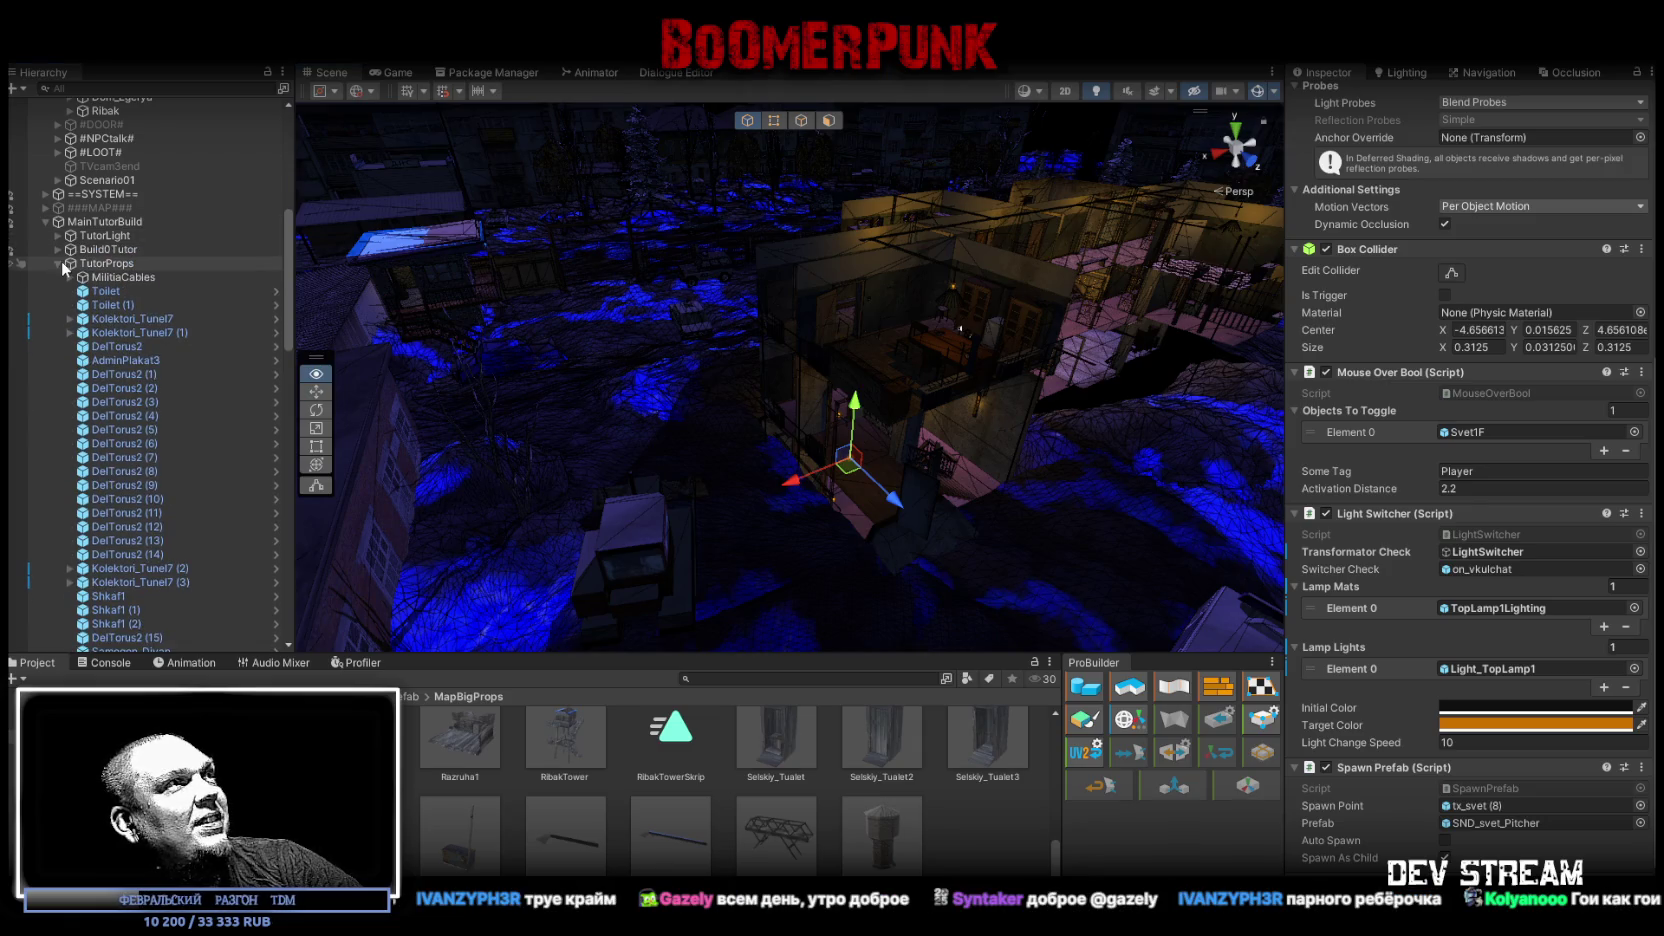
{"action": "left_click", "coordinate": [56, 262]}
{"action": "left_click_drag", "start_coordinate": [600, 380], "coordinate": [810, 343]}
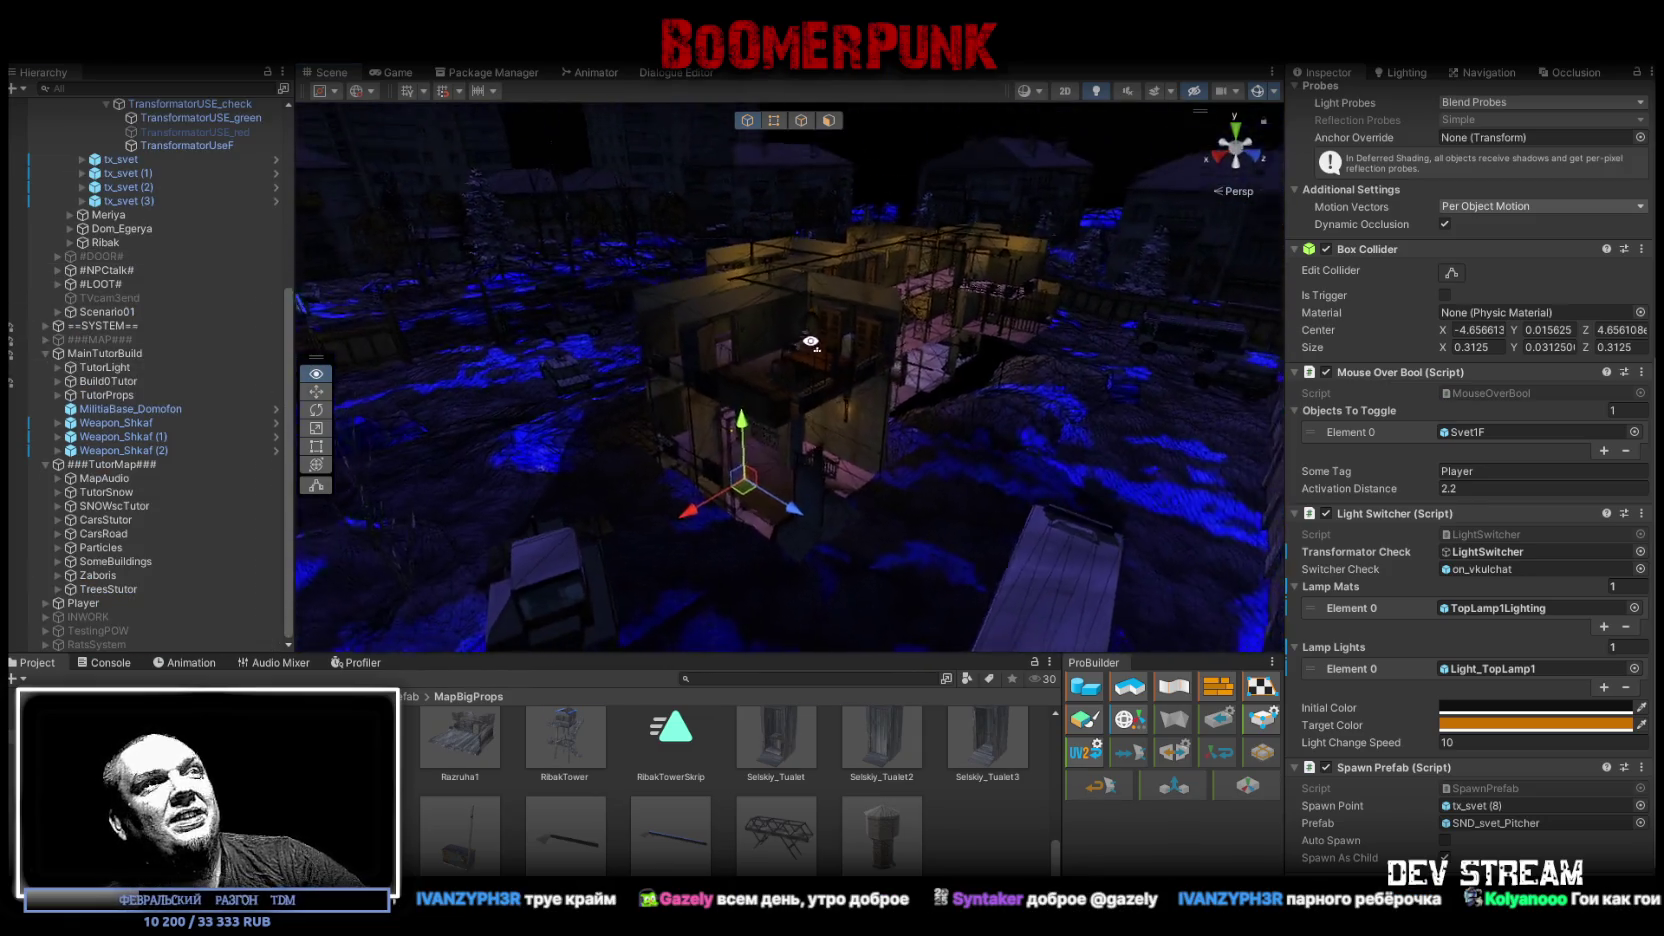
{"action": "scroll", "coordinate": [812, 338], "scroll_direction": "up", "scroll_amount": 5}
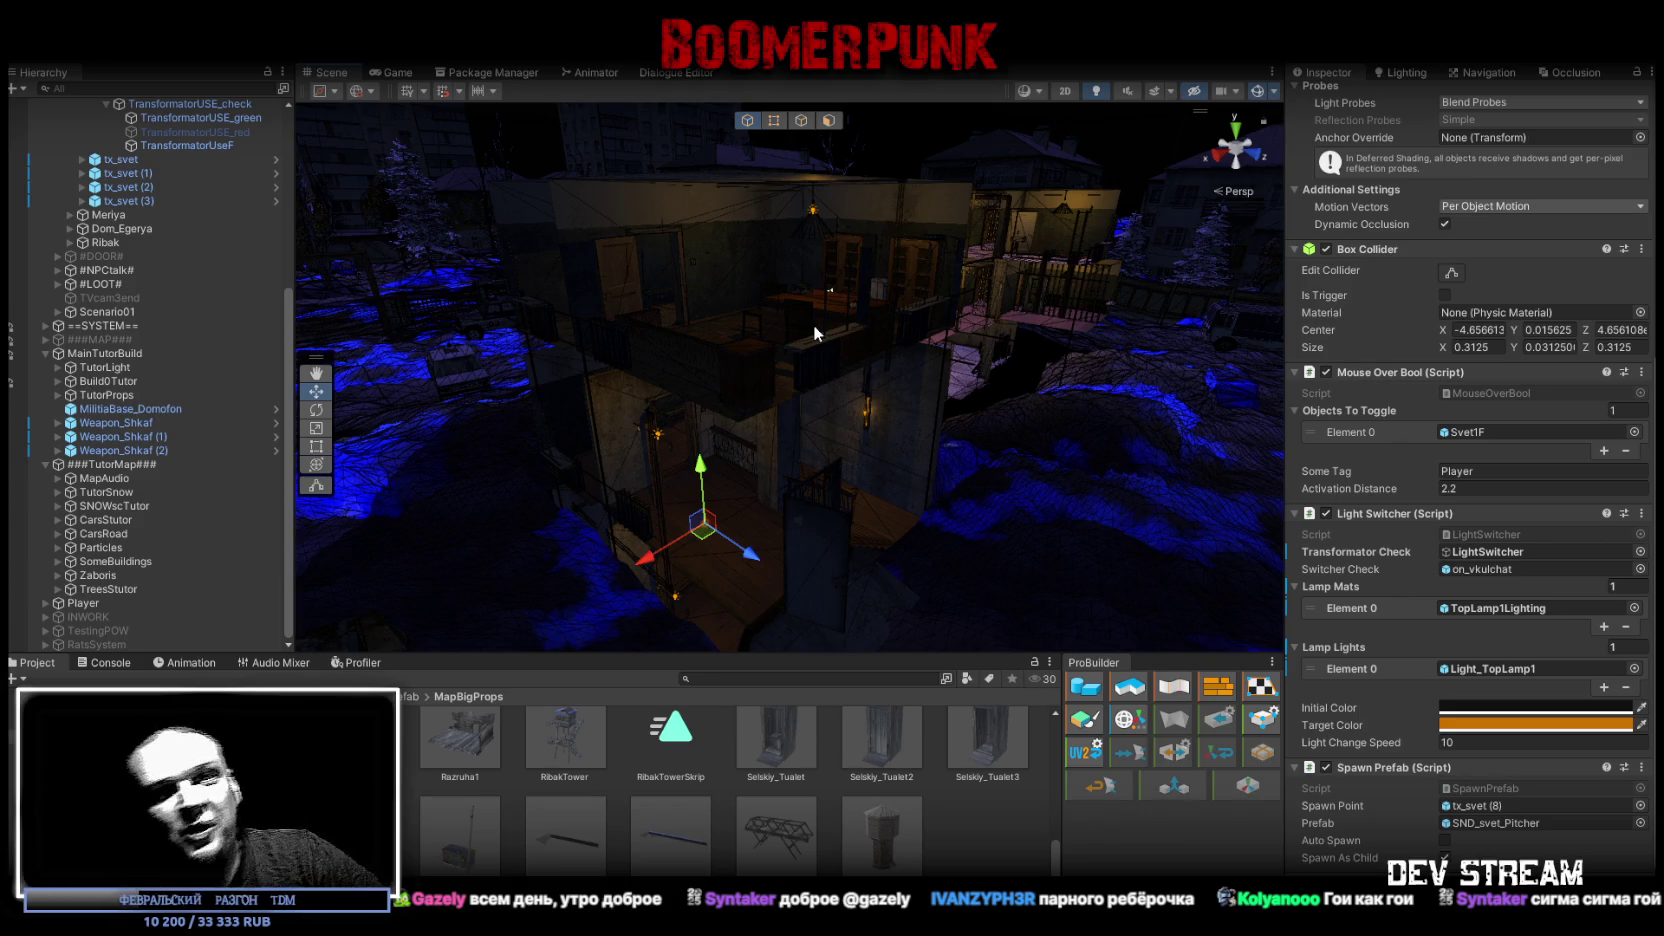
{"action": "left_click_drag", "start_coordinate": [775, 139], "coordinate": [654, 233]}
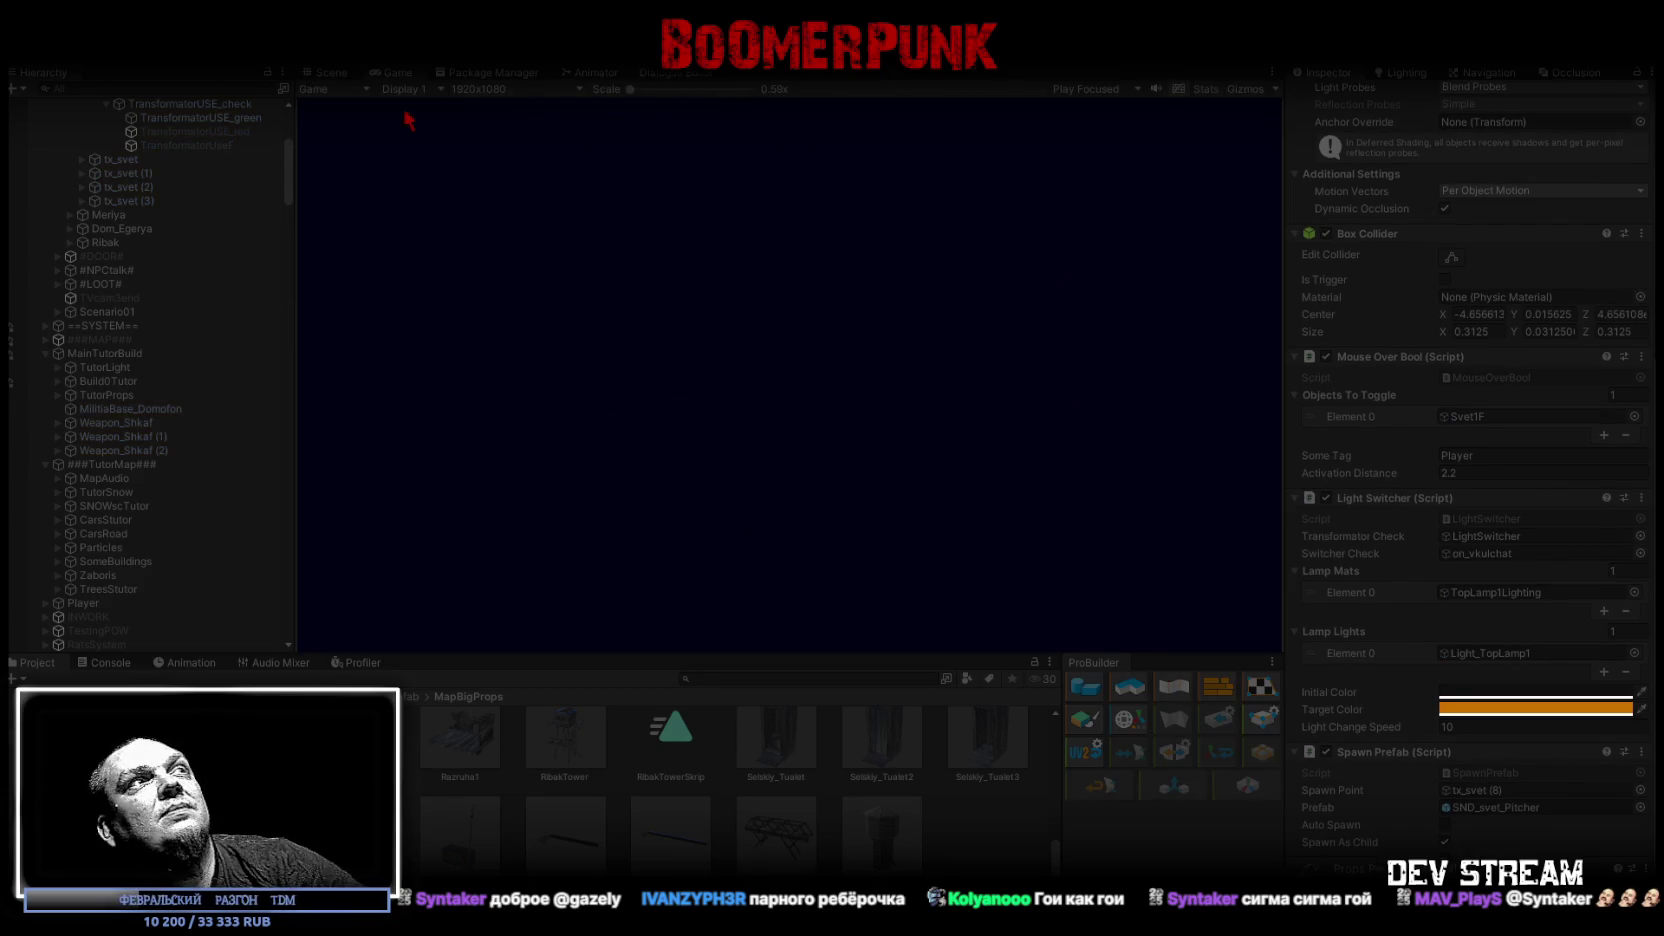
Step: Maximize the Game view and walk the character through corridors and doorways into the barred toilet cell
{"action": "double_click", "coordinate": [393, 69]}
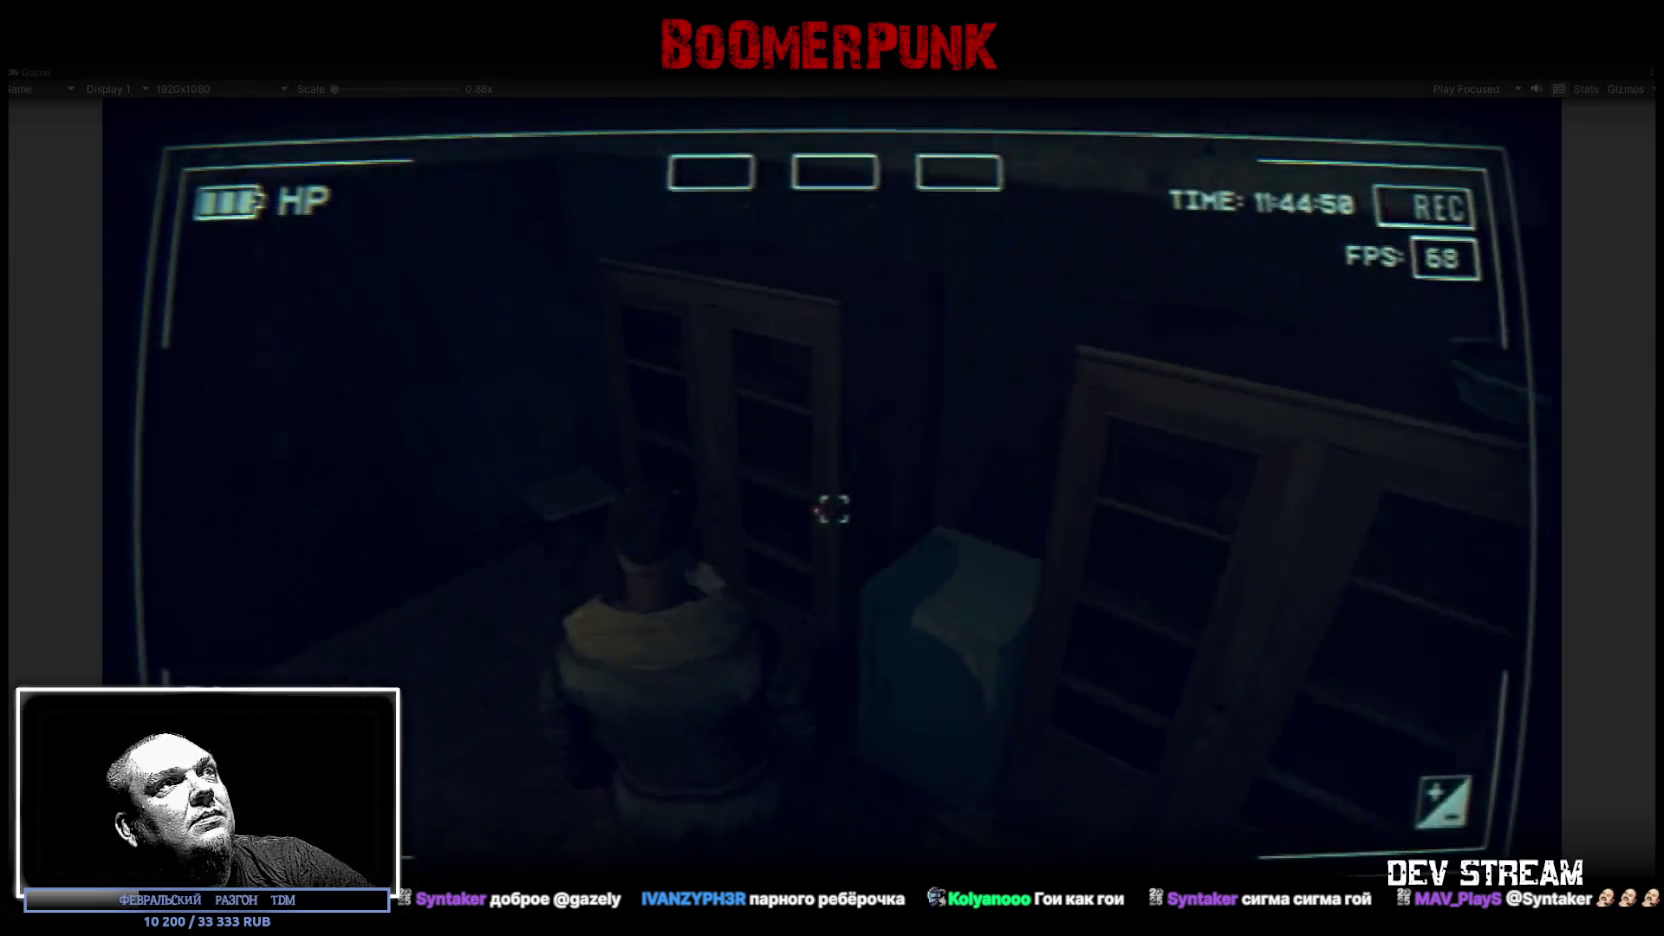
{"action": "key", "text": "w"}
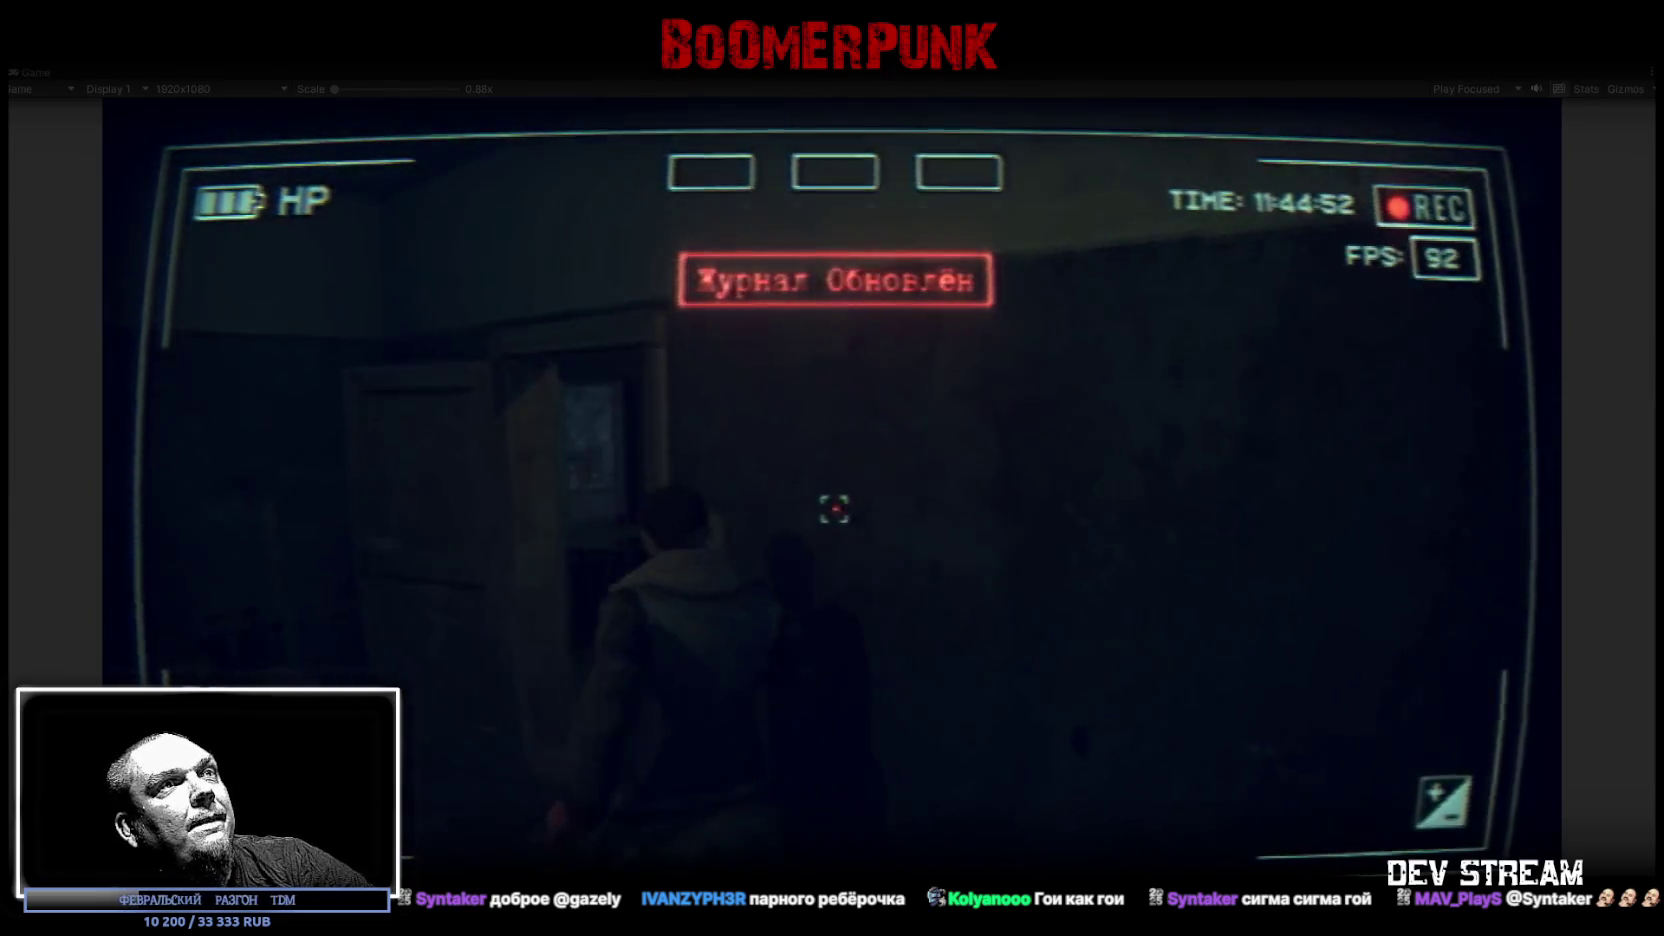
{"action": "key", "text": "w"}
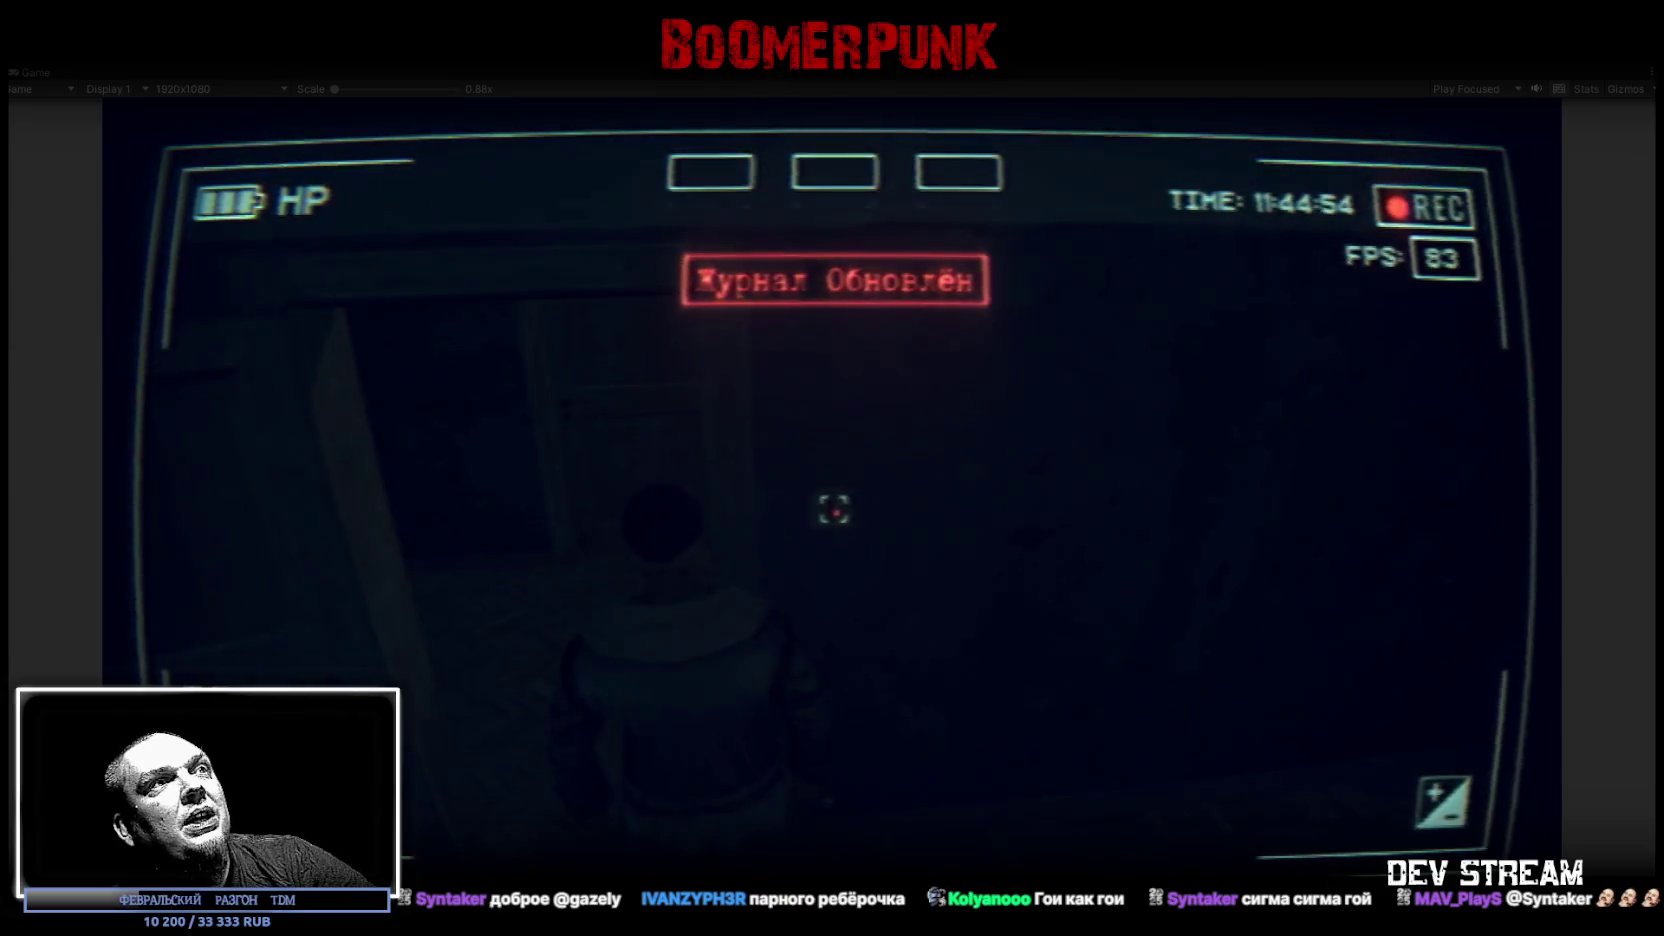
{"action": "key", "text": "w"}
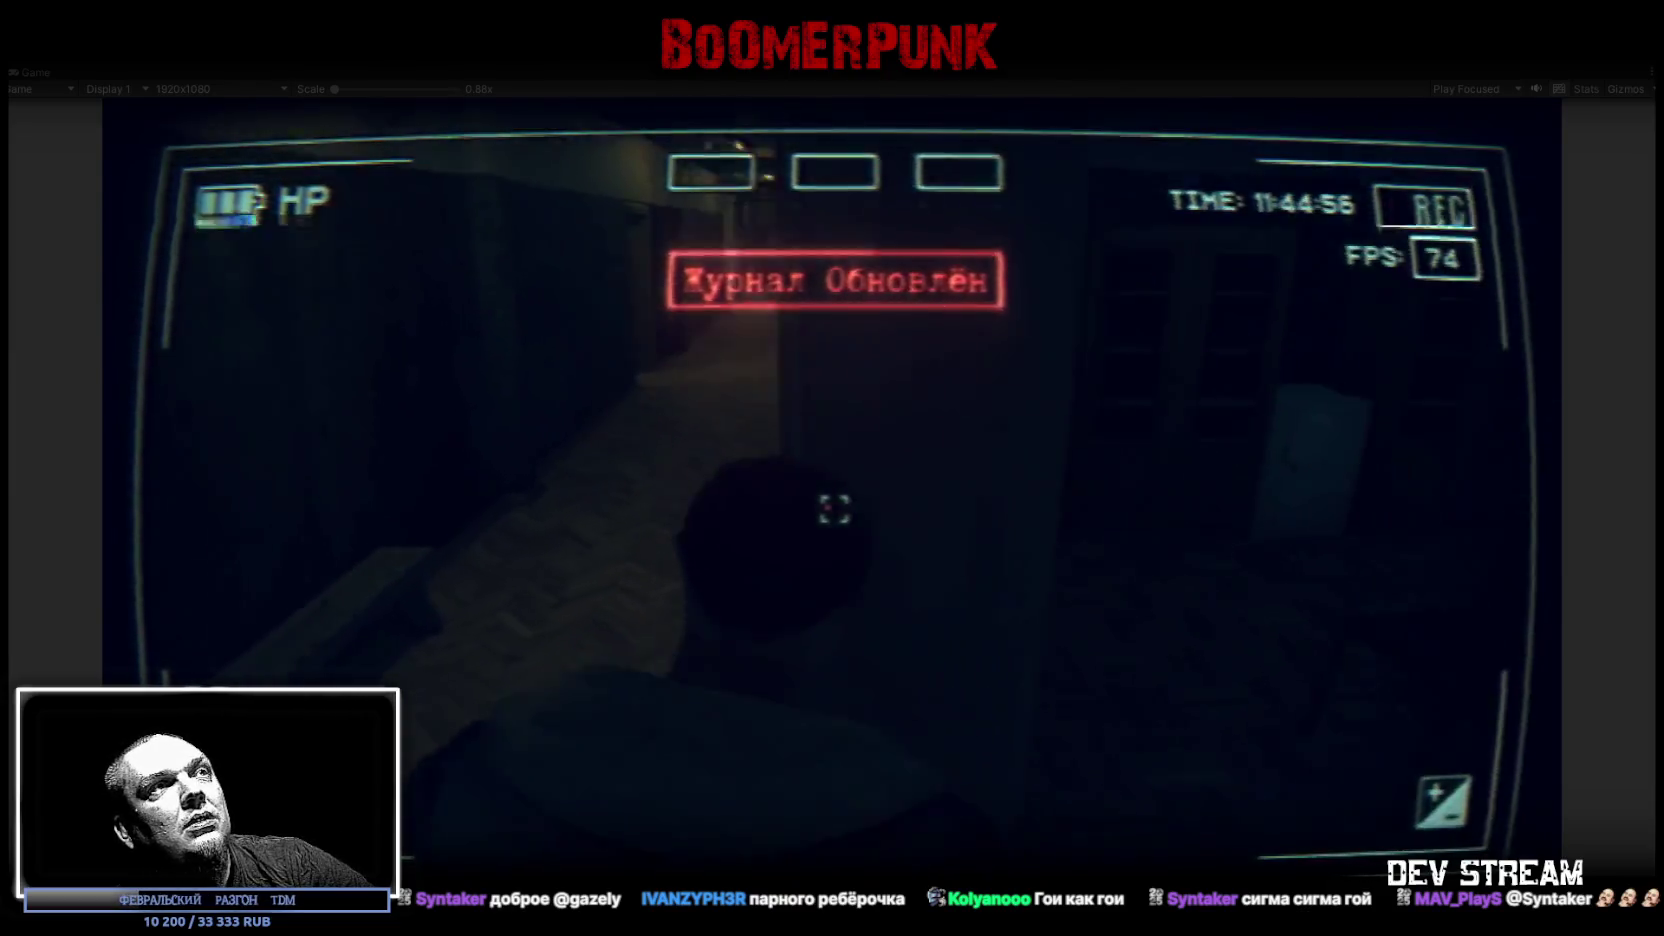
{"action": "key", "text": "w"}
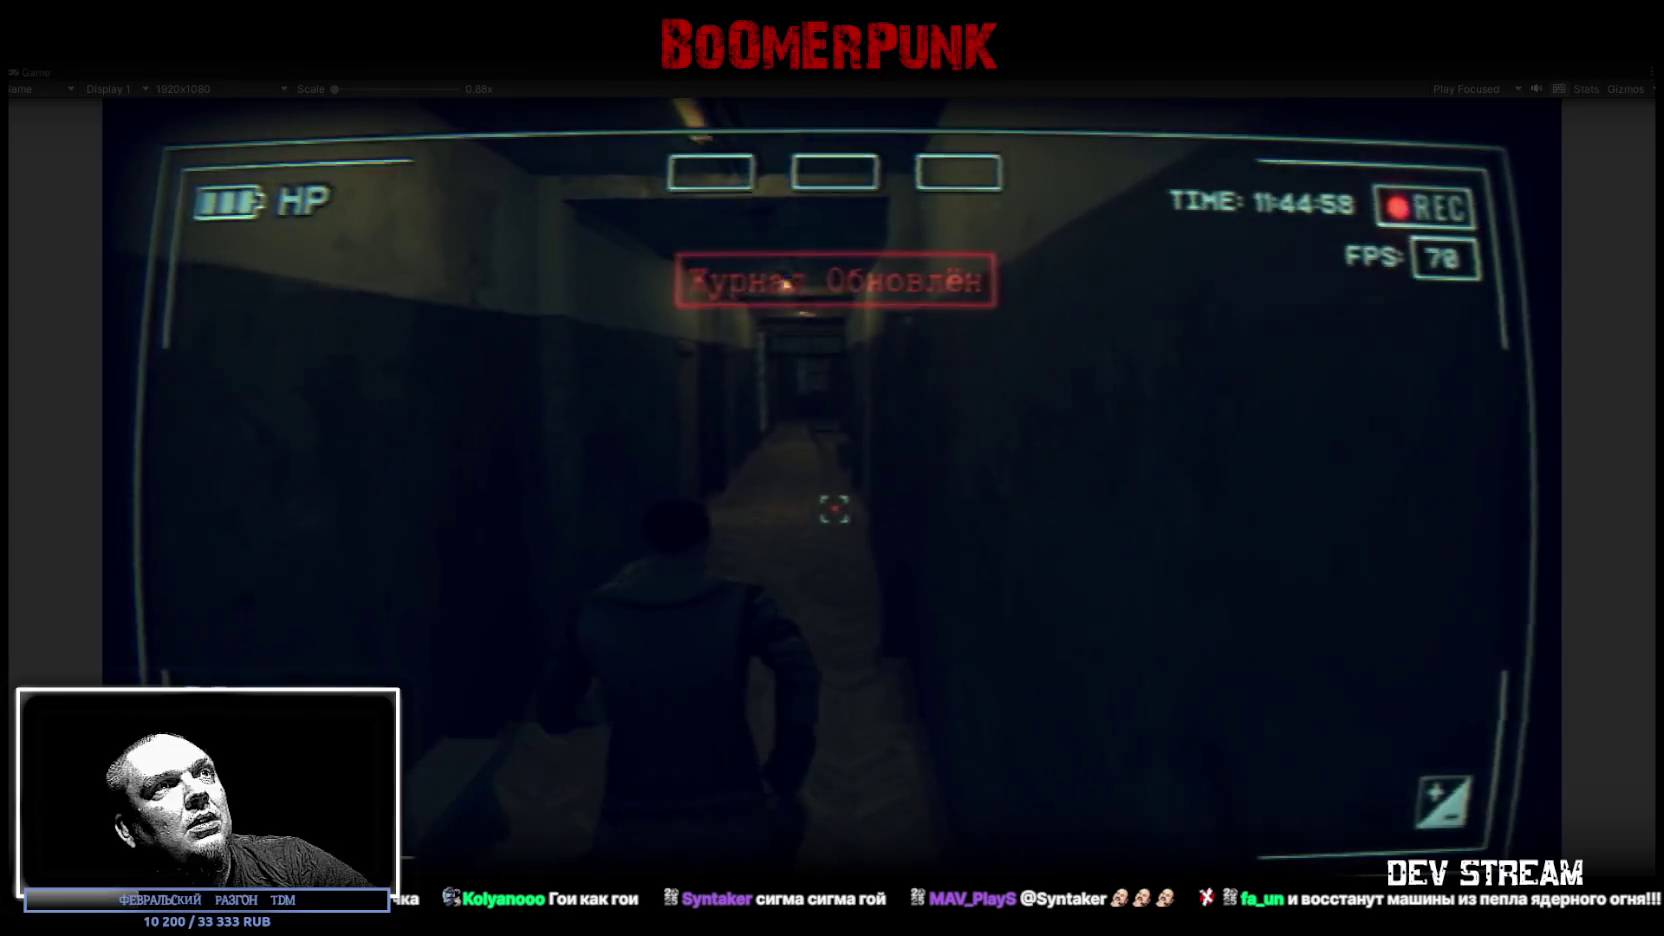
{"action": "key", "text": "w"}
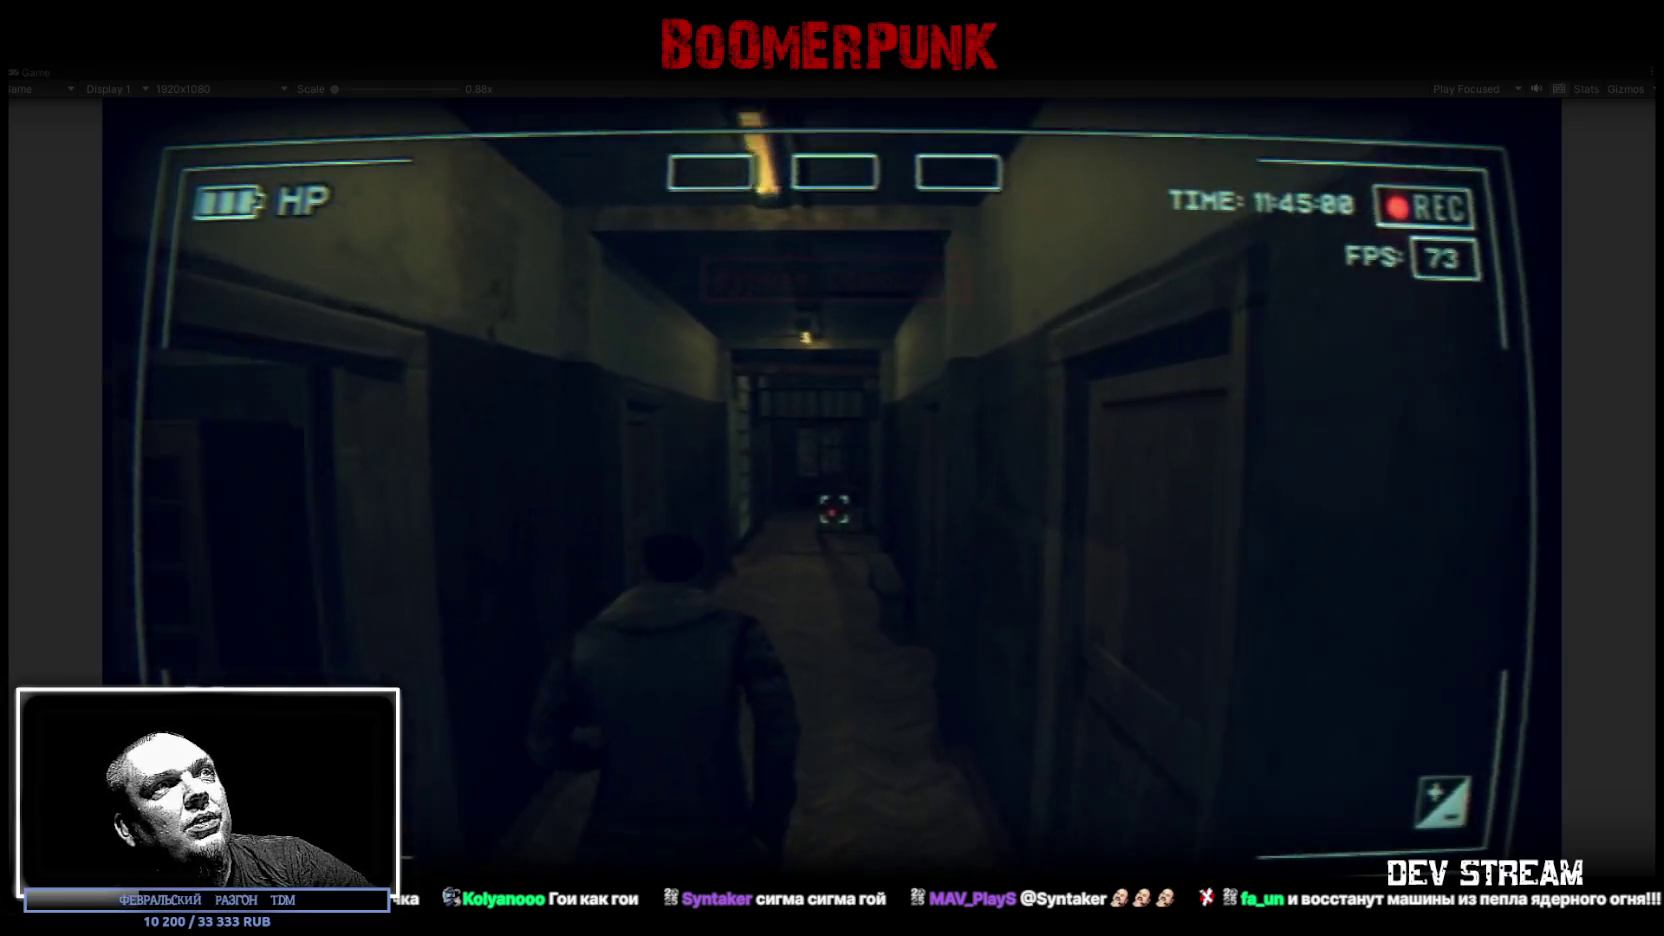
{"action": "key", "text": "w"}
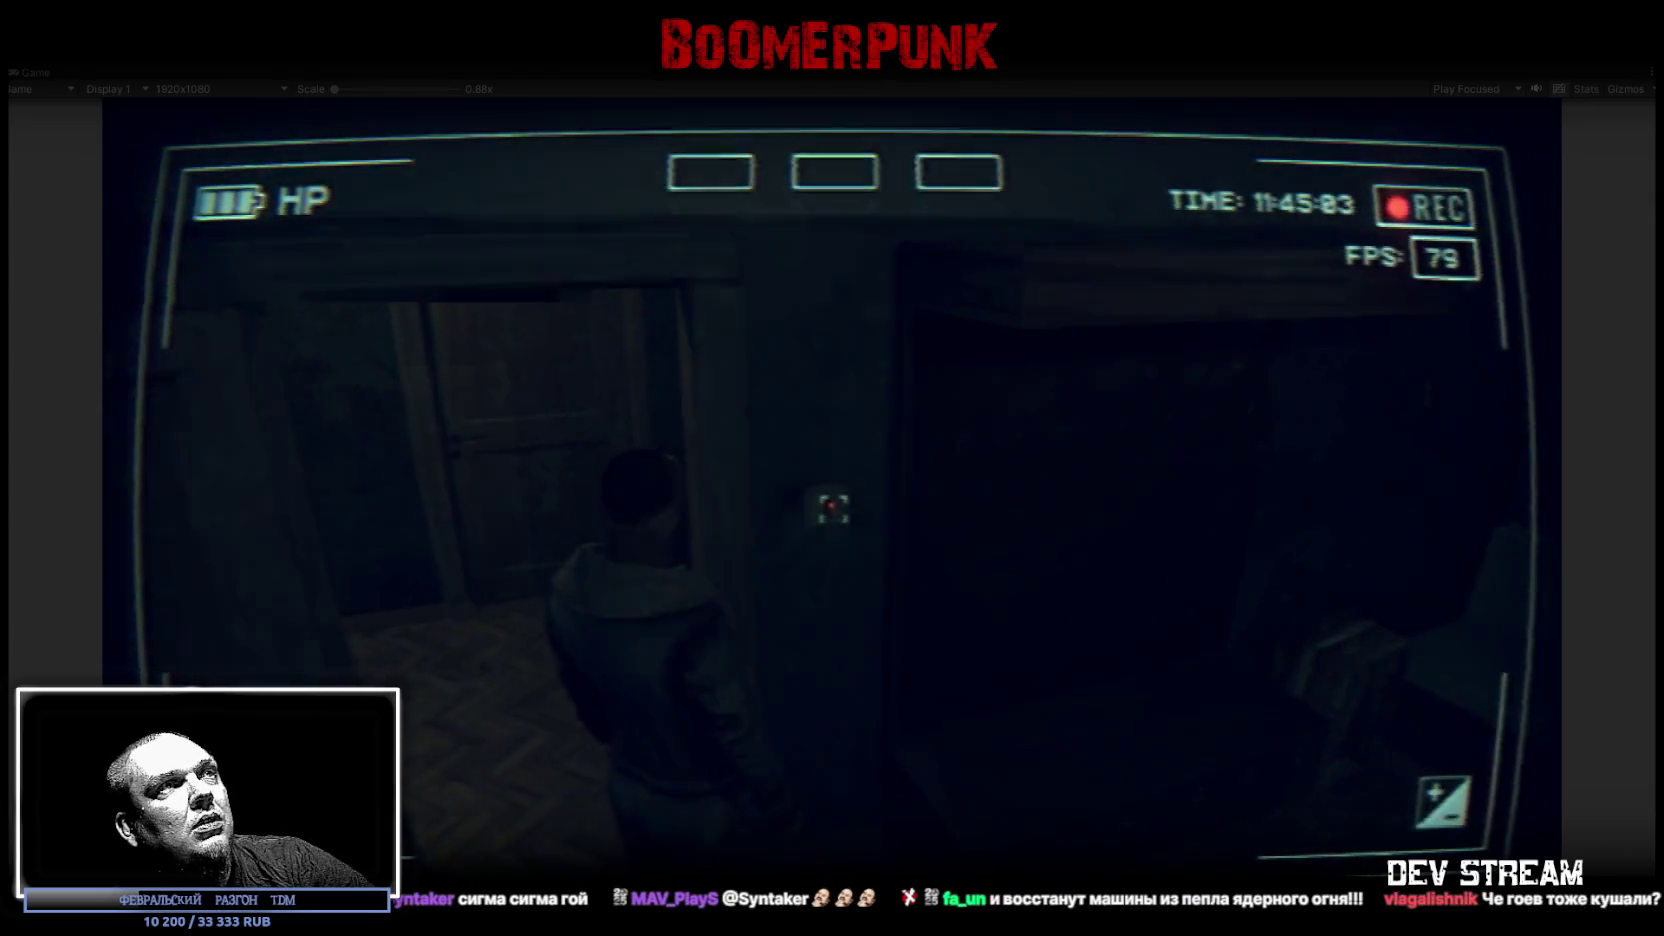
{"action": "key", "text": "w"}
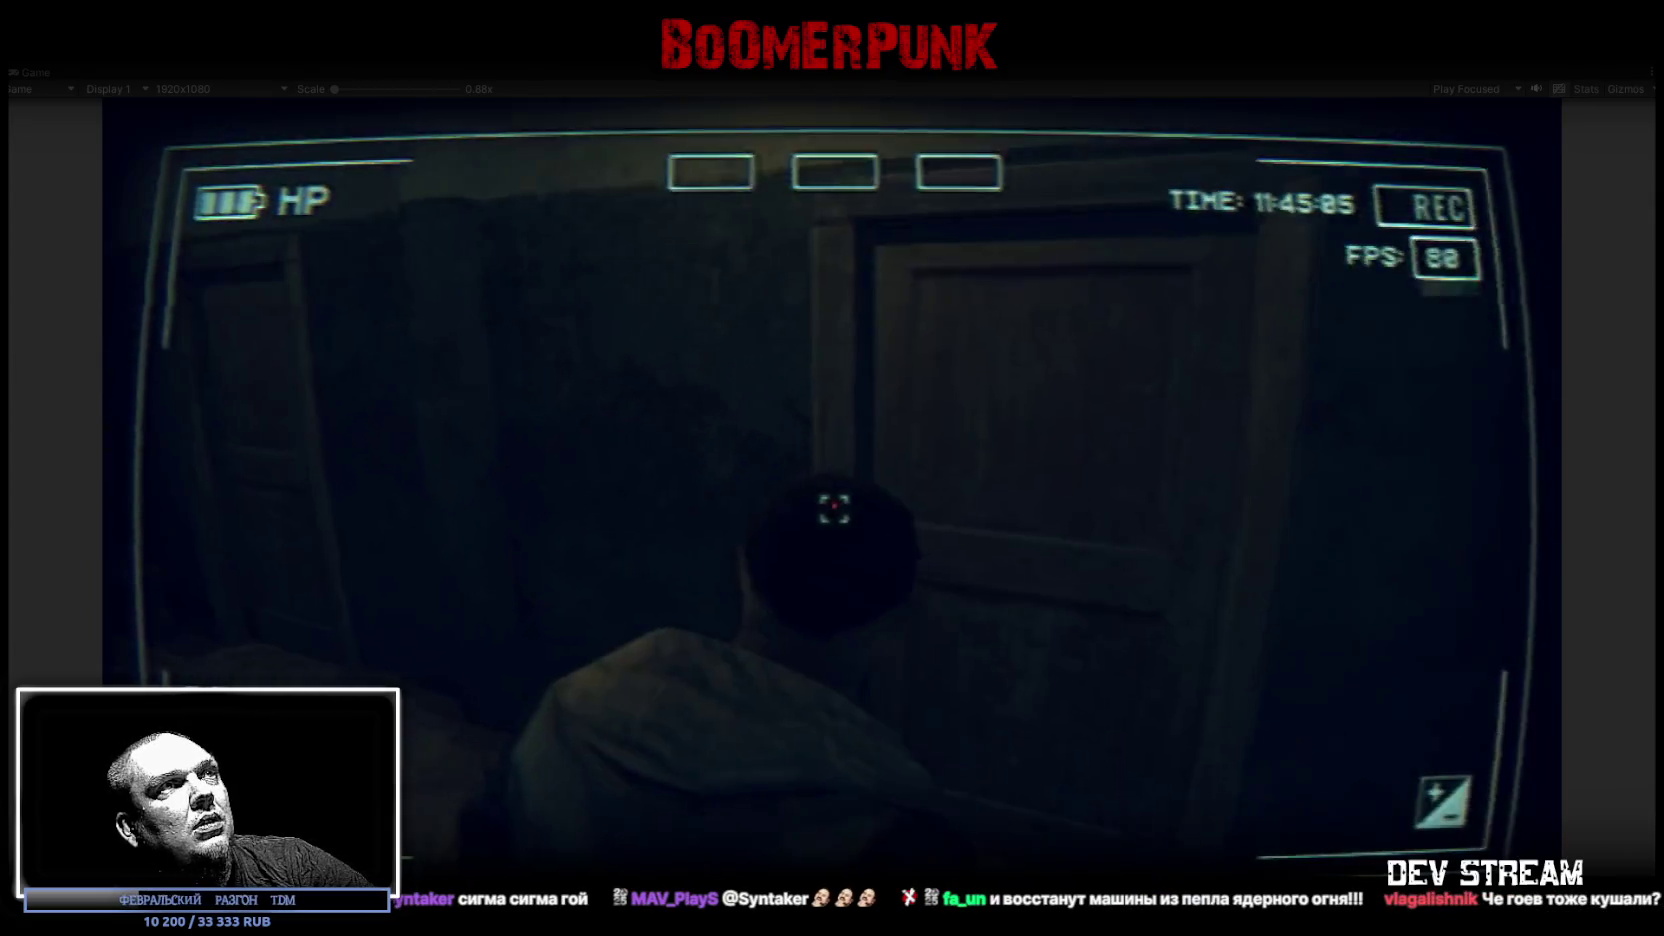
{"action": "key", "text": "w"}
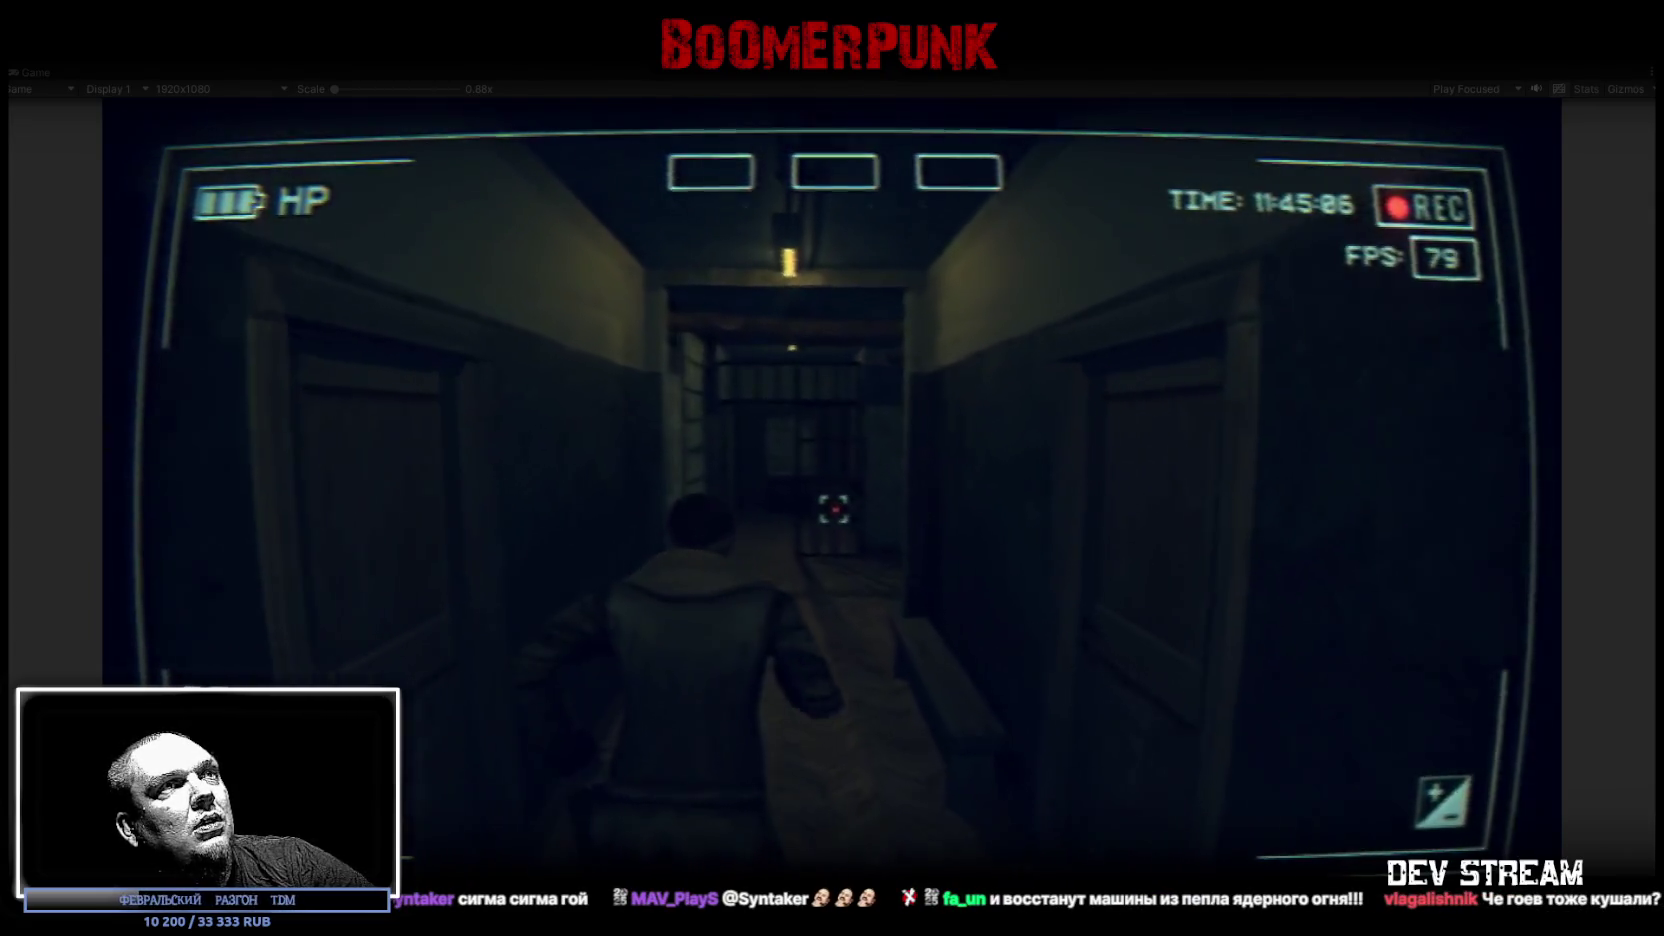
{"action": "key", "text": "w"}
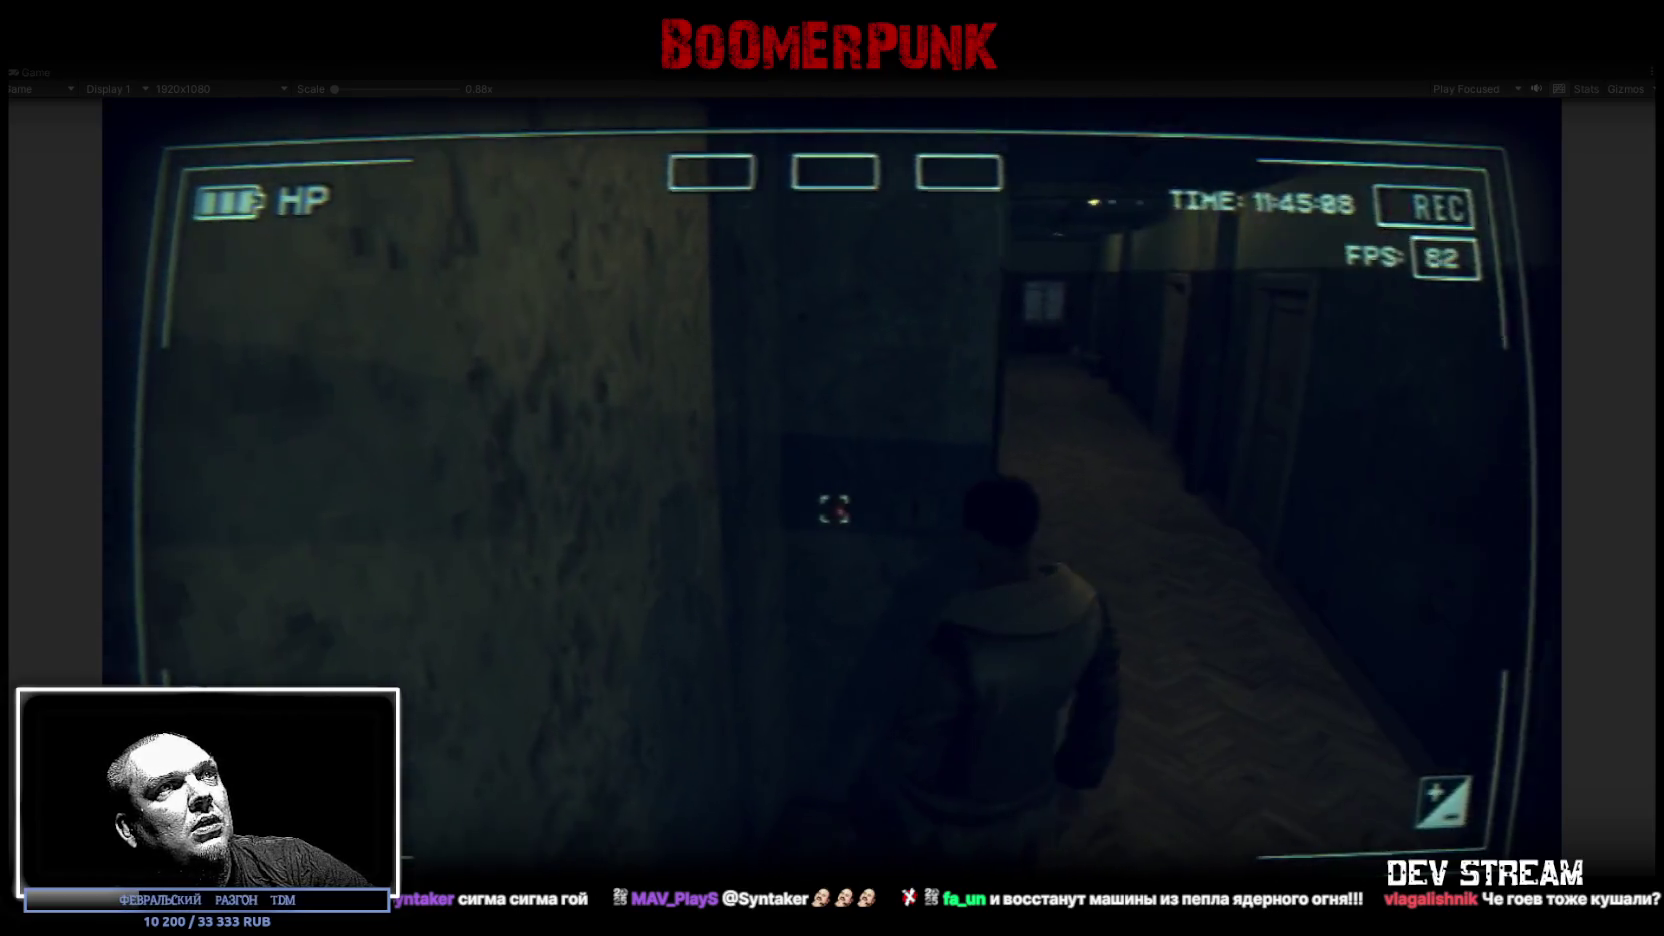
{"action": "key", "text": "w"}
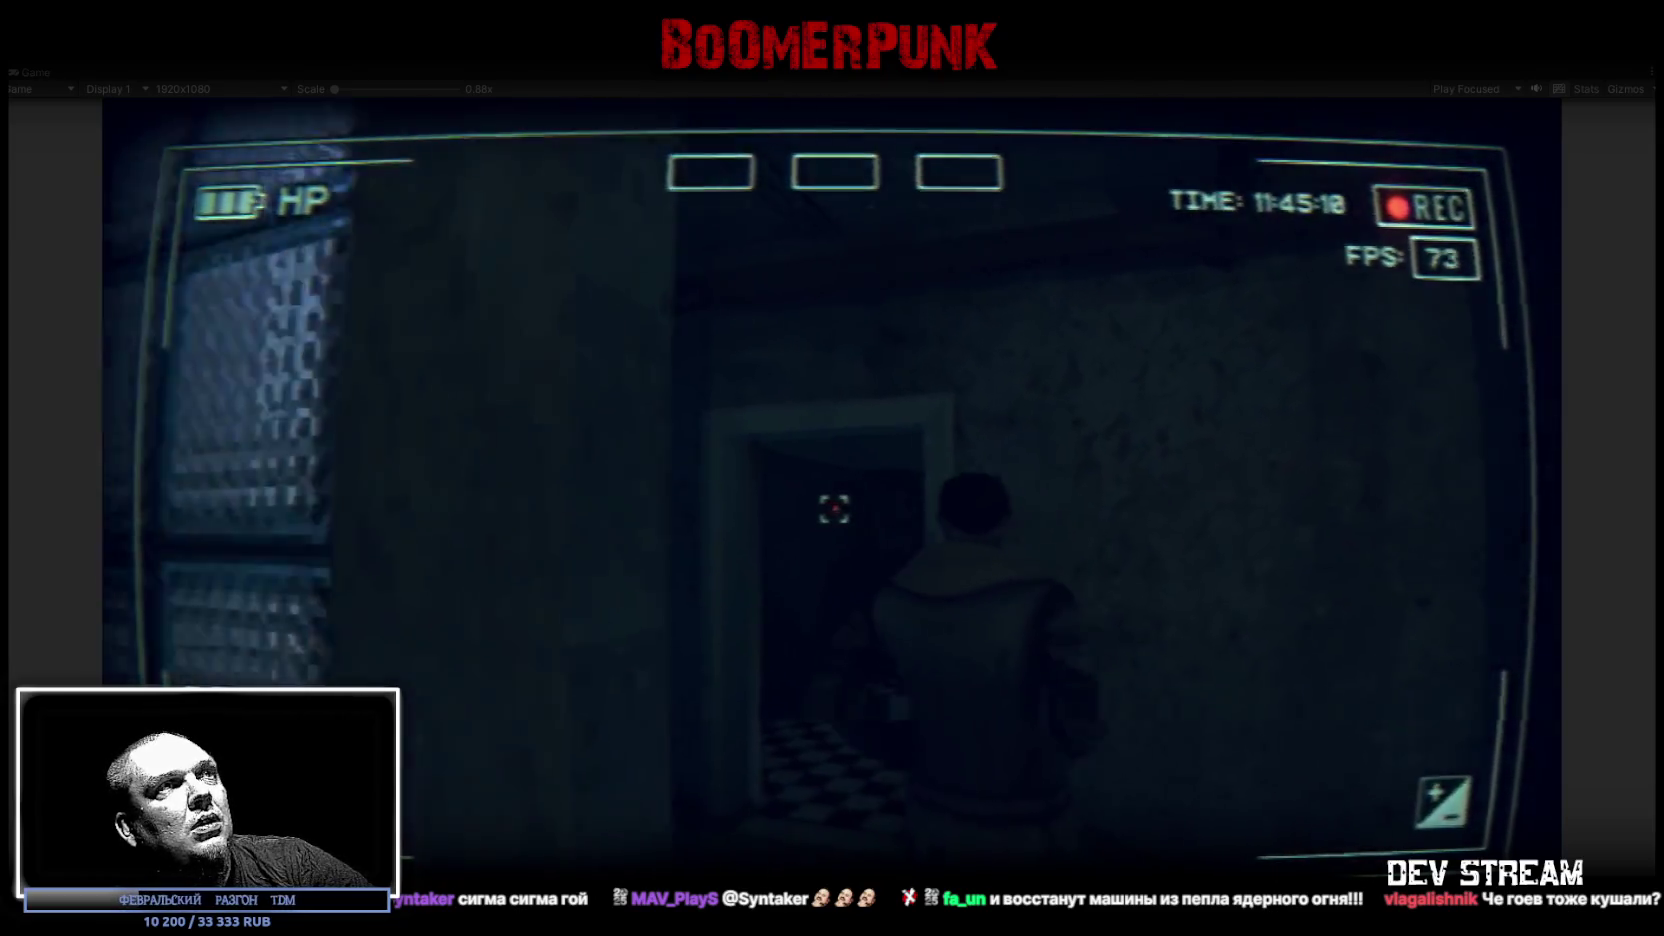
{"action": "key", "text": "w"}
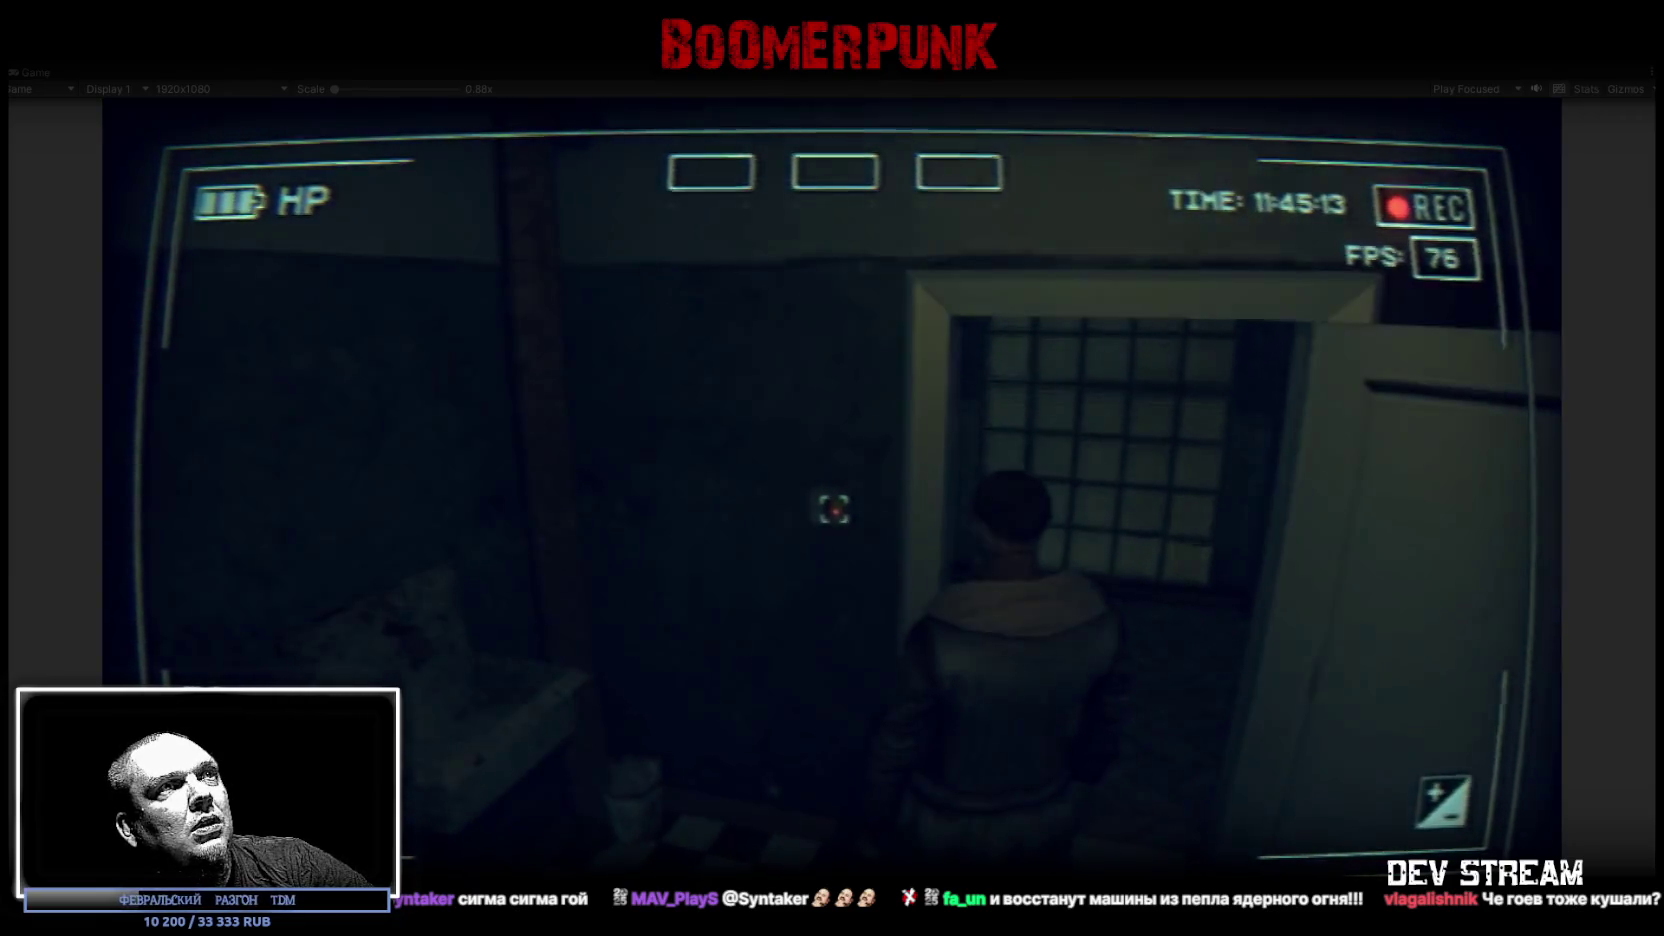
{"action": "key", "text": "w"}
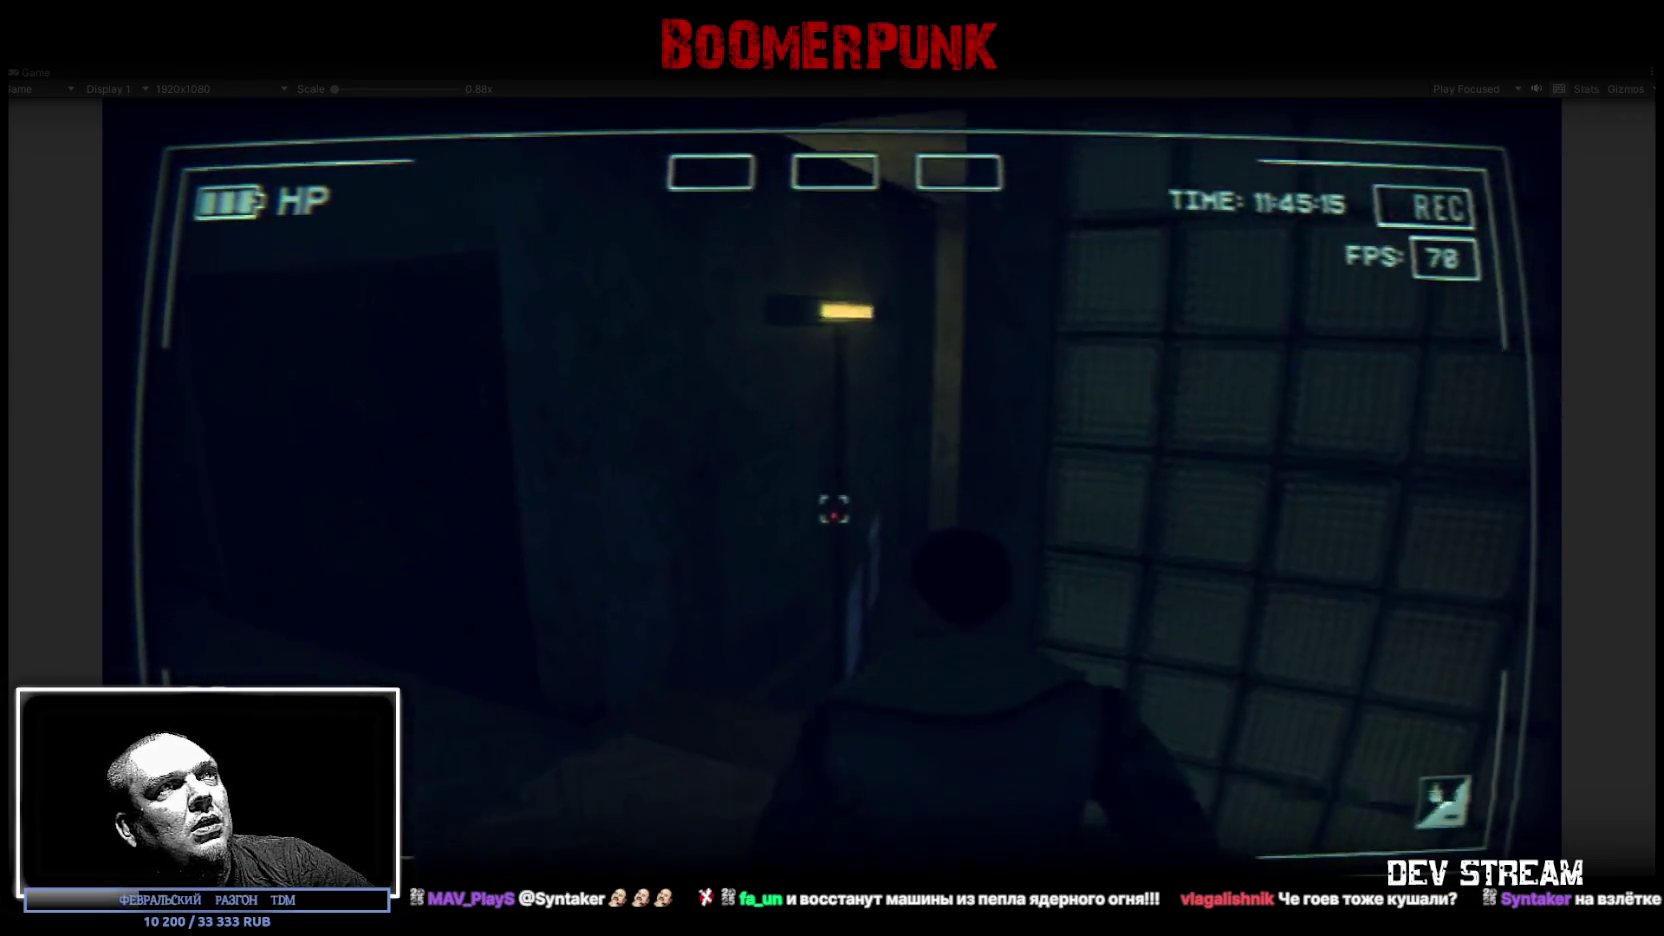
{"action": "key", "text": "w"}
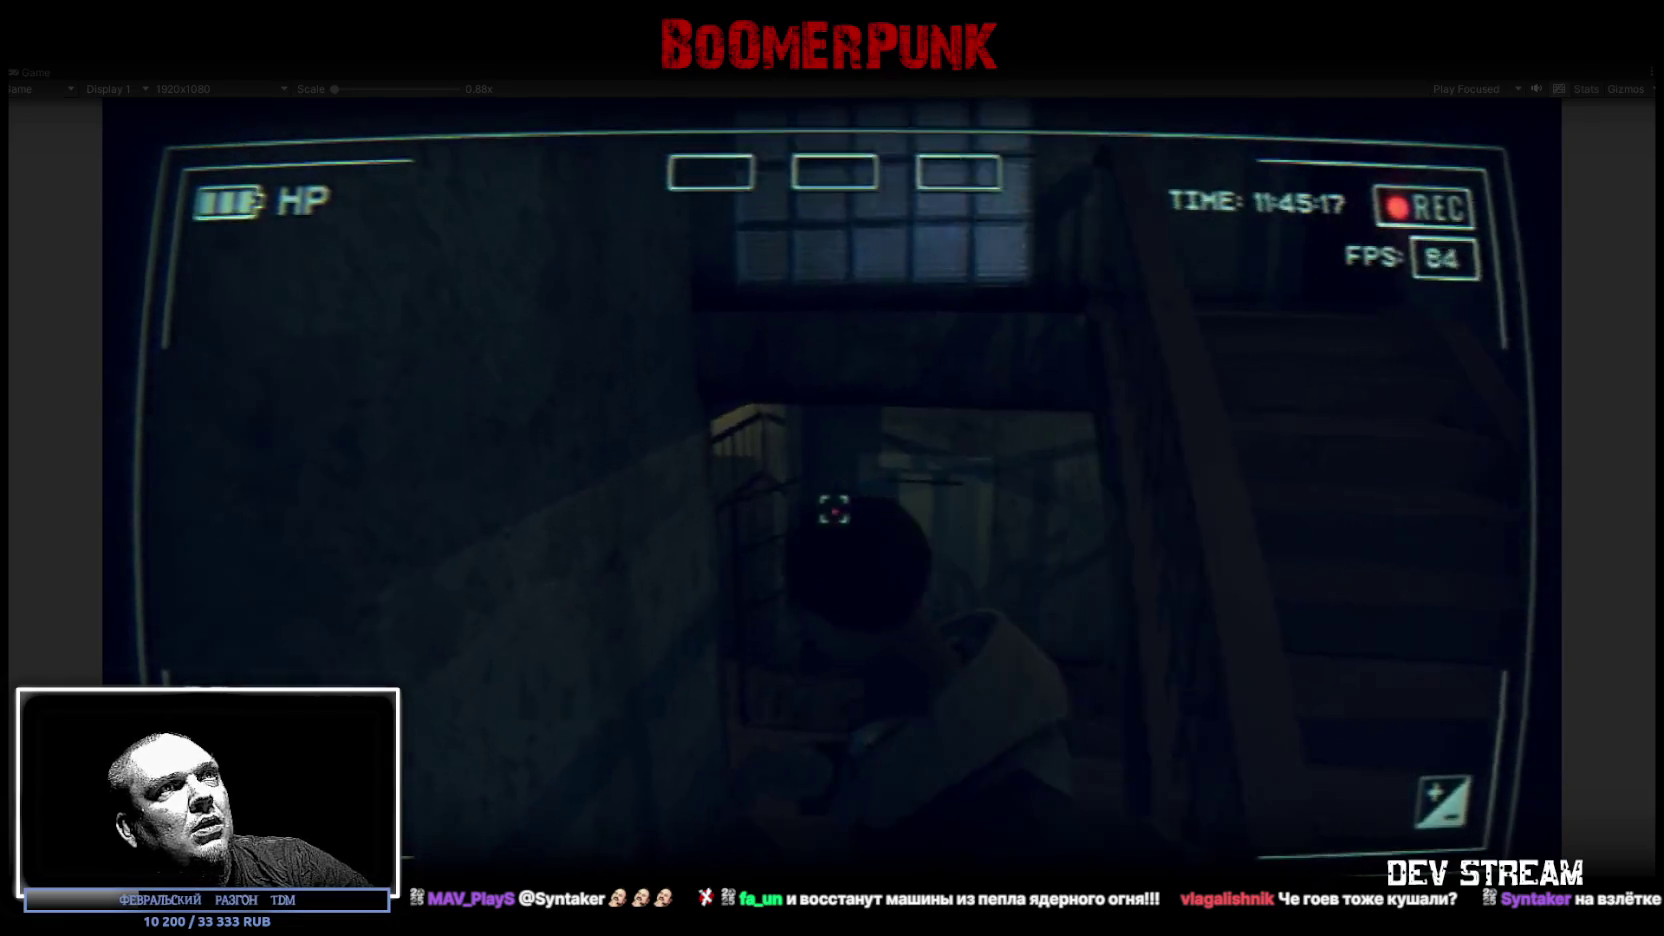
{"action": "key", "text": "w"}
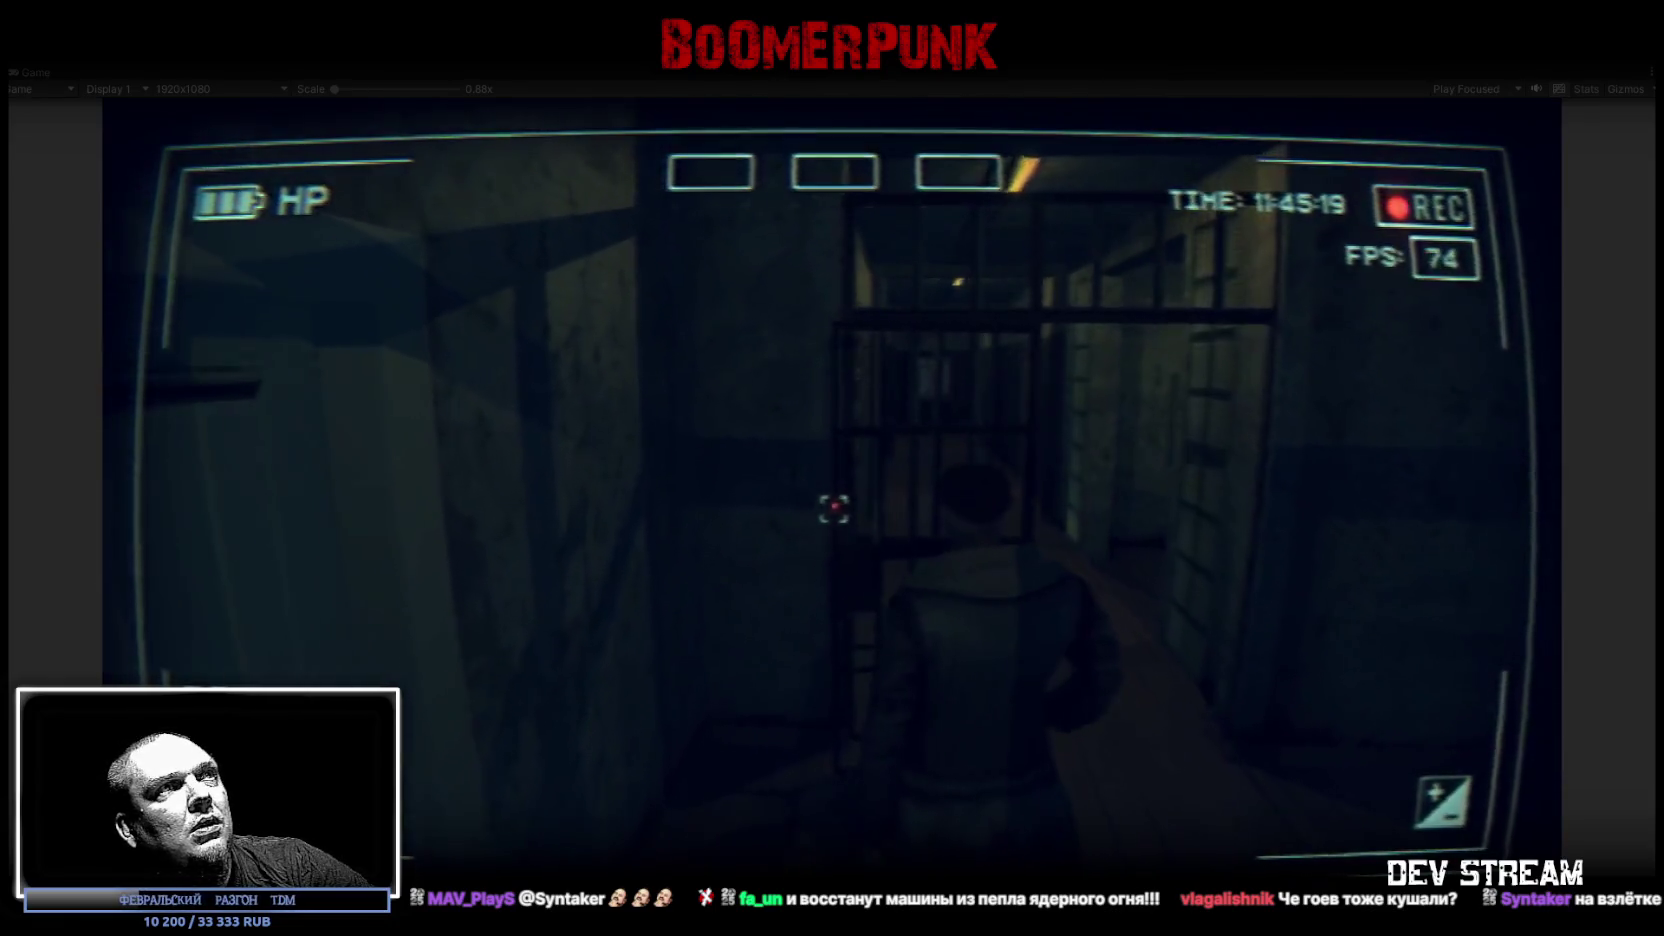
{"action": "key", "text": "w"}
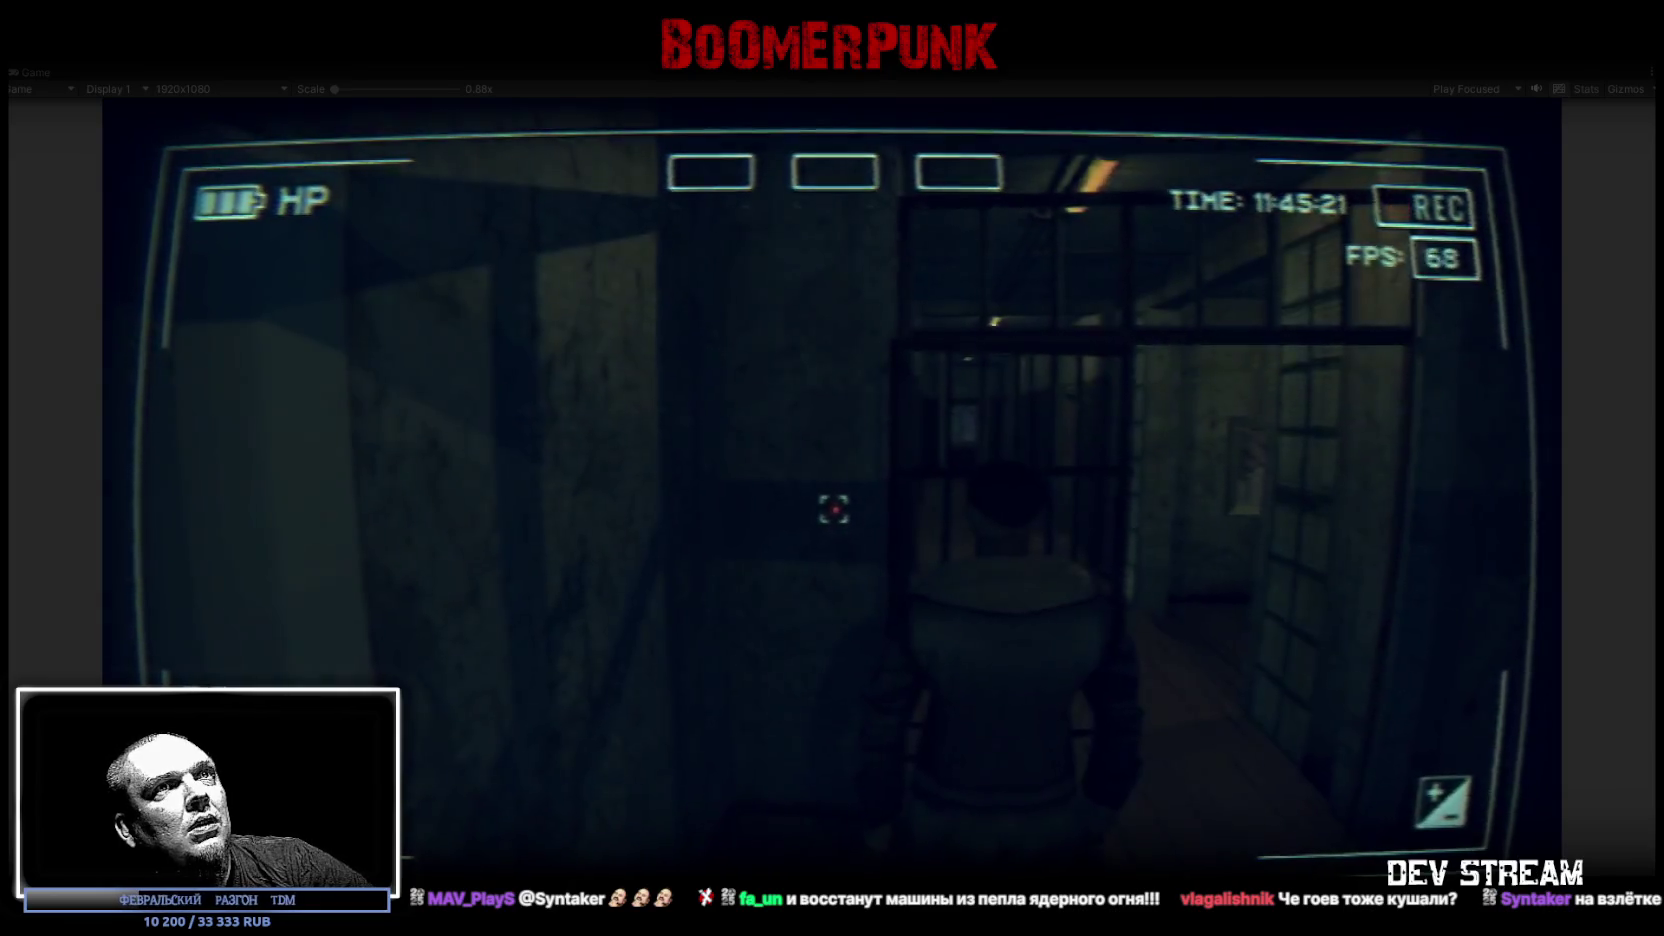
{"action": "key", "text": "w"}
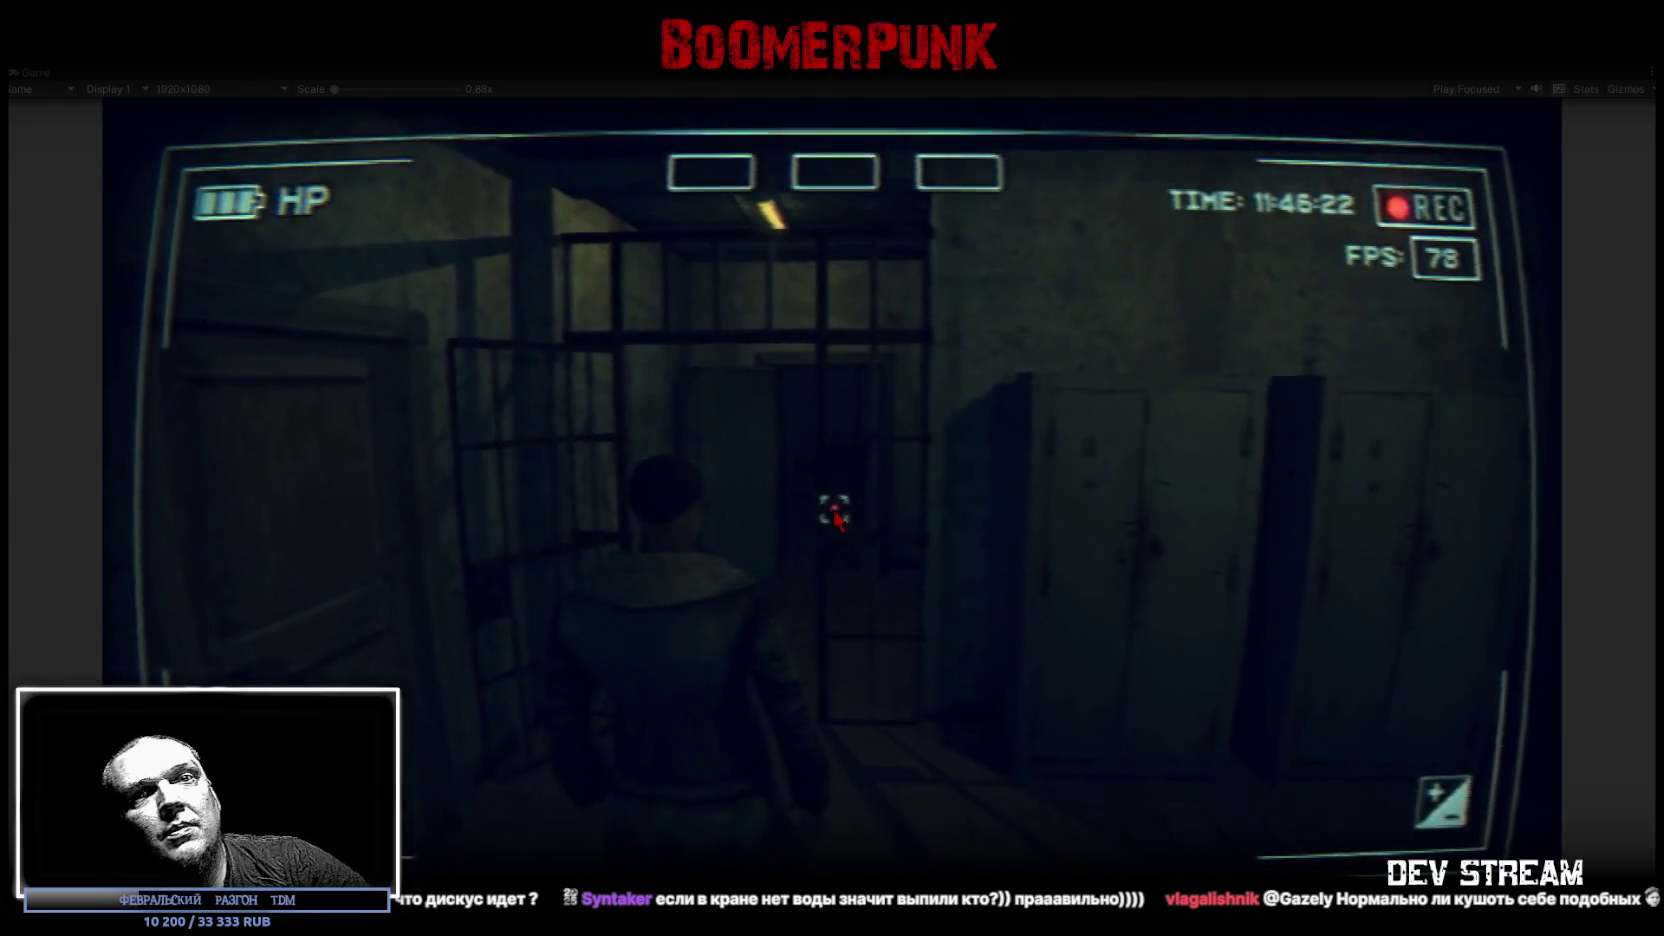
Step: Release the mouse from the game and stop Play mode with Ctrl+P
{"action": "key", "text": "Escape"}
{"action": "key", "text": "Escape"}
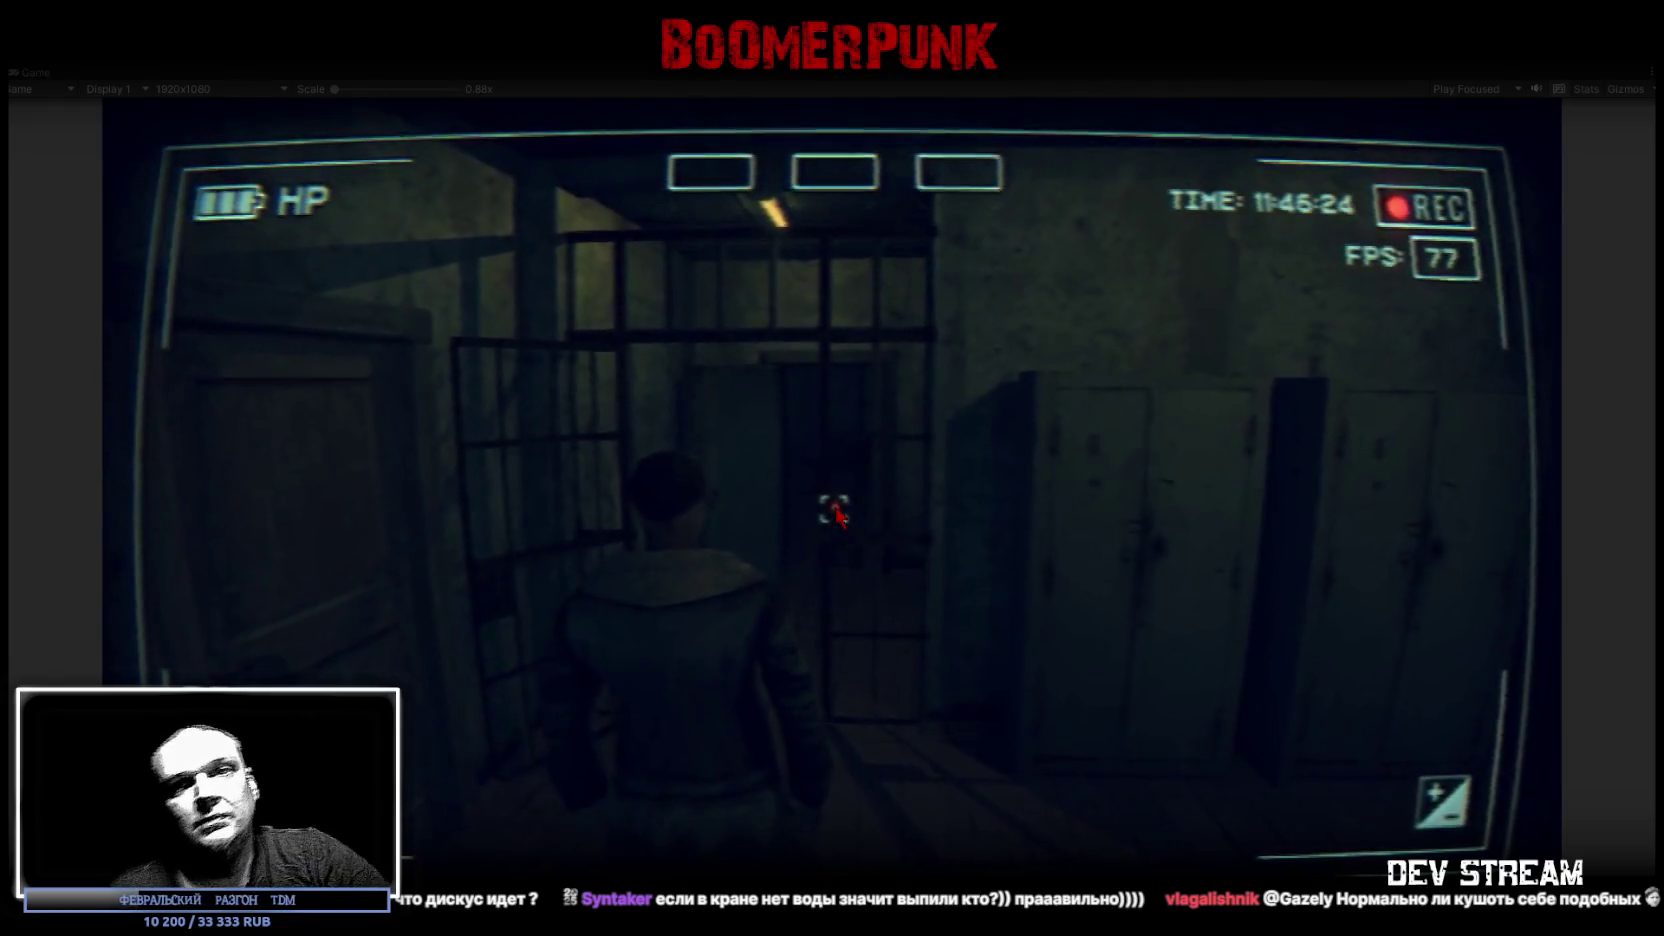
{"action": "key", "text": "Escape"}
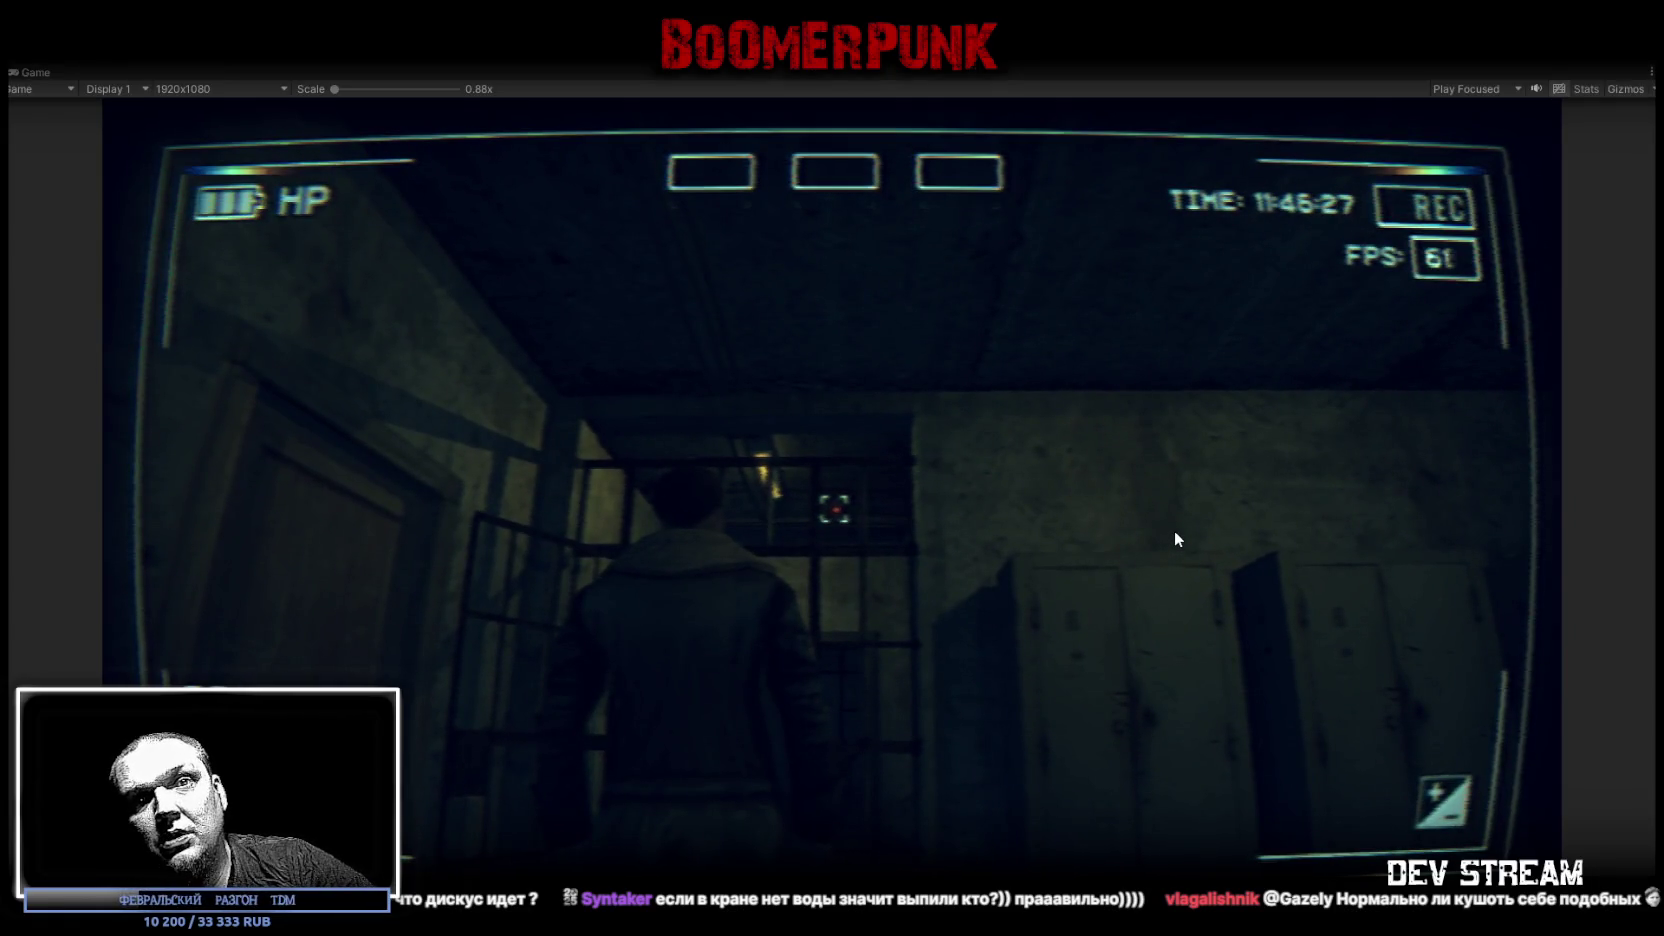
{"action": "key", "text": "ctrl+p"}
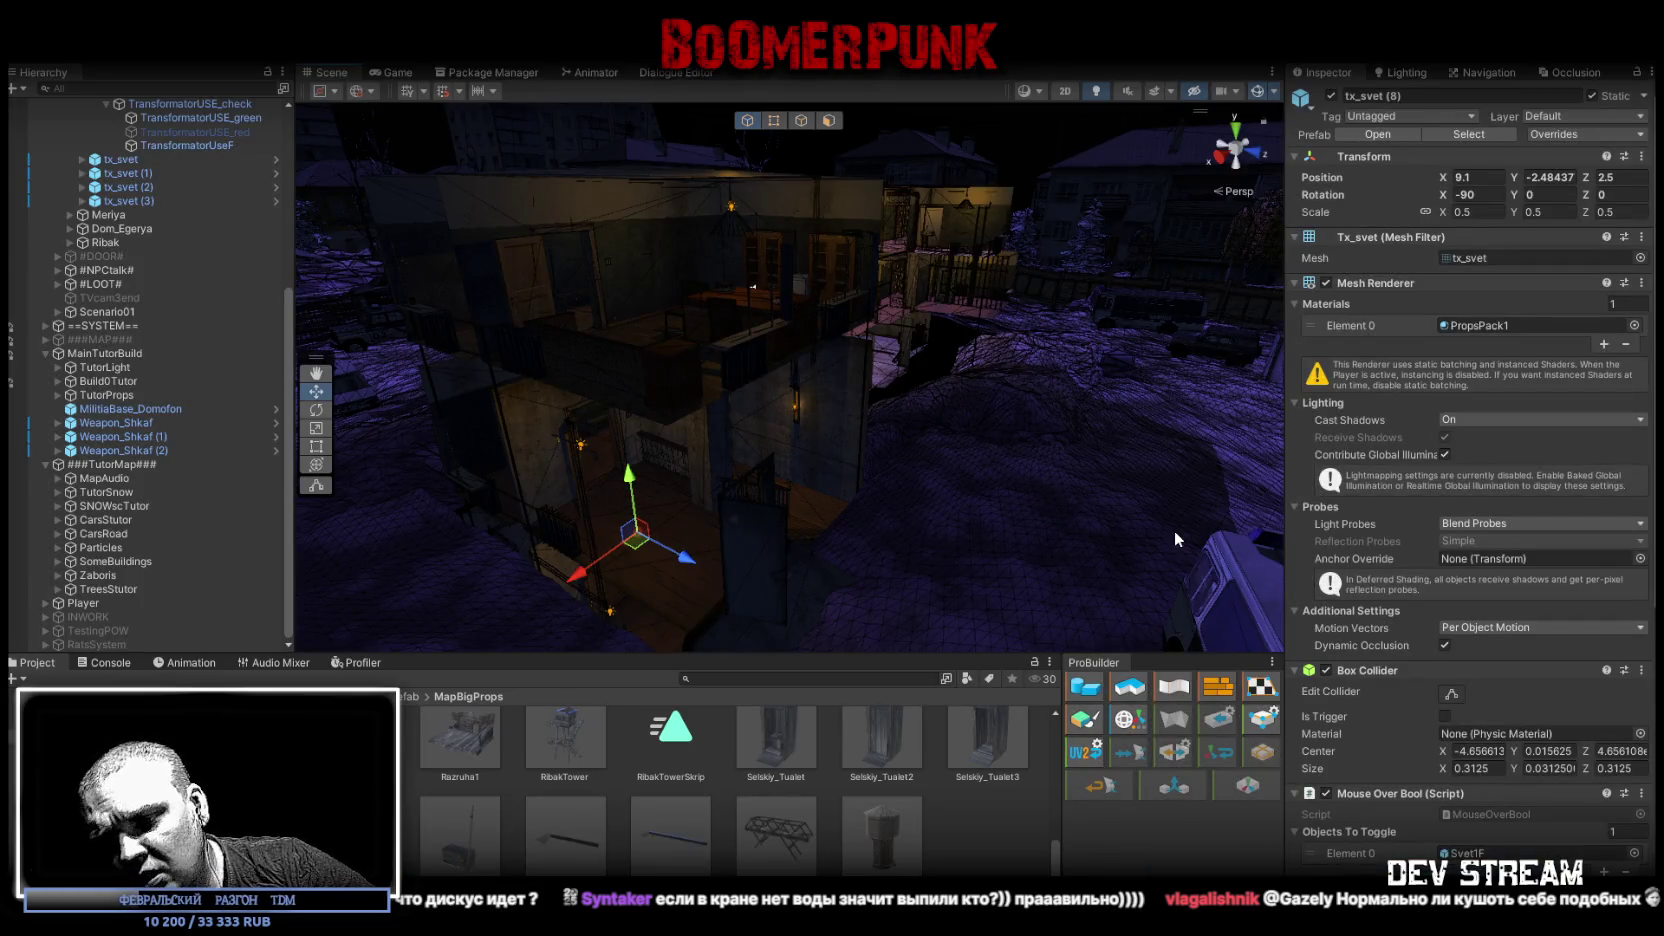
Step: Fly into the building and frame the cabinet Shkaf1 (6) and the small box
{"action": "mouse_move", "coordinate": [1174, 530]}
{"action": "left_mouse_down"}
{"action": "mouse_move", "coordinate": [1138, 577]}
{"action": "mouse_move", "coordinate": [940, 472]}
{"action": "mouse_move", "coordinate": [891, 501]}
{"action": "mouse_move", "coordinate": [937, 490]}
{"action": "mouse_move", "coordinate": [791, 371]}
{"action": "mouse_move", "coordinate": [847, 383]}
{"action": "mouse_move", "coordinate": [817, 386]}
{"action": "mouse_move", "coordinate": [1180, 384]}
{"action": "mouse_move", "coordinate": [980, 360]}
{"action": "mouse_move", "coordinate": [787, 345]}
{"action": "mouse_move", "coordinate": [955, 397]}
{"action": "mouse_move", "coordinate": [580, 497]}
{"action": "mouse_move", "coordinate": [884, 464]}
{"action": "mouse_move", "coordinate": [716, 462]}
{"action": "mouse_move", "coordinate": [795, 438]}
{"action": "mouse_move", "coordinate": [850, 449]}
{"action": "mouse_move", "coordinate": [529, 455]}
{"action": "mouse_move", "coordinate": [739, 487]}
{"action": "mouse_move", "coordinate": [862, 438]}
{"action": "mouse_move", "coordinate": [897, 453]}
{"action": "mouse_move", "coordinate": [862, 383]}
{"action": "mouse_move", "coordinate": [672, 397]}
{"action": "mouse_move", "coordinate": [724, 345]}
{"action": "mouse_move", "coordinate": [1073, 449]}
{"action": "mouse_move", "coordinate": [791, 449]}
{"action": "mouse_move", "coordinate": [830, 532]}
{"action": "mouse_move", "coordinate": [818, 488]}
{"action": "left_mouse_up"}
{"action": "left_click", "coordinate": [730, 352]}
{"action": "left_click", "coordinate": [818, 488], "text": "shift"}
{"action": "key", "text": "f"}
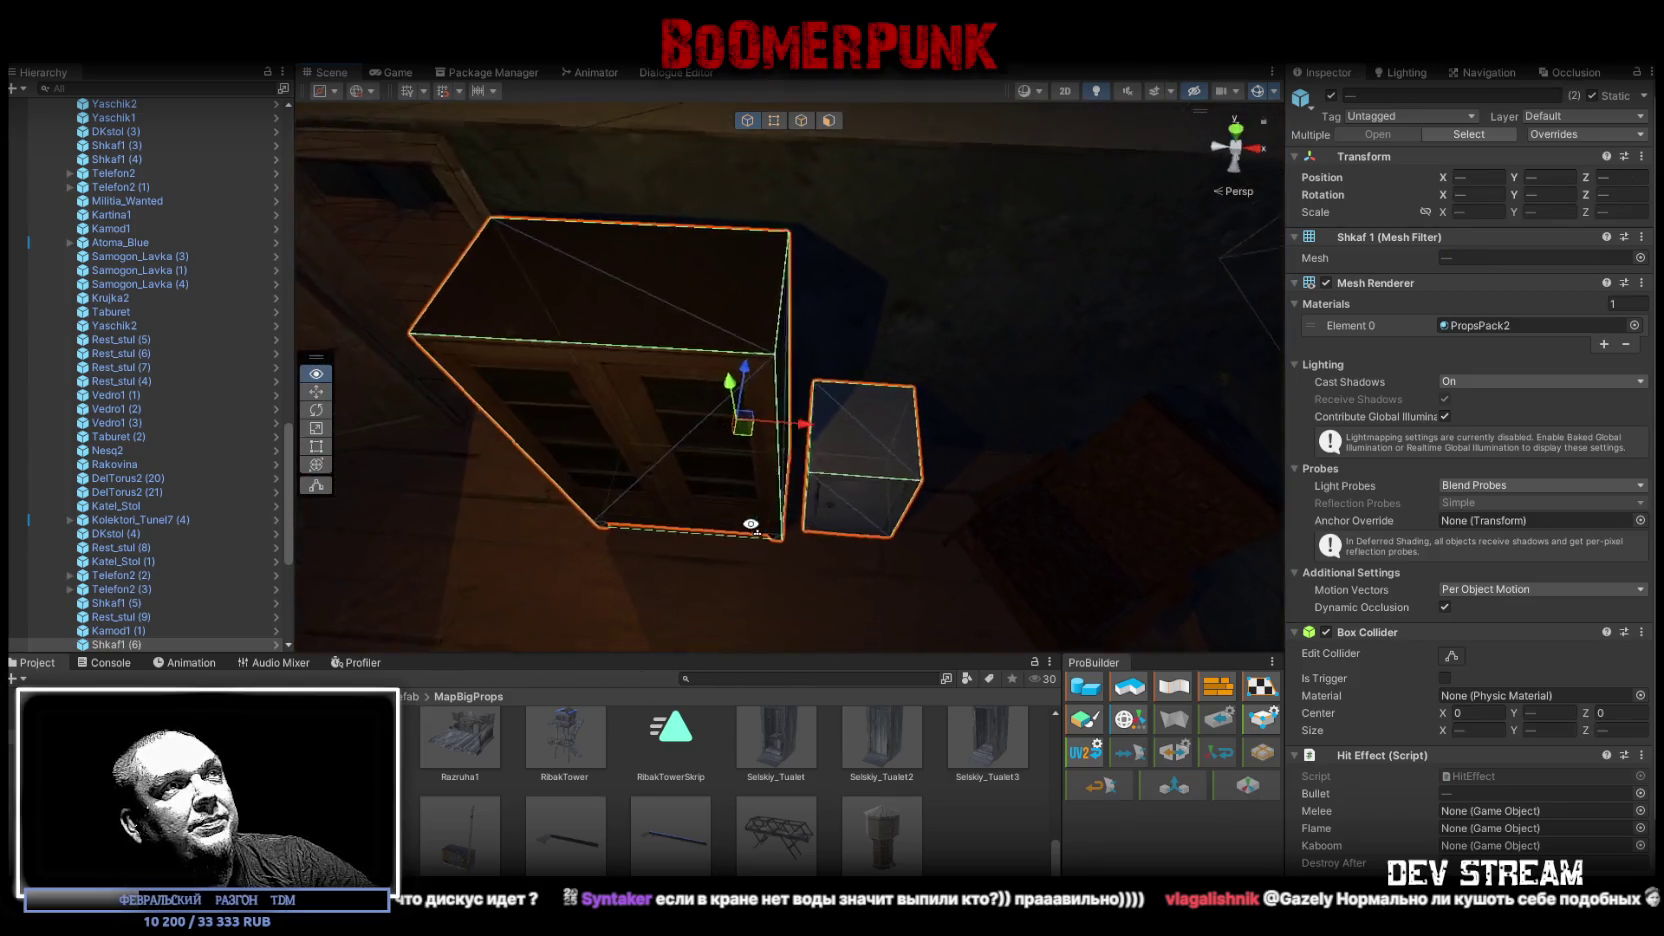
{"action": "mouse_move", "coordinate": [882, 415]}
{"action": "left_mouse_down"}
{"action": "mouse_move", "coordinate": [1008, 455]}
{"action": "mouse_move", "coordinate": [857, 445]}
{"action": "left_mouse_up"}
Step: Shift the DKstool chair across the floor and turn it to Y rotation -128.775
{"action": "left_click", "coordinate": [857, 445]}
{"action": "scroll", "coordinate": [856, 430], "scroll_direction": "up", "scroll_amount": 2}
{"action": "mouse_move", "coordinate": [795, 348]}
{"action": "left_mouse_down"}
{"action": "mouse_move", "coordinate": [862, 416]}
{"action": "mouse_move", "coordinate": [826, 372]}
{"action": "mouse_move", "coordinate": [544, 378]}
{"action": "mouse_move", "coordinate": [396, 318]}
{"action": "mouse_move", "coordinate": [266, 228]}
{"action": "mouse_move", "coordinate": [659, 221]}
{"action": "mouse_move", "coordinate": [640, 330]}
{"action": "mouse_move", "coordinate": [650, 420]}
{"action": "mouse_move", "coordinate": [846, 260]}
{"action": "mouse_move", "coordinate": [734, 363]}
{"action": "mouse_move", "coordinate": [1010, 435]}
{"action": "mouse_move", "coordinate": [1014, 467]}
{"action": "mouse_move", "coordinate": [1114, 472]}
{"action": "mouse_move", "coordinate": [730, 470]}
{"action": "left_mouse_up"}
{"action": "key", "text": "e"}
{"action": "key", "text": "w"}
Step: Place the safe Seif (2) on the room floor, turned to Y -9.462
{"action": "left_click", "coordinate": [734, 363]}
{"action": "mouse_move", "coordinate": [555, 438]}
{"action": "left_mouse_down"}
{"action": "mouse_move", "coordinate": [1108, 526]}
{"action": "mouse_move", "coordinate": [1050, 535]}
{"action": "mouse_move", "coordinate": [1068, 540]}
{"action": "mouse_move", "coordinate": [718, 525]}
{"action": "mouse_move", "coordinate": [976, 517]}
{"action": "left_mouse_up"}
{"action": "mouse_move", "coordinate": [983, 438]}
{"action": "left_mouse_down"}
{"action": "mouse_move", "coordinate": [585, 440]}
{"action": "mouse_move", "coordinate": [818, 458]}
{"action": "mouse_move", "coordinate": [800, 466]}
{"action": "left_mouse_up"}
{"action": "key", "text": "e"}
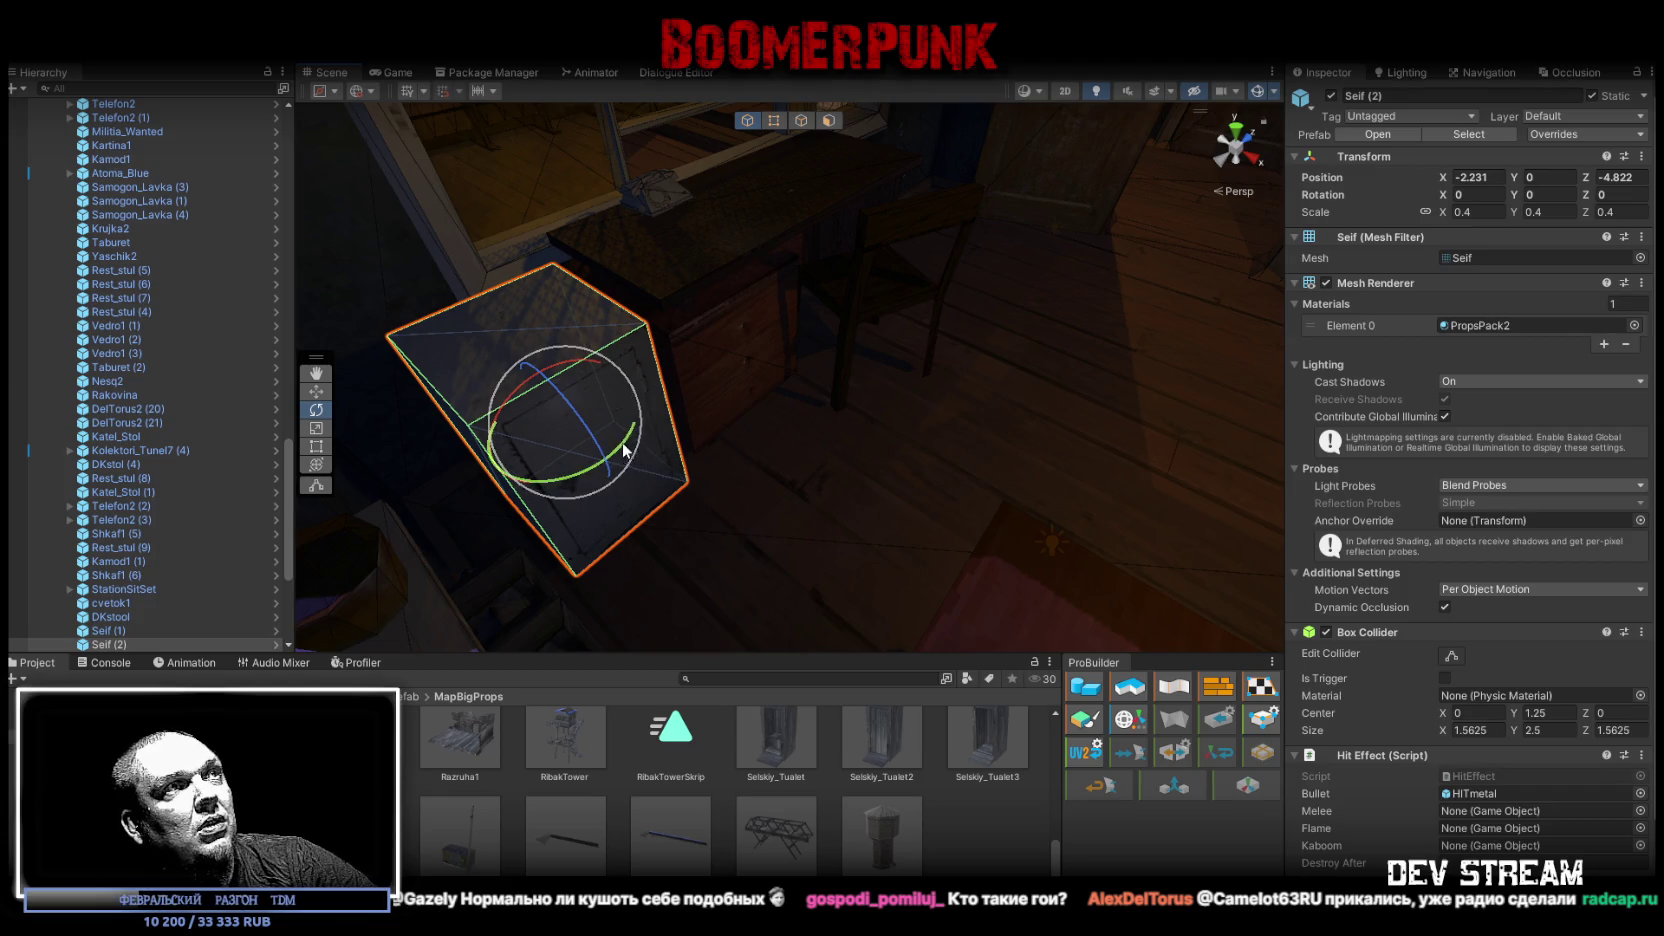
{"action": "left_click_drag", "start_coordinate": [649, 433], "coordinate": [574, 450]}
{"action": "key", "text": "w"}
{"action": "mouse_move", "coordinate": [624, 543]}
{"action": "left_mouse_down"}
{"action": "mouse_move", "coordinate": [590, 490]}
{"action": "mouse_move", "coordinate": [449, 391]}
{"action": "mouse_move", "coordinate": [546, 420]}
{"action": "mouse_move", "coordinate": [579, 461]}
{"action": "mouse_move", "coordinate": [914, 453]}
{"action": "mouse_move", "coordinate": [757, 431]}
{"action": "mouse_move", "coordinate": [797, 474]}
{"action": "mouse_move", "coordinate": [973, 360]}
{"action": "mouse_move", "coordinate": [761, 360]}
{"action": "mouse_move", "coordinate": [737, 420]}
{"action": "left_mouse_up"}
{"action": "key", "text": "e"}
{"action": "key", "text": "w"}
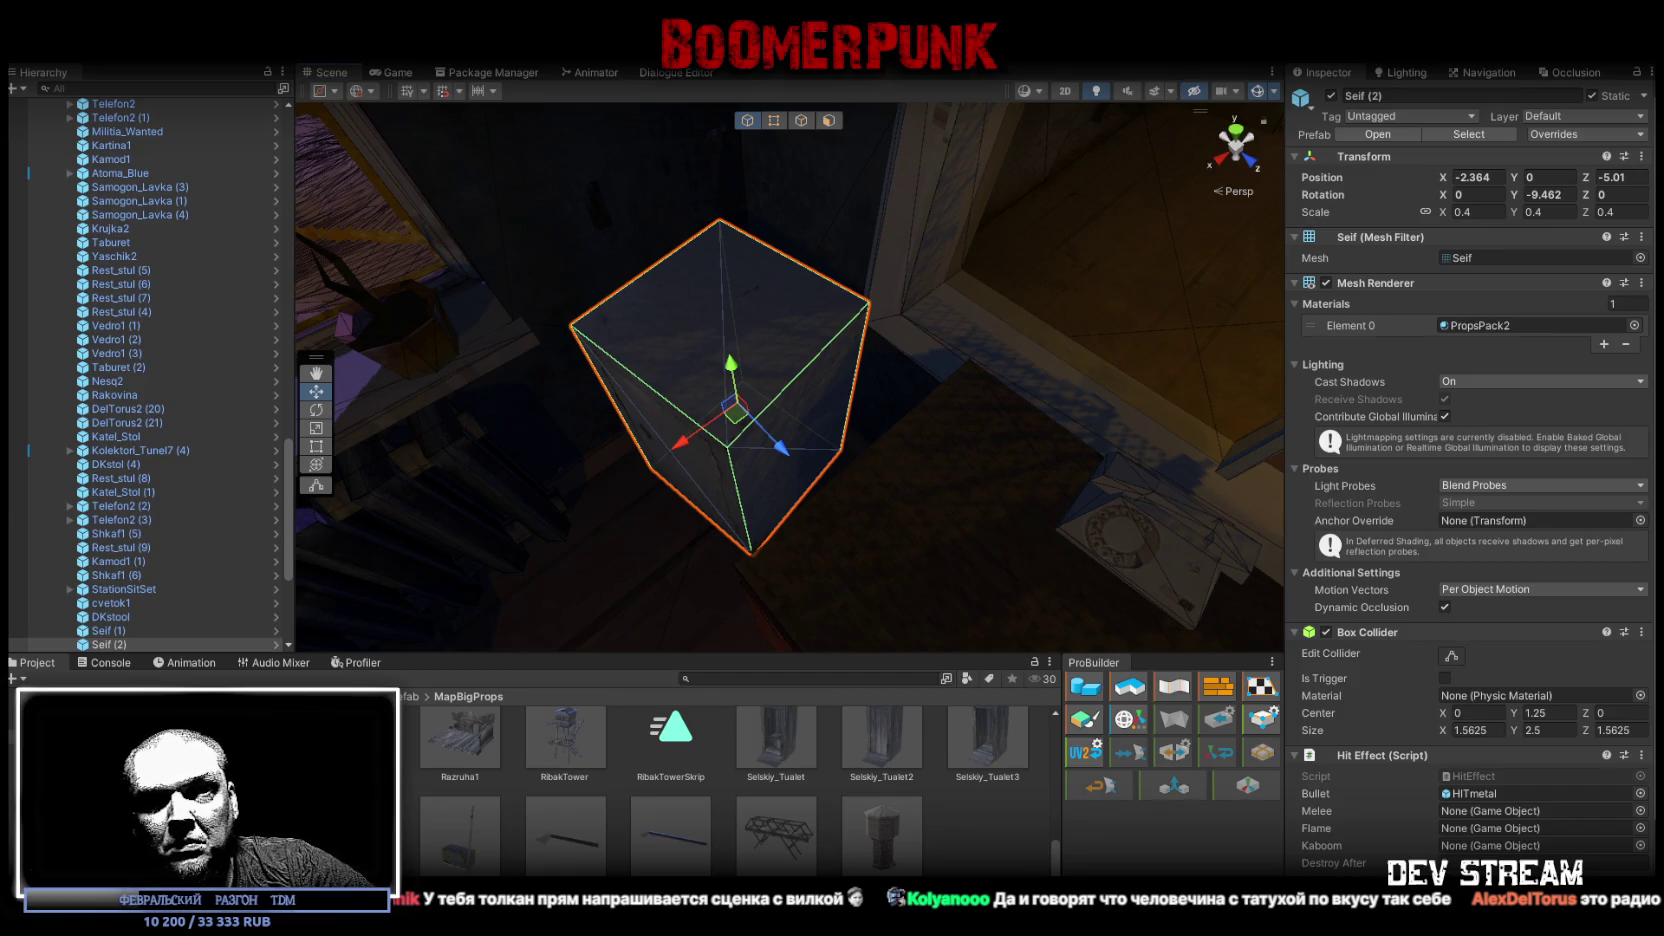
Step: Check the safe's placement, then shift the phone Telefon2 (3) slightly on the table
{"action": "left_click_drag", "start_coordinate": [670, 493], "coordinate": [819, 441]}
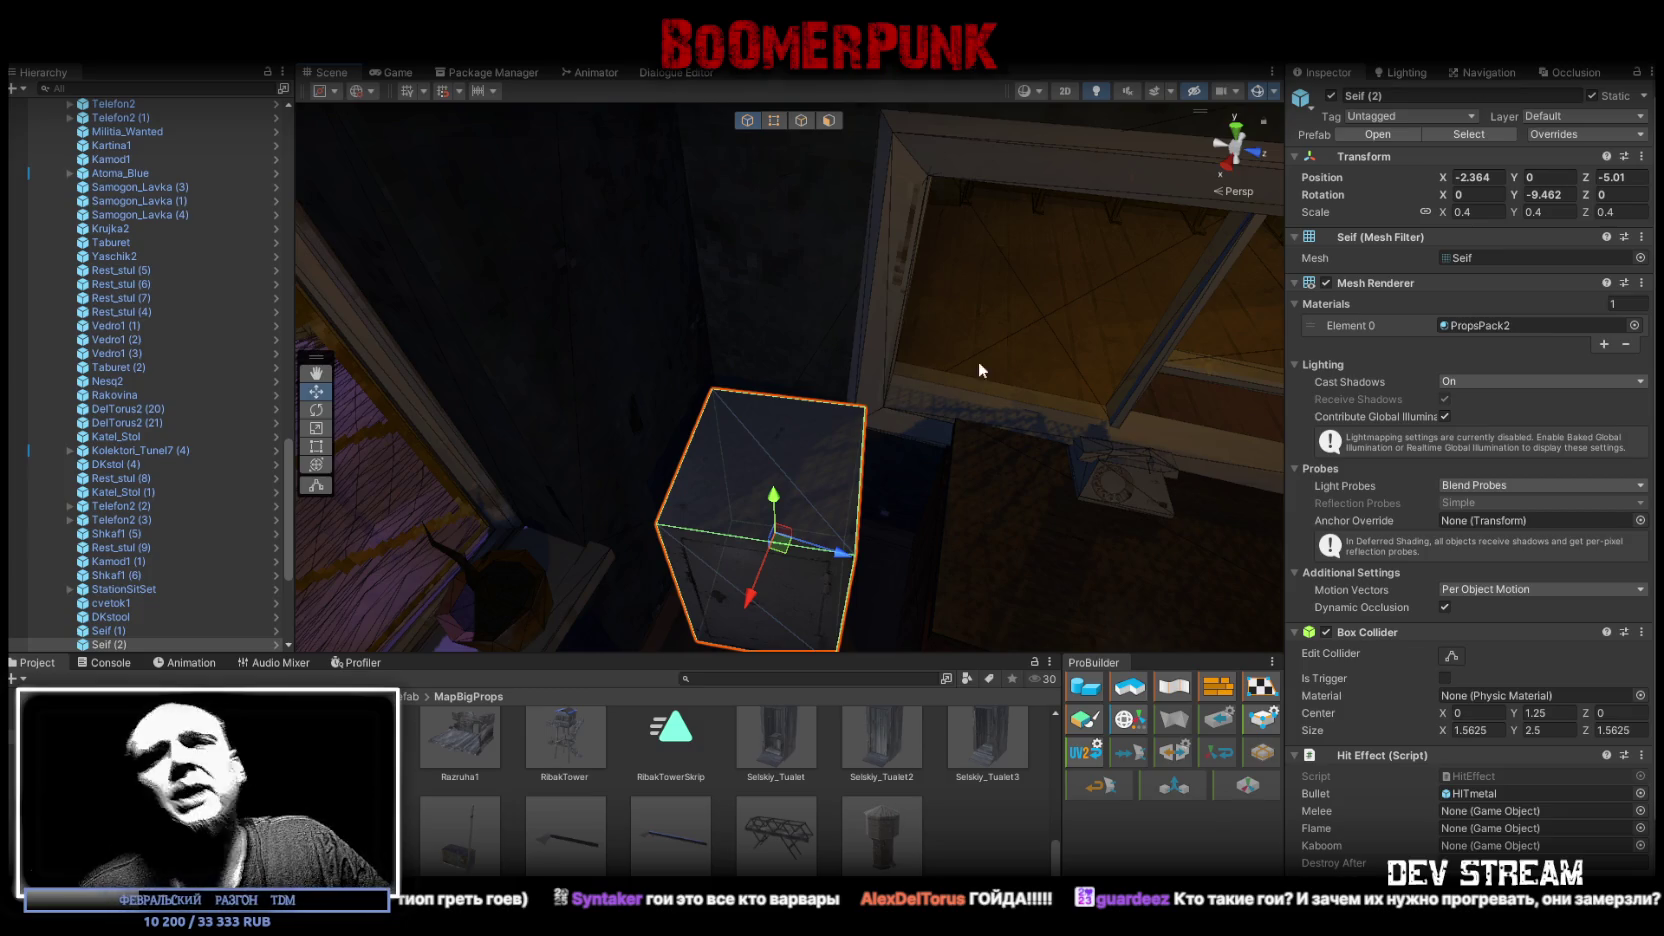
{"action": "mouse_move", "coordinate": [989, 358]}
{"action": "left_mouse_down"}
{"action": "mouse_move", "coordinate": [884, 334]}
{"action": "mouse_move", "coordinate": [732, 364]}
{"action": "mouse_move", "coordinate": [620, 453]}
{"action": "mouse_move", "coordinate": [856, 471]}
{"action": "mouse_move", "coordinate": [846, 486]}
{"action": "mouse_move", "coordinate": [806, 442]}
{"action": "mouse_move", "coordinate": [925, 383]}
{"action": "mouse_move", "coordinate": [936, 394]}
{"action": "mouse_move", "coordinate": [820, 484]}
{"action": "mouse_move", "coordinate": [958, 438]}
{"action": "mouse_move", "coordinate": [743, 461]}
{"action": "mouse_move", "coordinate": [823, 396]}
{"action": "left_mouse_up"}
{"action": "scroll", "coordinate": [855, 468], "scroll_direction": "up", "scroll_amount": 3}
{"action": "left_click", "coordinate": [820, 484]}
{"action": "left_click", "coordinate": [743, 461]}
{"action": "left_click", "coordinate": [780, 352]}
{"action": "left_click", "coordinate": [757, 302]}
{"action": "mouse_move", "coordinate": [757, 302]}
{"action": "left_mouse_down"}
{"action": "mouse_move", "coordinate": [868, 407]}
{"action": "mouse_move", "coordinate": [828, 403]}
{"action": "mouse_move", "coordinate": [857, 448]}
{"action": "mouse_move", "coordinate": [1044, 468]}
{"action": "mouse_move", "coordinate": [810, 500]}
{"action": "mouse_move", "coordinate": [784, 485]}
{"action": "mouse_move", "coordinate": [884, 455]}
{"action": "mouse_move", "coordinate": [858, 440]}
{"action": "left_mouse_up"}
{"action": "key", "text": "e"}
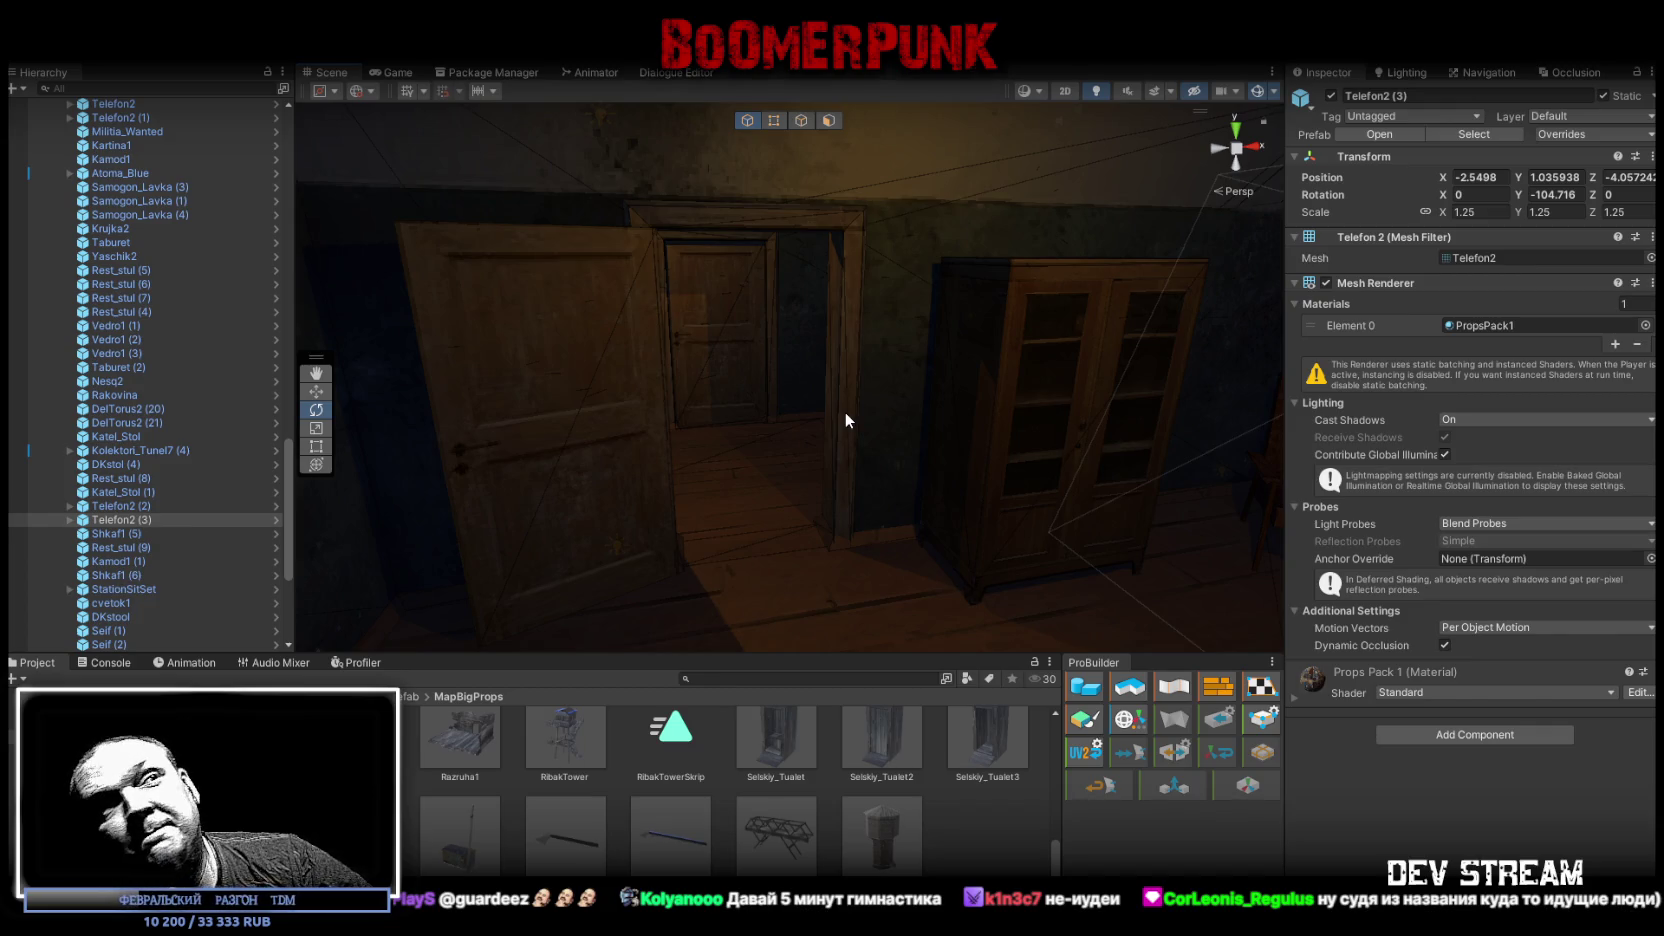
Step: Duplicate light switch tx_svet (5), then delete the duplicate tx_svet (9)
{"action": "mouse_move", "coordinate": [984, 256]}
{"action": "left_mouse_down"}
{"action": "mouse_move", "coordinate": [639, 282]}
{"action": "mouse_move", "coordinate": [978, 313]}
{"action": "mouse_move", "coordinate": [665, 297]}
{"action": "mouse_move", "coordinate": [1058, 297]}
{"action": "mouse_move", "coordinate": [968, 319]}
{"action": "left_mouse_up"}
{"action": "left_click", "coordinate": [852, 348]}
{"action": "mouse_move", "coordinate": [852, 348]}
{"action": "left_mouse_down"}
{"action": "mouse_move", "coordinate": [1238, 354]}
{"action": "mouse_move", "coordinate": [639, 360]}
{"action": "mouse_move", "coordinate": [425, 453]}
{"action": "mouse_move", "coordinate": [289, 436]}
{"action": "mouse_move", "coordinate": [420, 393]}
{"action": "left_mouse_up"}
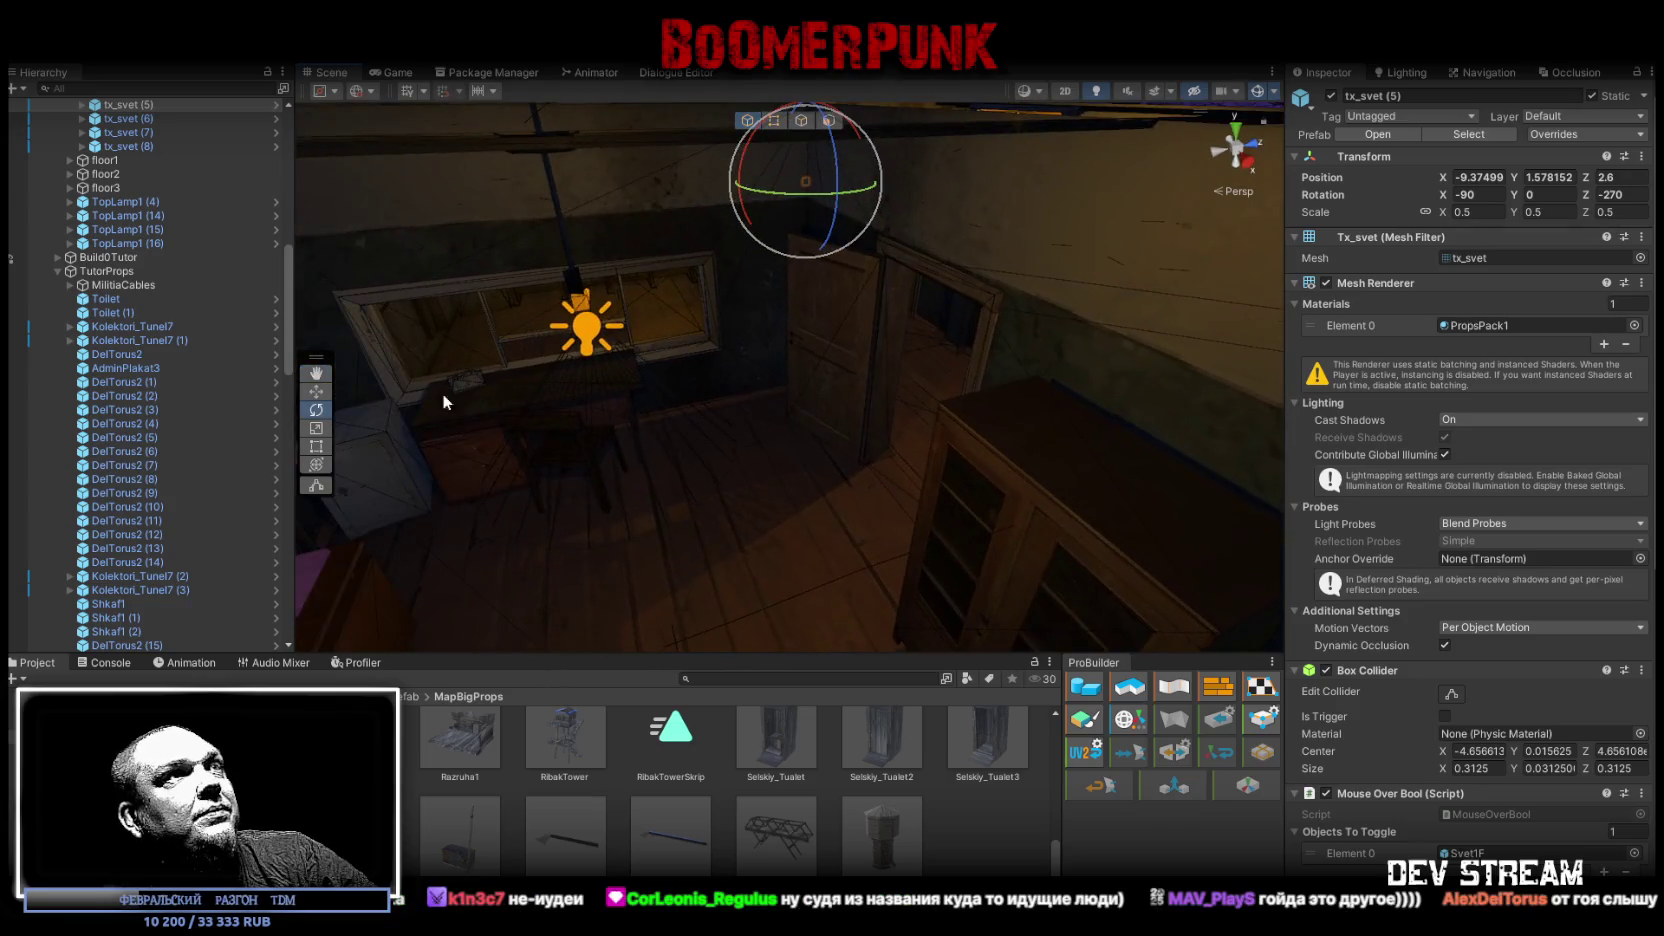
{"action": "key", "text": "ctrl+d"}
{"action": "left_click_drag", "start_coordinate": [672, 354], "coordinate": [878, 244]}
{"action": "left_click", "coordinate": [146, 157]}
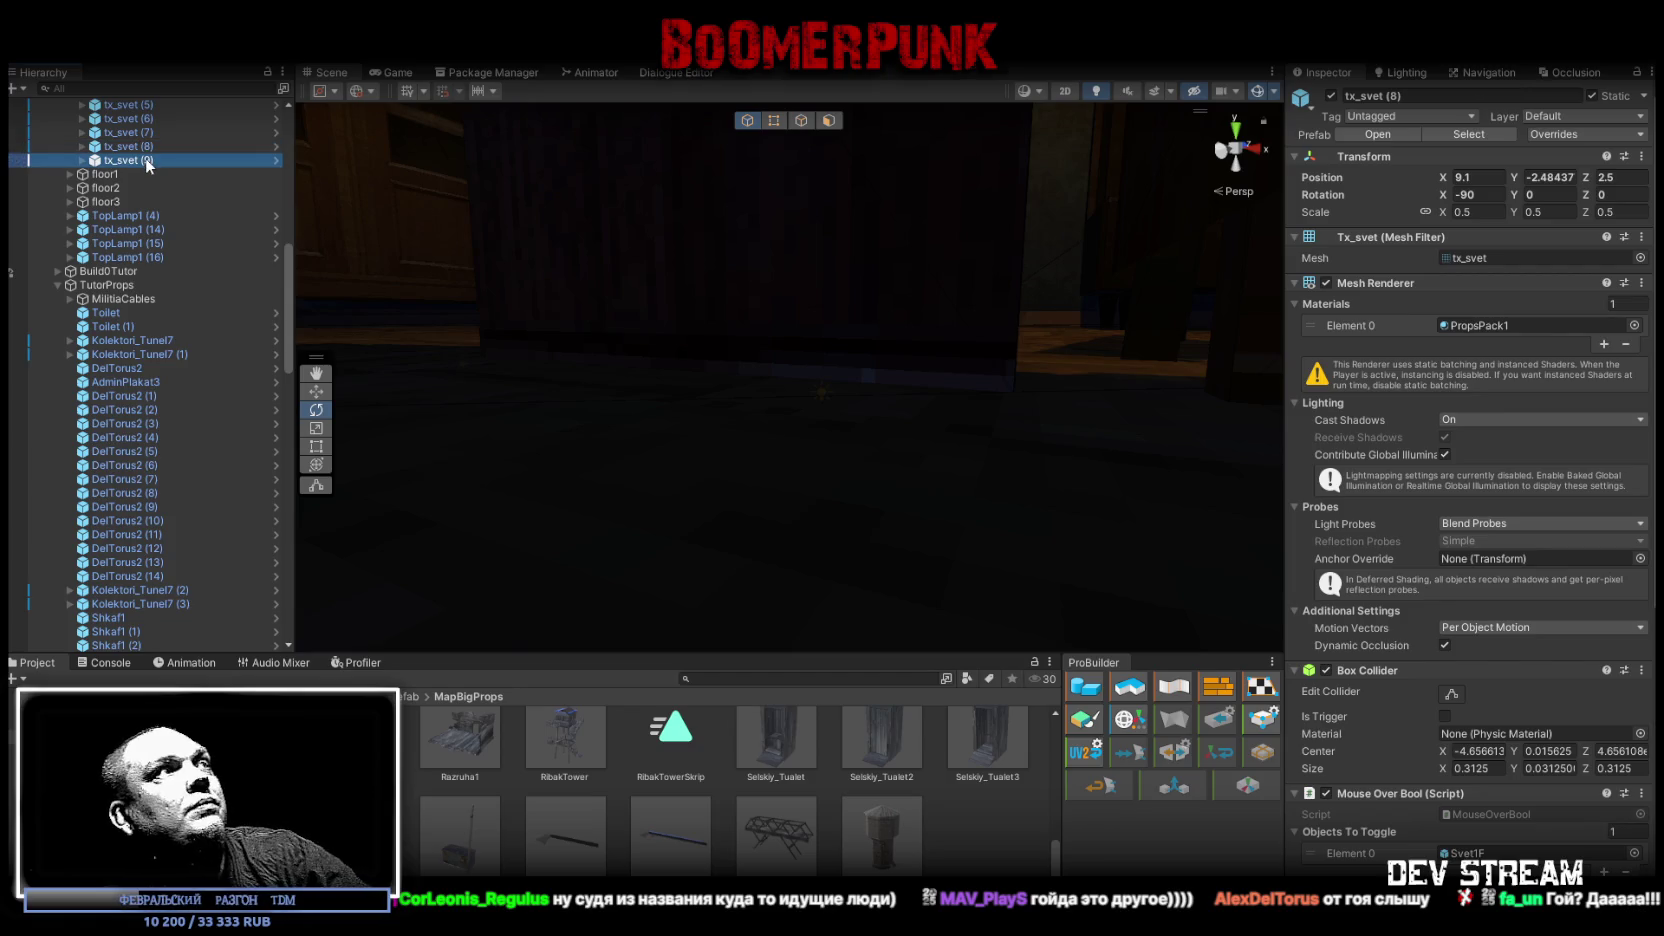
{"action": "key", "text": "Delete"}
Step: Undo a switch's accidental height change to Y 1.578152 and select hanging lamp Lampalli4 (3)
{"action": "mouse_move", "coordinate": [587, 338]}
{"action": "left_mouse_down"}
{"action": "mouse_move", "coordinate": [576, 318]}
{"action": "mouse_move", "coordinate": [878, 384]}
{"action": "mouse_move", "coordinate": [932, 416]}
{"action": "mouse_move", "coordinate": [933, 443]}
{"action": "left_mouse_up"}
{"action": "left_click", "coordinate": [933, 443]}
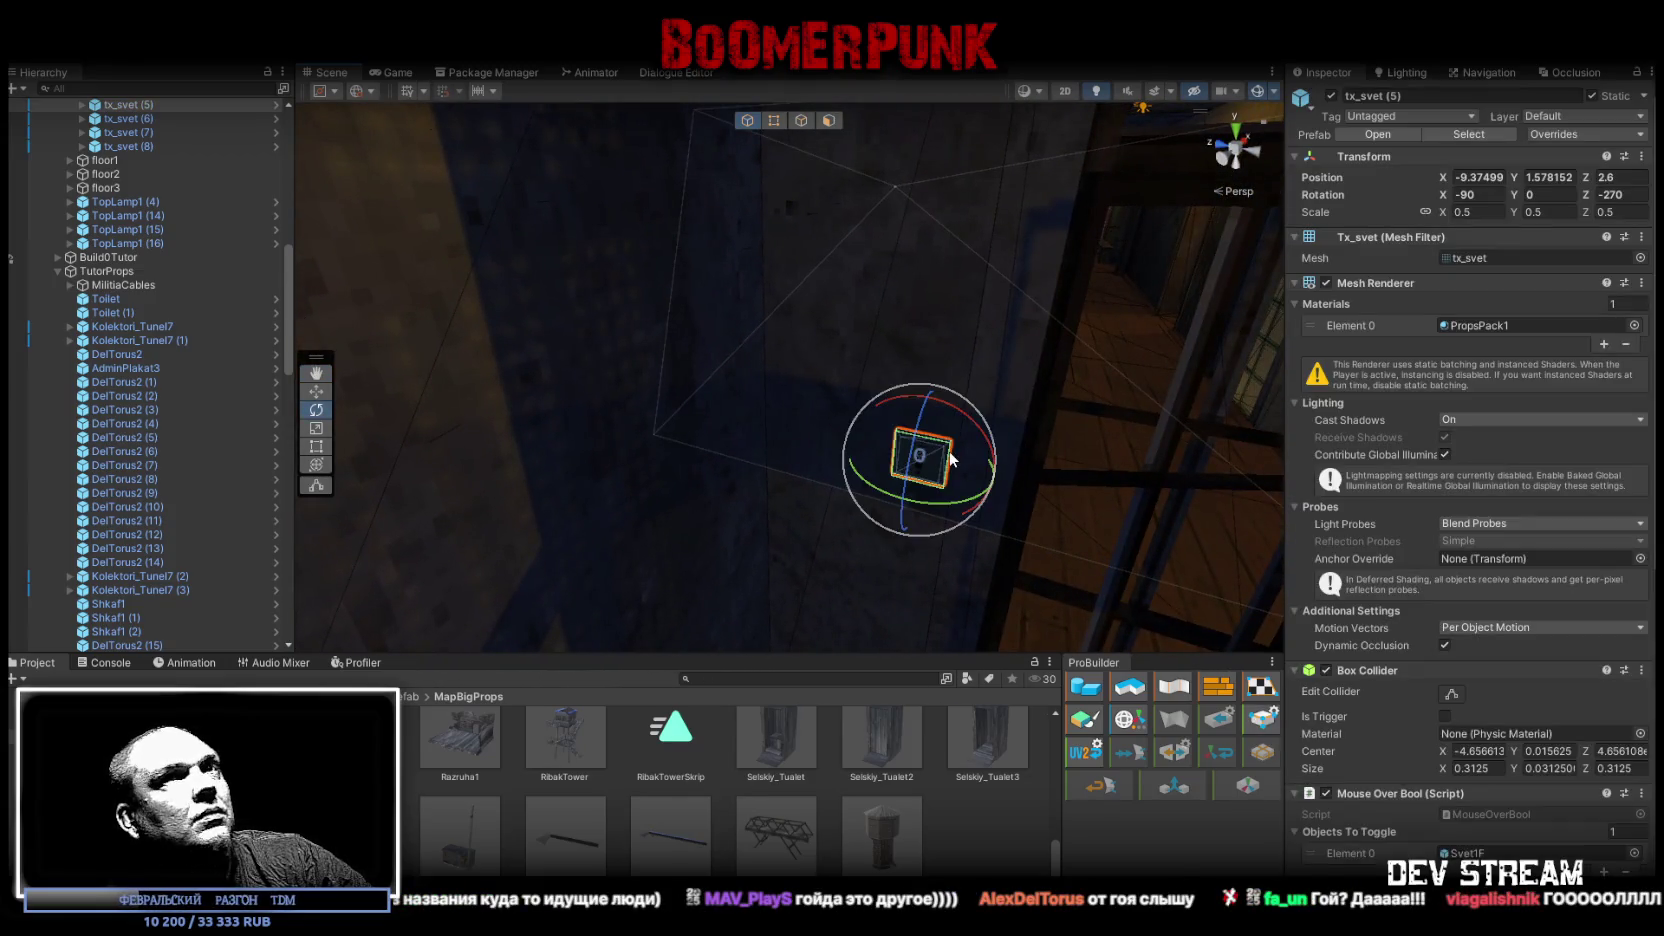
{"action": "mouse_move", "coordinate": [760, 330]}
{"action": "left_mouse_down"}
{"action": "mouse_move", "coordinate": [706, 253]}
{"action": "mouse_move", "coordinate": [818, 192]}
{"action": "mouse_move", "coordinate": [487, 308]}
{"action": "mouse_move", "coordinate": [711, 356]}
{"action": "left_mouse_up"}
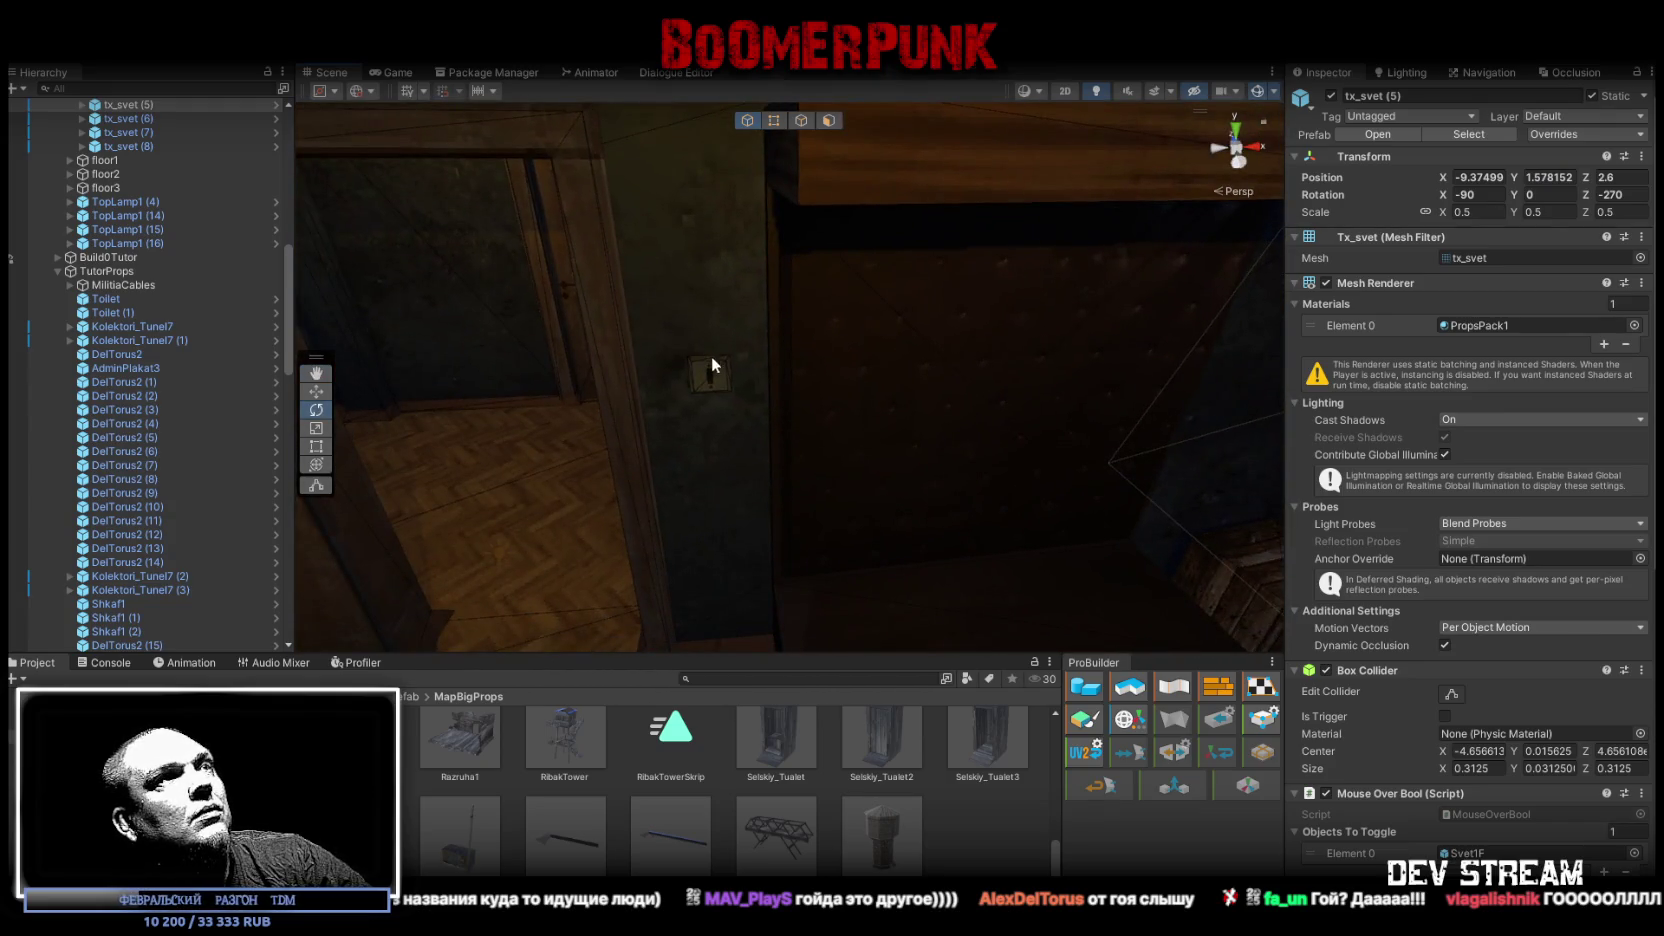
{"action": "left_click", "coordinate": [710, 368]}
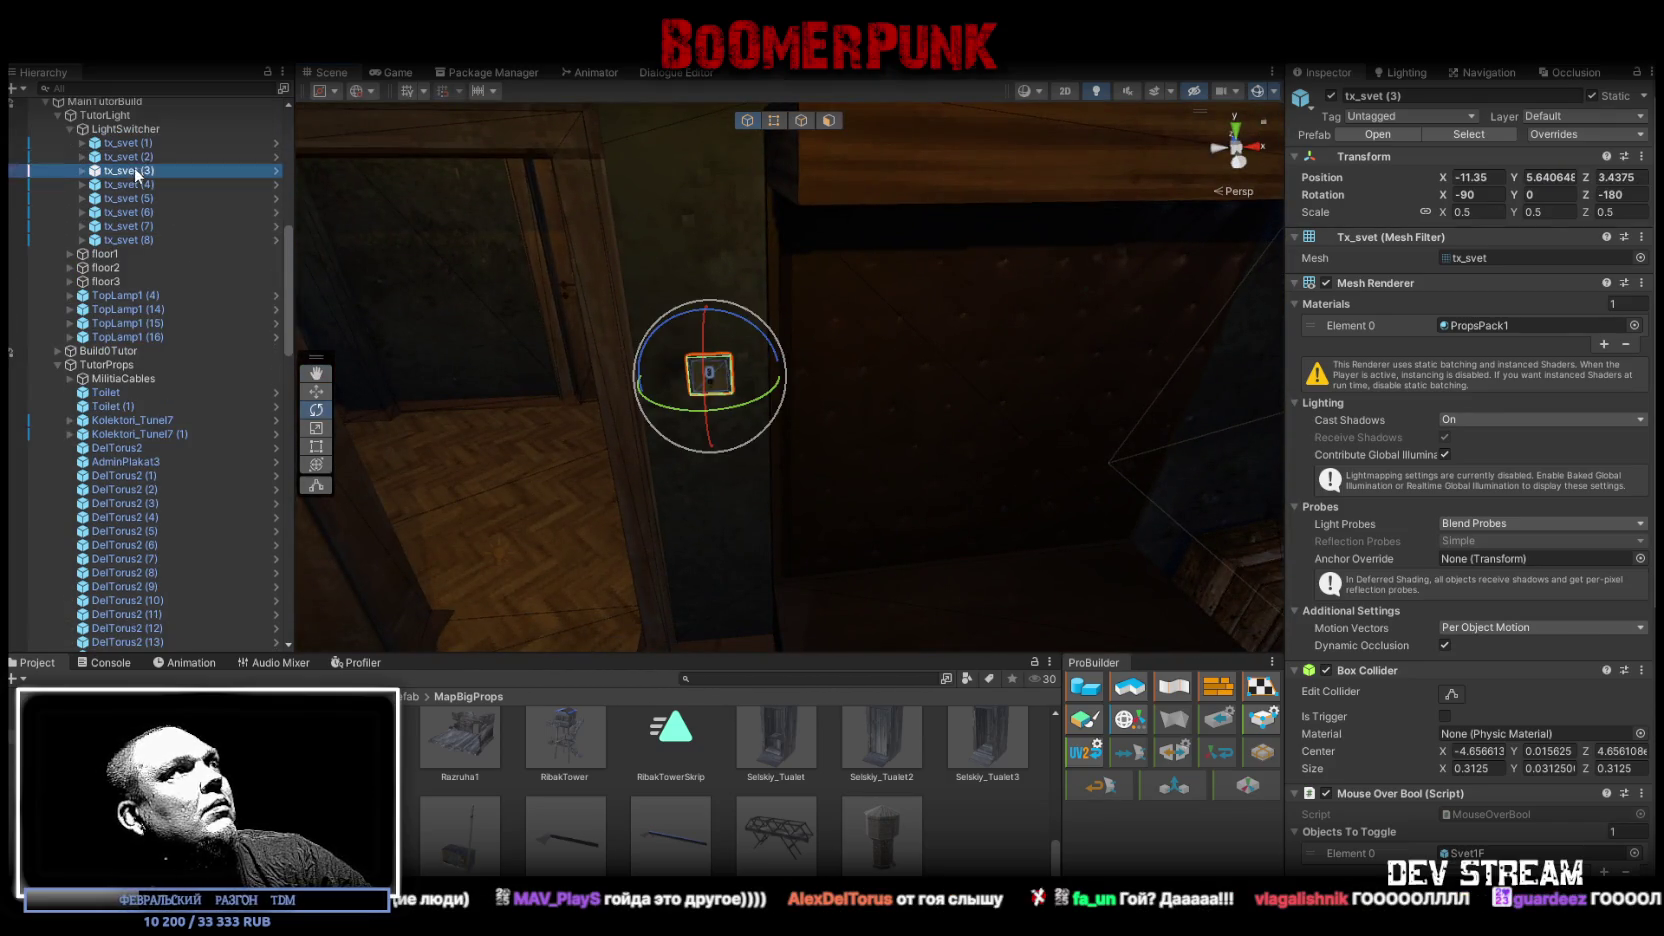
{"action": "key", "text": "ctrl+z"}
{"action": "key", "text": "ctrl+z"}
{"action": "mouse_move", "coordinate": [686, 208]}
{"action": "left_mouse_down"}
{"action": "mouse_move", "coordinate": [650, 316]}
{"action": "mouse_move", "coordinate": [671, 268]}
{"action": "mouse_move", "coordinate": [661, 193]}
{"action": "mouse_move", "coordinate": [587, 137]}
{"action": "mouse_move", "coordinate": [755, 143]}
{"action": "mouse_move", "coordinate": [993, 261]}
{"action": "left_mouse_up"}
{"action": "left_click", "coordinate": [896, 306]}
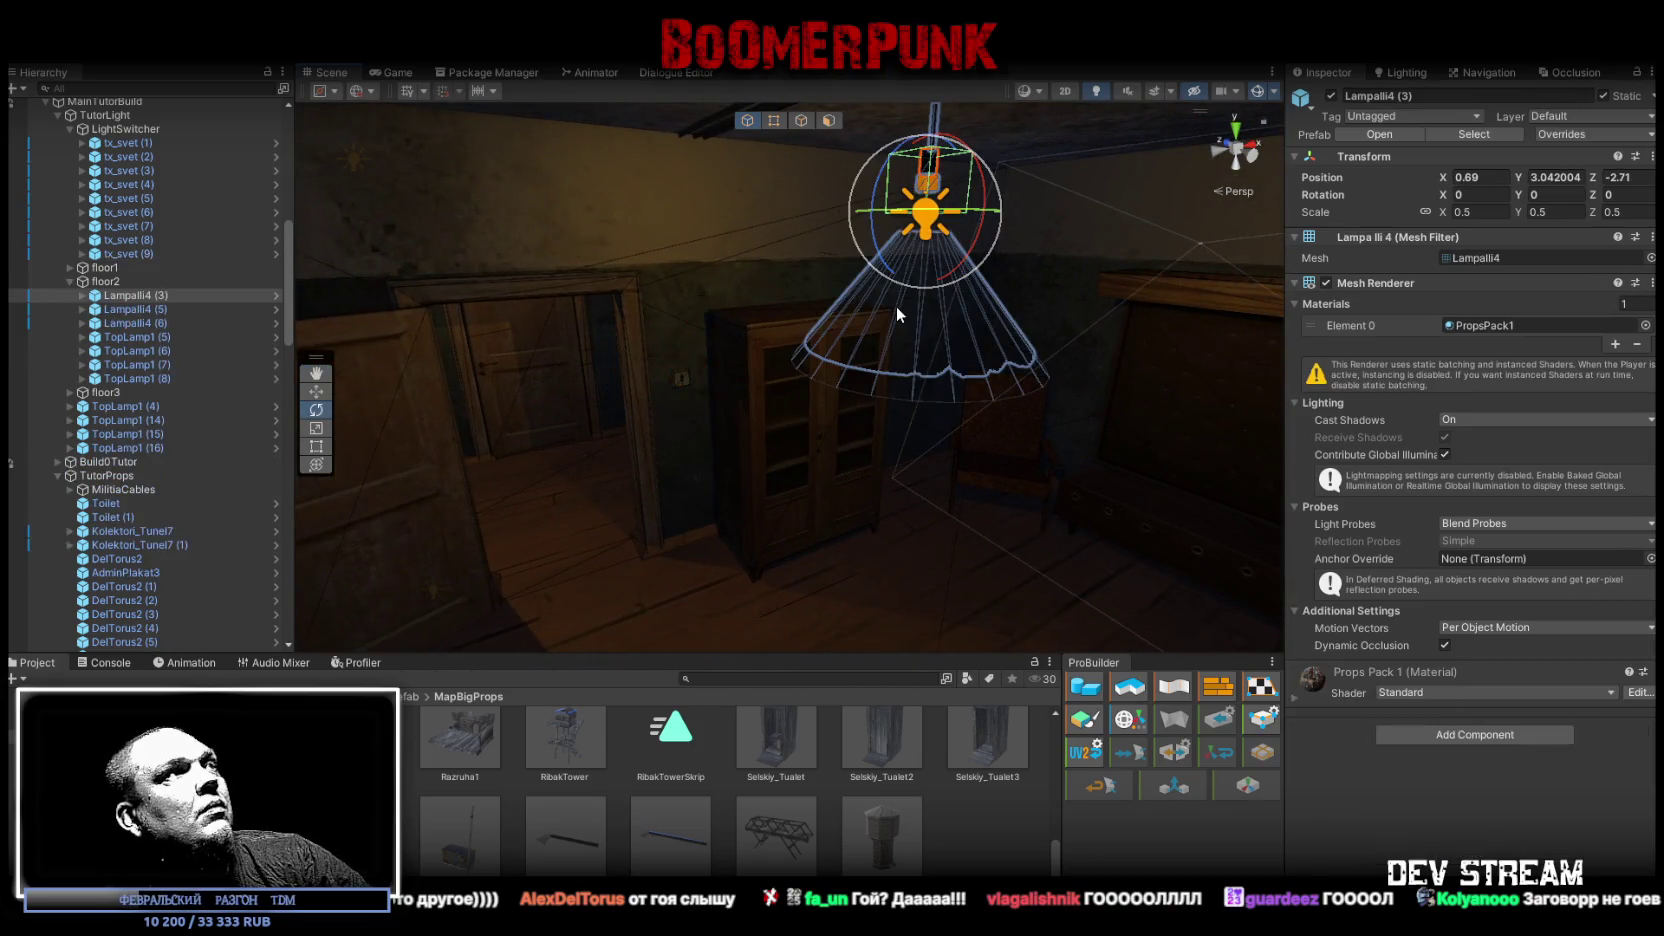
Step: Expand Lampalli4 (3) in the Hierarchy to reveal Lampalli4Lighting and Light_Lampalli4
{"action": "left_click", "coordinate": [135, 252]}
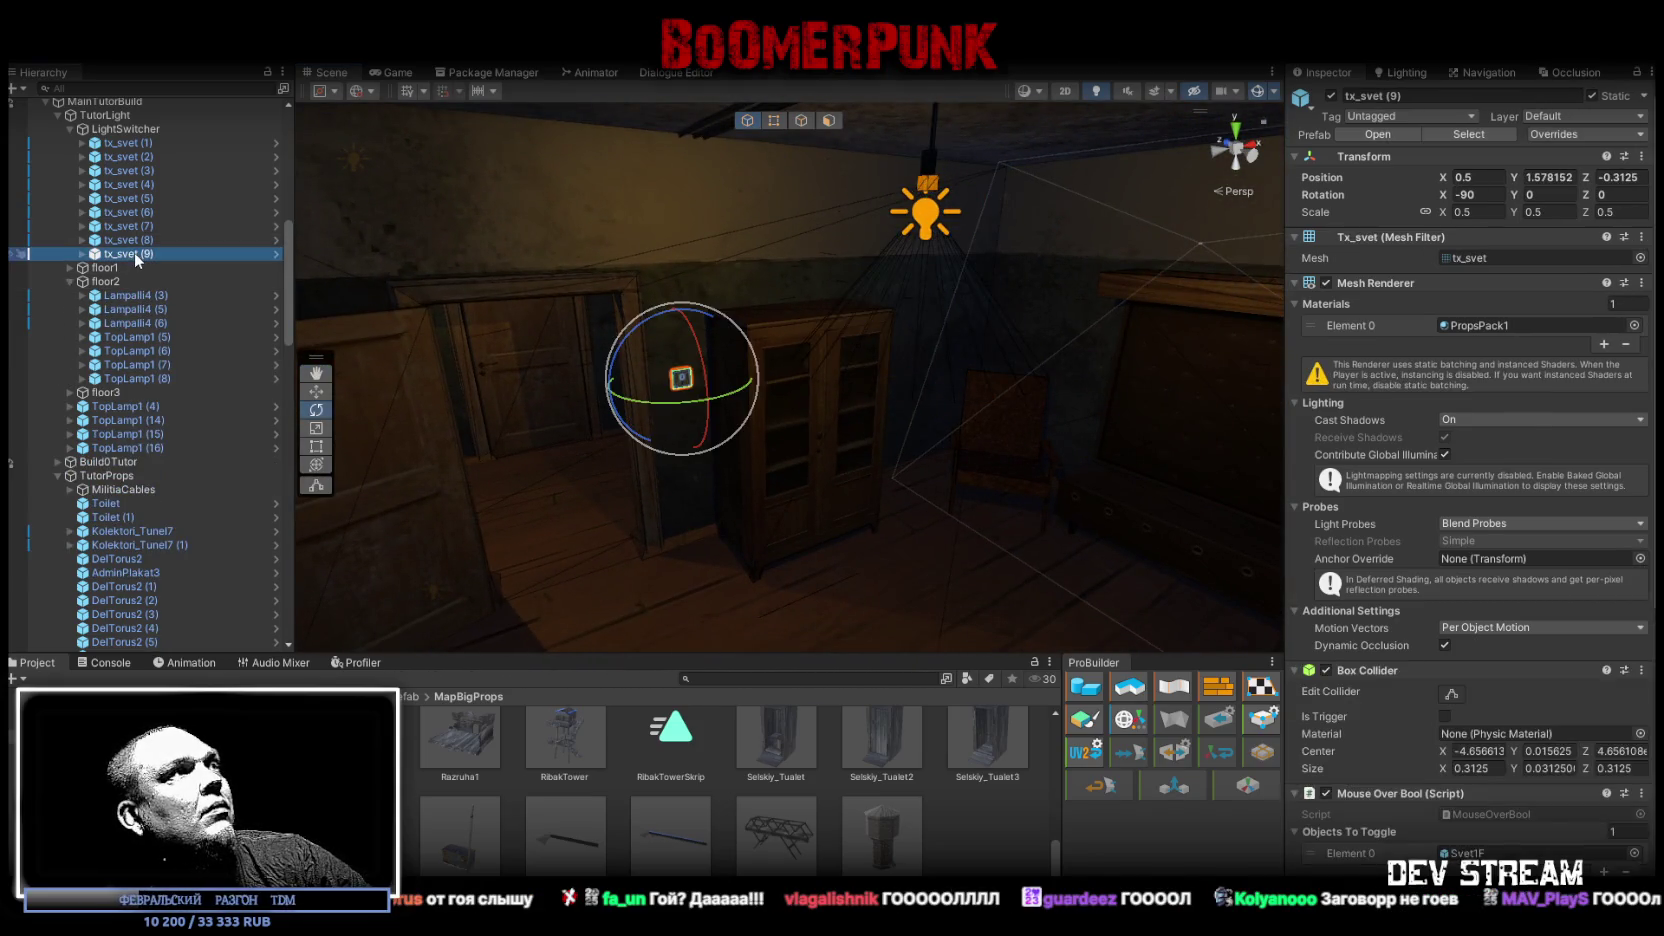
{"action": "left_click", "coordinate": [859, 306]}
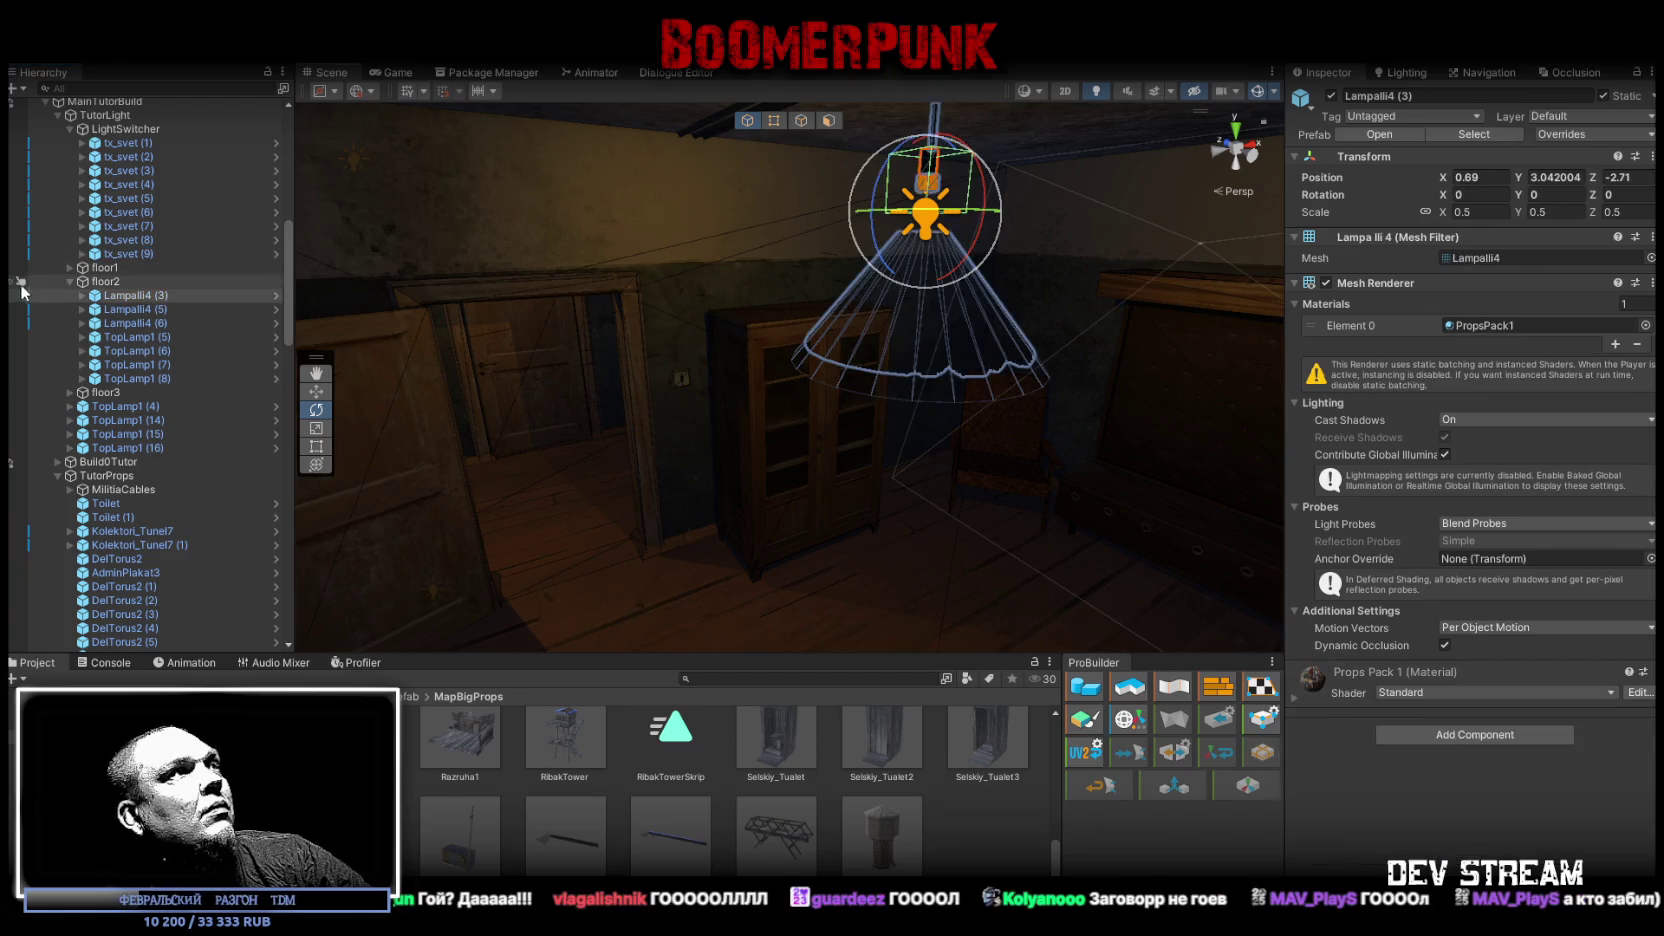
{"action": "left_click", "coordinate": [83, 296]}
{"action": "left_click", "coordinate": [94, 337]}
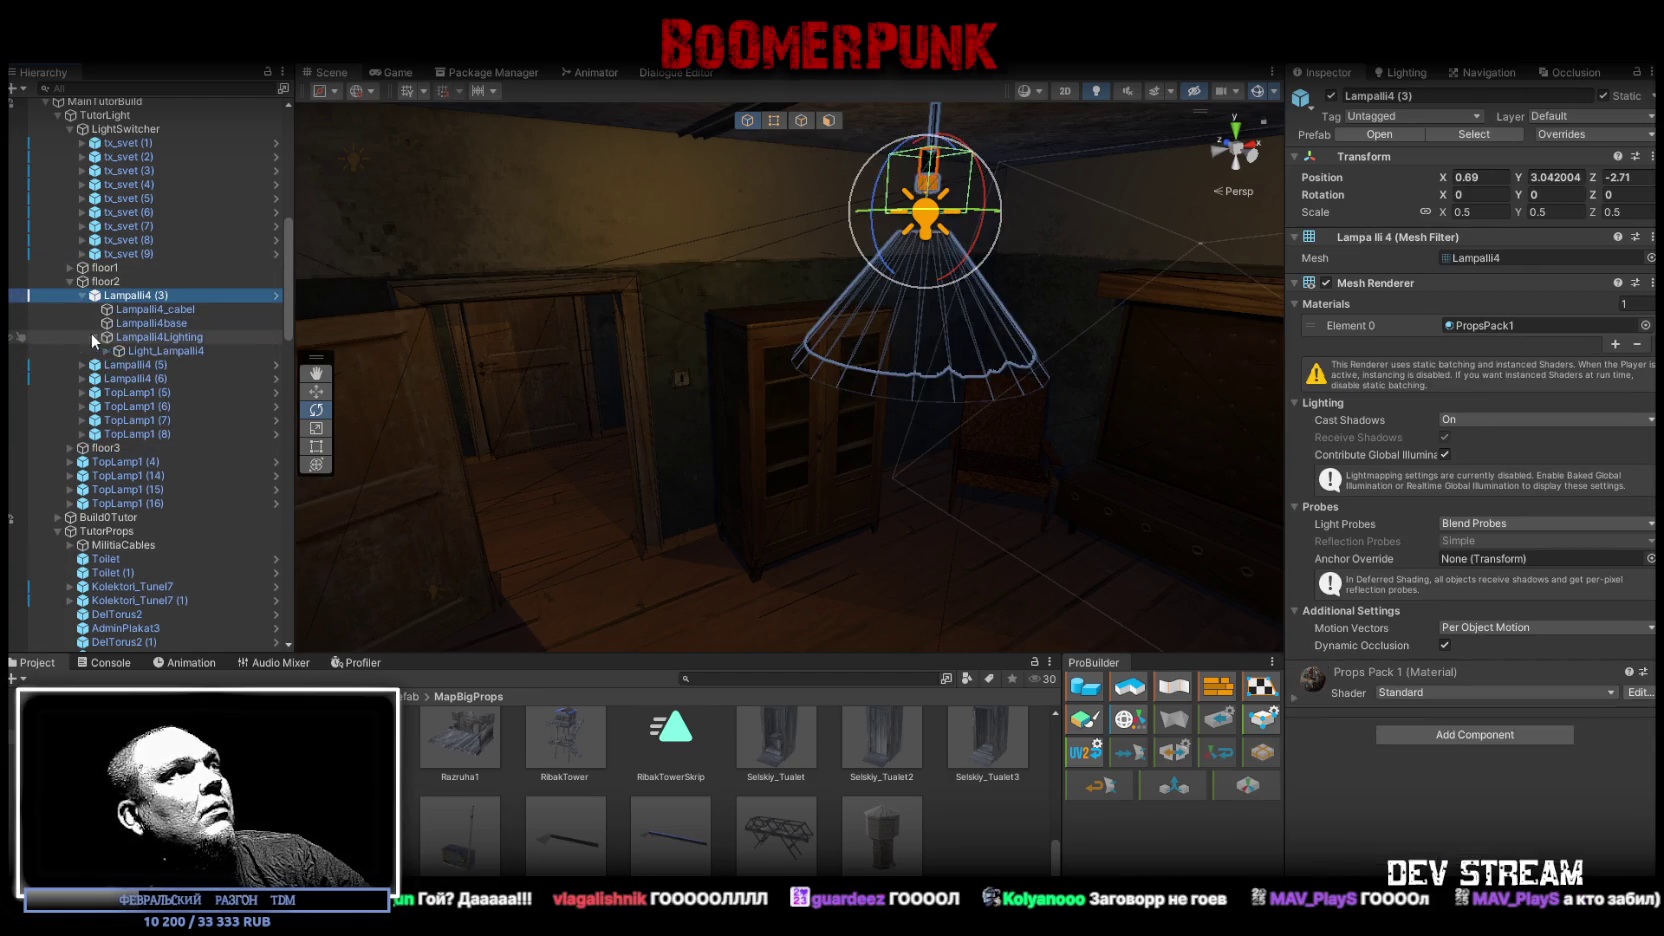
{"action": "left_click", "coordinate": [106, 351]}
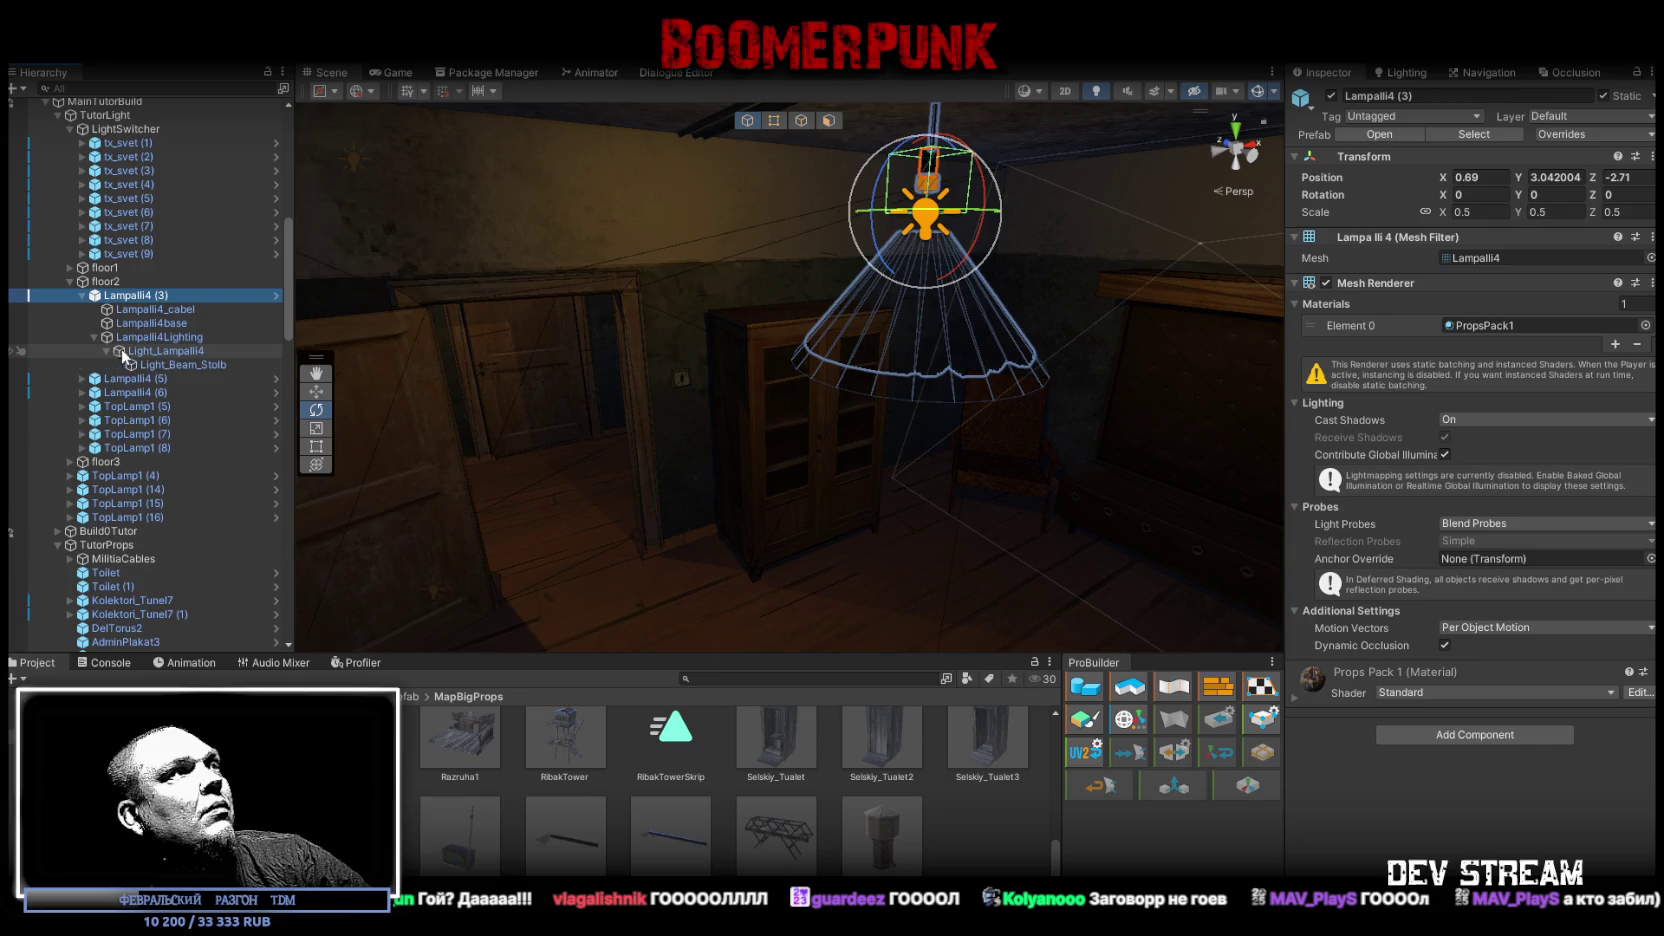
Step: Assign Lampalli4Lighting to Lamp Mats and Light_Lampalli4 to Lamp Lights on tx_svet (9)
{"action": "left_click", "coordinate": [135, 253]}
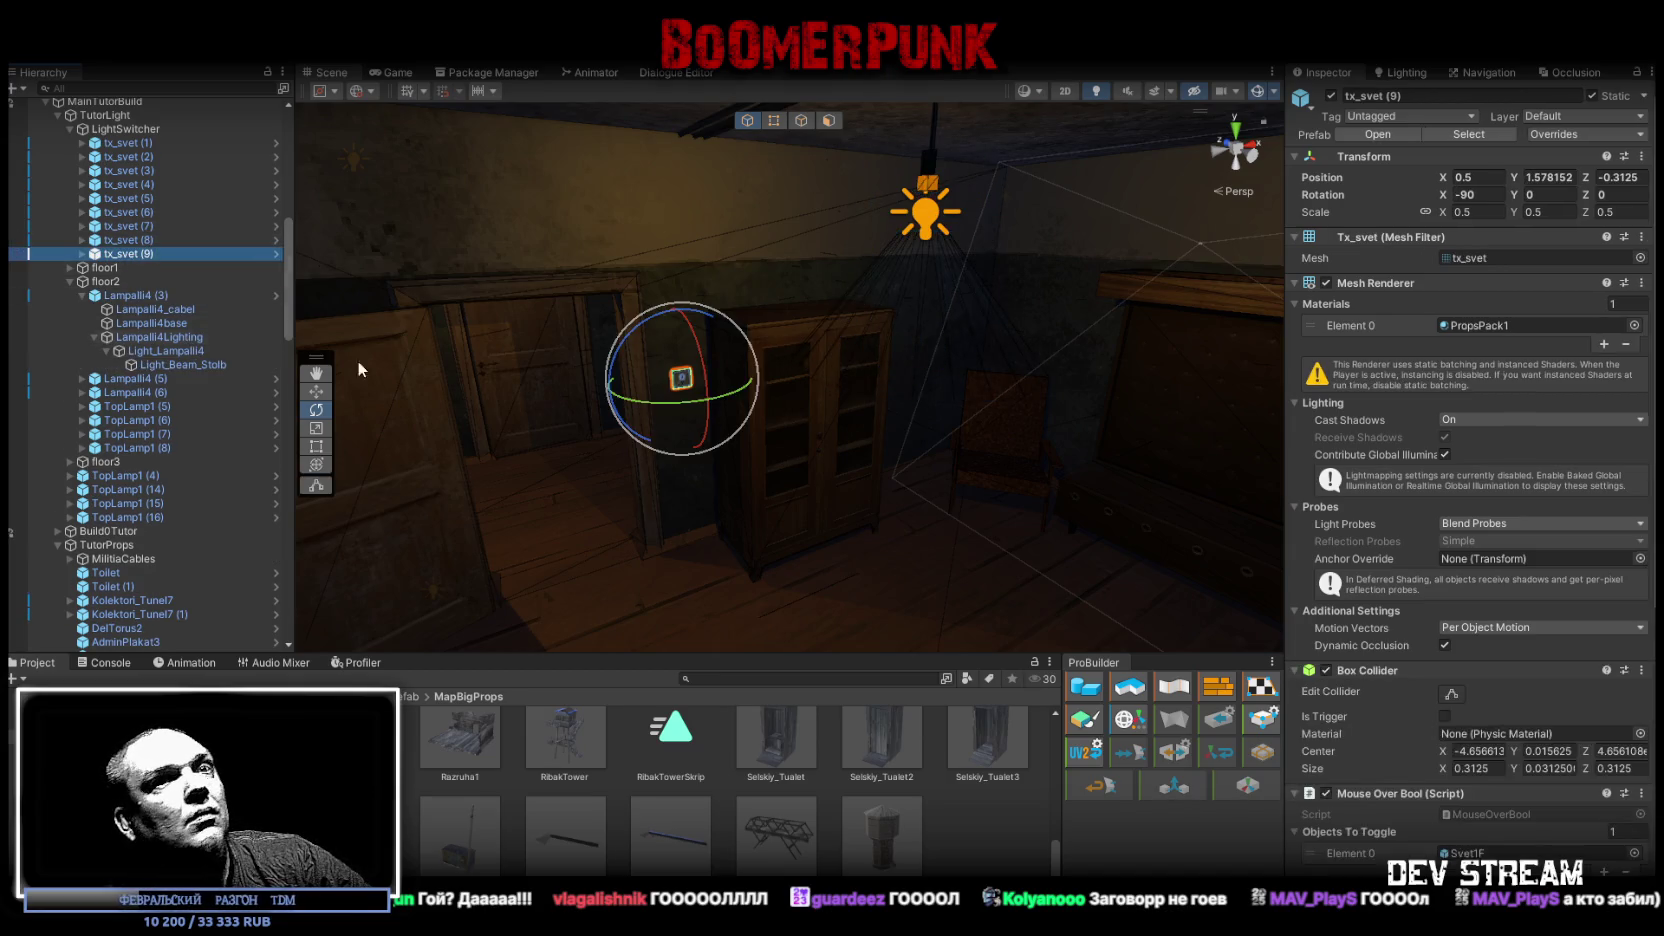
{"action": "scroll", "coordinate": [1495, 647], "scroll_direction": "down", "scroll_amount": 5}
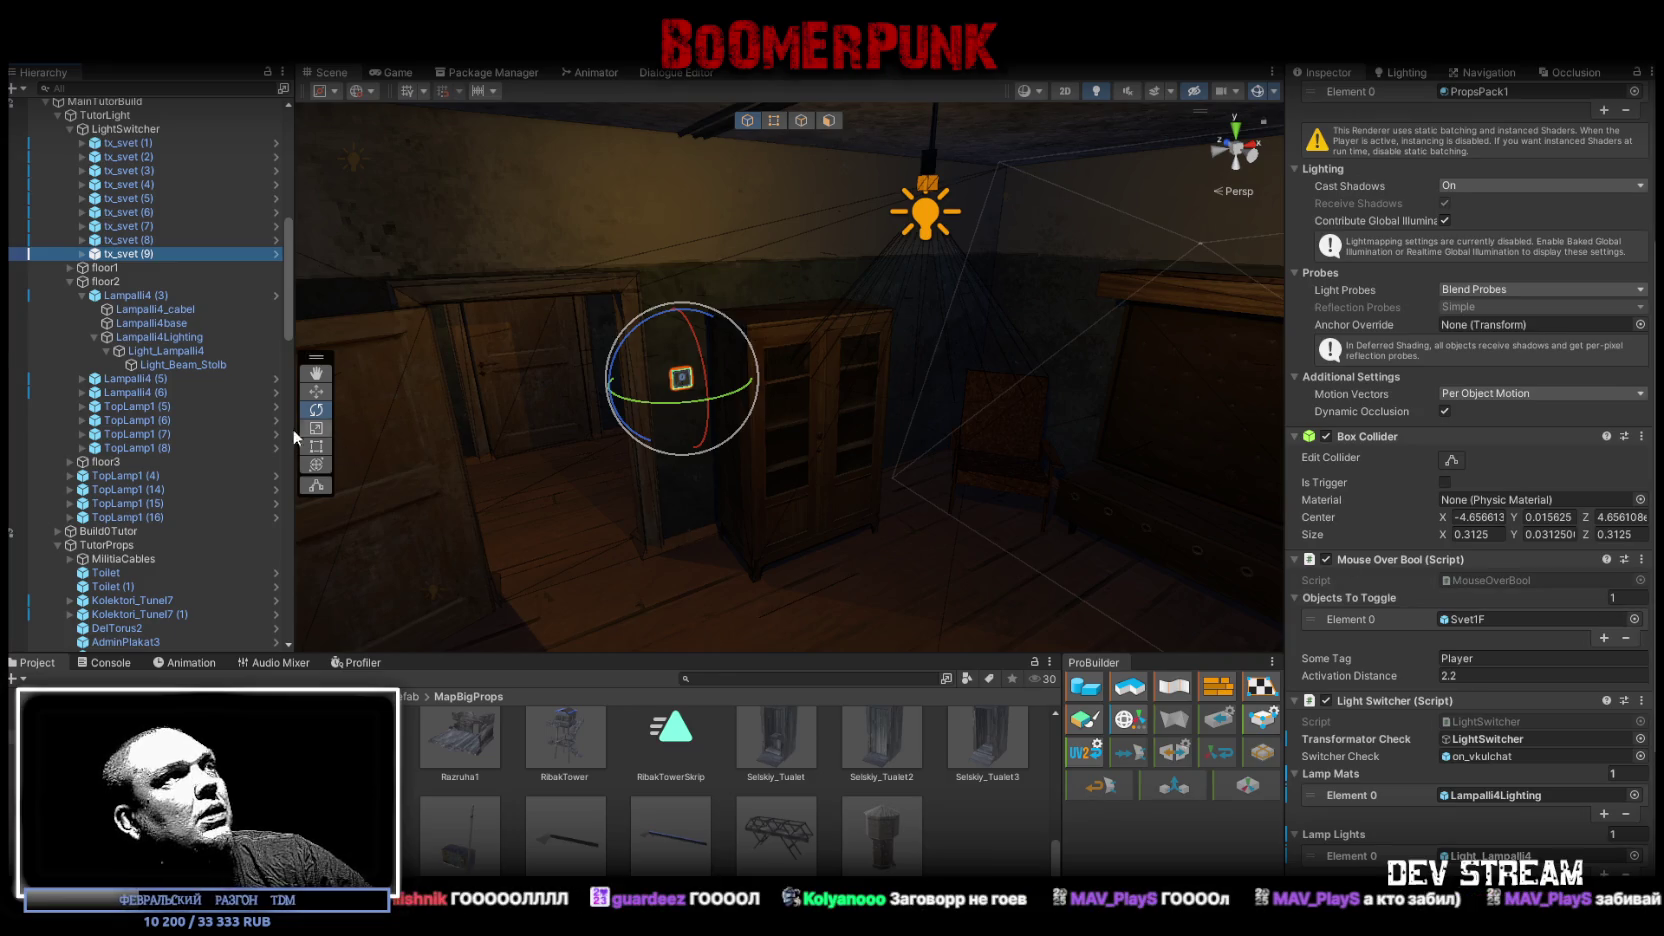
{"action": "left_click_drag", "start_coordinate": [160, 337], "coordinate": [1520, 797]}
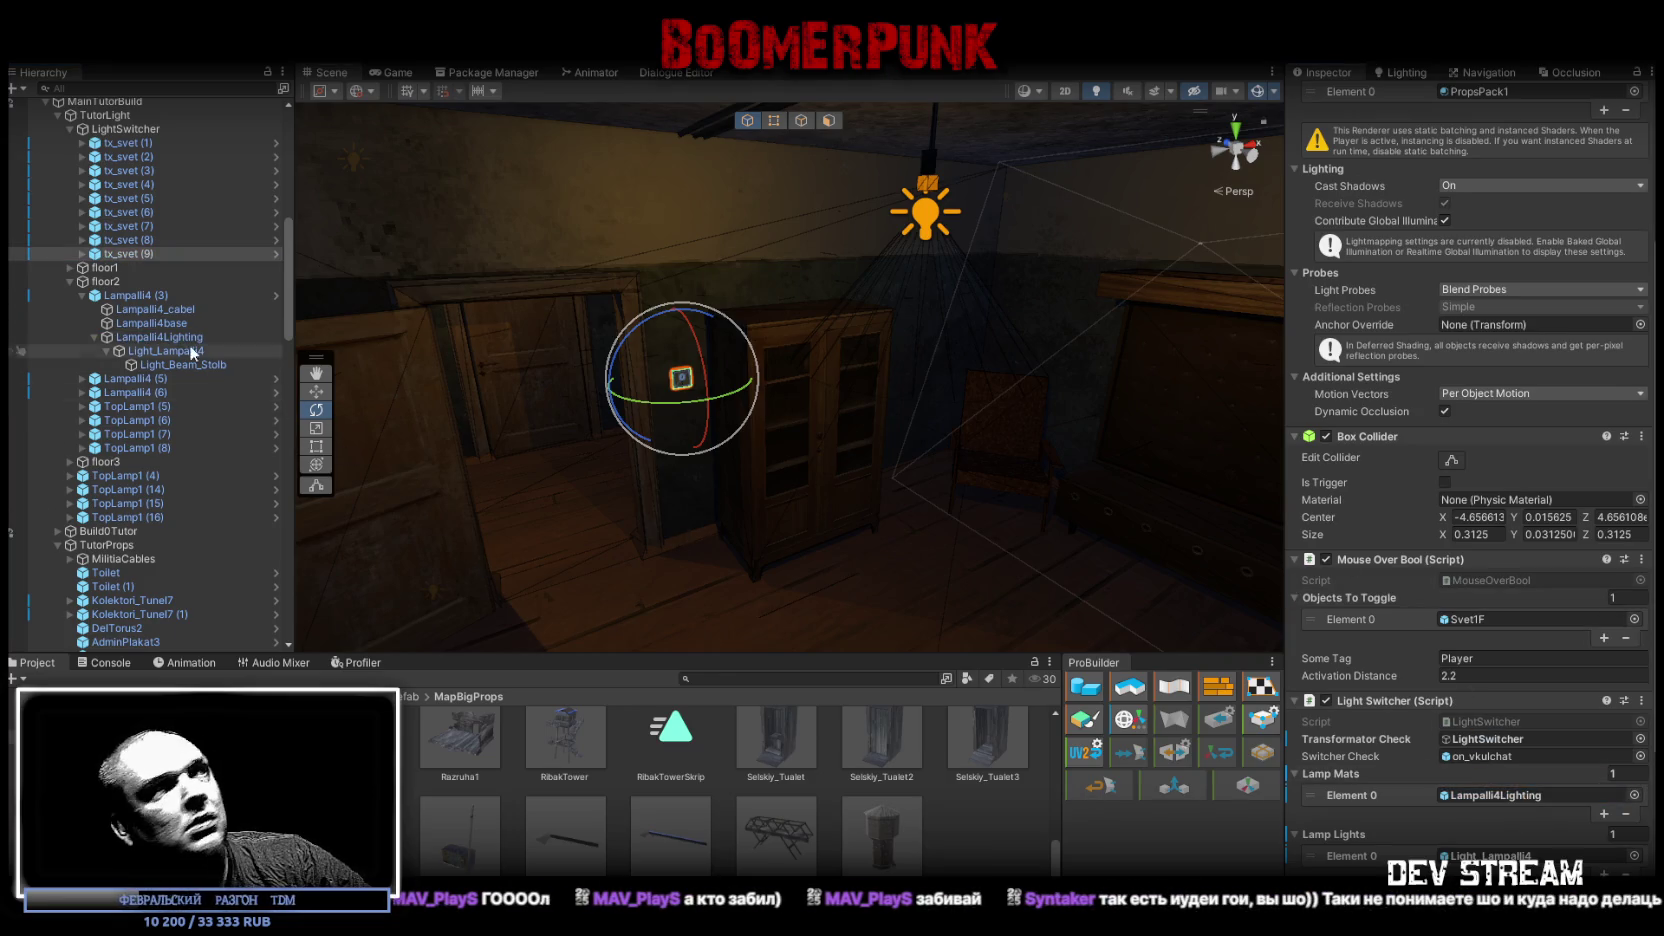
{"action": "mouse_move", "coordinate": [177, 348]}
{"action": "left_mouse_down"}
{"action": "mouse_move", "coordinate": [1500, 840]}
{"action": "mouse_move", "coordinate": [1526, 652]}
{"action": "left_mouse_up"}
{"action": "mouse_move", "coordinate": [1082, 432]}
{"action": "left_mouse_down"}
{"action": "mouse_move", "coordinate": [657, 319]}
{"action": "mouse_move", "coordinate": [979, 342]}
{"action": "left_mouse_up"}
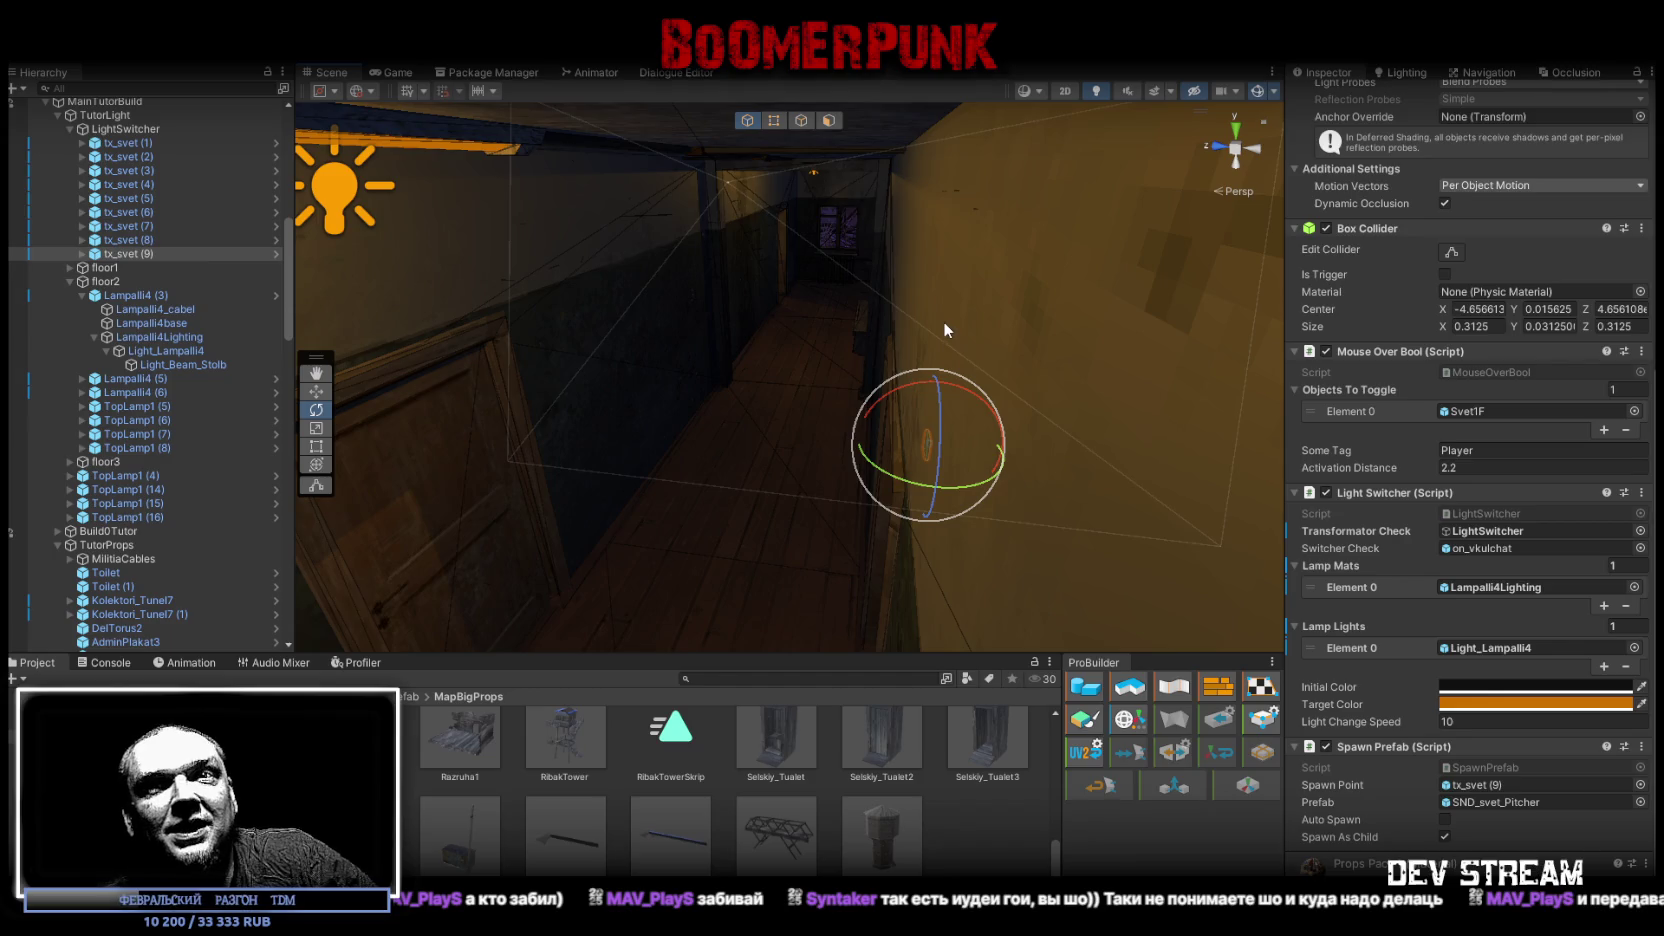
{"action": "mouse_move", "coordinate": [649, 196]}
{"action": "left_mouse_down"}
{"action": "mouse_move", "coordinate": [1000, 450]}
{"action": "mouse_move", "coordinate": [1140, 466]}
{"action": "mouse_move", "coordinate": [1085, 409]}
{"action": "mouse_move", "coordinate": [535, 383]}
{"action": "mouse_move", "coordinate": [889, 433]}
{"action": "mouse_move", "coordinate": [958, 386]}
{"action": "mouse_move", "coordinate": [958, 435]}
{"action": "mouse_move", "coordinate": [862, 460]}
{"action": "mouse_move", "coordinate": [1034, 484]}
{"action": "left_mouse_up"}
{"action": "left_click", "coordinate": [1010, 458]}
Step: Frame the ceiling lamp Lampalli4 (5) and expand its child objects in the Hierarchy
{"action": "mouse_move", "coordinate": [777, 487]}
{"action": "left_mouse_down"}
{"action": "mouse_move", "coordinate": [853, 449]}
{"action": "mouse_move", "coordinate": [861, 471]}
{"action": "mouse_move", "coordinate": [867, 448]}
{"action": "left_mouse_up"}
{"action": "key", "text": "f"}
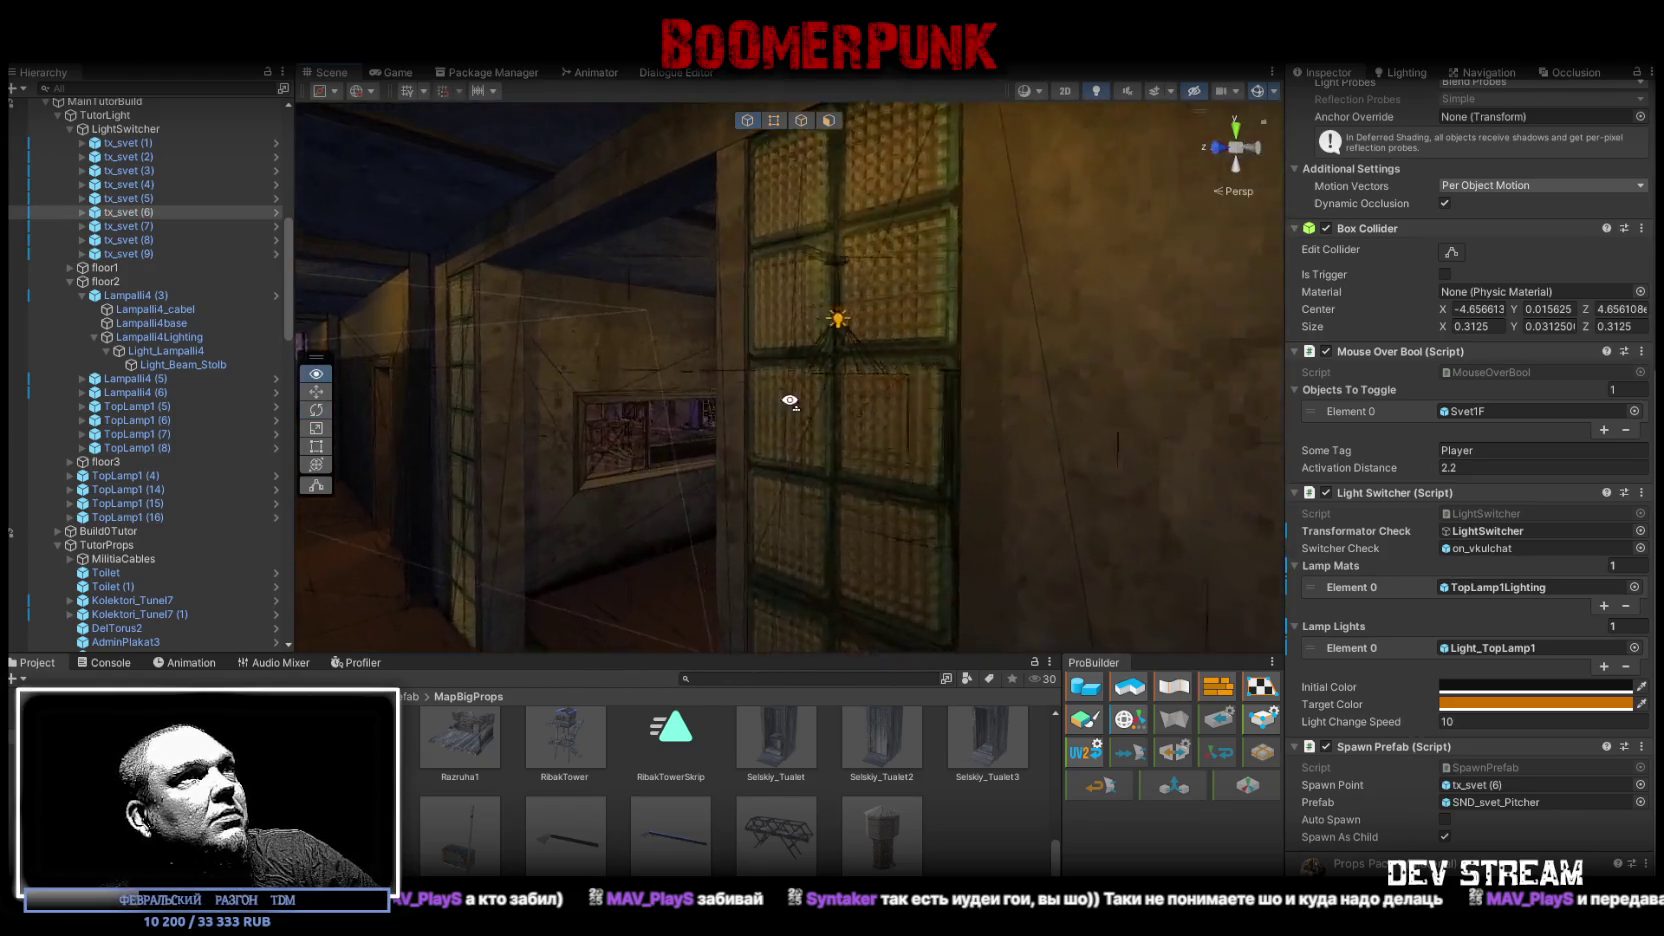
{"action": "left_click", "coordinate": [796, 348]}
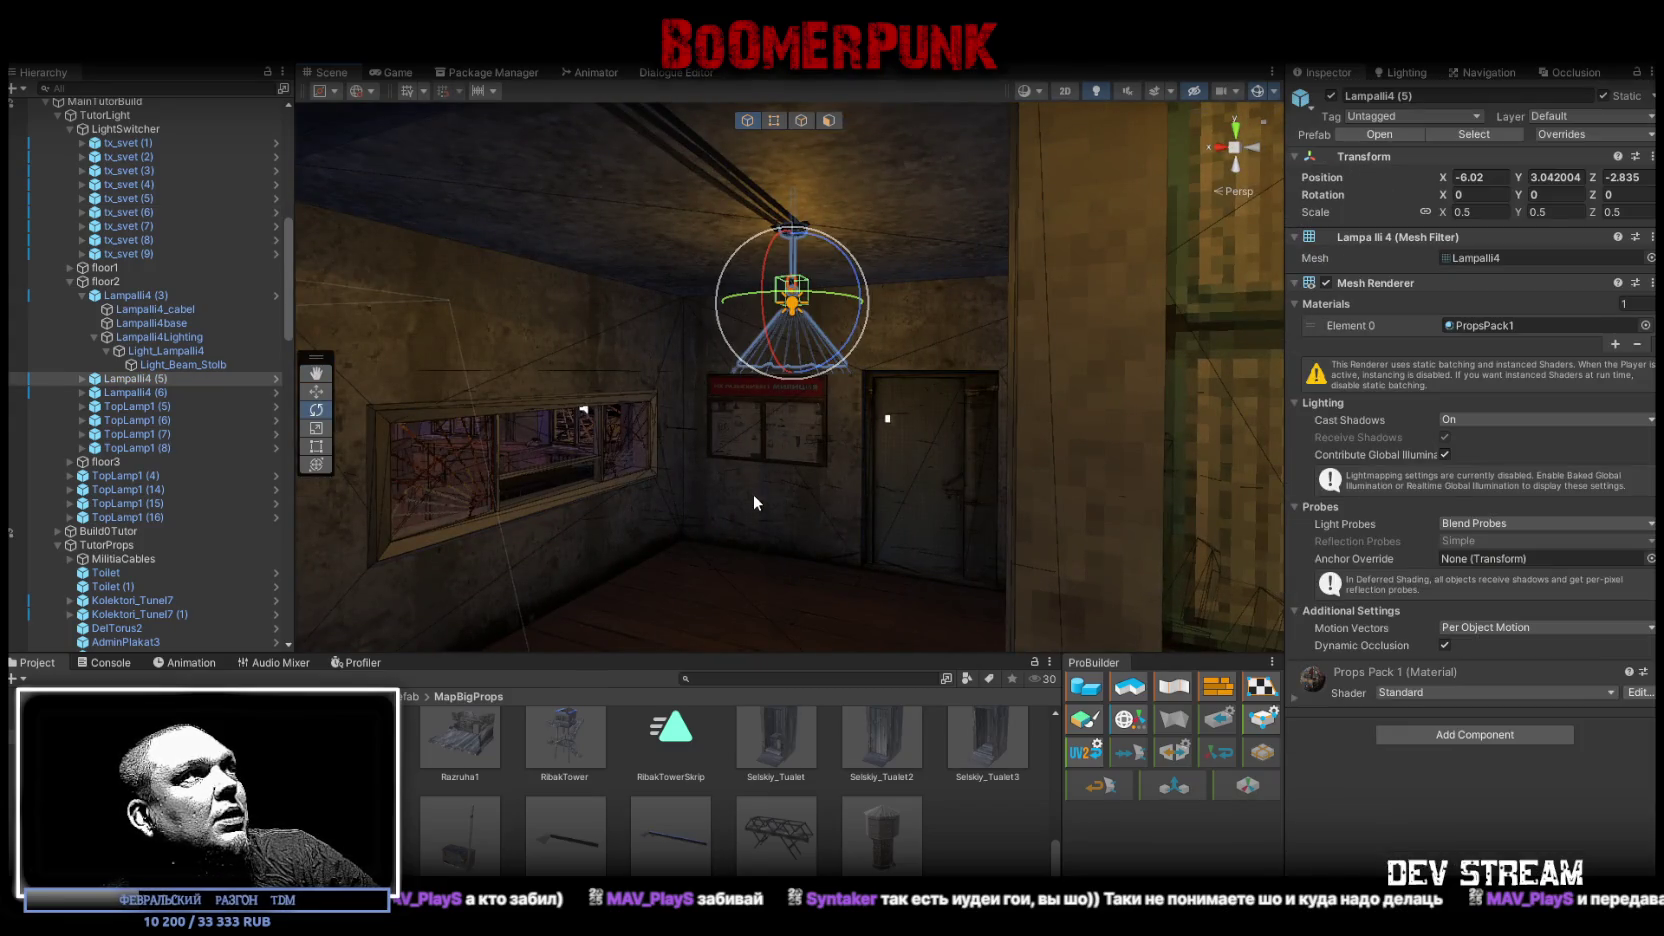
{"action": "left_click", "coordinate": [82, 378], "text": "alt"}
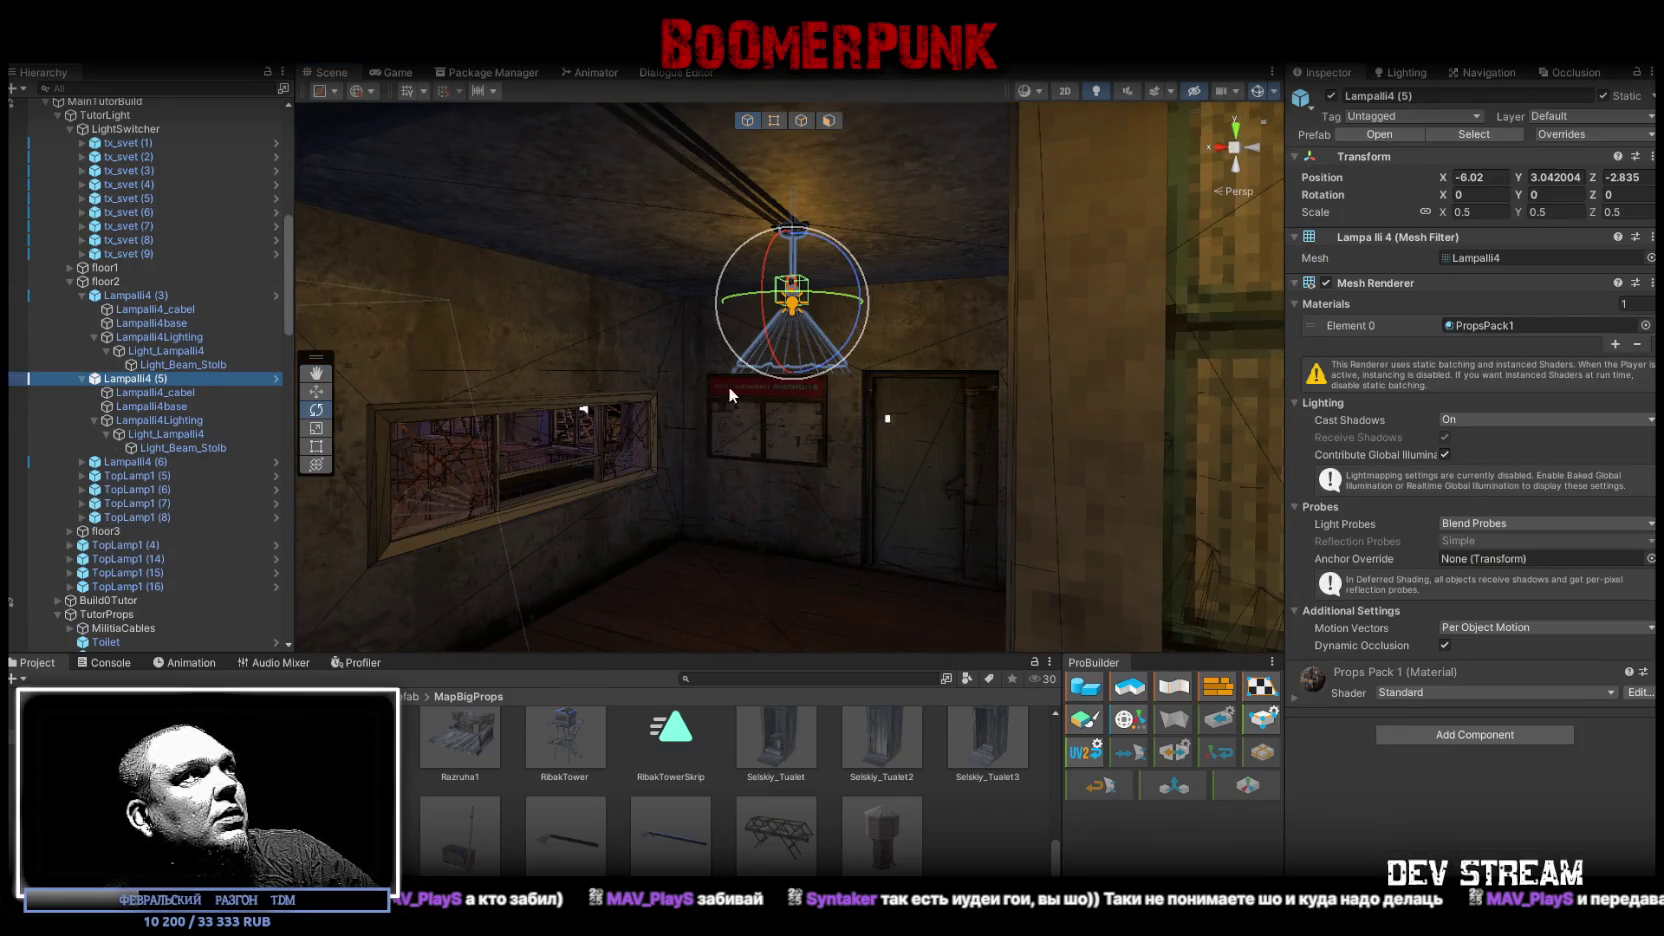
{"action": "left_click_drag", "start_coordinate": [728, 386], "coordinate": [727, 413]}
Step: Give tx_svet (6) second entries: Lampalli4Lighting in Lamp Mats and Light_Lampalli4 in Lamp Lights
{"action": "double_click", "coordinate": [124, 212]}
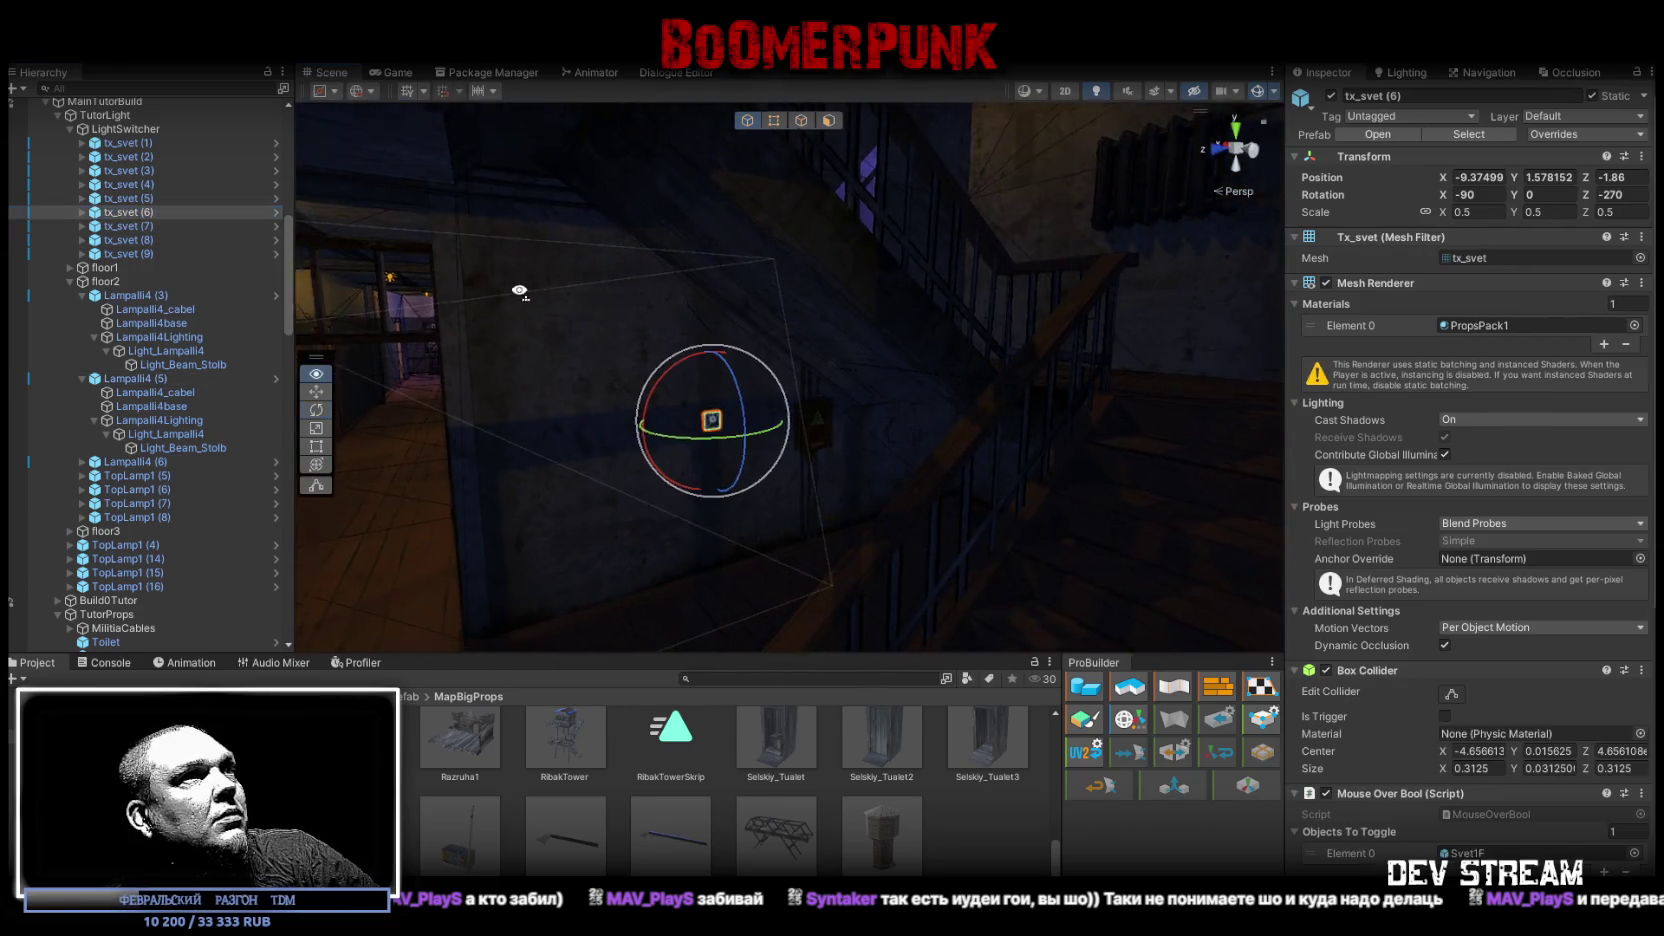
{"action": "scroll", "coordinate": [1652, 625], "scroll_direction": "down", "scroll_amount": 10}
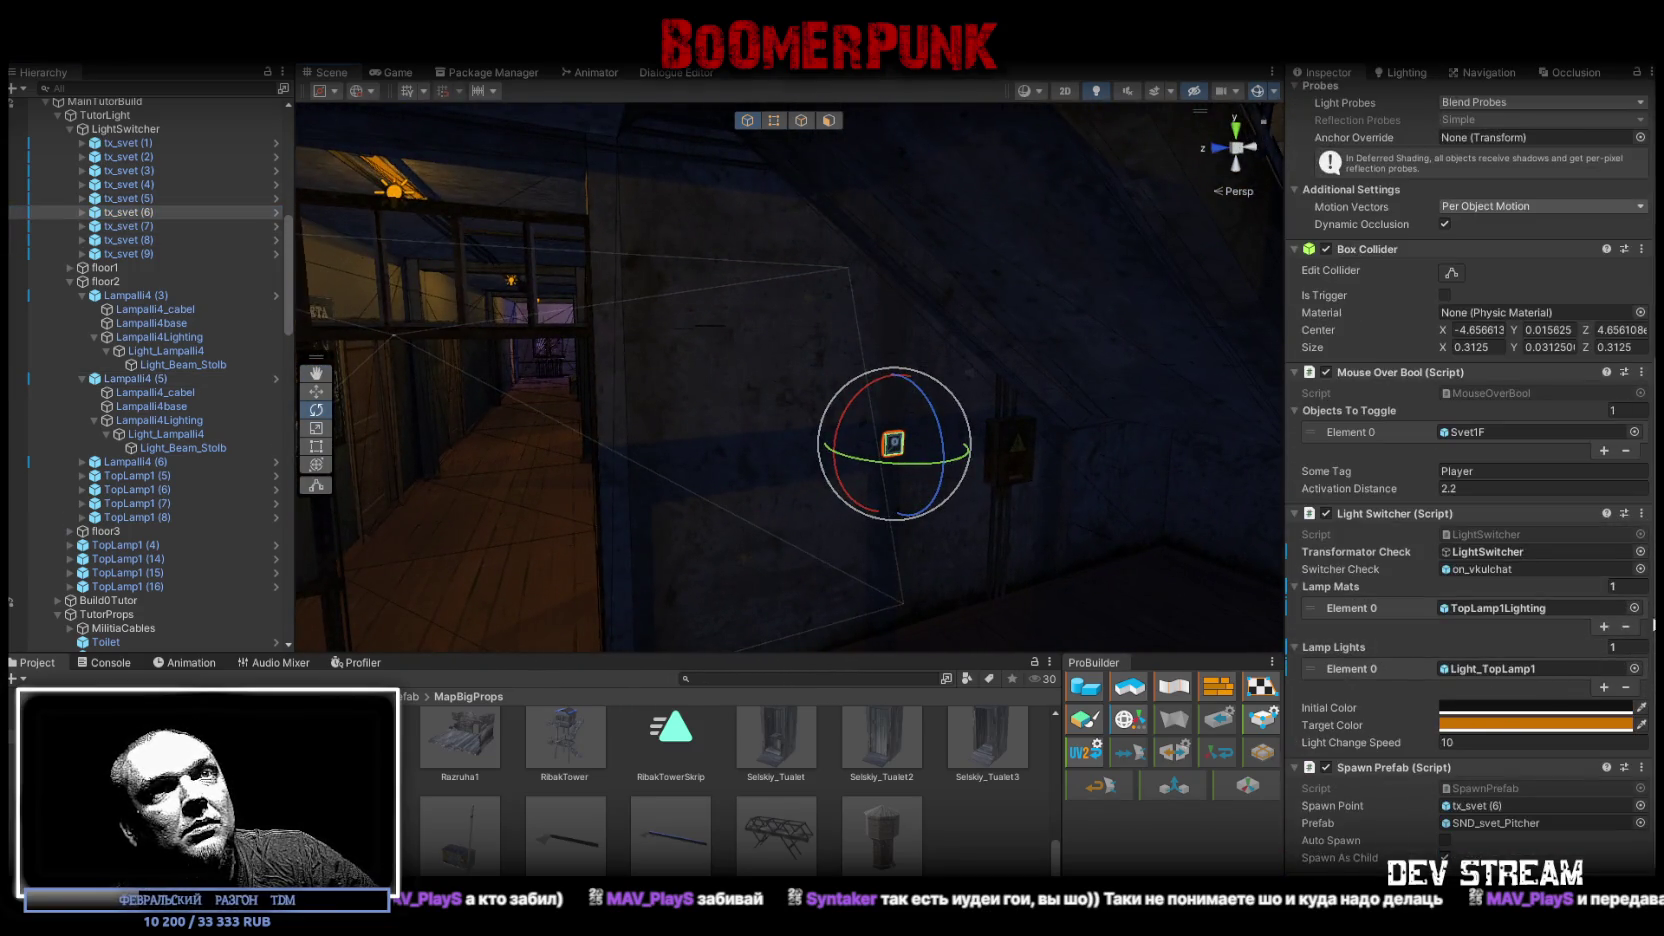
{"action": "left_click", "coordinate": [1604, 627]}
{"action": "left_click", "coordinate": [1604, 704]}
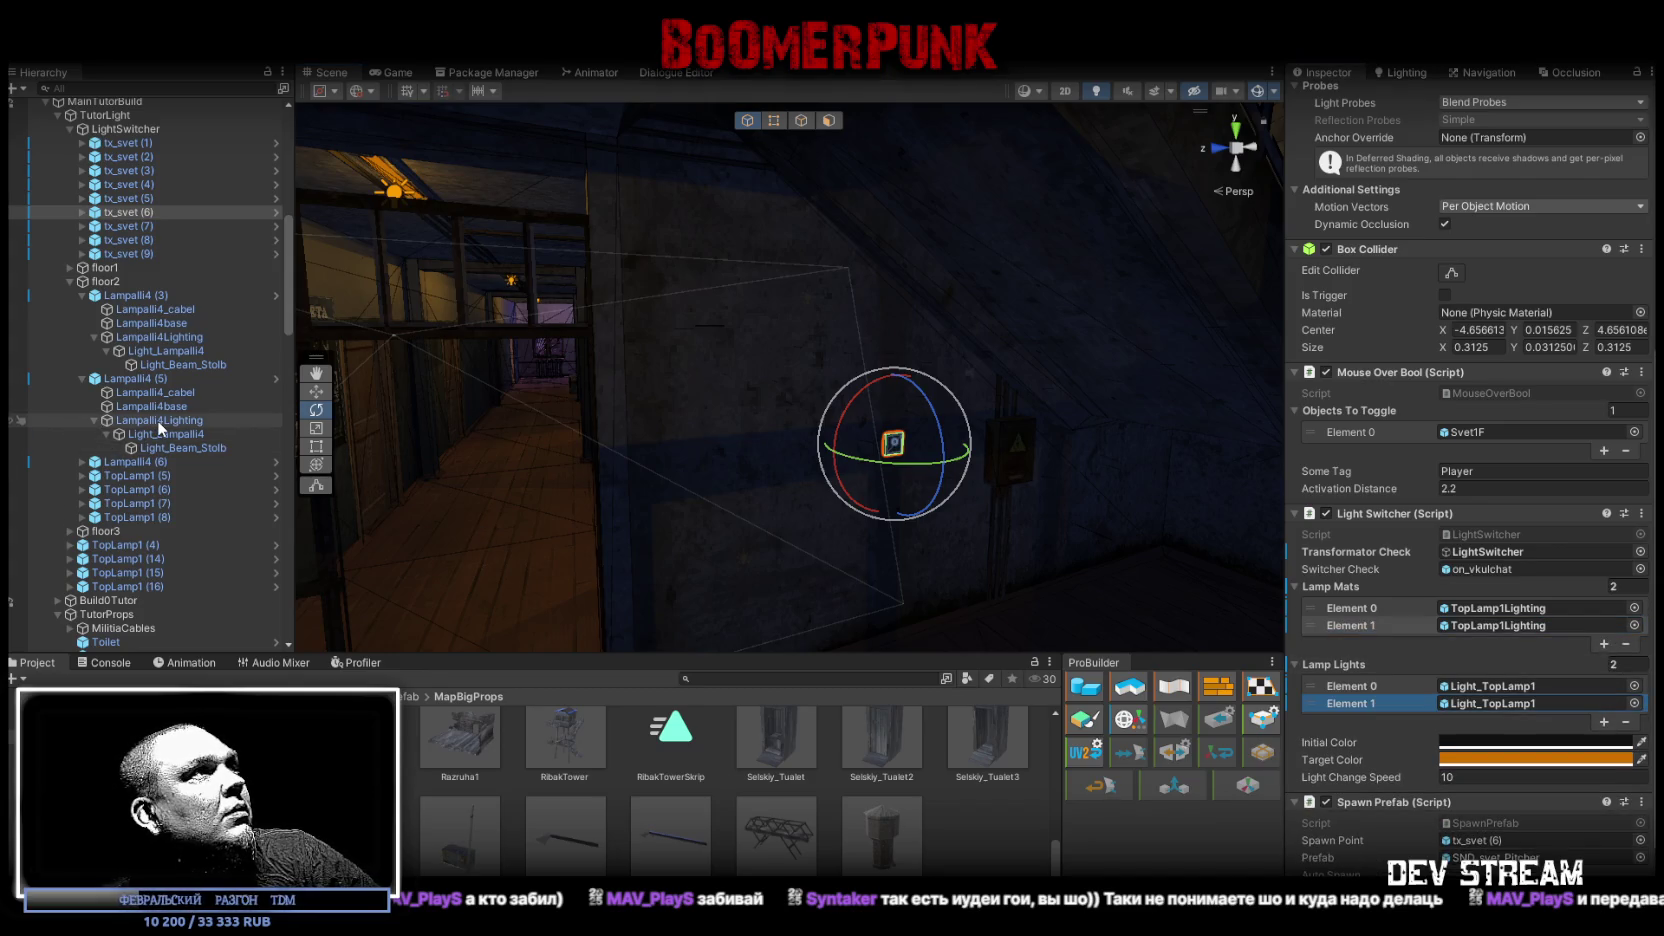
{"action": "mouse_move", "coordinate": [147, 421]}
{"action": "left_mouse_down"}
{"action": "mouse_move", "coordinate": [1362, 702]}
{"action": "mouse_move", "coordinate": [1548, 630]}
{"action": "left_mouse_up"}
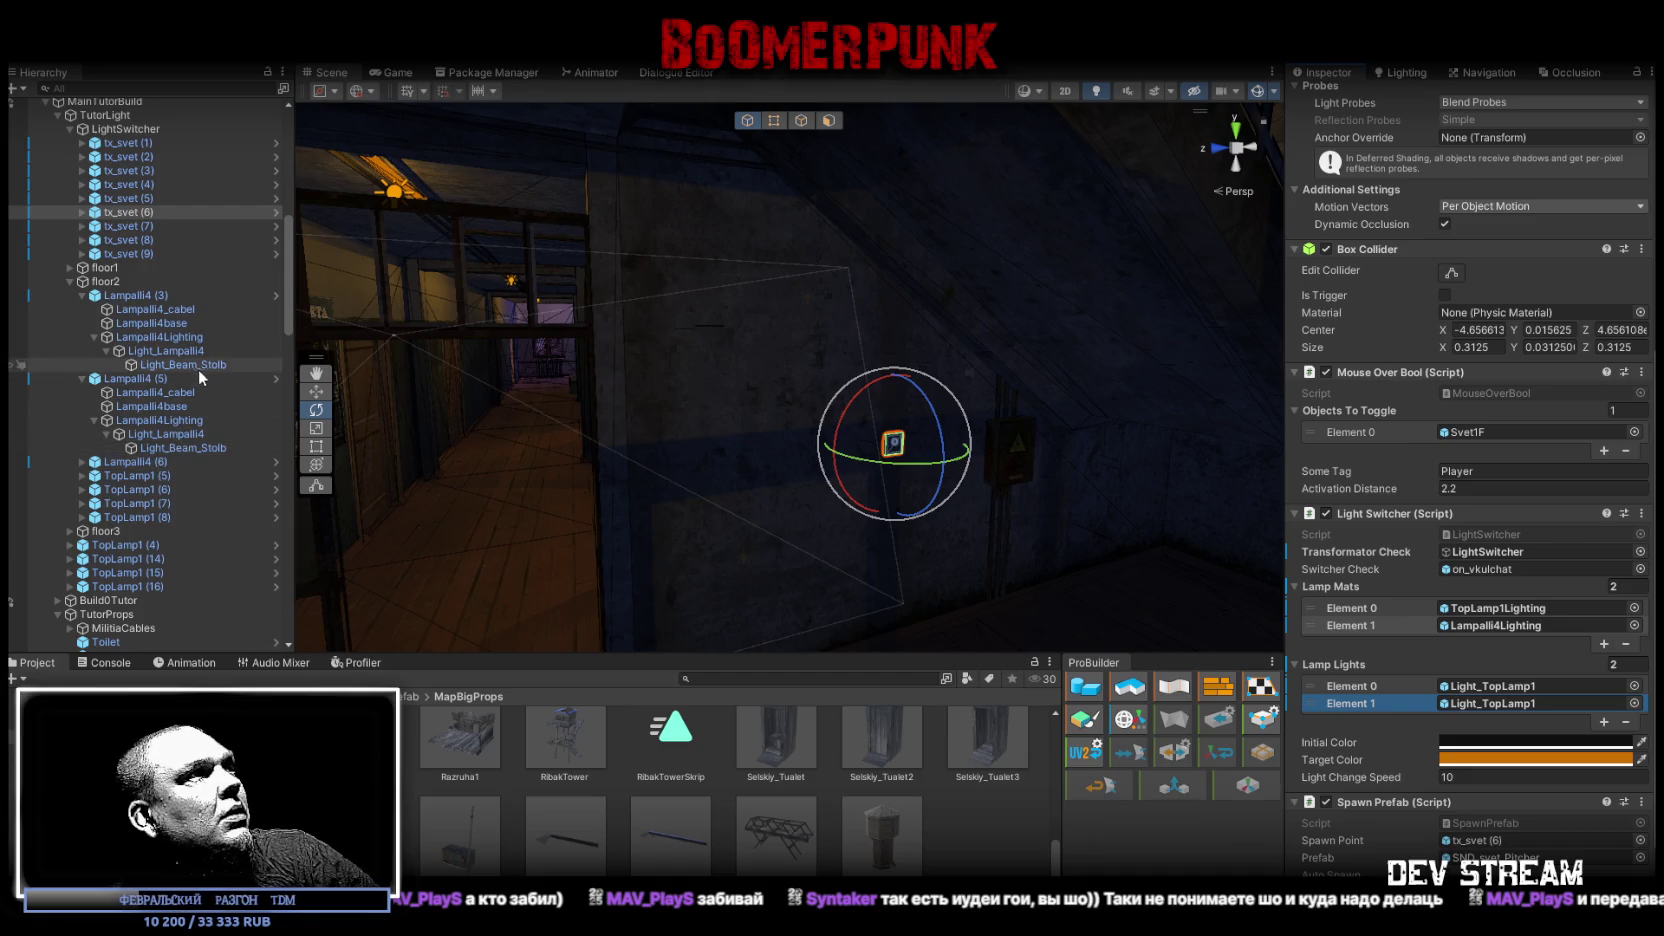
{"action": "left_click_drag", "start_coordinate": [165, 434], "coordinate": [1525, 706]}
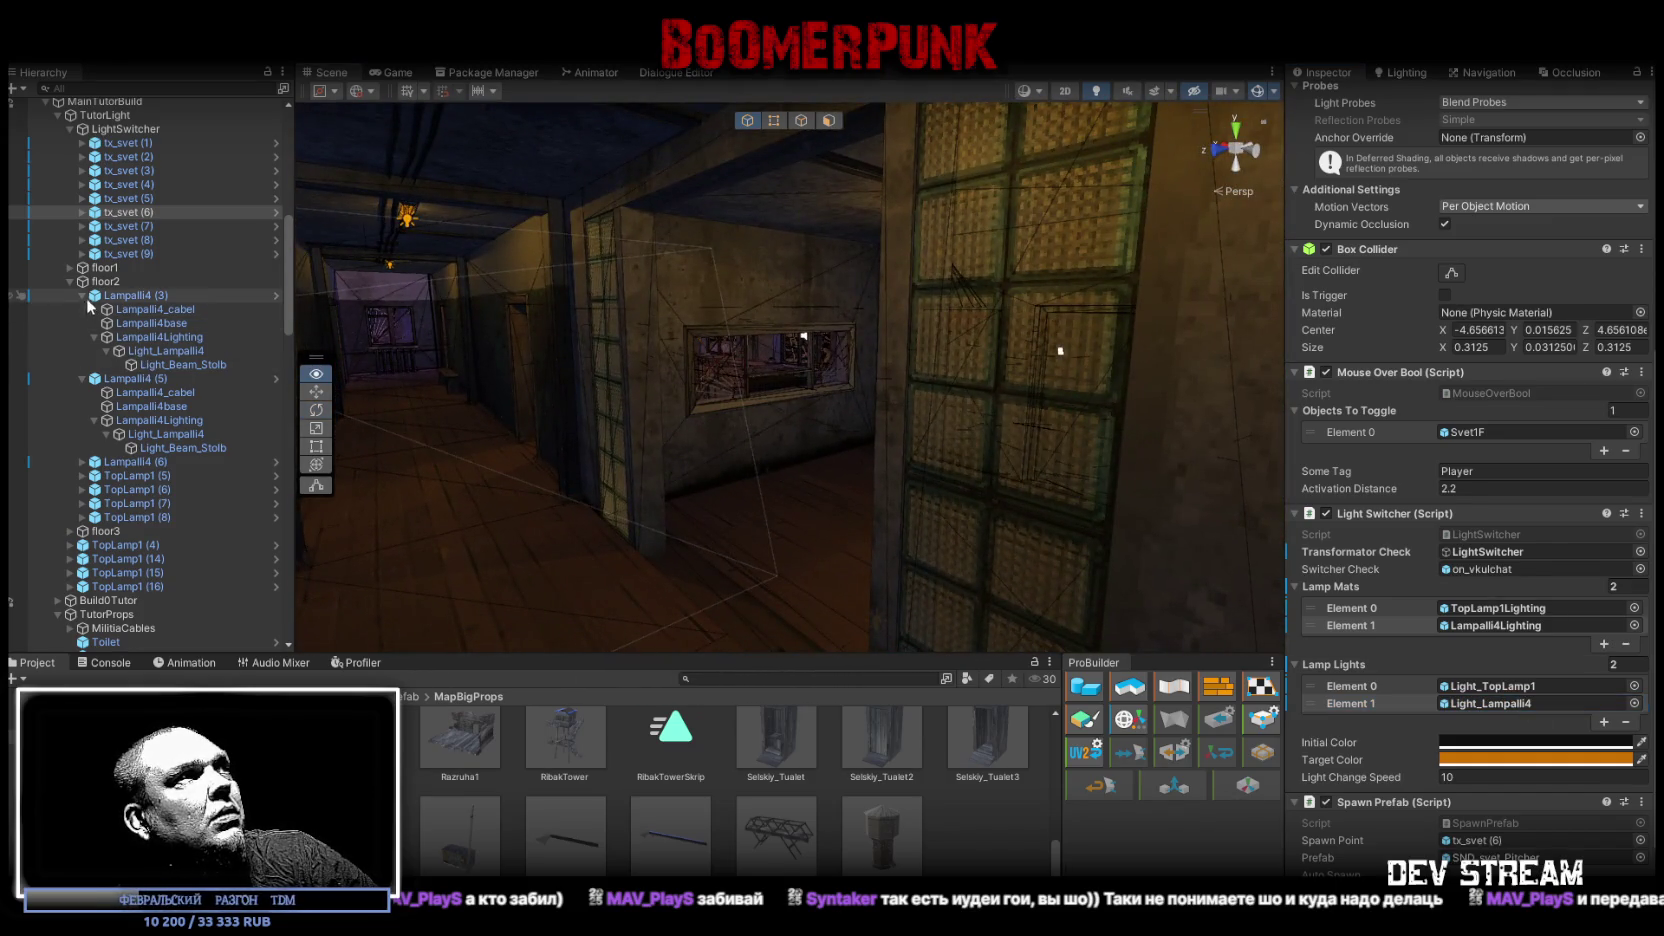
{"action": "left_click", "coordinate": [81, 295]}
{"action": "double_click", "coordinate": [126, 309]}
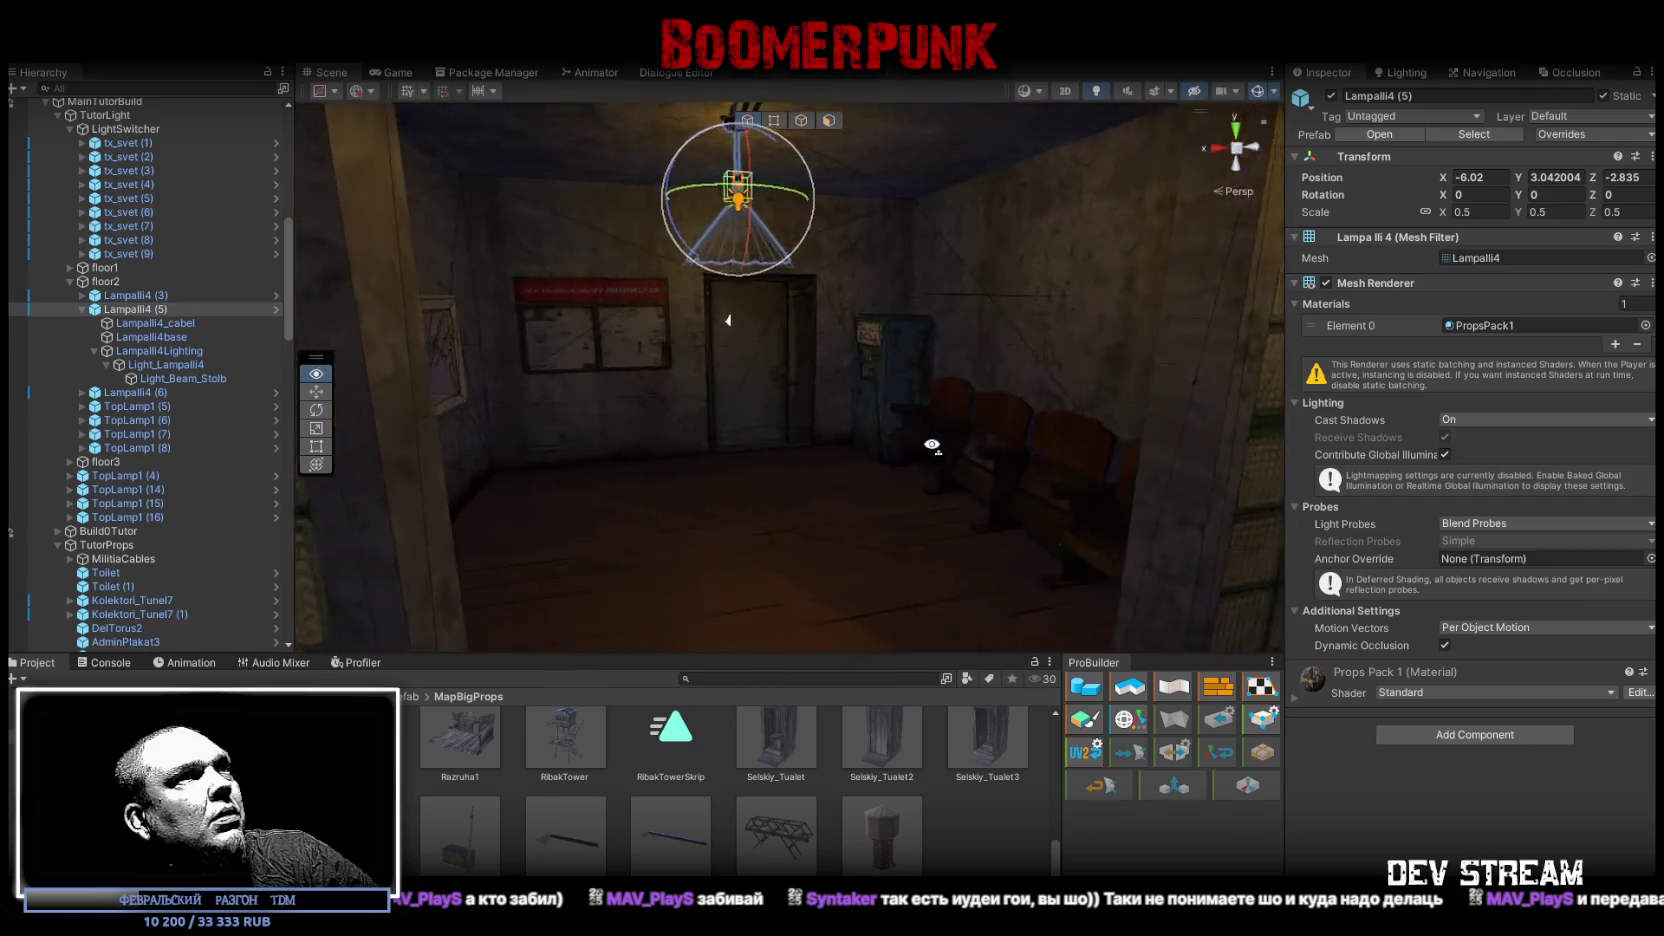
{"action": "mouse_move", "coordinate": [697, 335]}
{"action": "left_mouse_down"}
{"action": "mouse_move", "coordinate": [557, 360]}
{"action": "mouse_move", "coordinate": [746, 391]}
{"action": "mouse_move", "coordinate": [527, 386]}
{"action": "mouse_move", "coordinate": [535, 501]}
{"action": "mouse_move", "coordinate": [706, 564]}
{"action": "mouse_move", "coordinate": [777, 556]}
{"action": "left_mouse_up"}
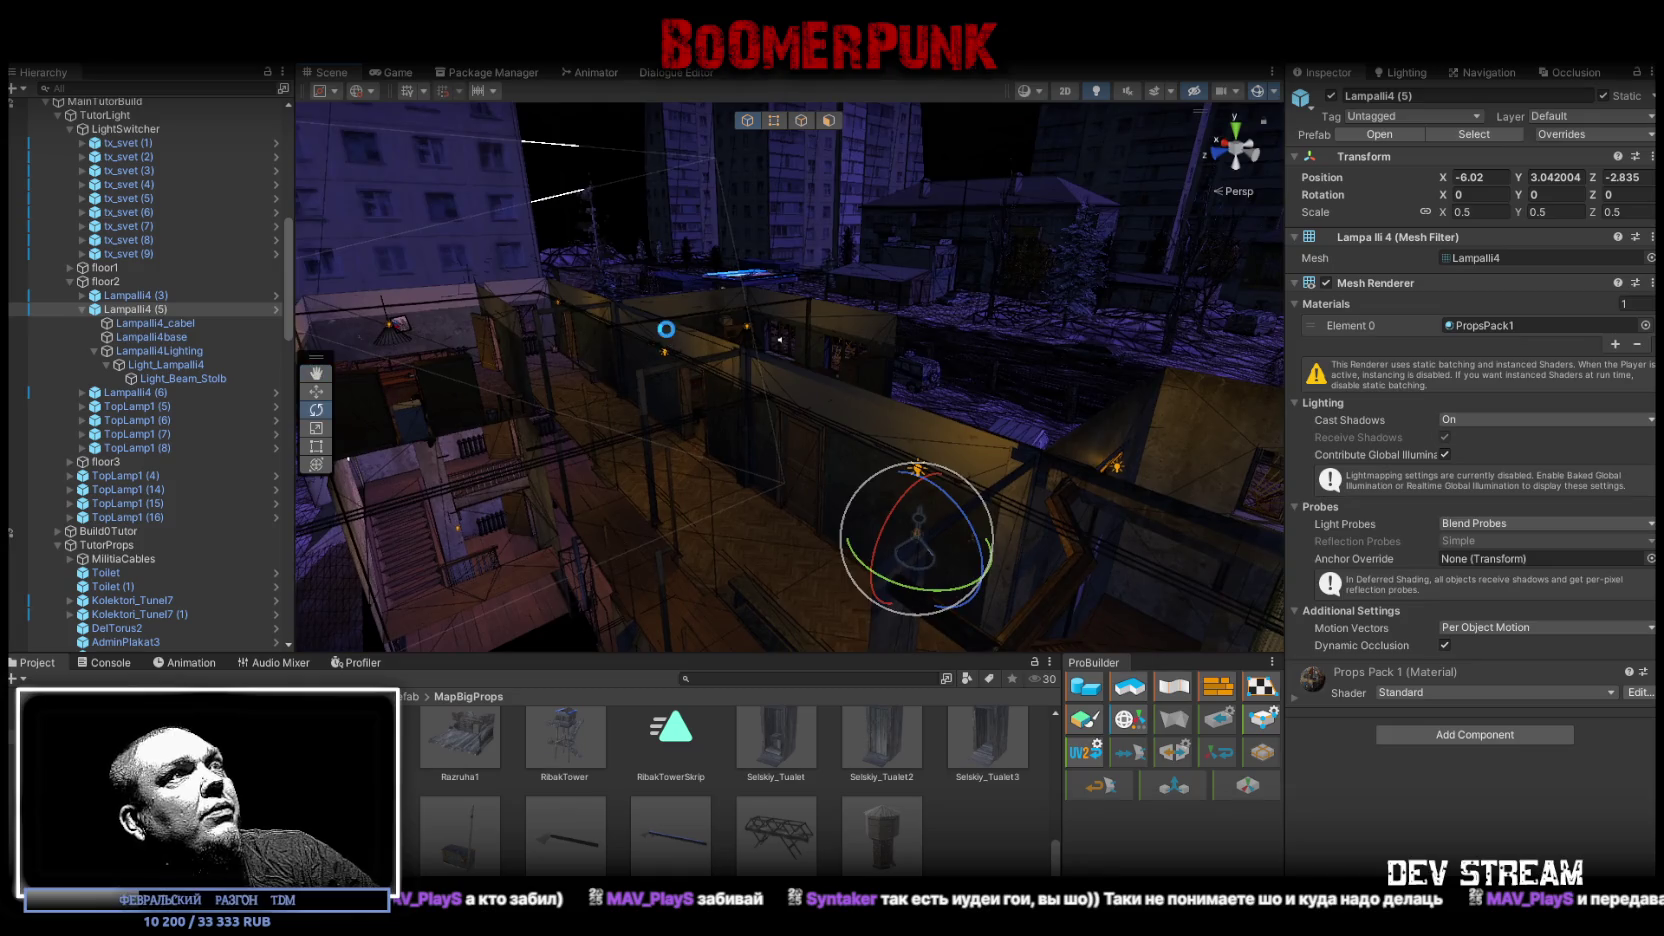
{"action": "mouse_move", "coordinate": [762, 396]}
{"action": "left_mouse_down"}
{"action": "mouse_move", "coordinate": [1005, 445]}
{"action": "mouse_move", "coordinate": [888, 357]}
{"action": "mouse_move", "coordinate": [851, 412]}
{"action": "mouse_move", "coordinate": [973, 420]}
{"action": "mouse_move", "coordinate": [998, 470]}
{"action": "mouse_move", "coordinate": [878, 323]}
{"action": "mouse_move", "coordinate": [846, 368]}
{"action": "left_mouse_up"}
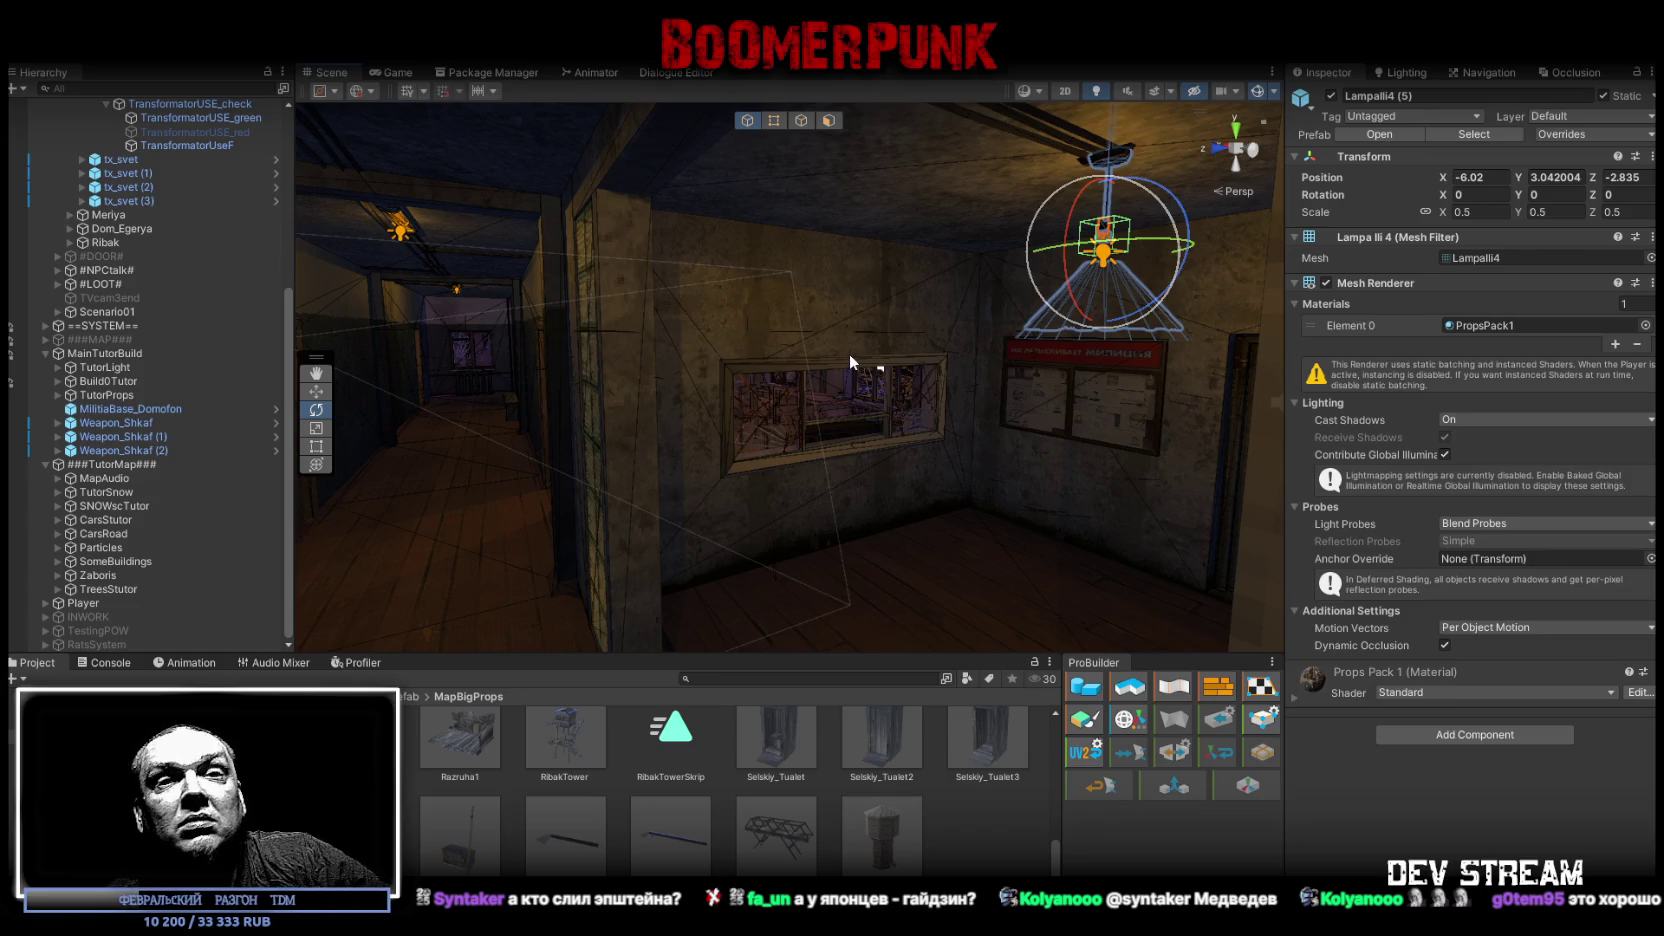
{"action": "mouse_move", "coordinate": [838, 333]}
{"action": "left_mouse_down"}
{"action": "mouse_move", "coordinate": [866, 313]}
{"action": "mouse_move", "coordinate": [828, 323]}
{"action": "mouse_move", "coordinate": [837, 344]}
{"action": "mouse_move", "coordinate": [717, 380]}
{"action": "left_mouse_up"}
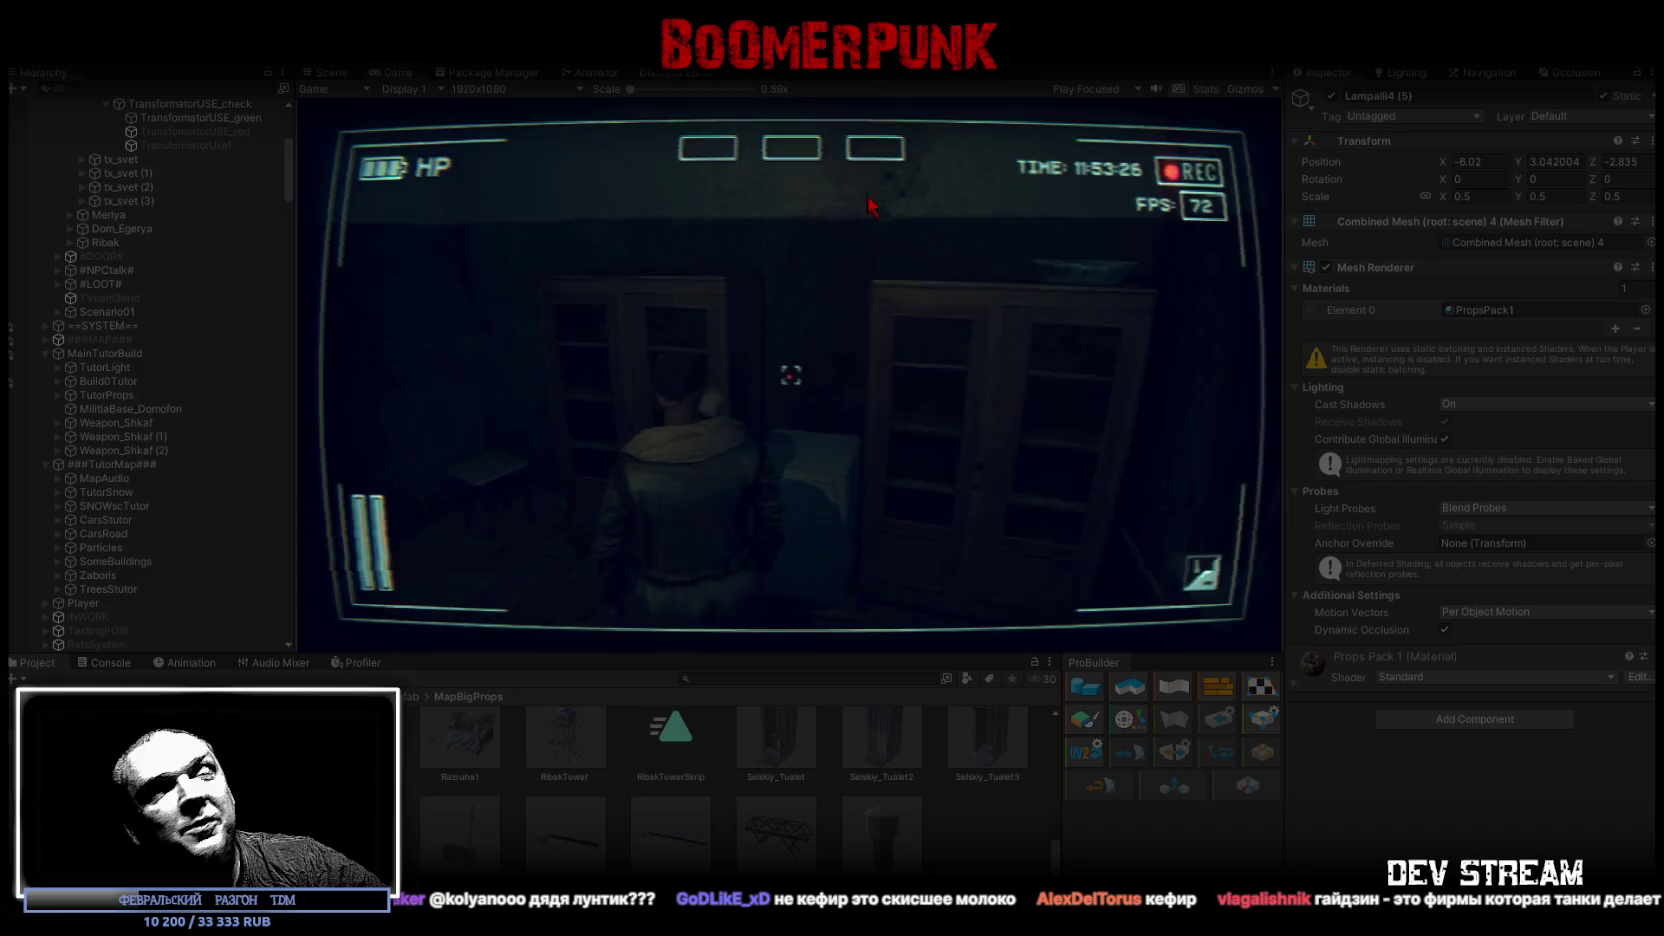
Step: Maximize the Game view to fill the whole editor while the game runs
{"action": "double_click", "coordinate": [393, 69]}
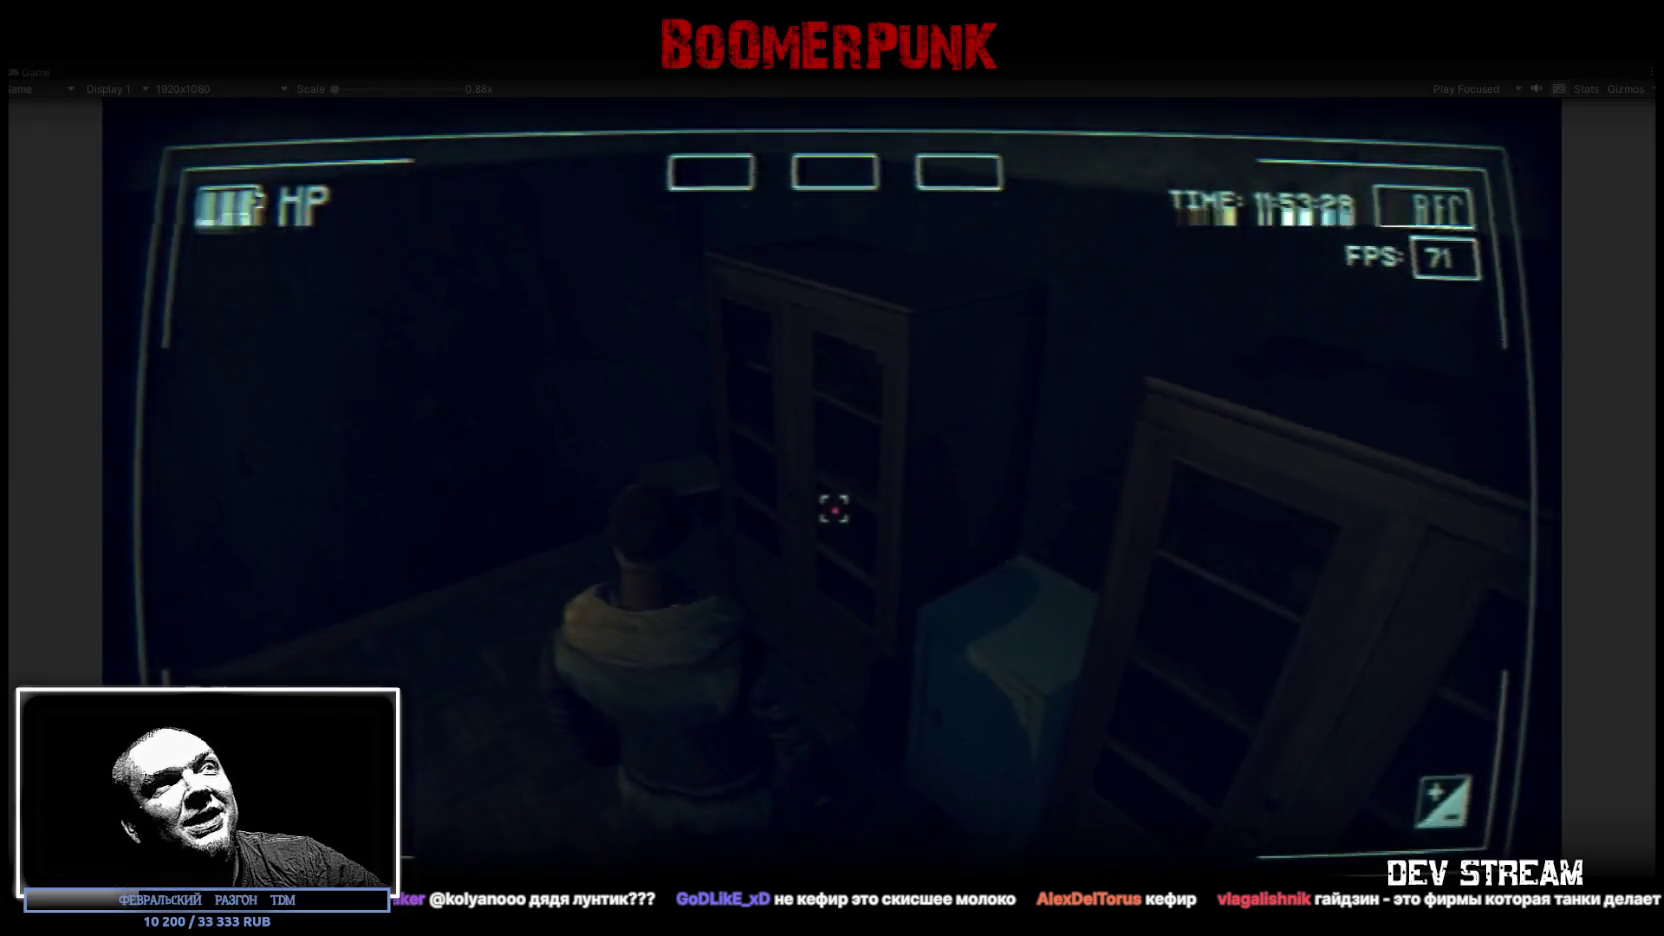
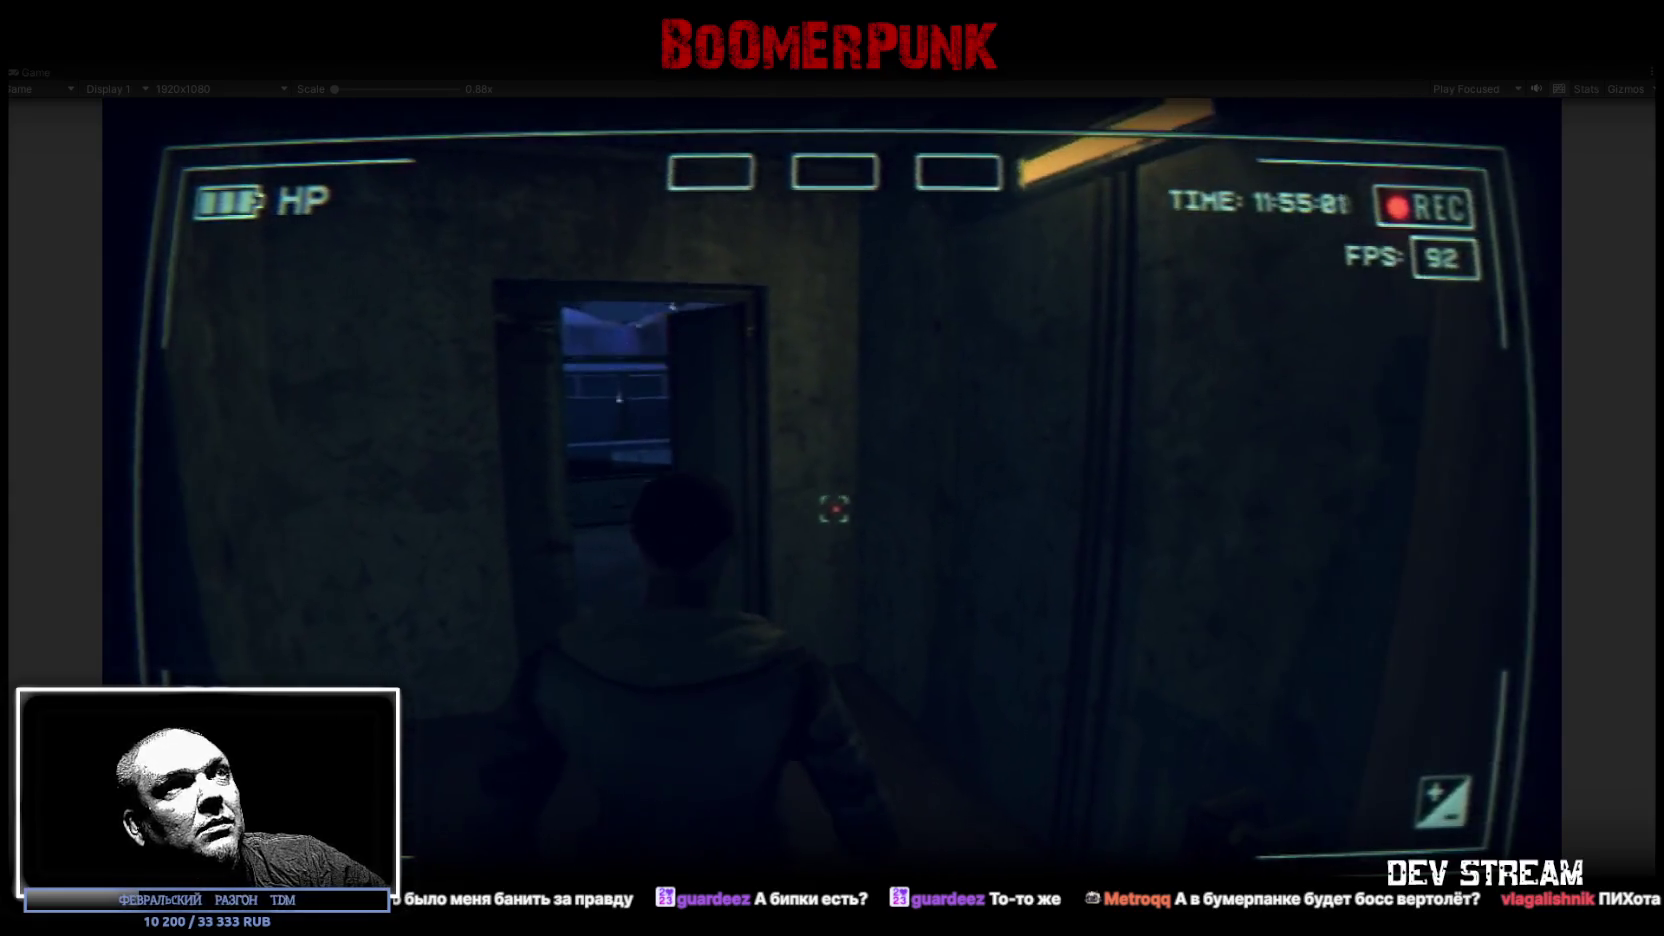
Step: End the play-mode test run and return to the editor's corridor scene
{"action": "key", "text": "Tab"}
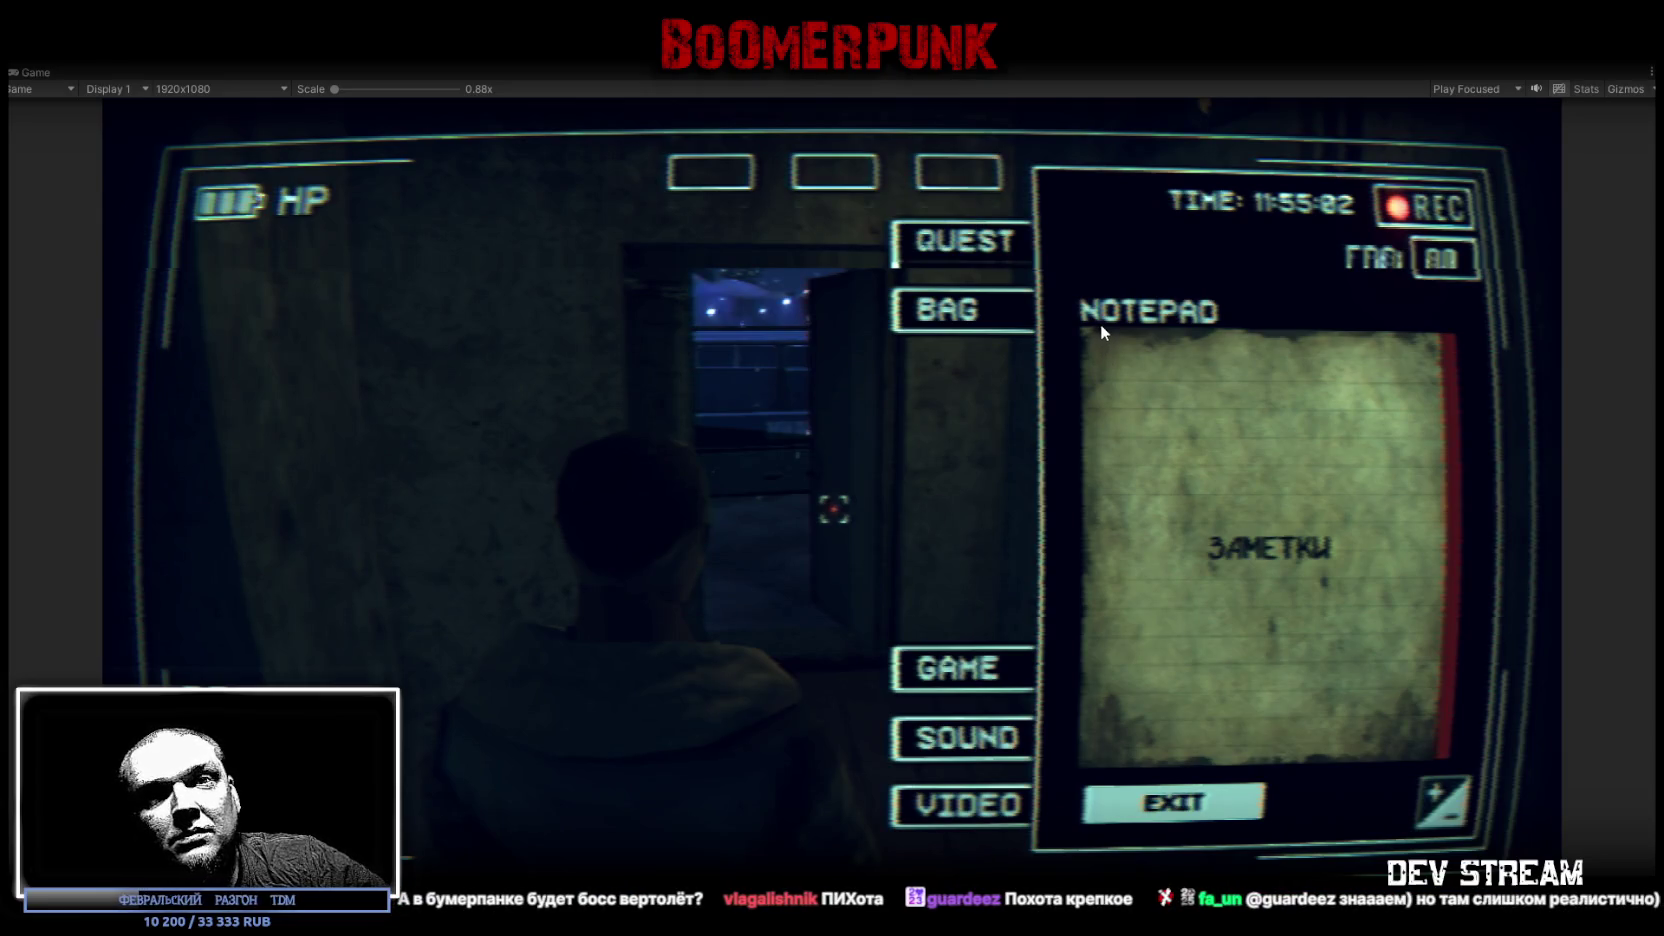
{"action": "key", "text": "ctrl+p"}
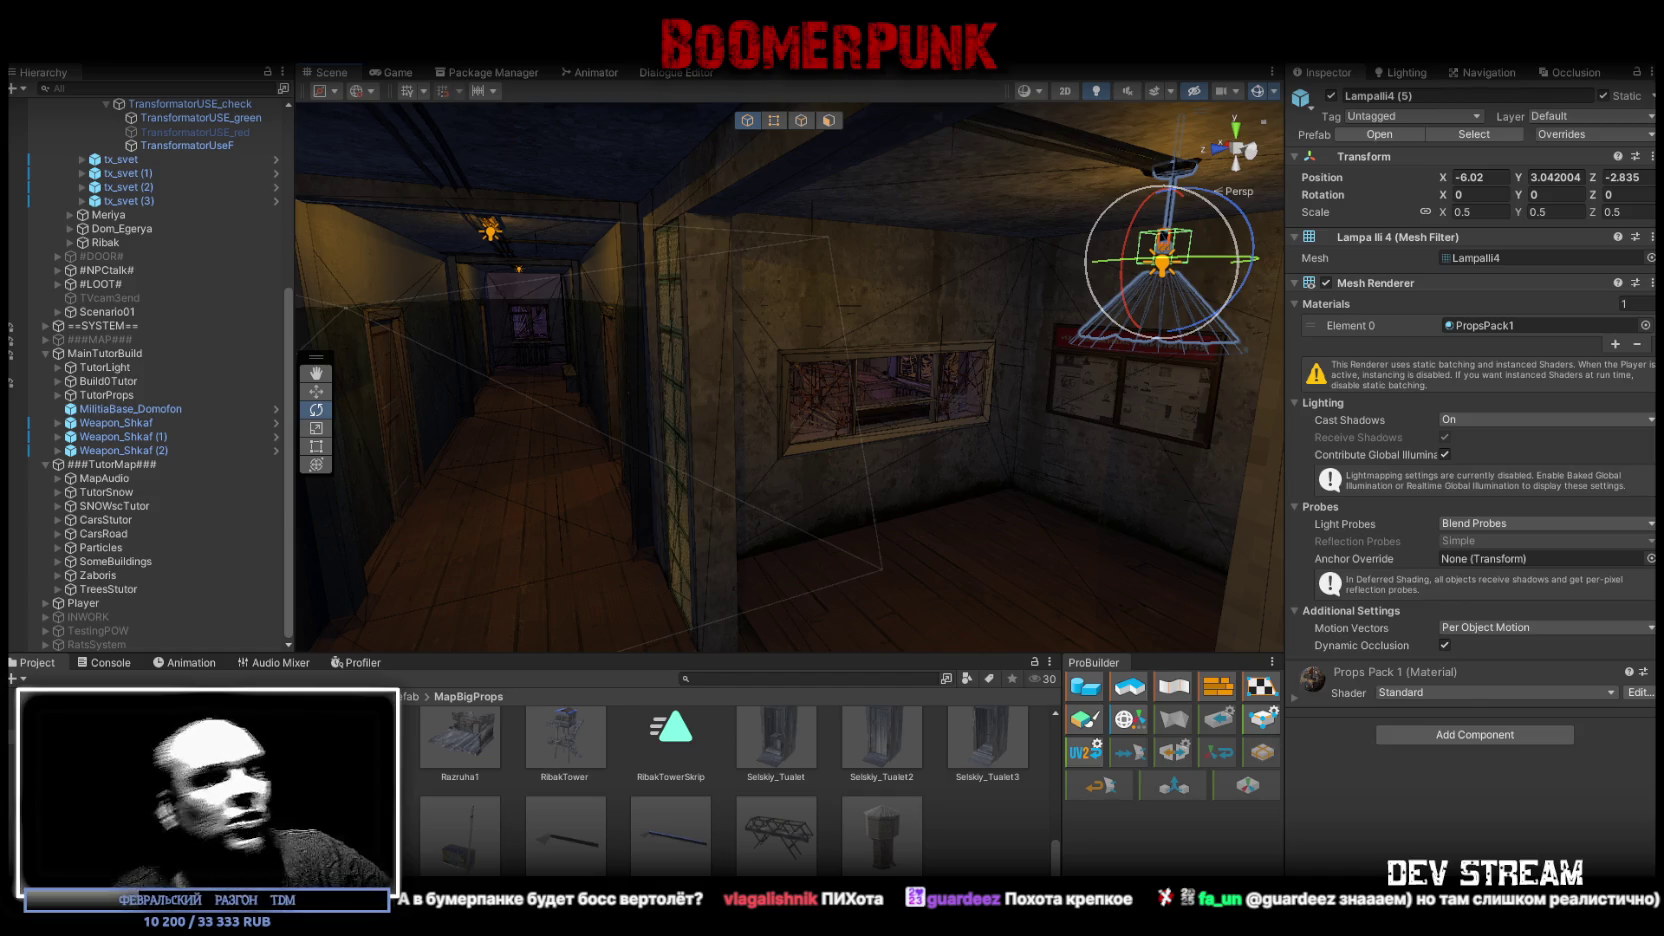
Step: Orbit the scene camera out of the corridor to an overhead view of the building's upper floors
{"action": "mouse_move", "coordinate": [514, 517]}
{"action": "left_mouse_down"}
{"action": "mouse_move", "coordinate": [747, 479]}
{"action": "mouse_move", "coordinate": [770, 437]}
{"action": "mouse_move", "coordinate": [754, 371]}
{"action": "mouse_move", "coordinate": [639, 342]}
{"action": "mouse_move", "coordinate": [834, 469]}
{"action": "mouse_move", "coordinate": [862, 445]}
{"action": "left_mouse_up"}
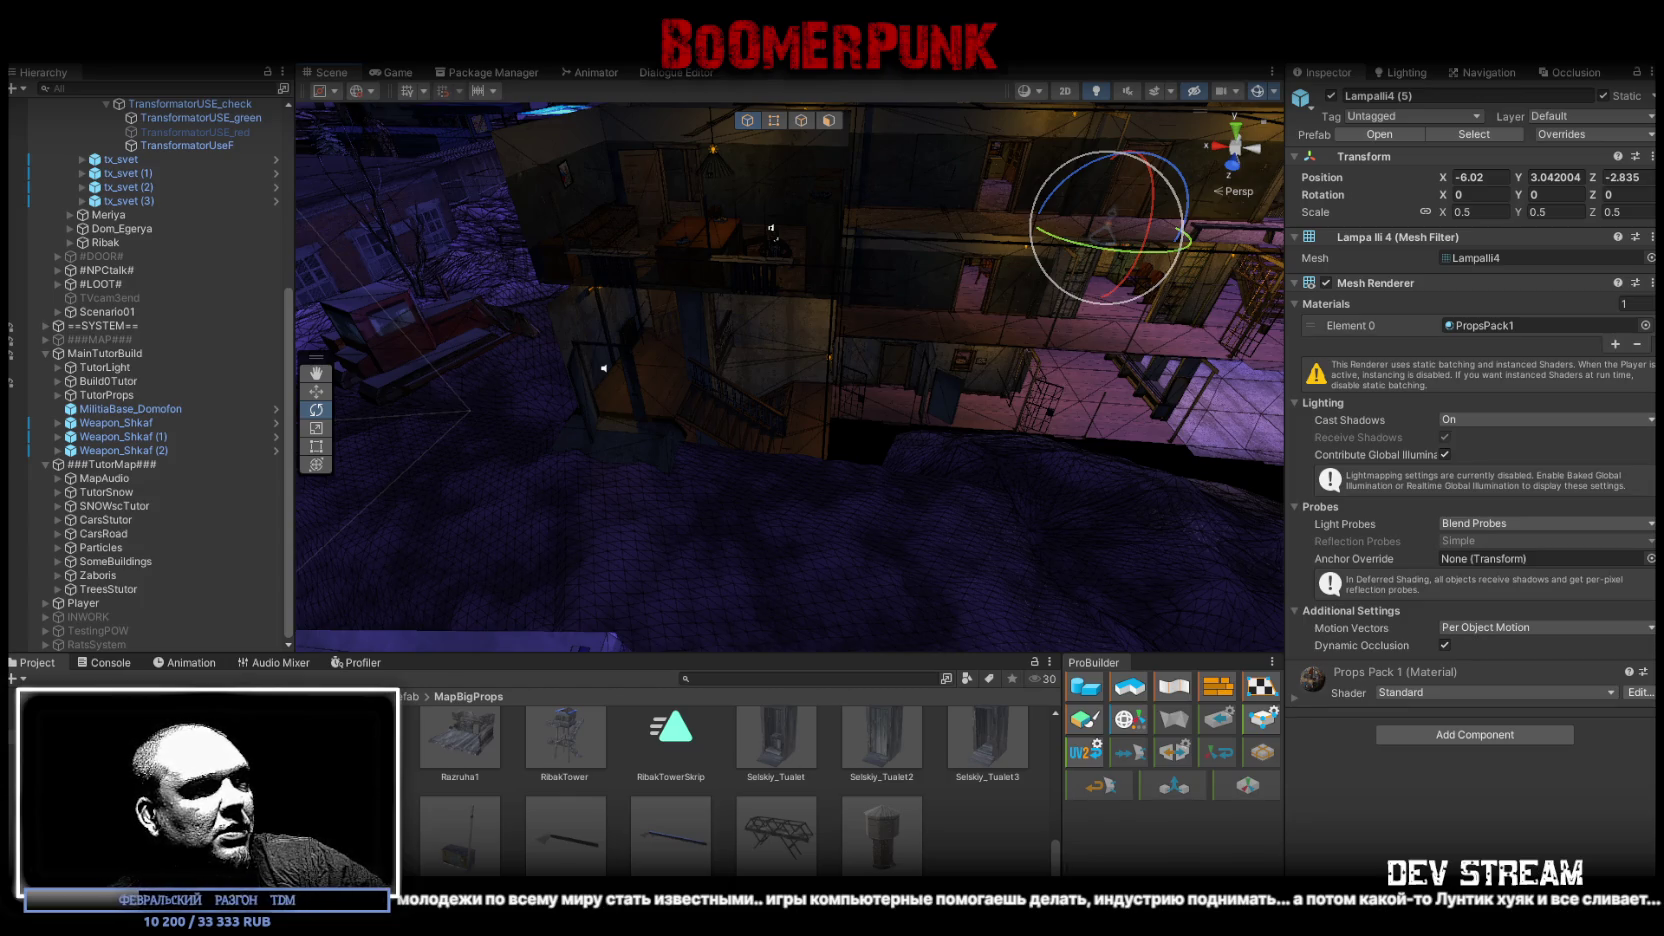
{"action": "mouse_move", "coordinate": [915, 316]}
{"action": "left_mouse_down"}
{"action": "mouse_move", "coordinate": [989, 295]}
{"action": "mouse_move", "coordinate": [624, 364]}
{"action": "mouse_move", "coordinate": [900, 590]}
{"action": "left_mouse_up"}
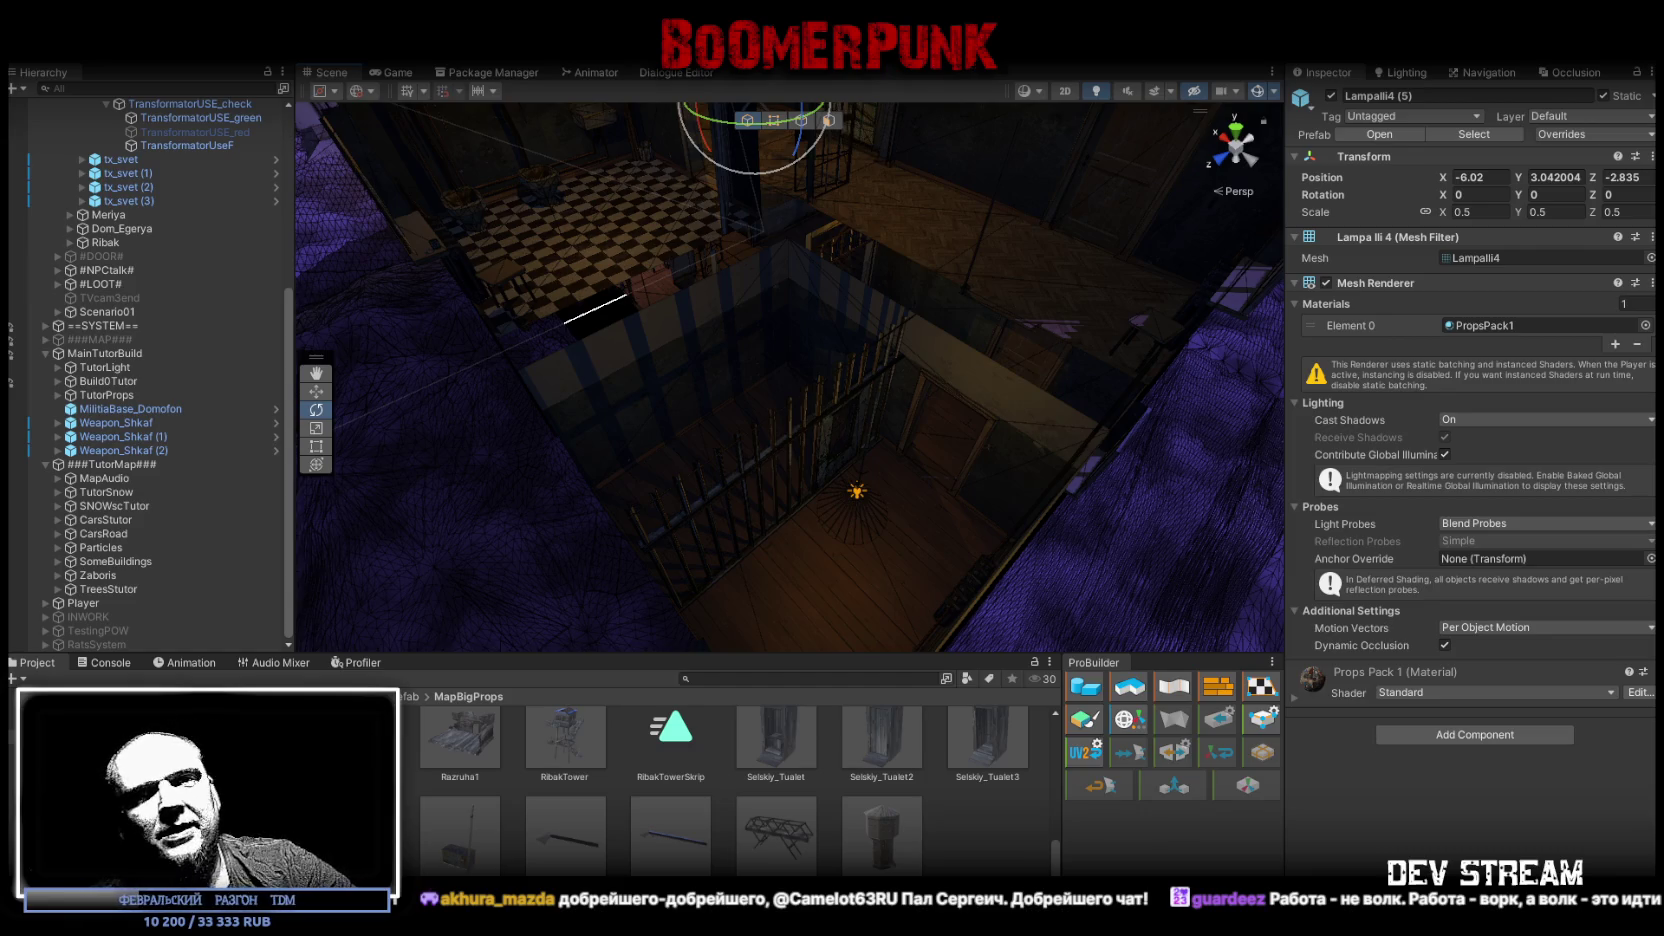
Step: Orbit around the lamp room once more, then switch to the Blockbench model
{"action": "mouse_move", "coordinate": [734, 521]}
{"action": "left_mouse_down"}
{"action": "mouse_move", "coordinate": [832, 453]}
{"action": "mouse_move", "coordinate": [899, 449]}
{"action": "mouse_move", "coordinate": [910, 431]}
{"action": "mouse_move", "coordinate": [806, 435]}
{"action": "mouse_move", "coordinate": [791, 479]}
{"action": "mouse_move", "coordinate": [594, 479]}
{"action": "mouse_move", "coordinate": [634, 377]}
{"action": "mouse_move", "coordinate": [565, 286]}
{"action": "mouse_move", "coordinate": [781, 292]}
{"action": "mouse_move", "coordinate": [683, 175]}
{"action": "mouse_move", "coordinate": [651, 457]}
{"action": "left_mouse_up"}
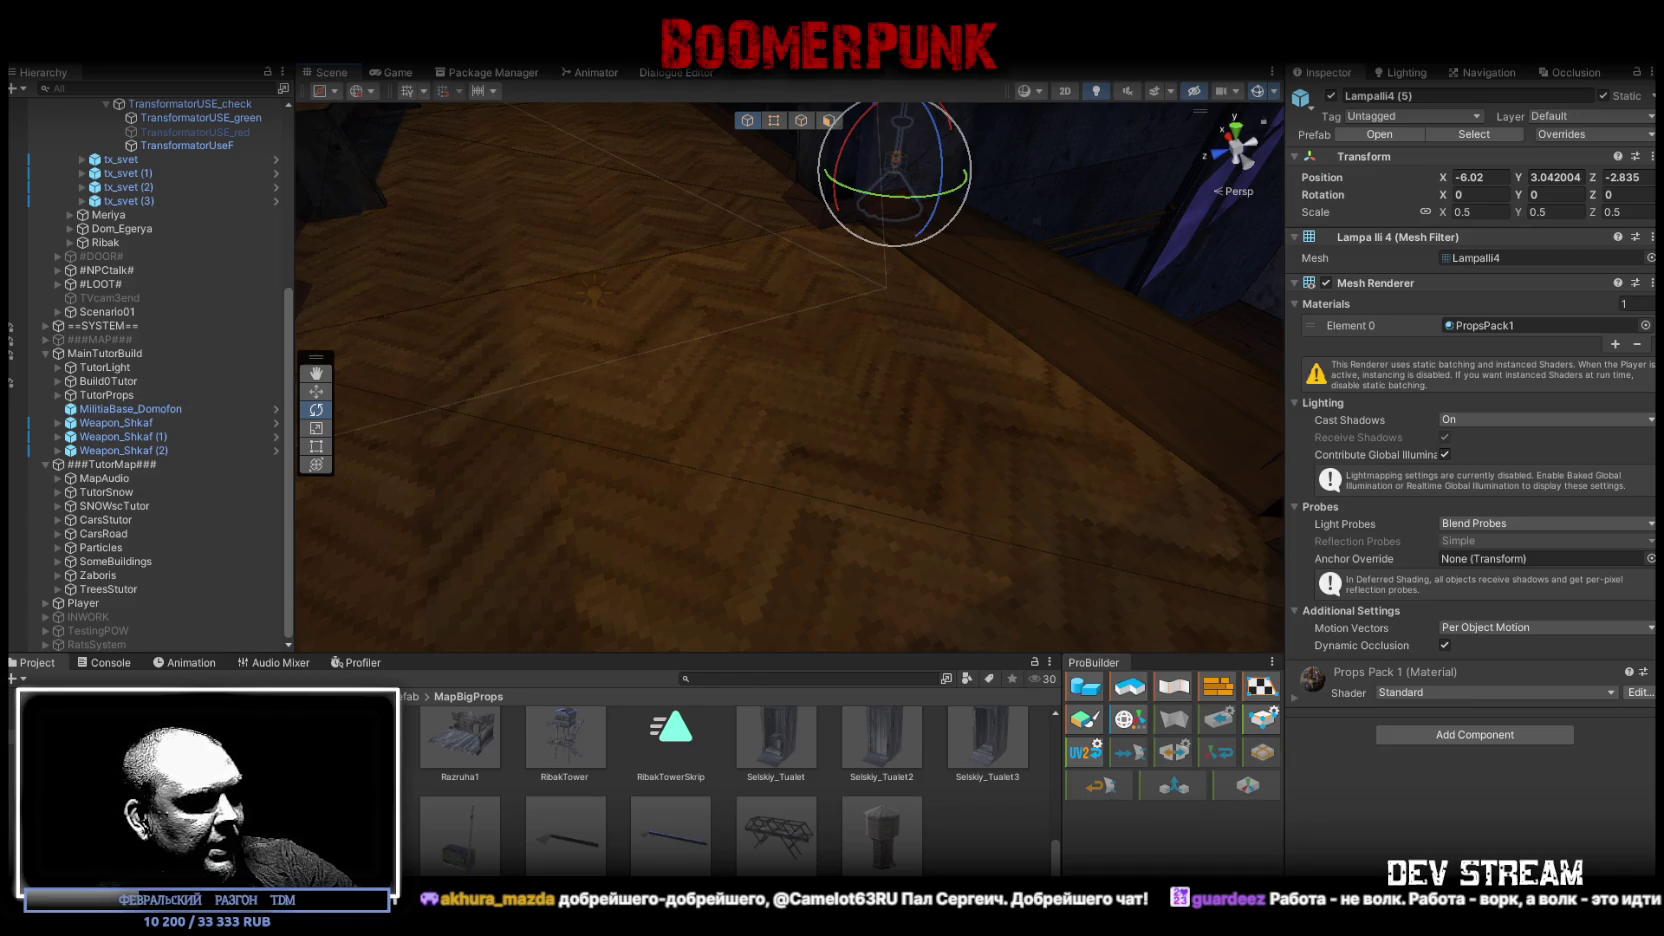
{"action": "key", "text": "alt+Tab"}
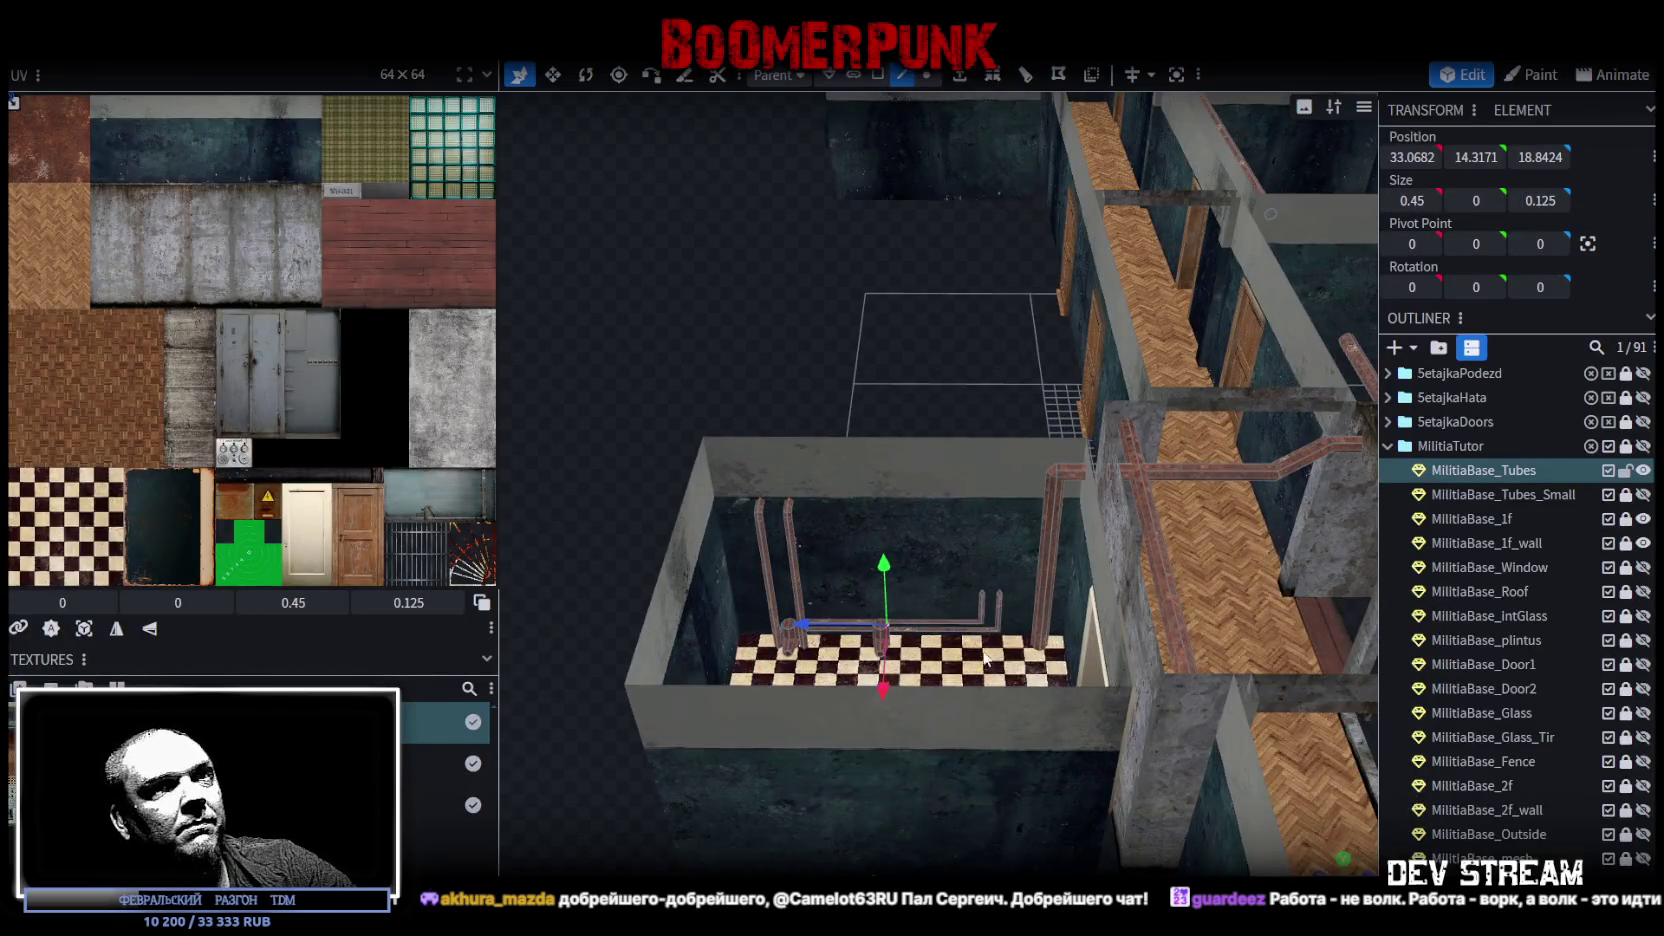
Step: Hide MilitiaBase_Tubes and show MilitiaBase_2f_wall, MilitiaBase_2f and Militia_Int_Fence
{"action": "scroll", "coordinate": [1255, 577], "scroll_direction": "down", "scroll_amount": 2}
{"action": "left_click", "coordinate": [1625, 470]}
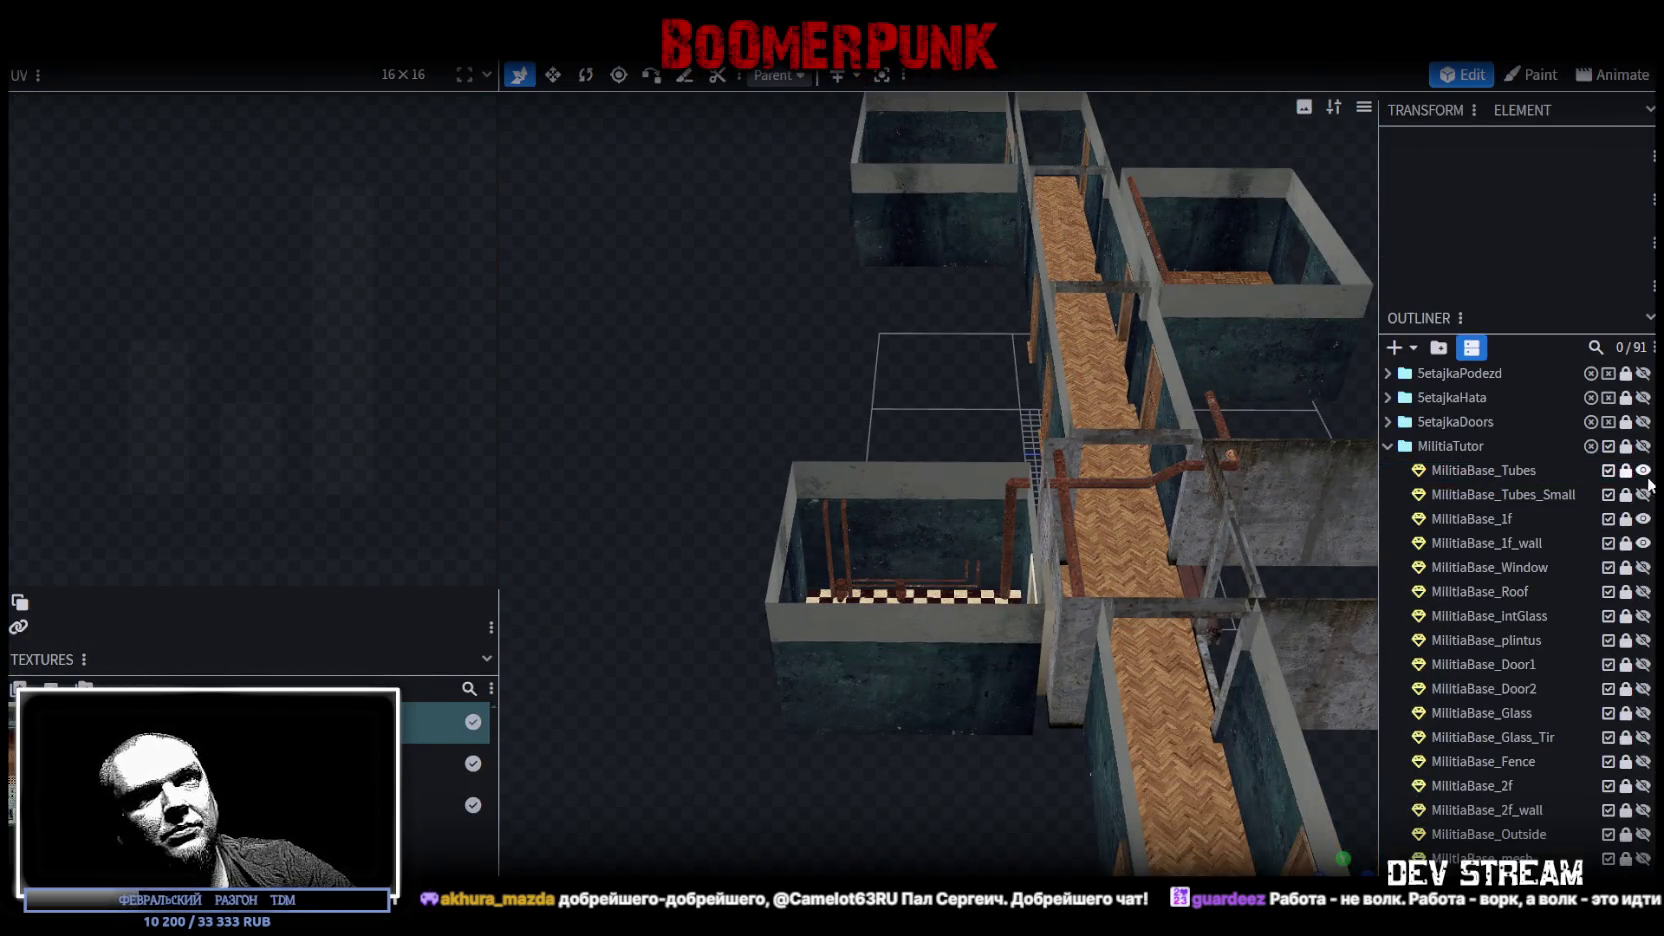
{"action": "left_click", "coordinate": [1644, 472]}
{"action": "scroll", "coordinate": [1617, 703], "scroll_direction": "down", "scroll_amount": 2}
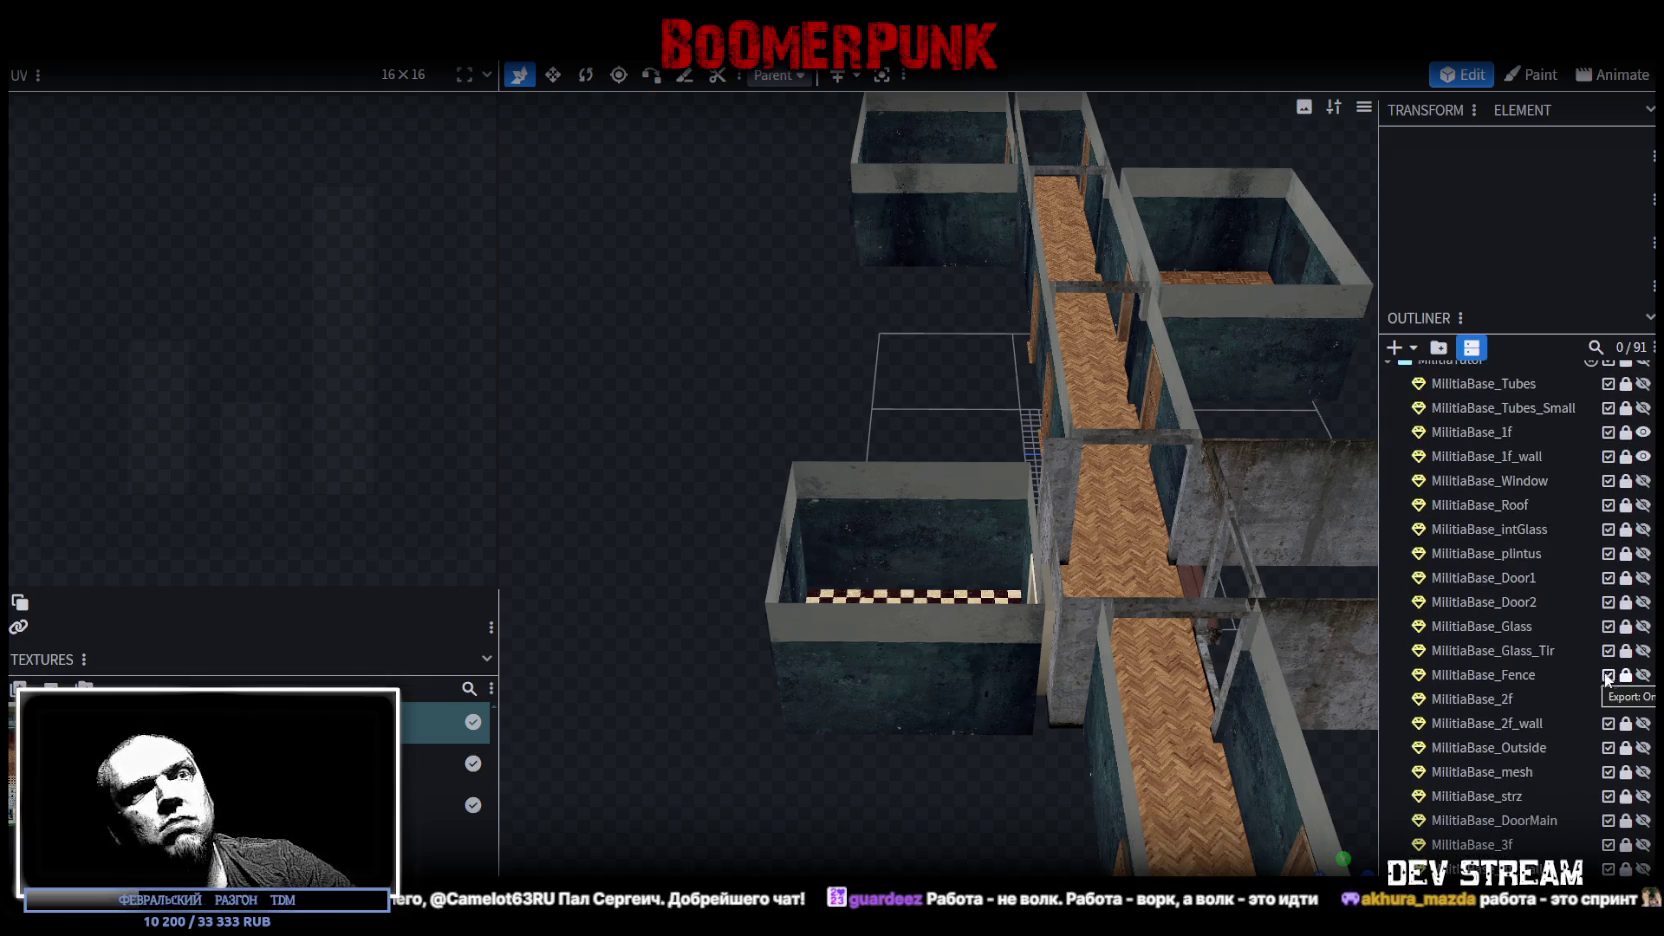
{"action": "left_click", "coordinate": [1643, 723]}
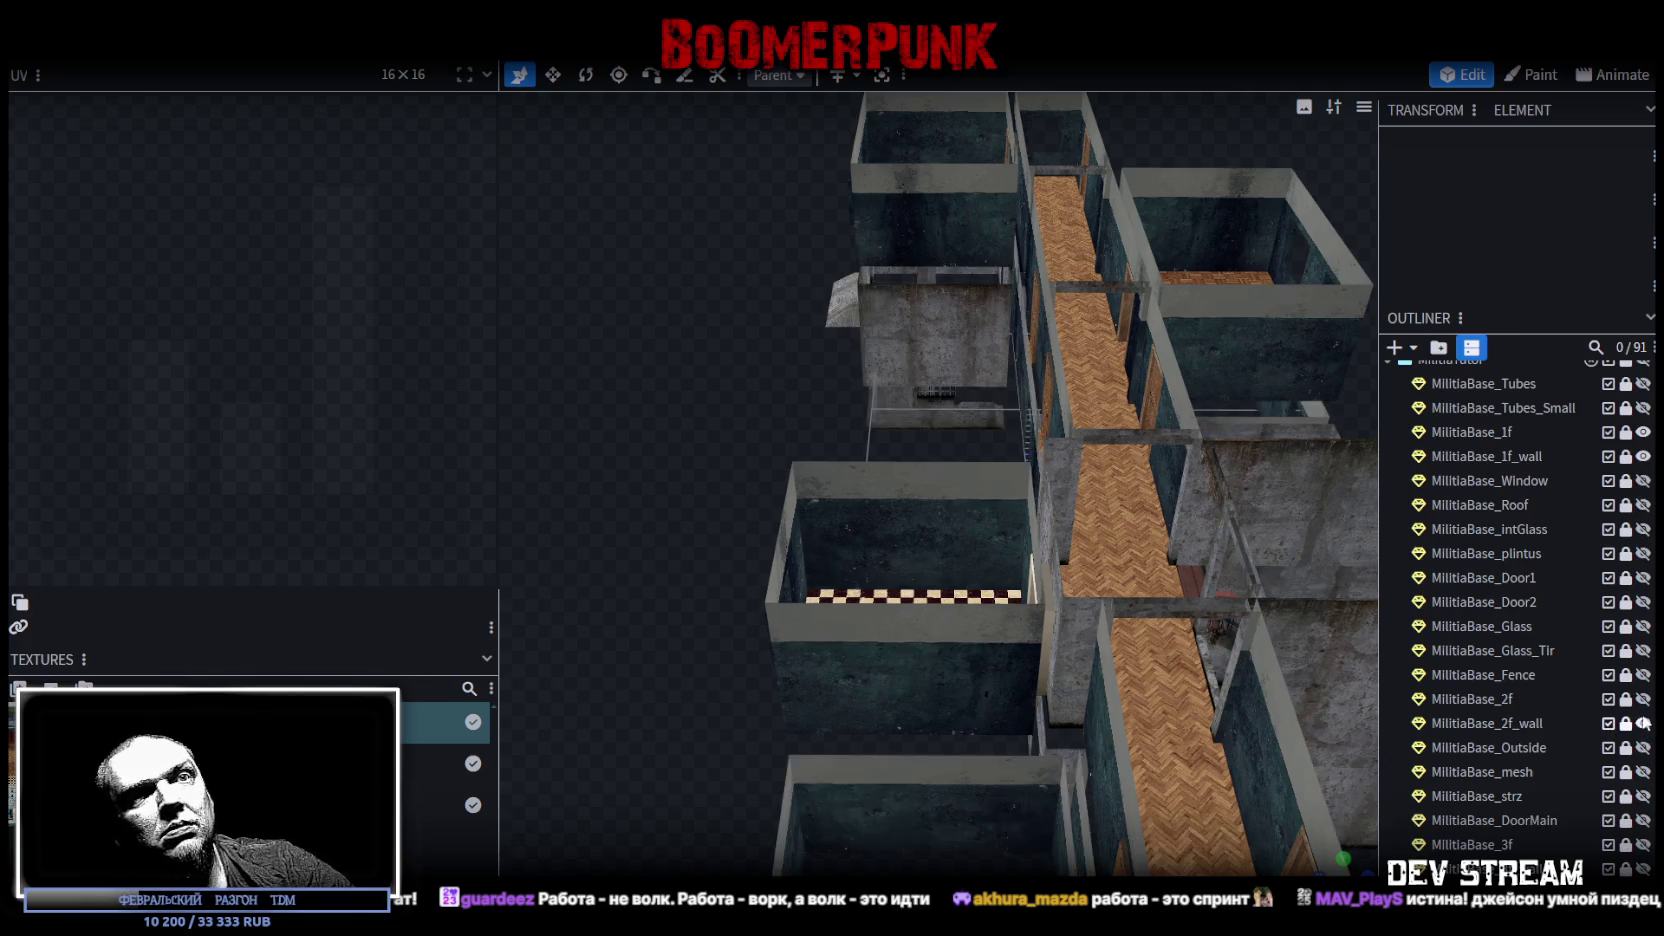
{"action": "left_click", "coordinate": [1643, 699]}
{"action": "left_click", "coordinate": [1480, 699]}
{"action": "scroll", "coordinate": [950, 717], "scroll_direction": "up", "scroll_amount": 6}
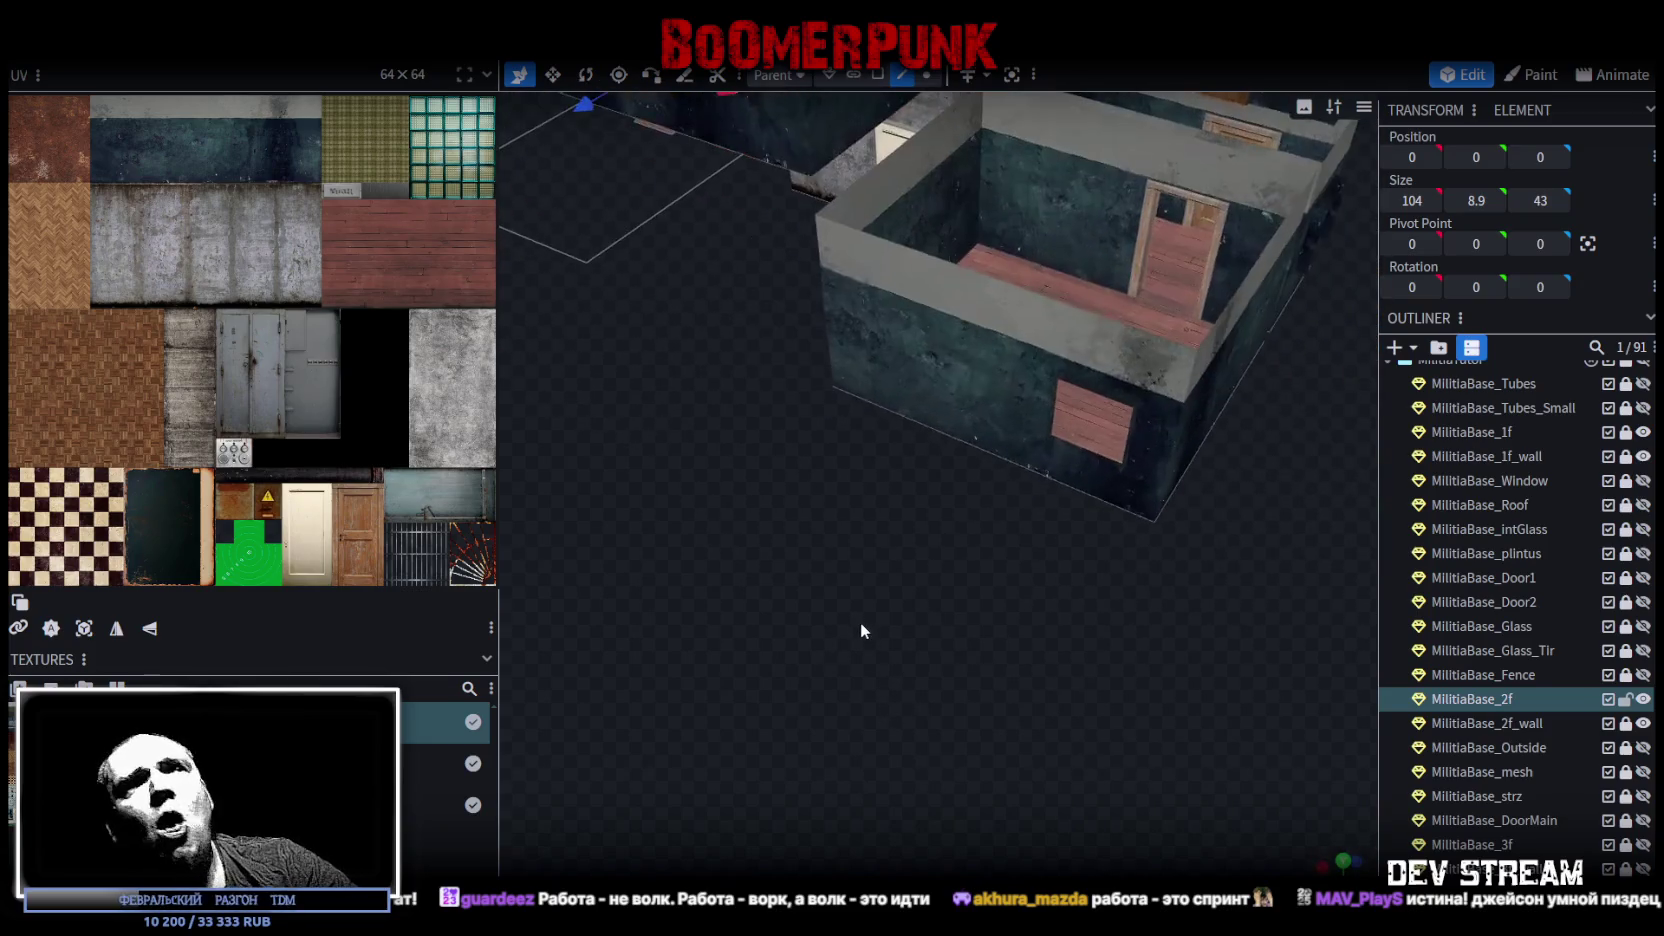
{"action": "scroll", "coordinate": [1509, 740], "scroll_direction": "down", "scroll_amount": 8}
{"action": "left_click", "coordinate": [1640, 767]}
Step: Bring the stair room into close view and select one of its floor faces in face mode
{"action": "left_click_drag", "start_coordinate": [1150, 690], "coordinate": [900, 647]}
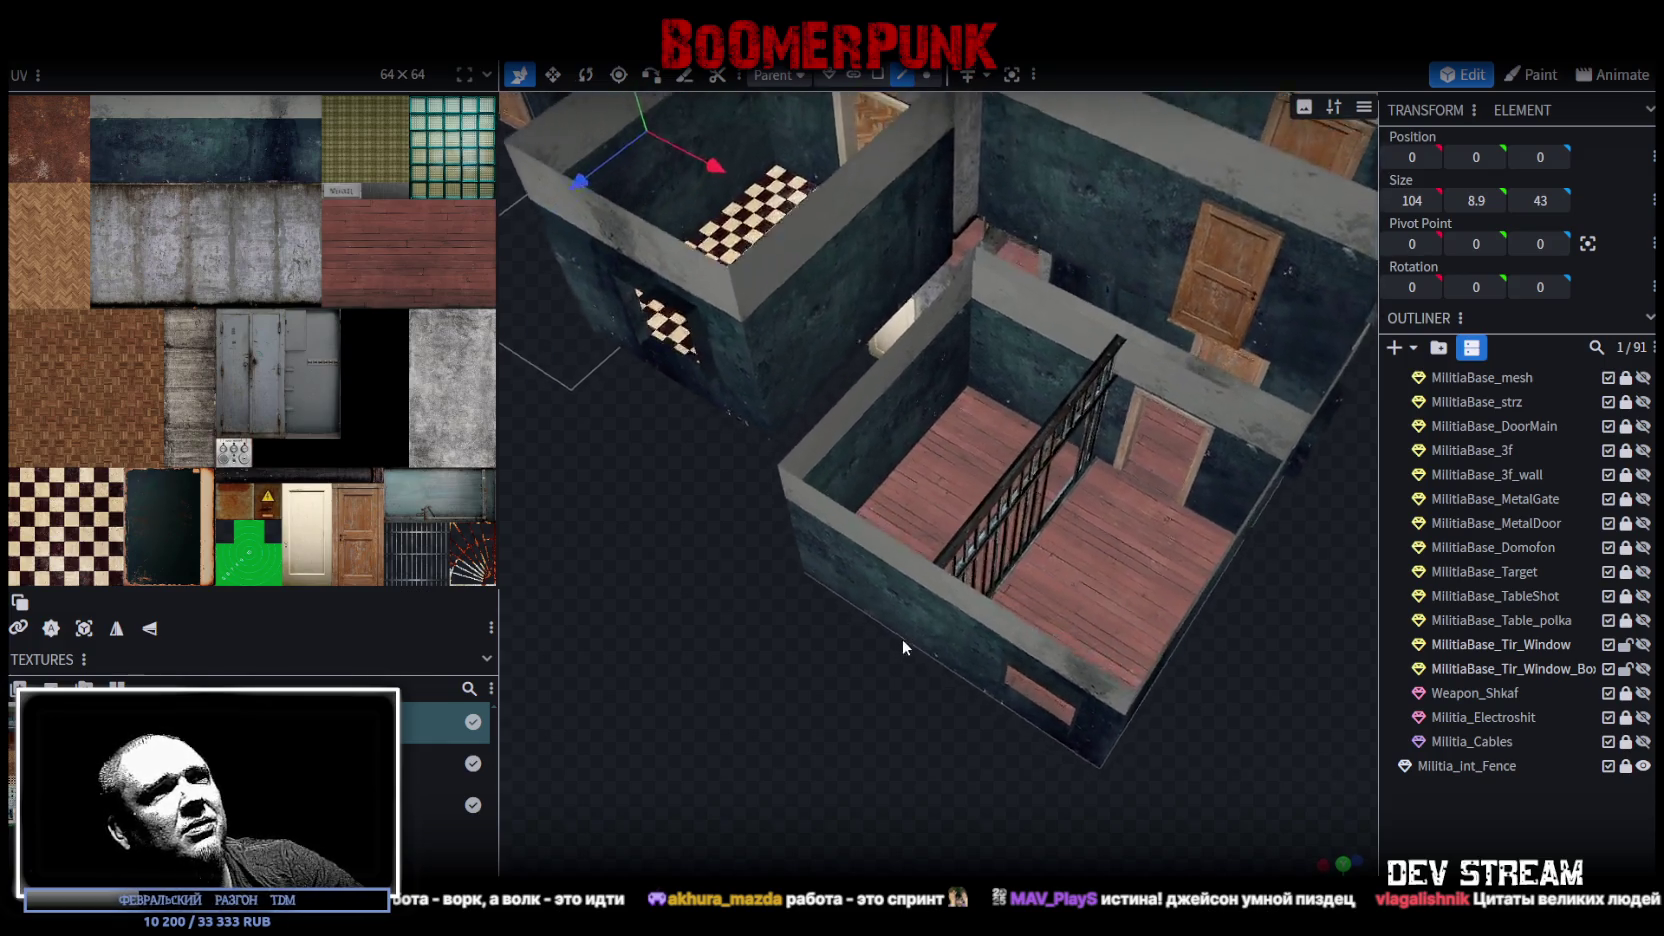
{"action": "scroll", "coordinate": [900, 647], "scroll_direction": "up", "scroll_amount": 3}
{"action": "mouse_move", "coordinate": [810, 717]}
{"action": "left_mouse_down"}
{"action": "mouse_move", "coordinate": [998, 765]}
{"action": "mouse_move", "coordinate": [1163, 695]}
{"action": "mouse_move", "coordinate": [735, 687]}
{"action": "mouse_move", "coordinate": [811, 682]}
{"action": "mouse_move", "coordinate": [720, 669]}
{"action": "mouse_move", "coordinate": [695, 587]}
{"action": "mouse_move", "coordinate": [952, 487]}
{"action": "left_mouse_up"}
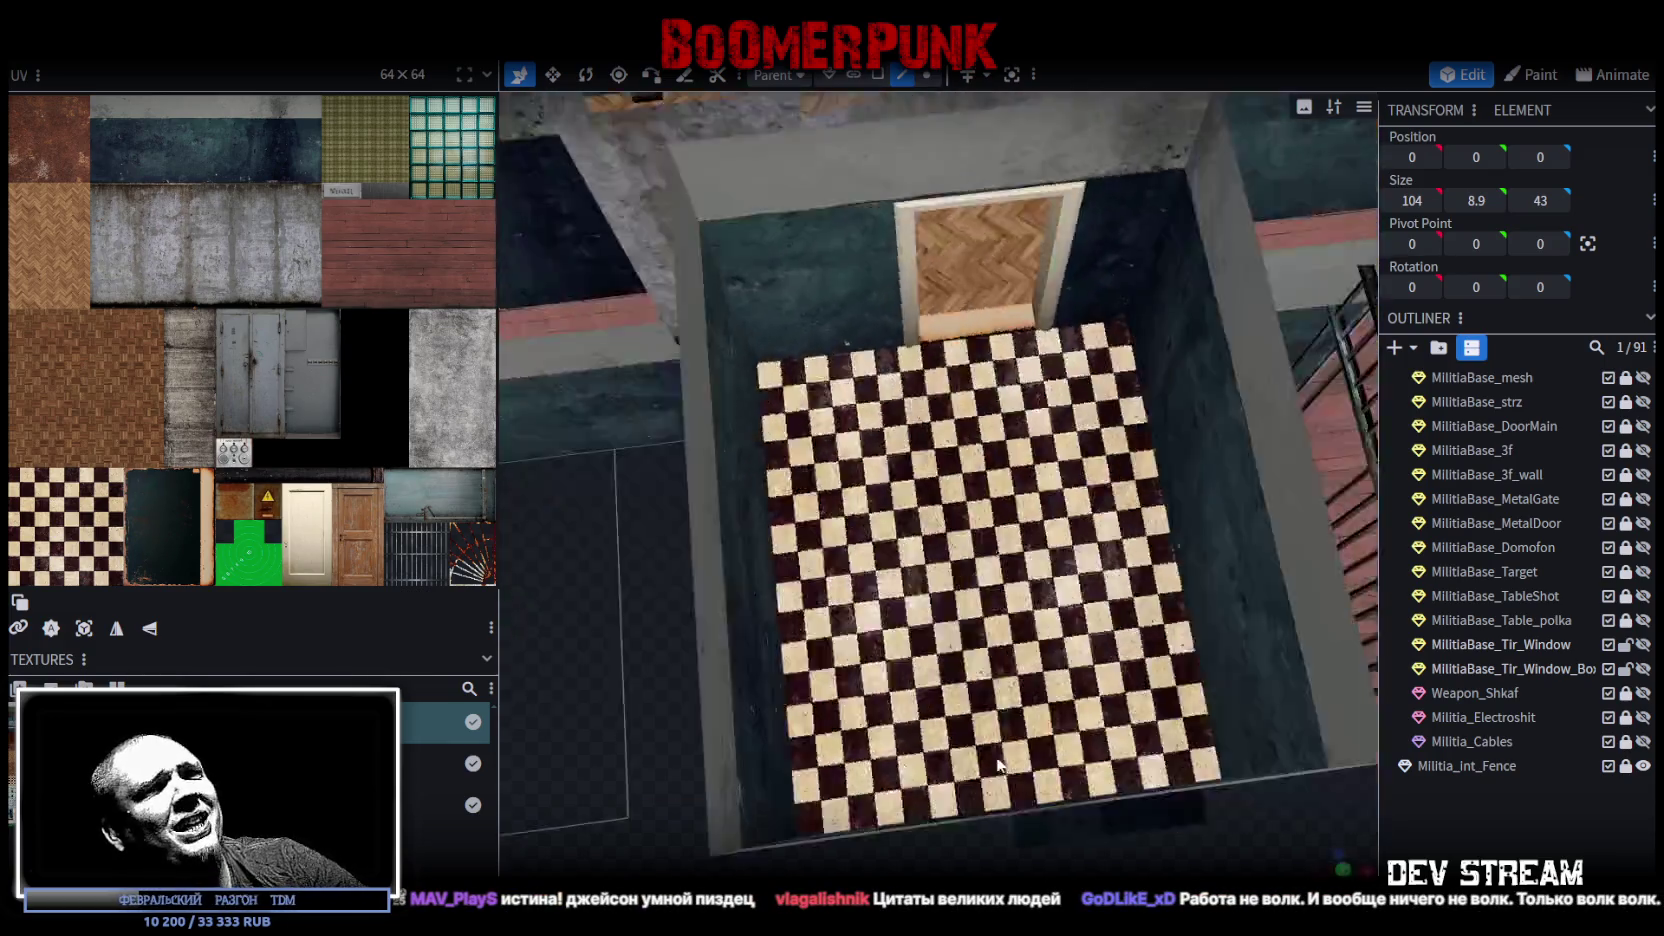
{"action": "scroll", "coordinate": [680, 587], "scroll_direction": "up", "scroll_amount": 2}
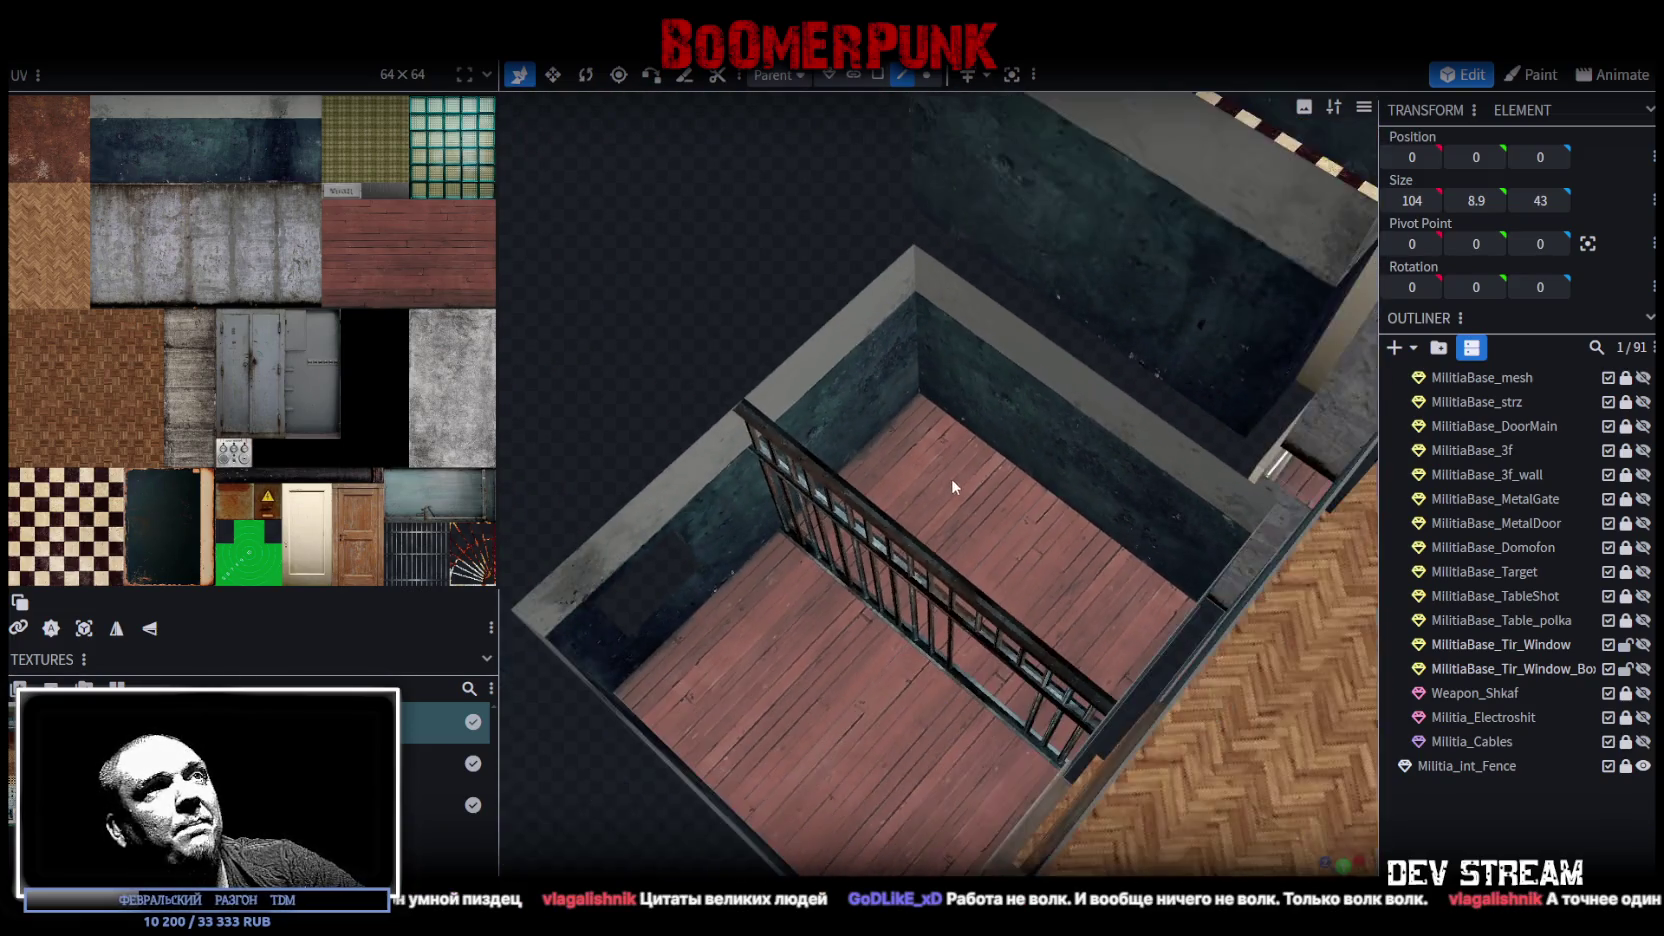
{"action": "scroll", "coordinate": [738, 310], "scroll_direction": "down", "scroll_amount": 2}
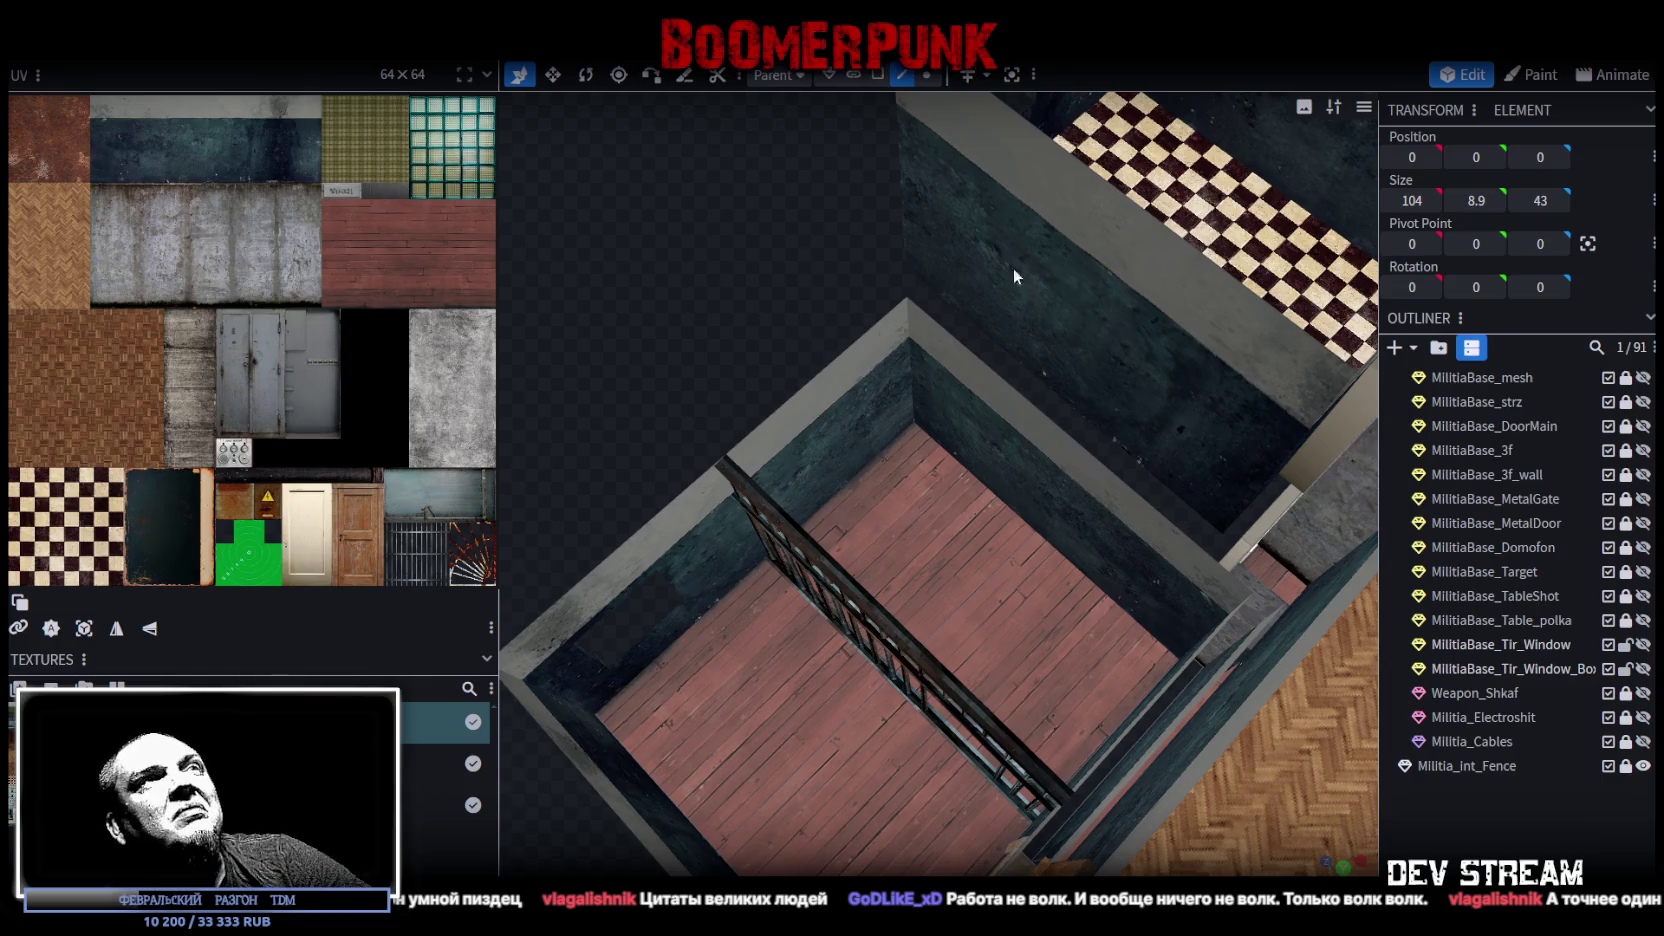
{"action": "left_click", "coordinate": [880, 76]}
{"action": "left_click", "coordinate": [939, 510]}
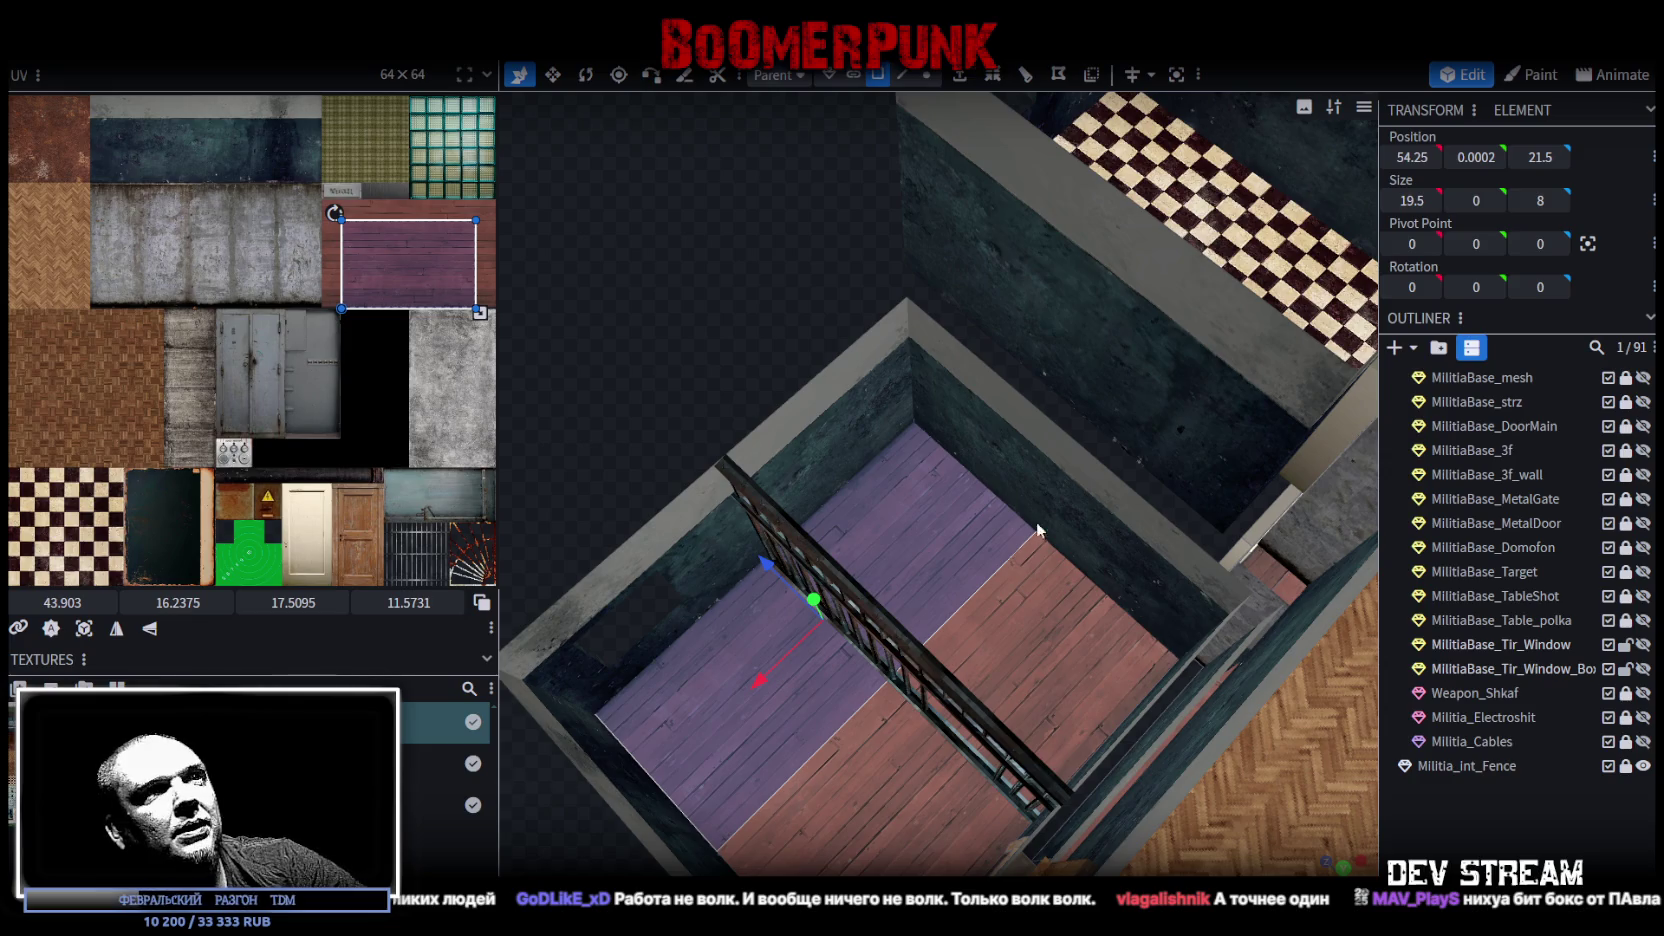
Step: Select the floor edge along the stair room's back wall in edge mode
{"action": "right_click", "coordinate": [937, 518]}
{"action": "left_click", "coordinate": [890, 504]}
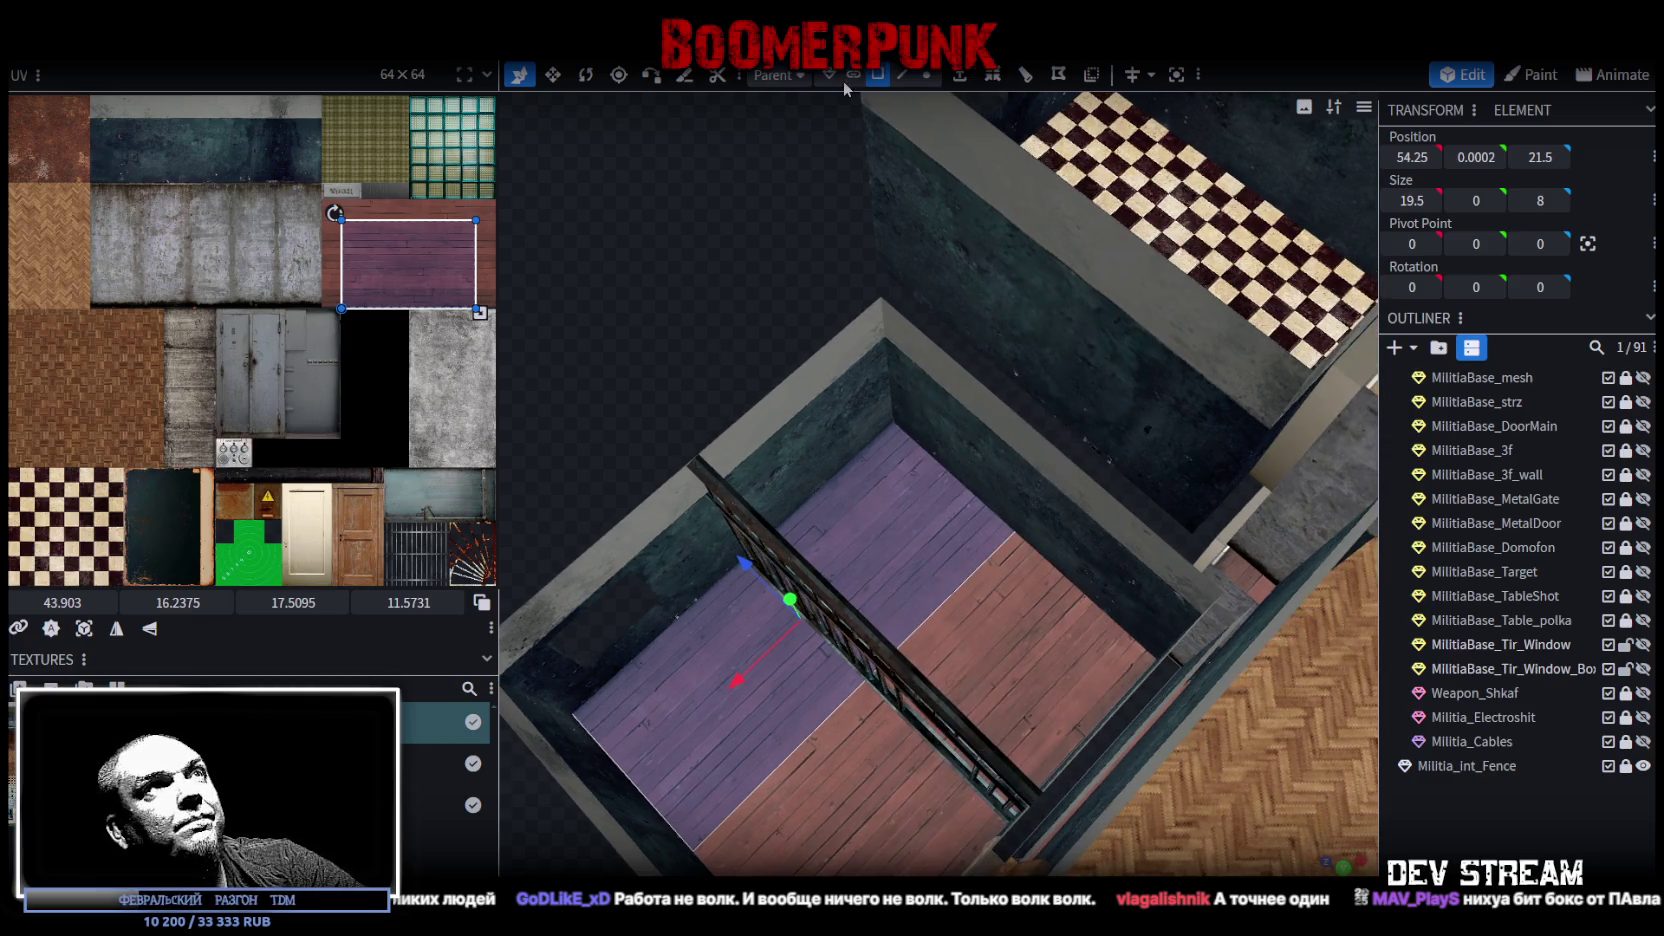
{"action": "left_click", "coordinate": [902, 75]}
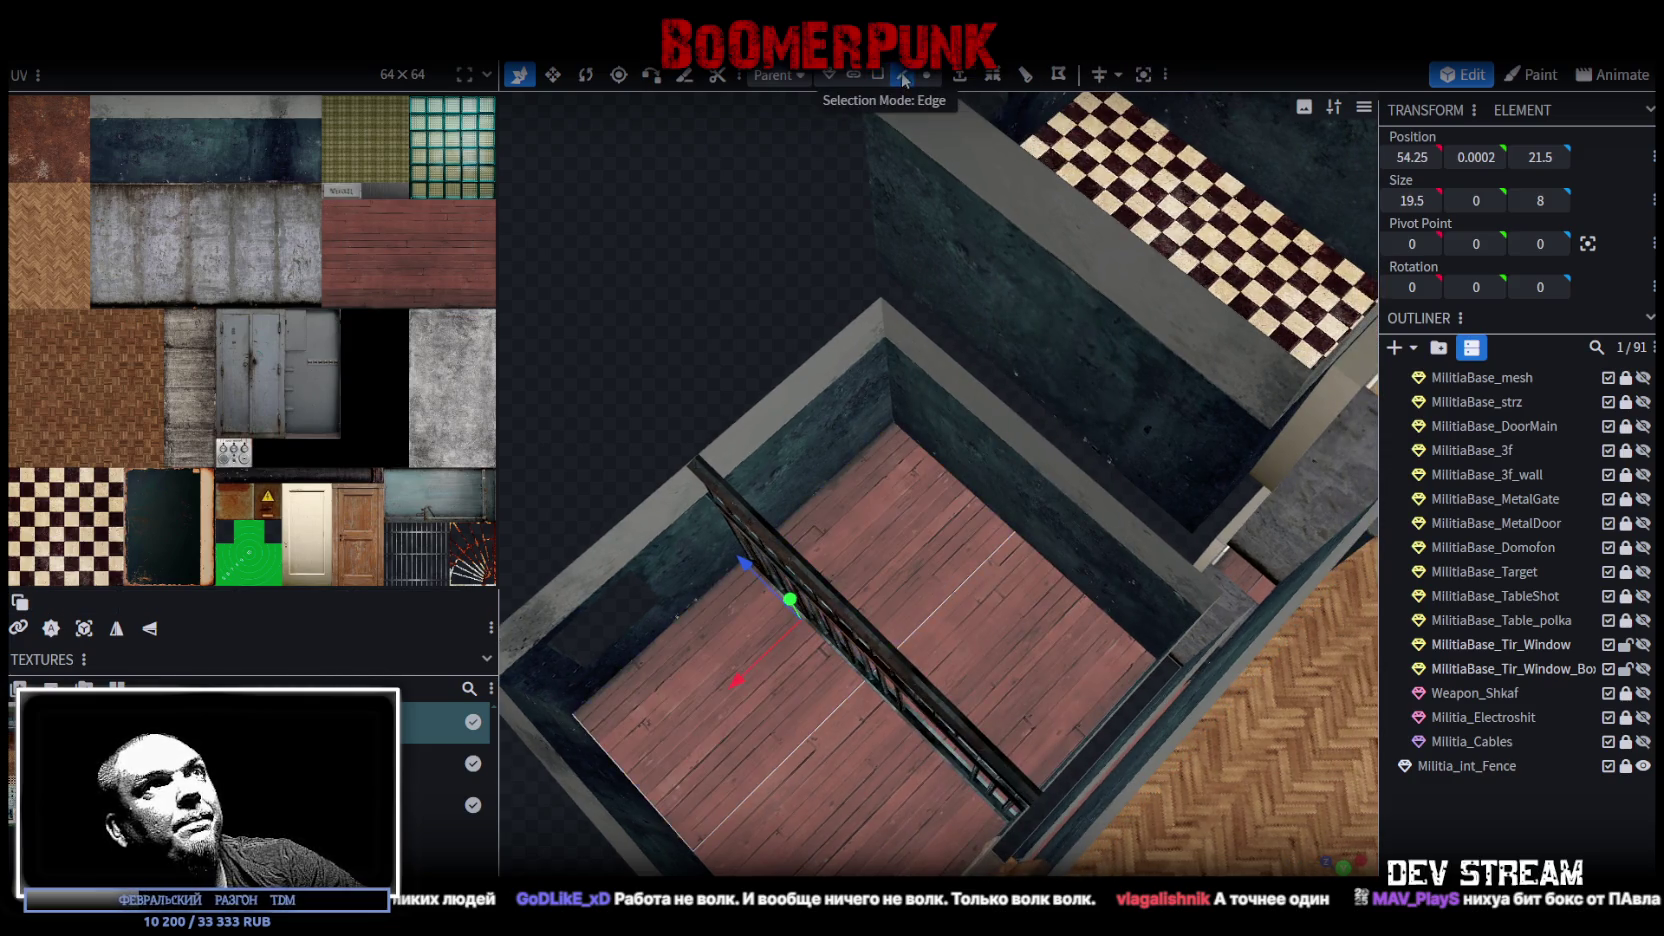
{"action": "left_click", "coordinate": [940, 465]}
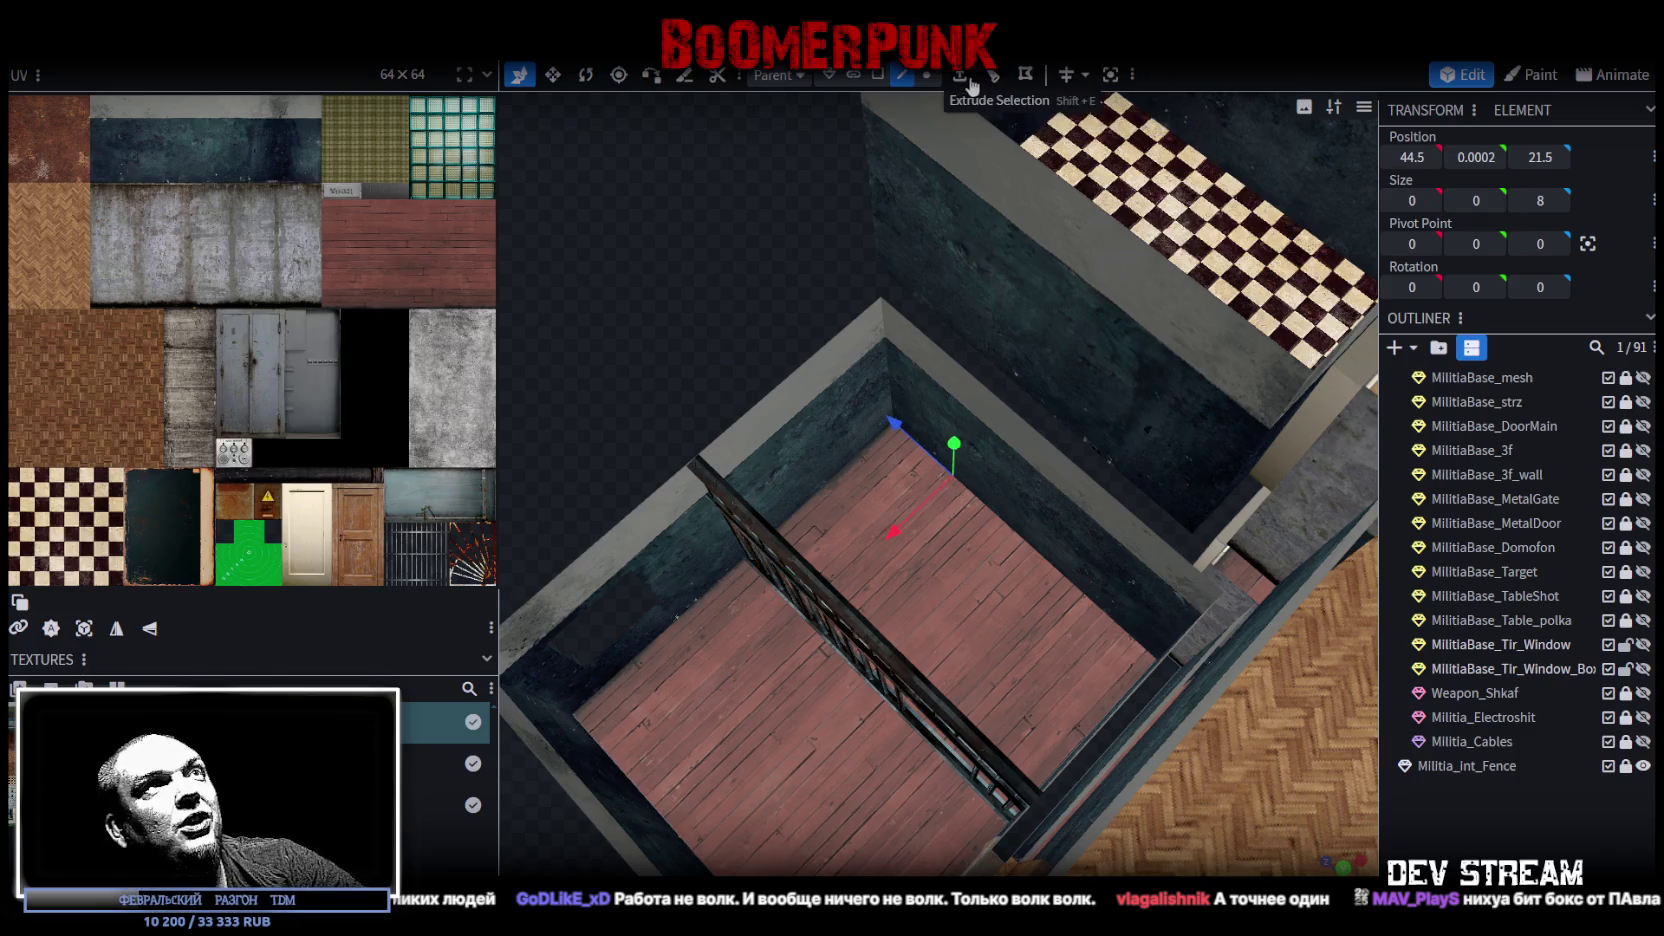
Step: Extrude the floor edge upward along Y+ by 1.75
{"action": "left_click", "coordinate": [960, 75]}
{"action": "mouse_move", "coordinate": [1000, 350]}
{"action": "left_mouse_down"}
{"action": "mouse_move", "coordinate": [1053, 547]}
{"action": "mouse_move", "coordinate": [1107, 478]}
{"action": "left_mouse_up"}
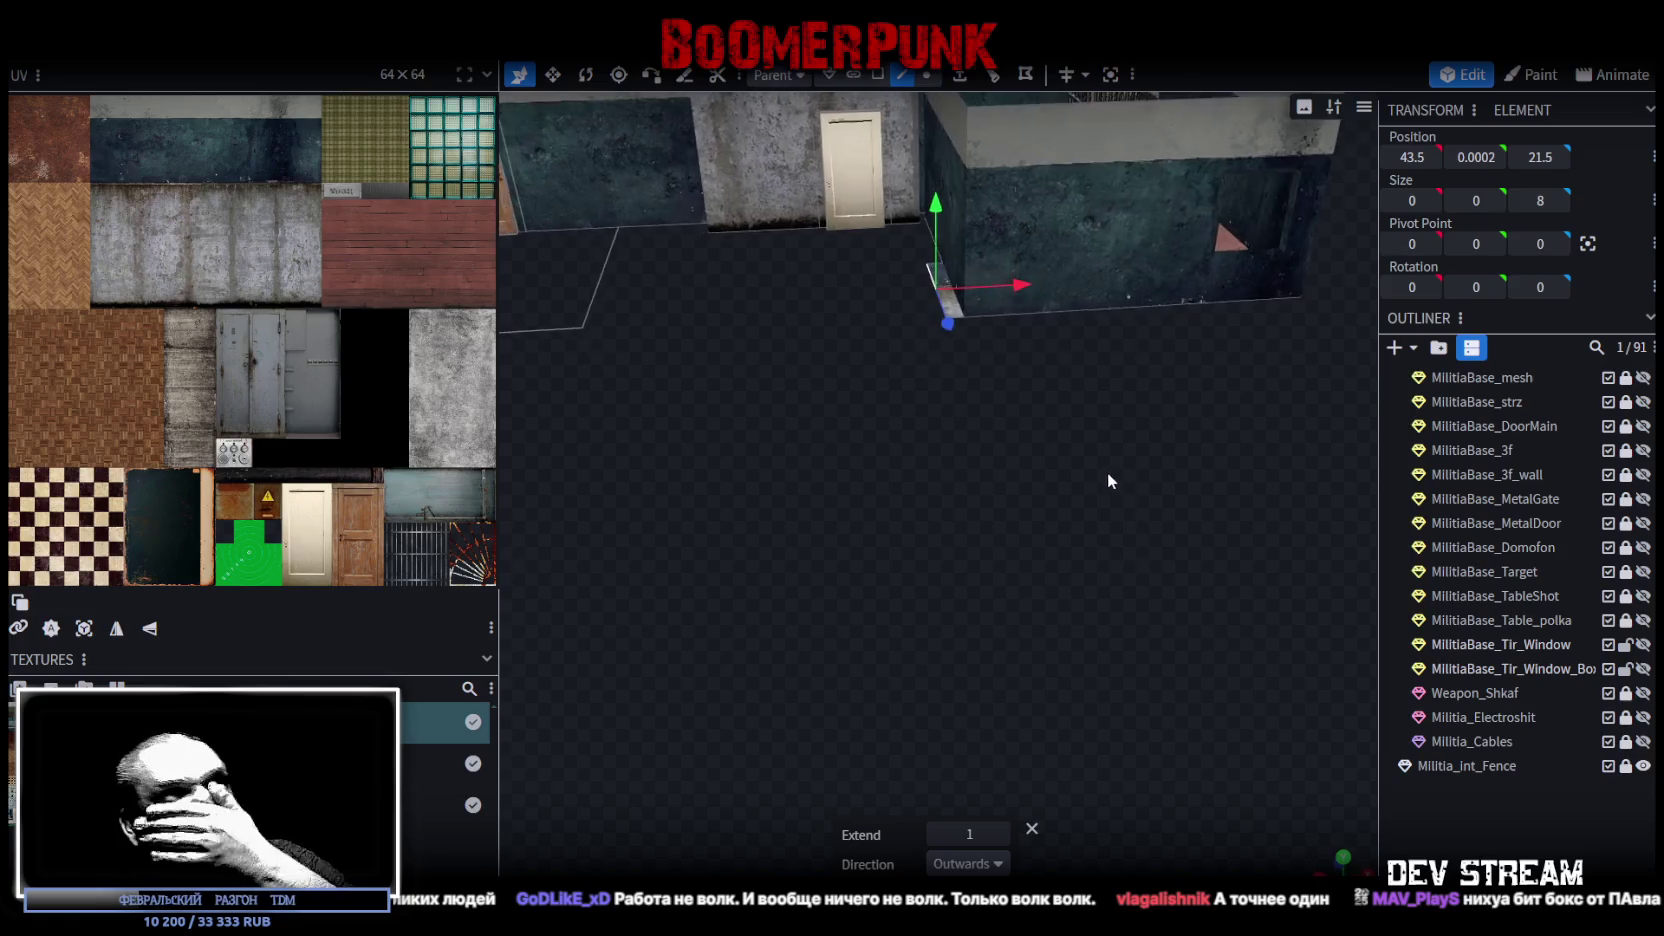
{"action": "left_click", "coordinate": [1000, 864]}
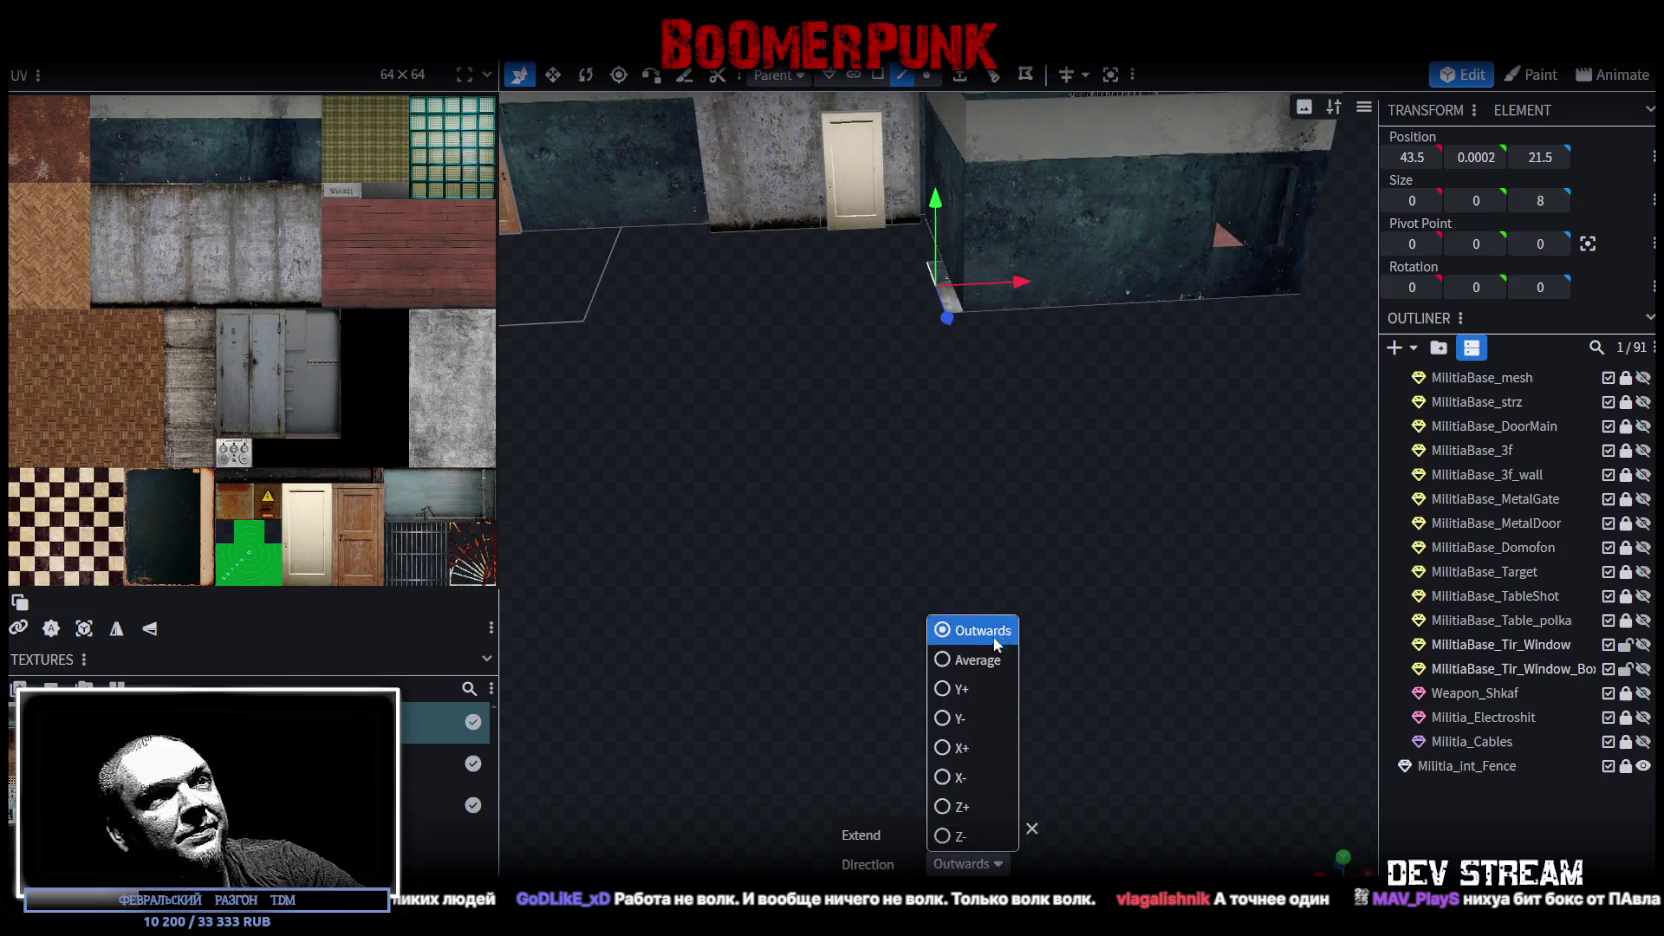
{"action": "left_click", "coordinate": [970, 689]}
{"action": "mouse_move", "coordinate": [975, 690]}
{"action": "left_mouse_down"}
{"action": "mouse_move", "coordinate": [1076, 653]}
{"action": "mouse_move", "coordinate": [1063, 705]}
{"action": "mouse_move", "coordinate": [935, 710]}
{"action": "mouse_move", "coordinate": [714, 586]}
{"action": "mouse_move", "coordinate": [825, 713]}
{"action": "left_mouse_up"}
{"action": "left_click", "coordinate": [989, 834]}
{"action": "double_click", "coordinate": [950, 840]}
{"action": "type", "text": "1.75"}
{"action": "left_click_drag", "start_coordinate": [691, 600], "coordinate": [730, 559]}
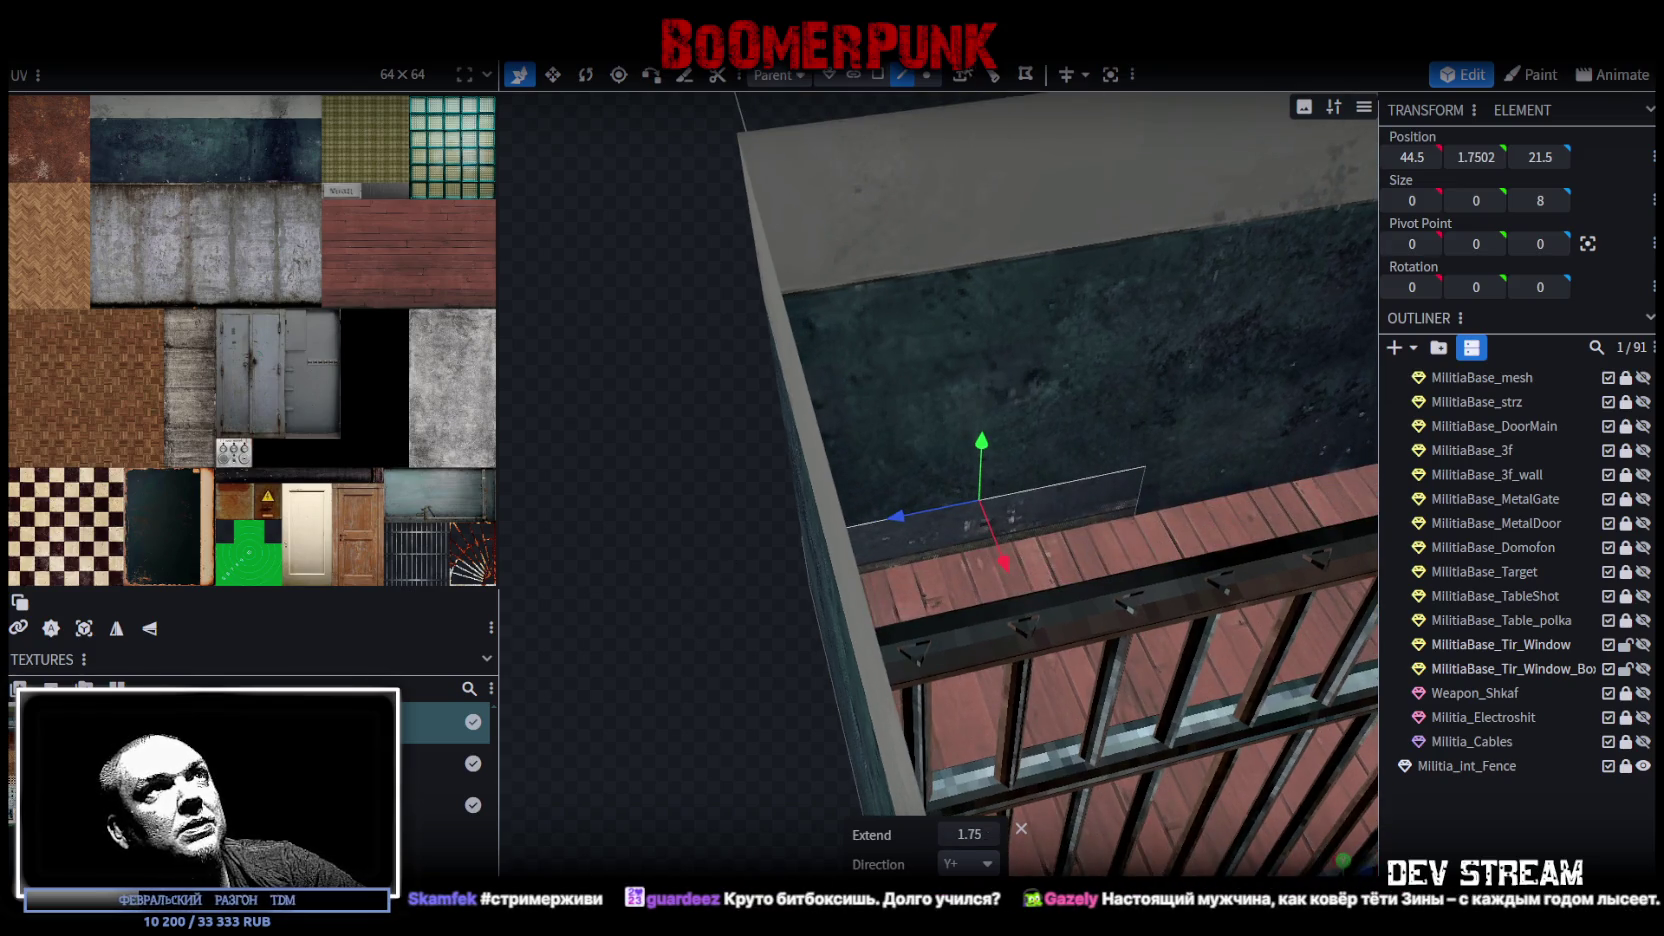
Step: Extrude the top edge 0.25 outward and slide the thin strip face along the wall
{"action": "left_click", "coordinate": [960, 74]}
{"action": "left_click", "coordinate": [1003, 834]}
{"action": "mouse_move", "coordinate": [884, 602]}
{"action": "left_mouse_down"}
{"action": "mouse_move", "coordinate": [613, 639]}
{"action": "mouse_move", "coordinate": [780, 583]}
{"action": "mouse_move", "coordinate": [928, 116]}
{"action": "left_mouse_up"}
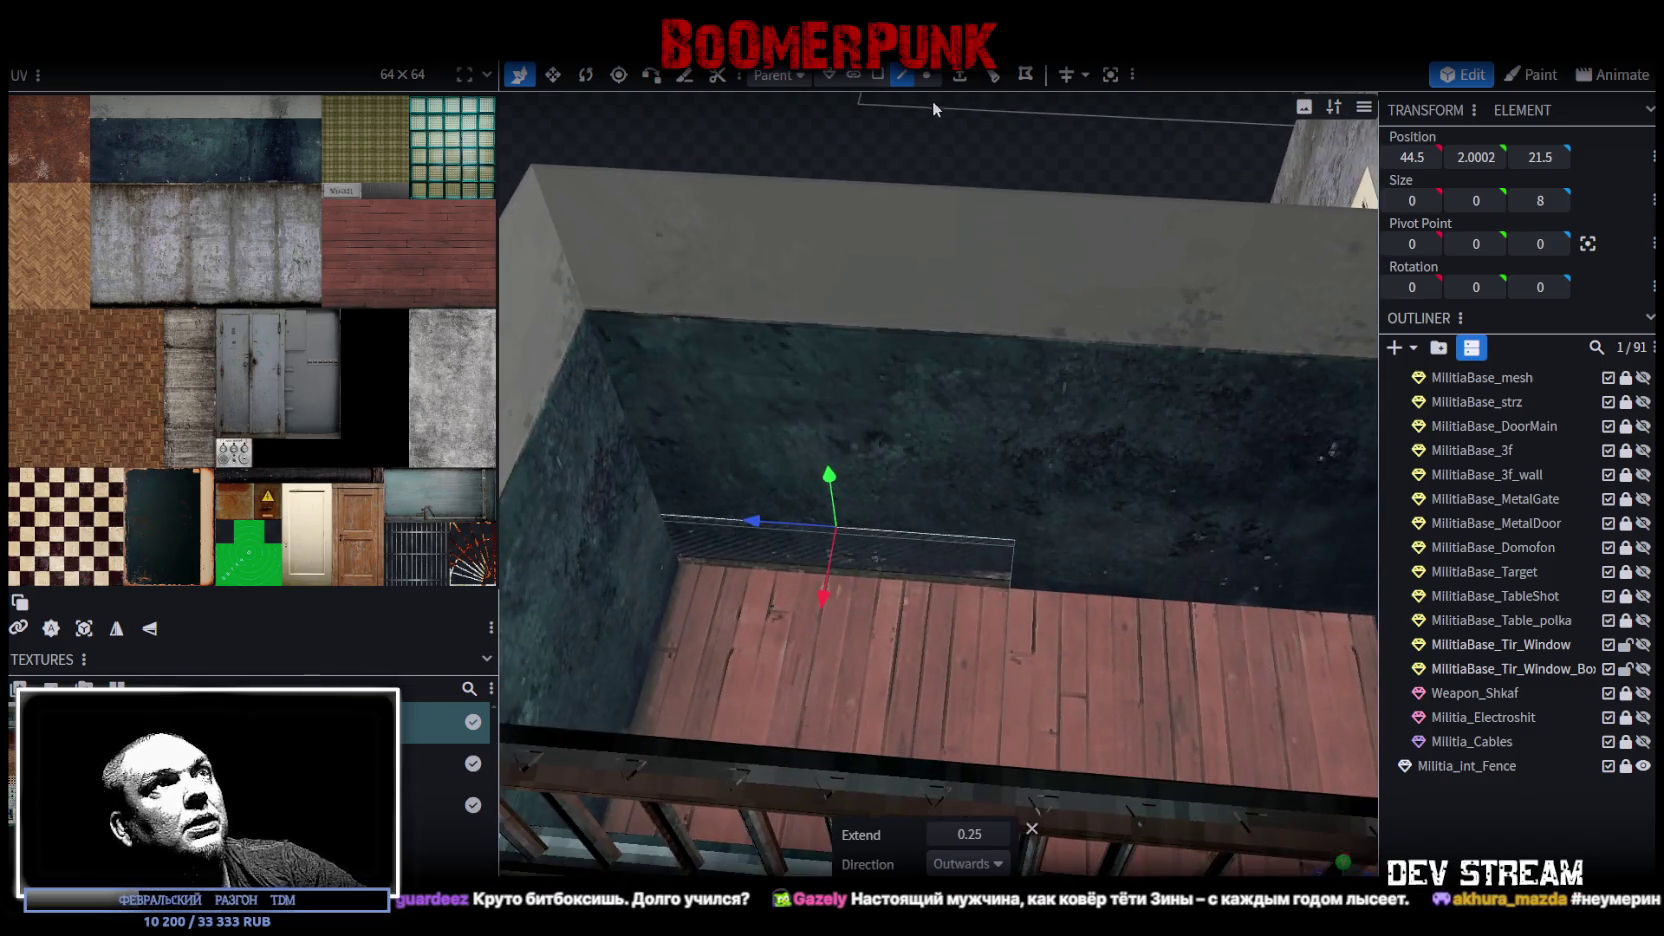
{"action": "left_click", "coordinate": [877, 74]}
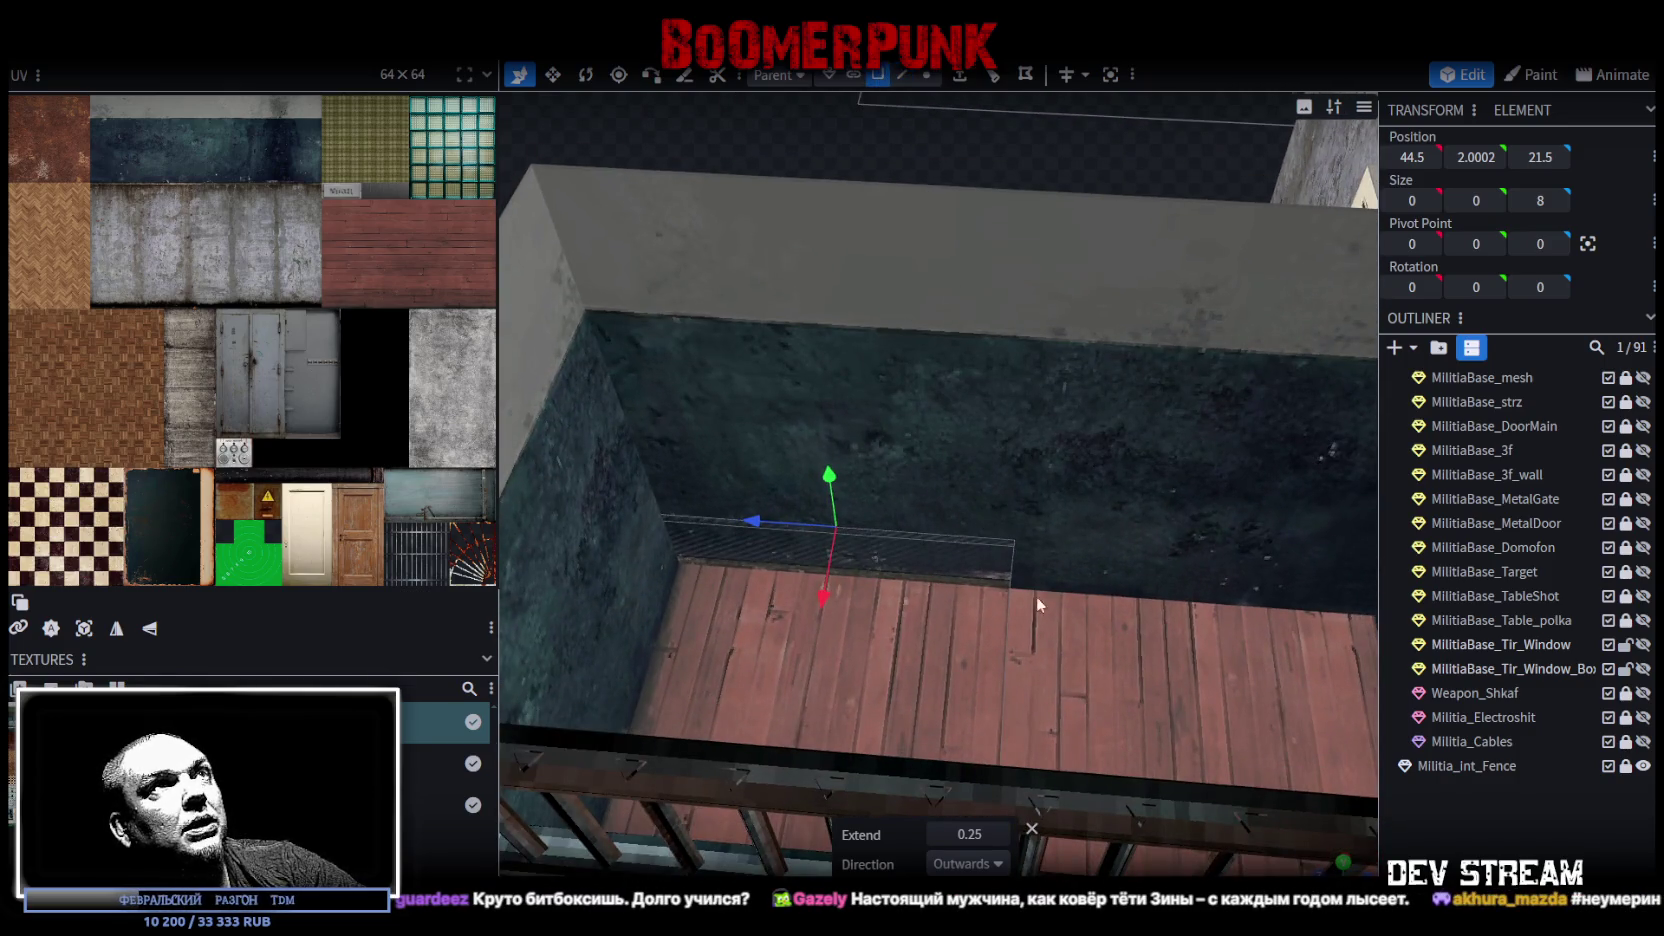
{"action": "left_click", "coordinate": [969, 566]}
{"action": "left_click", "coordinate": [998, 542]}
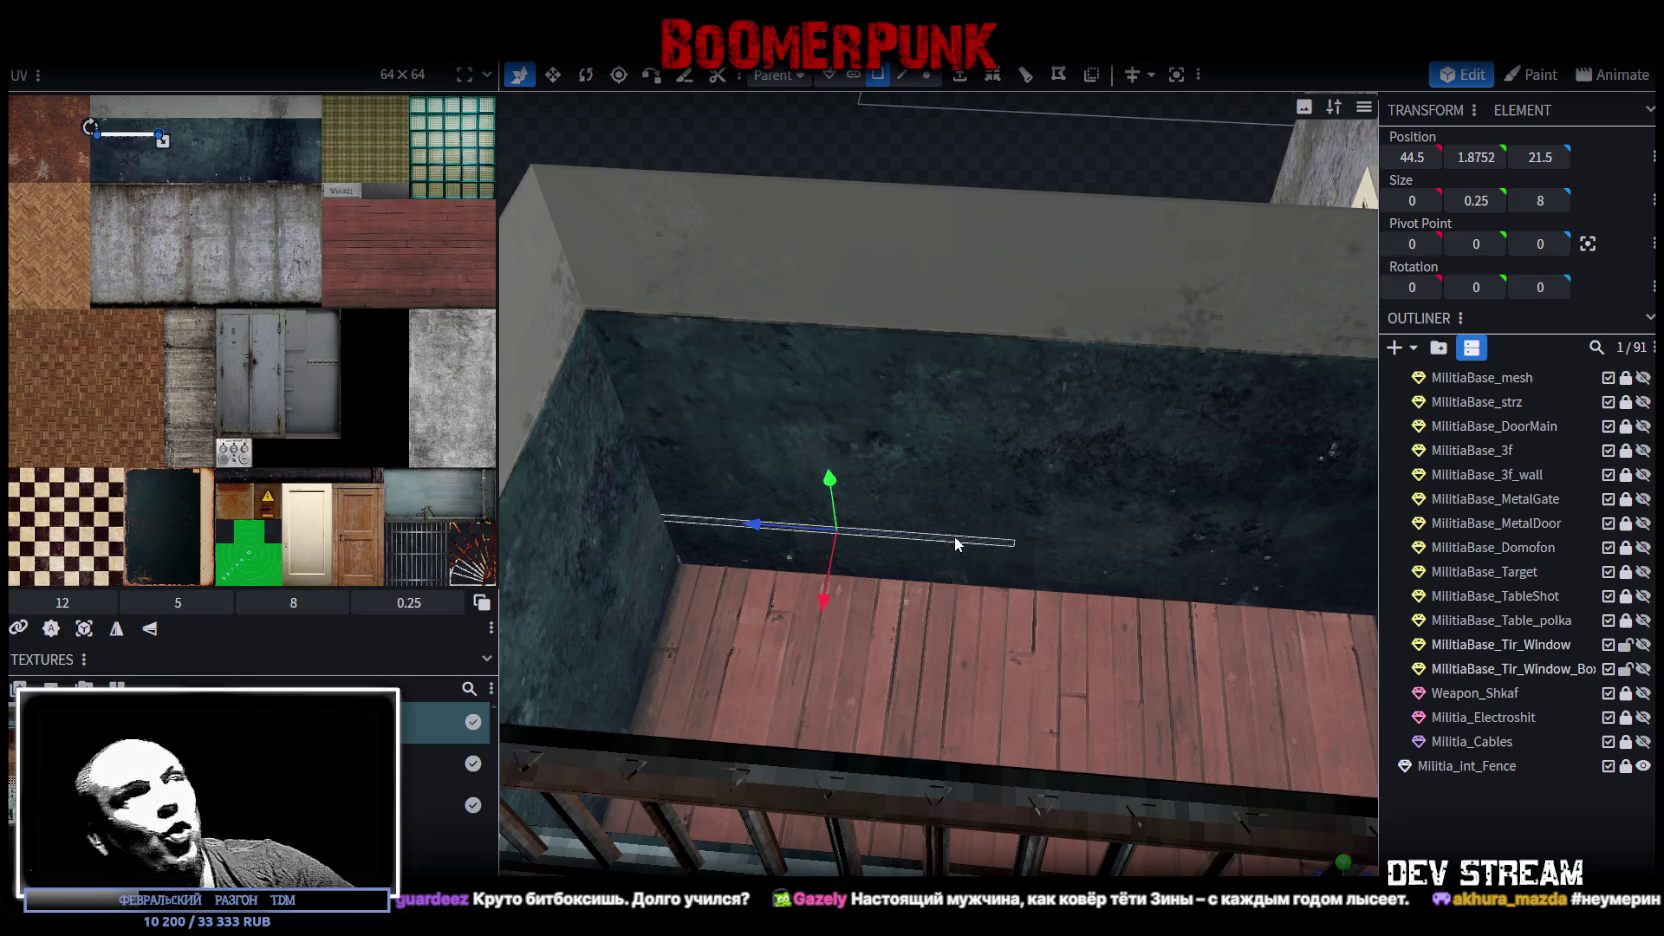
{"action": "mouse_move", "coordinate": [822, 611]}
{"action": "left_mouse_down"}
{"action": "mouse_move", "coordinate": [812, 660]}
{"action": "mouse_move", "coordinate": [949, 276]}
{"action": "left_mouse_up"}
Step: Box-select the strip's end vertices and move them to the wall corner
{"action": "key", "text": "4"}
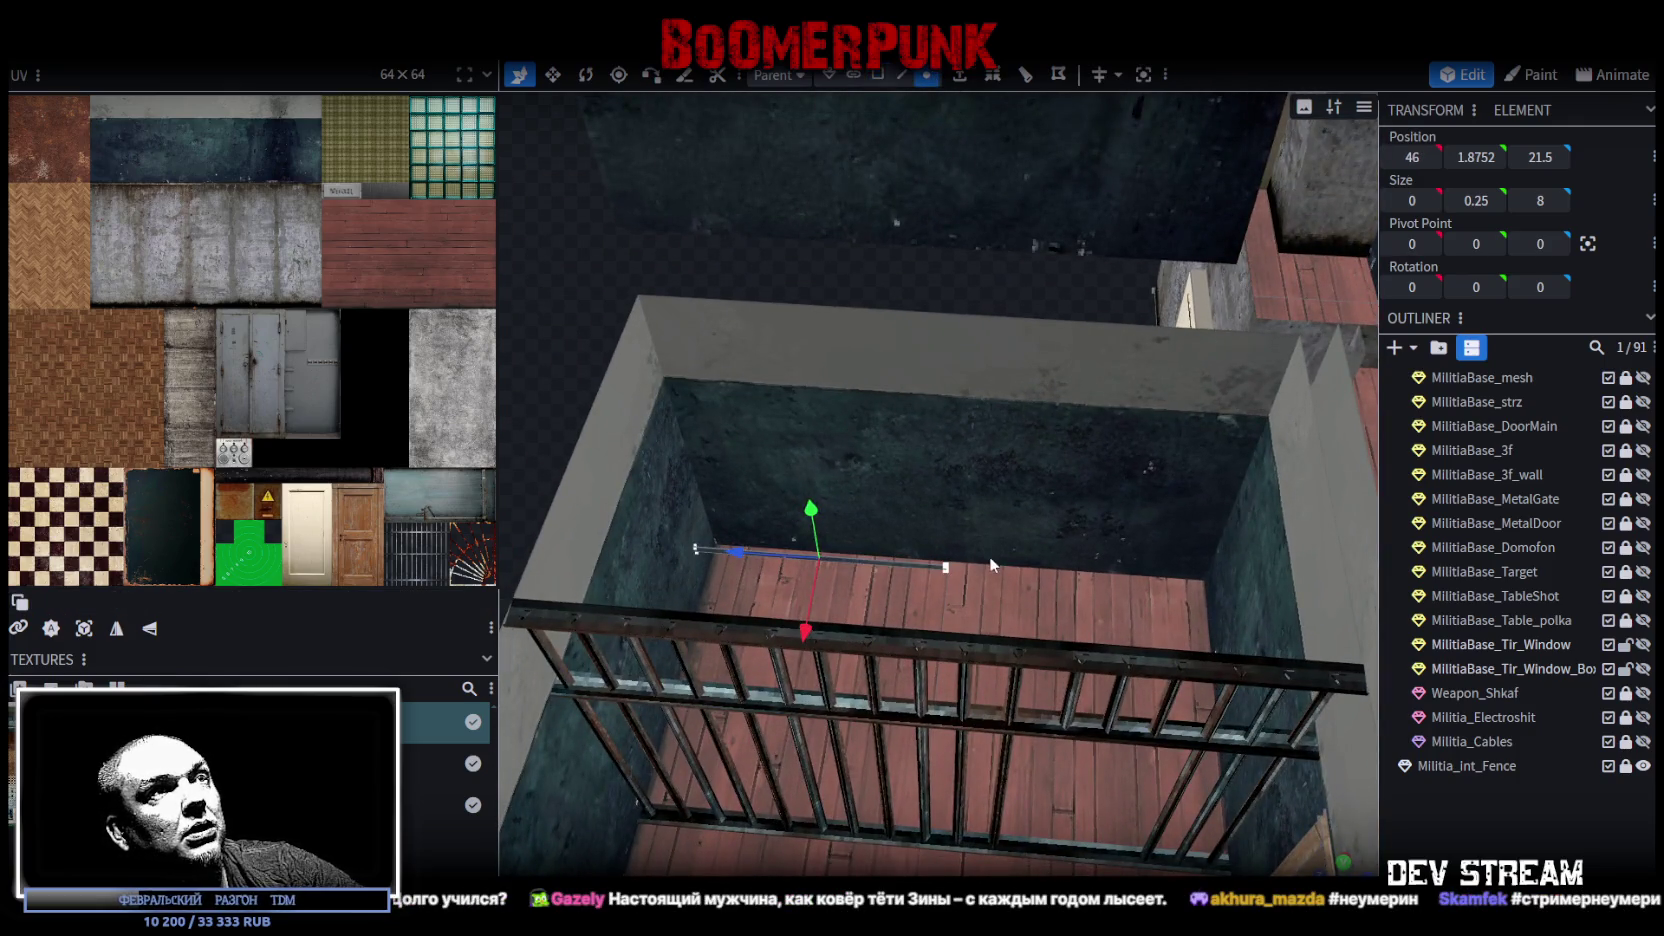
{"action": "left_click", "coordinate": [945, 567]}
{"action": "left_click", "coordinate": [1104, 582]}
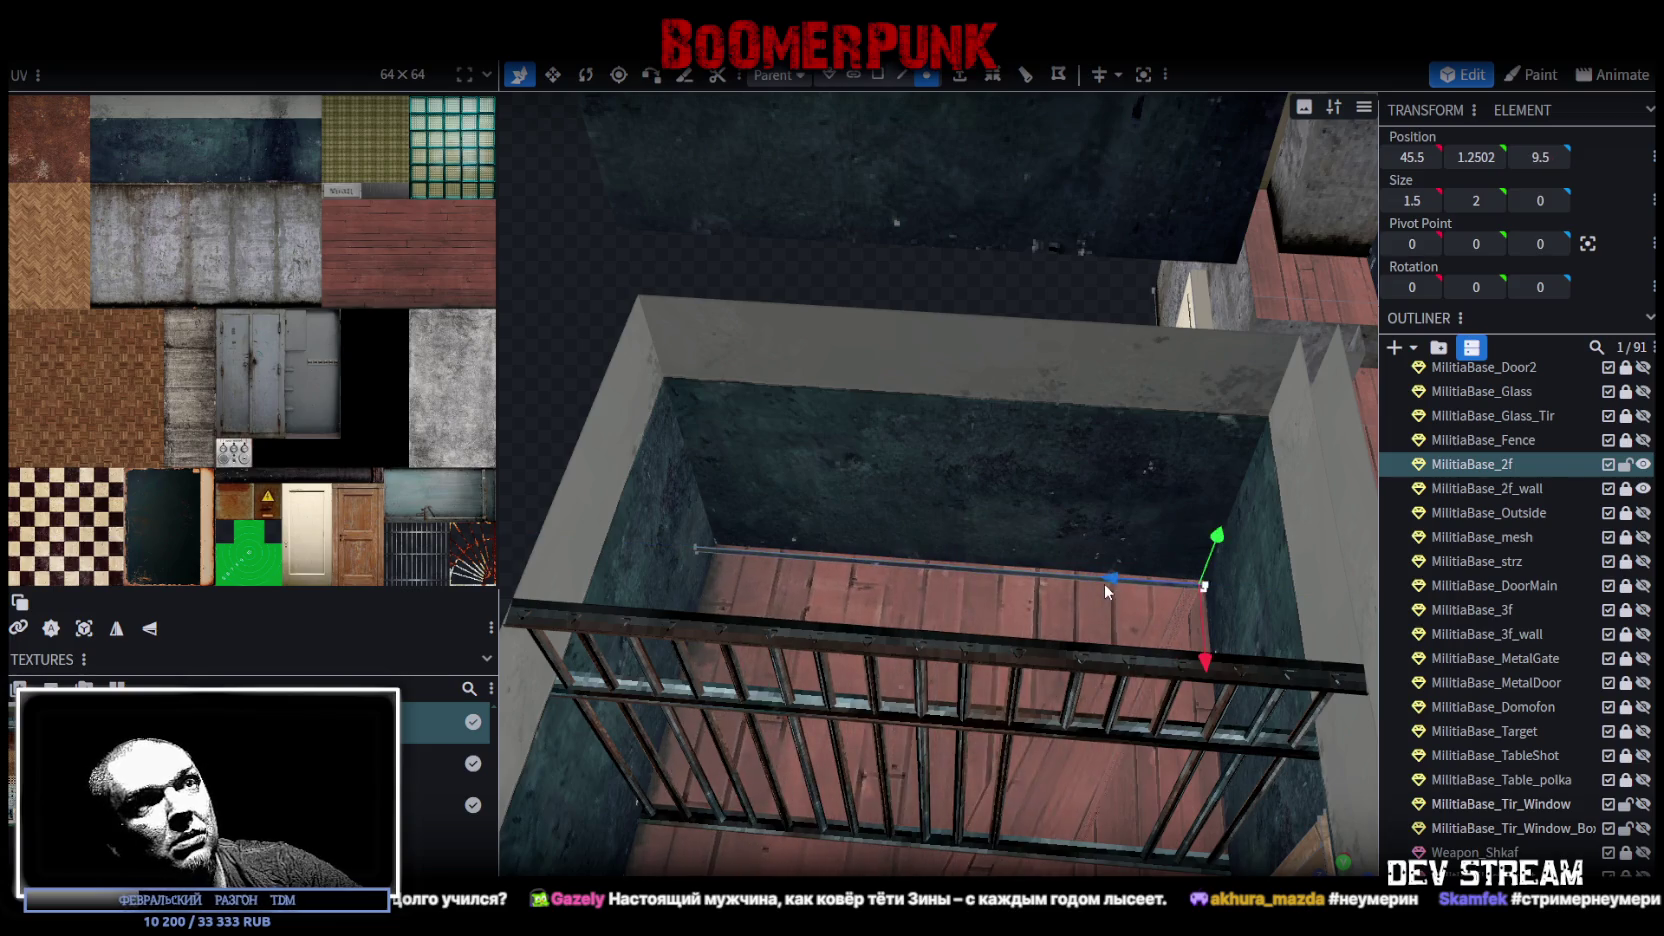
{"action": "key", "text": "ctrl+z"}
{"action": "left_click_drag", "start_coordinate": [881, 290], "coordinate": [829, 300]}
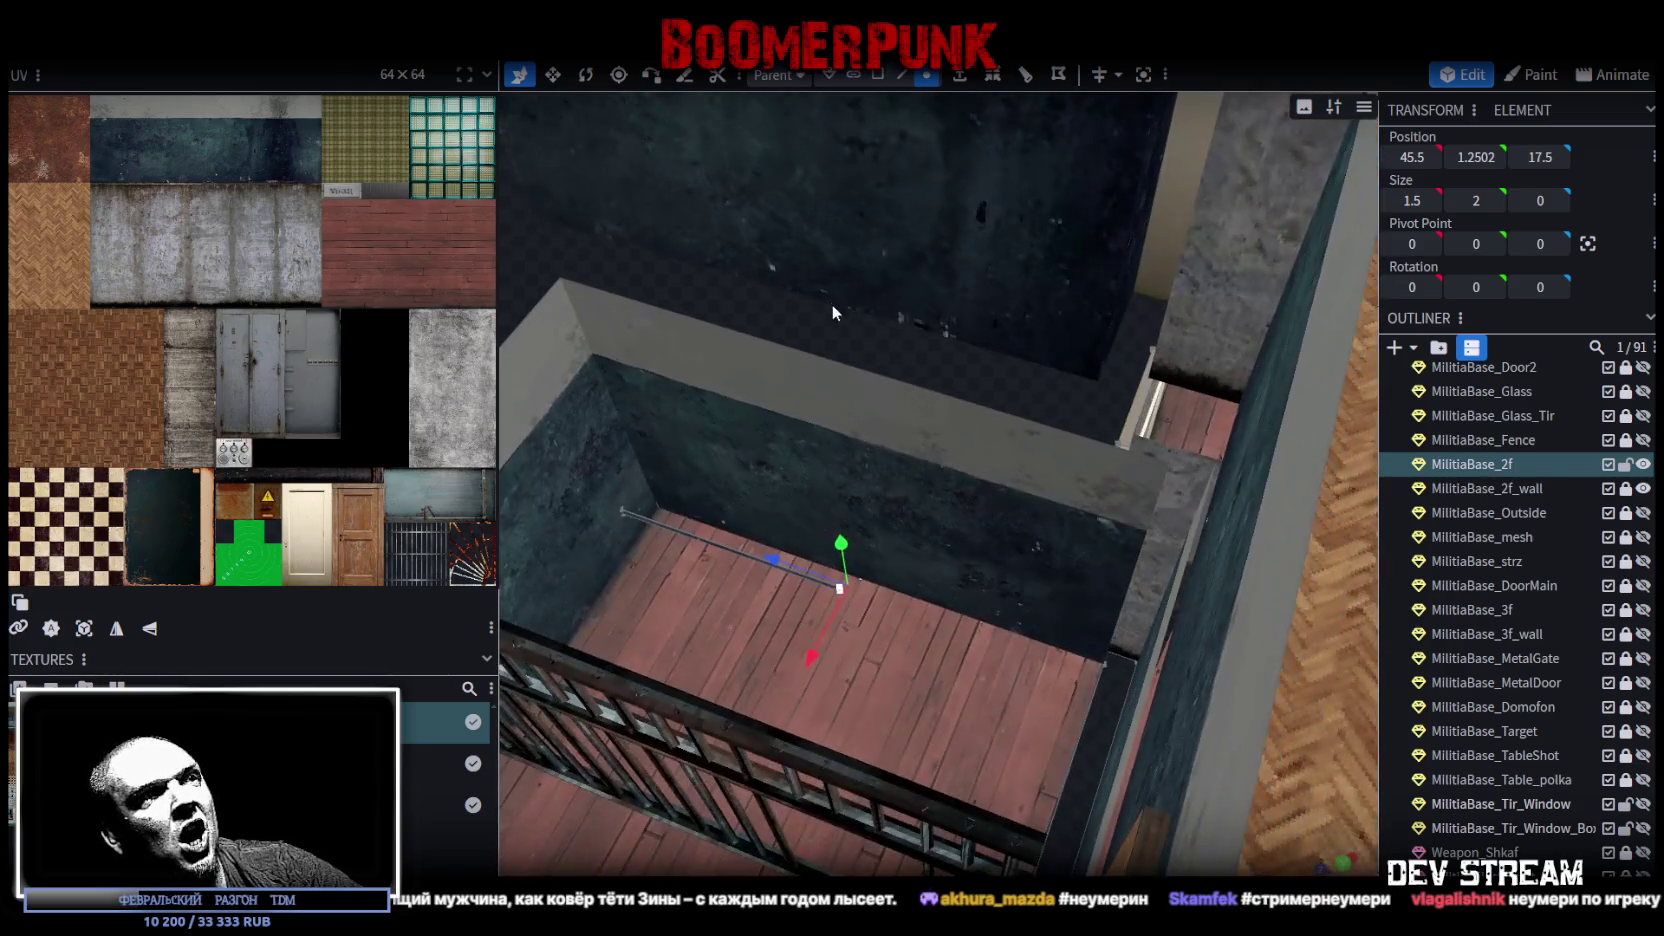
{"action": "mouse_move", "coordinate": [793, 458]}
{"action": "left_mouse_down"}
{"action": "mouse_move", "coordinate": [842, 610]}
{"action": "mouse_move", "coordinate": [1014, 656]}
{"action": "left_mouse_up"}
{"action": "left_click_drag", "start_coordinate": [760, 590], "coordinate": [734, 575]}
{"action": "scroll", "coordinate": [760, 550], "scroll_direction": "up", "scroll_amount": 3}
{"action": "mouse_move", "coordinate": [916, 554]}
{"action": "left_mouse_down"}
{"action": "mouse_move", "coordinate": [916, 604]}
{"action": "mouse_move", "coordinate": [862, 580]}
{"action": "mouse_move", "coordinate": [889, 597]}
{"action": "left_mouse_up"}
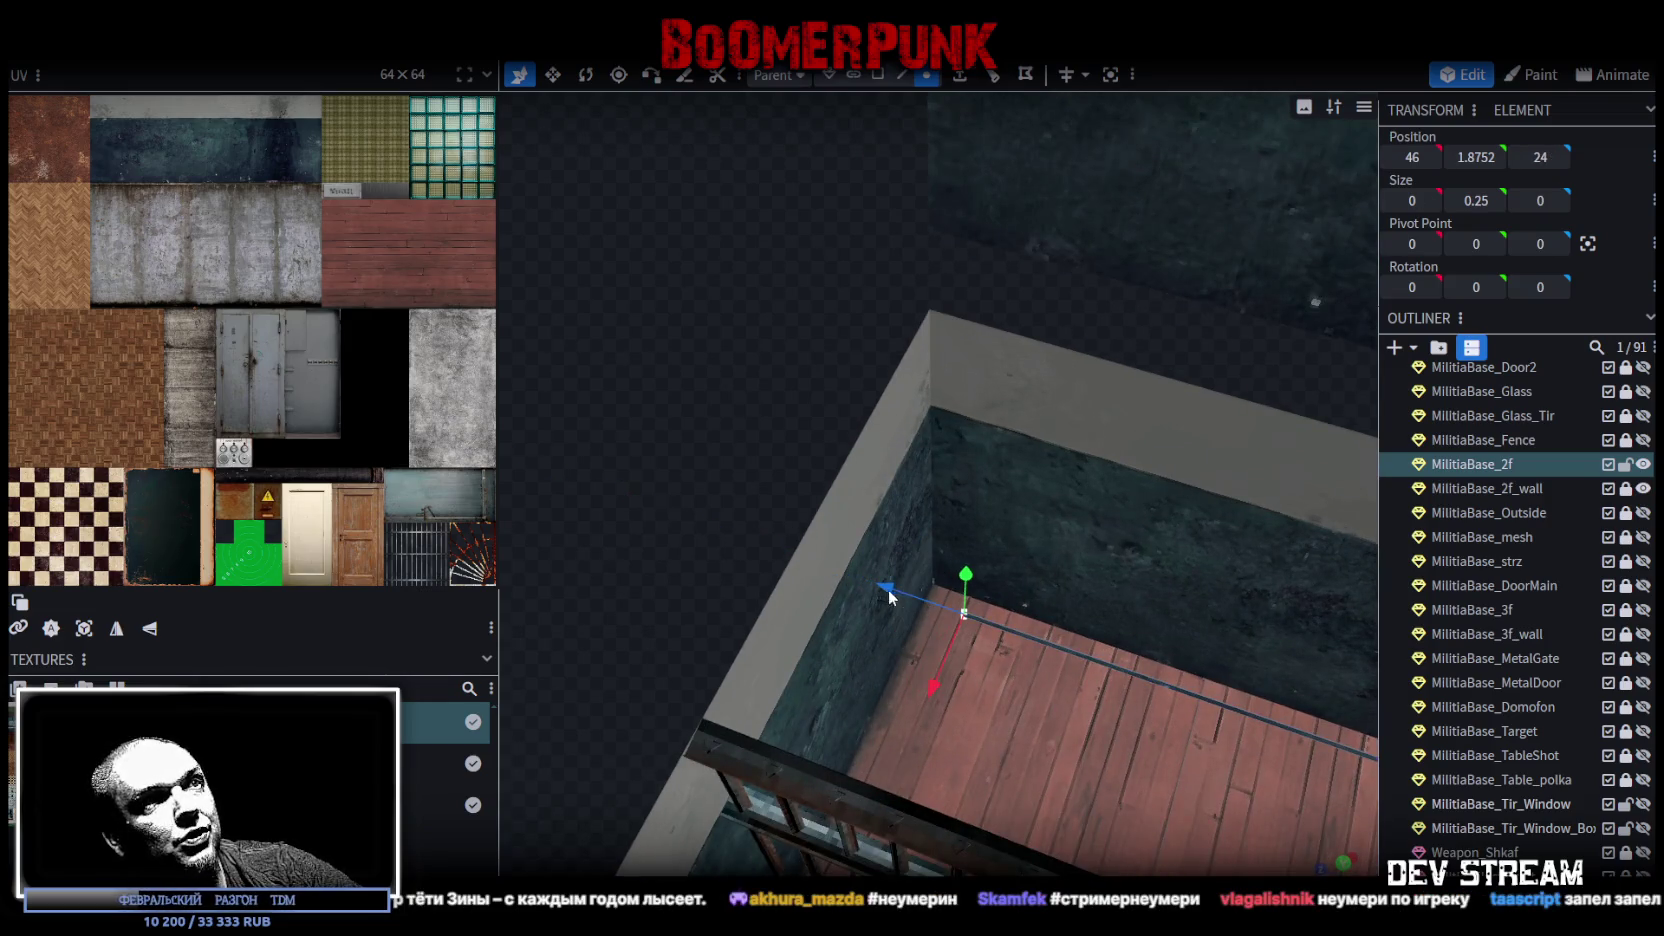
Step: Extrude the corner edge along X+ and shift it one unit along X
{"action": "mouse_move", "coordinate": [746, 463]}
{"action": "left_mouse_down"}
{"action": "mouse_move", "coordinate": [613, 438]}
{"action": "mouse_move", "coordinate": [691, 400]}
{"action": "left_mouse_up"}
{"action": "left_click", "coordinate": [902, 74]}
{"action": "left_click_drag", "start_coordinate": [860, 130], "coordinate": [795, 210]}
{"action": "left_click", "coordinate": [959, 74]}
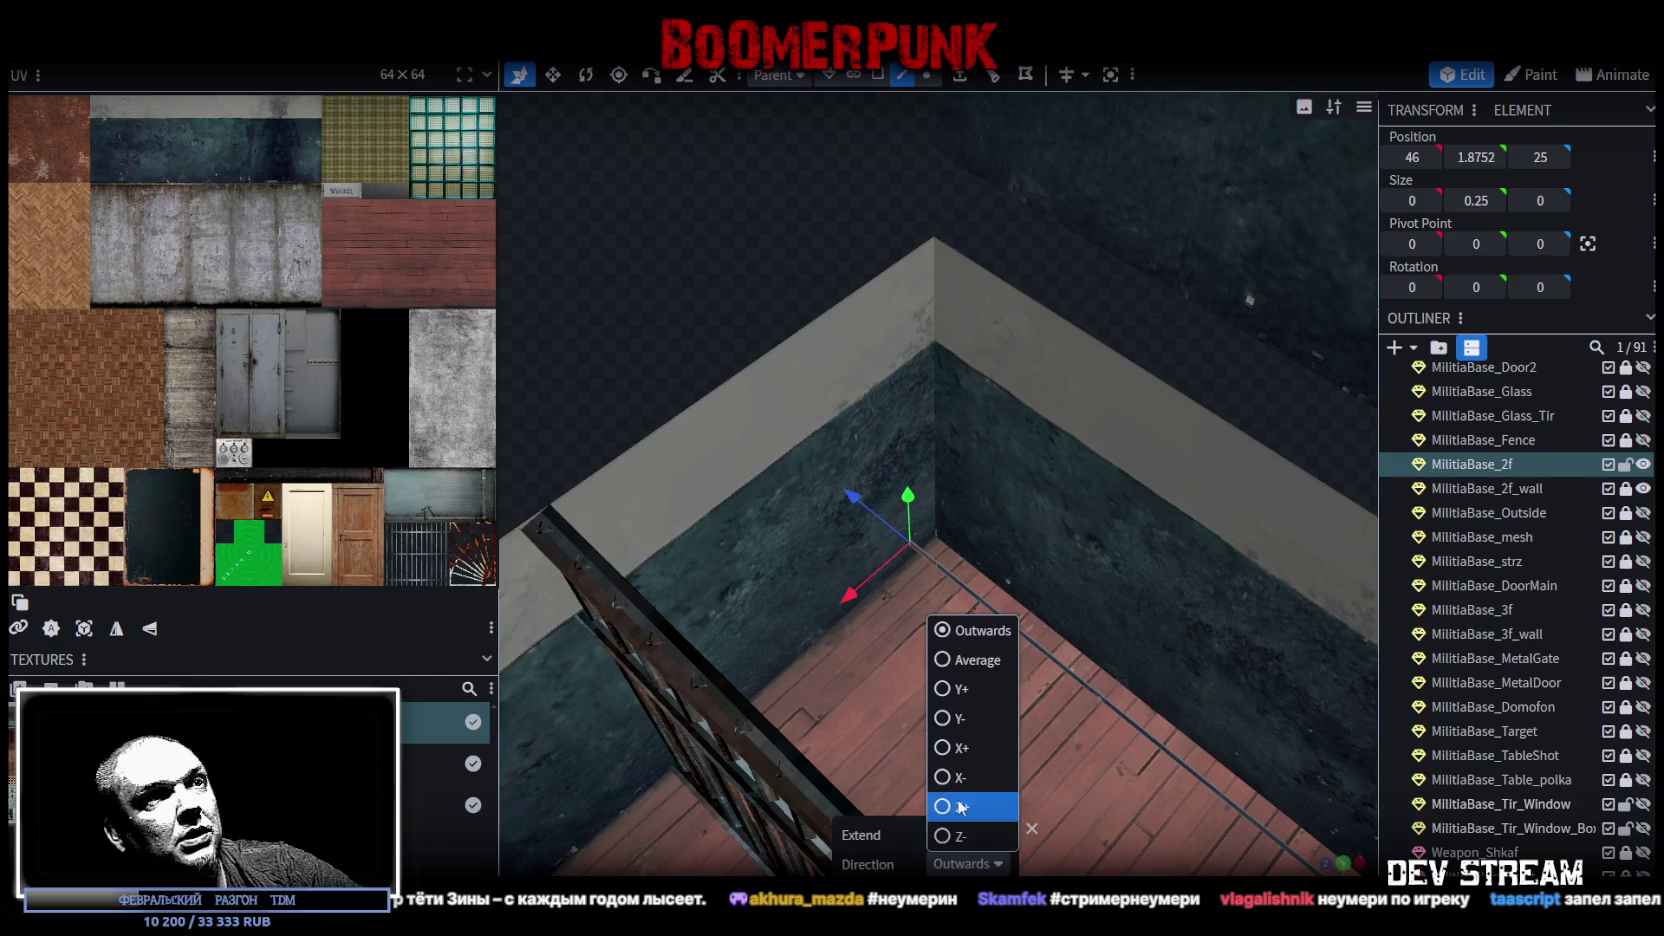
{"action": "left_click", "coordinate": [960, 747]}
{"action": "mouse_move", "coordinate": [960, 747]}
{"action": "left_mouse_down"}
{"action": "mouse_move", "coordinate": [757, 578]}
{"action": "mouse_move", "coordinate": [1032, 566]}
{"action": "mouse_move", "coordinate": [892, 682]}
{"action": "mouse_move", "coordinate": [692, 348]}
{"action": "mouse_move", "coordinate": [806, 351]}
{"action": "mouse_move", "coordinate": [756, 368]}
{"action": "mouse_move", "coordinate": [846, 682]}
{"action": "left_mouse_up"}
{"action": "left_click_drag", "start_coordinate": [823, 740], "coordinate": [786, 744]}
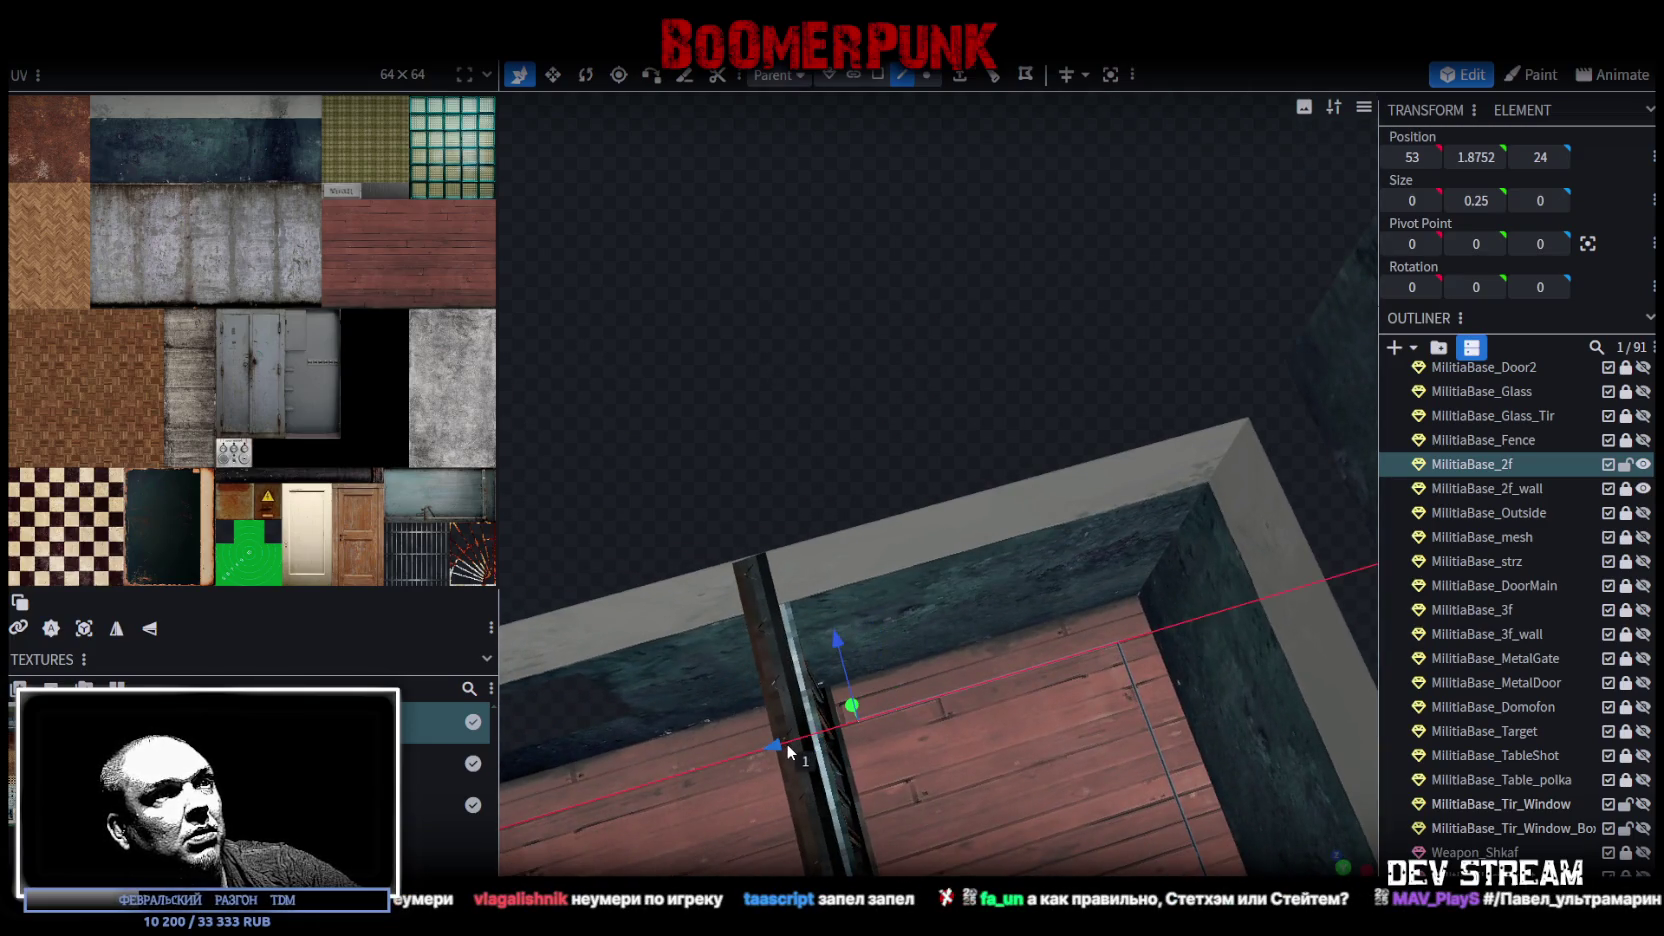
{"action": "mouse_move", "coordinate": [864, 452]}
{"action": "left_mouse_down"}
{"action": "mouse_move", "coordinate": [1015, 502]}
{"action": "mouse_move", "coordinate": [806, 426]}
{"action": "mouse_move", "coordinate": [870, 499]}
{"action": "mouse_move", "coordinate": [810, 486]}
{"action": "mouse_move", "coordinate": [708, 391]}
{"action": "mouse_move", "coordinate": [995, 345]}
{"action": "left_mouse_up"}
Step: Nudge the floor's left edge face 0.5 along Z and the far-side strip 0.5 along X
{"action": "key", "text": "3"}
{"action": "left_click_drag", "start_coordinate": [828, 452], "coordinate": [813, 356]}
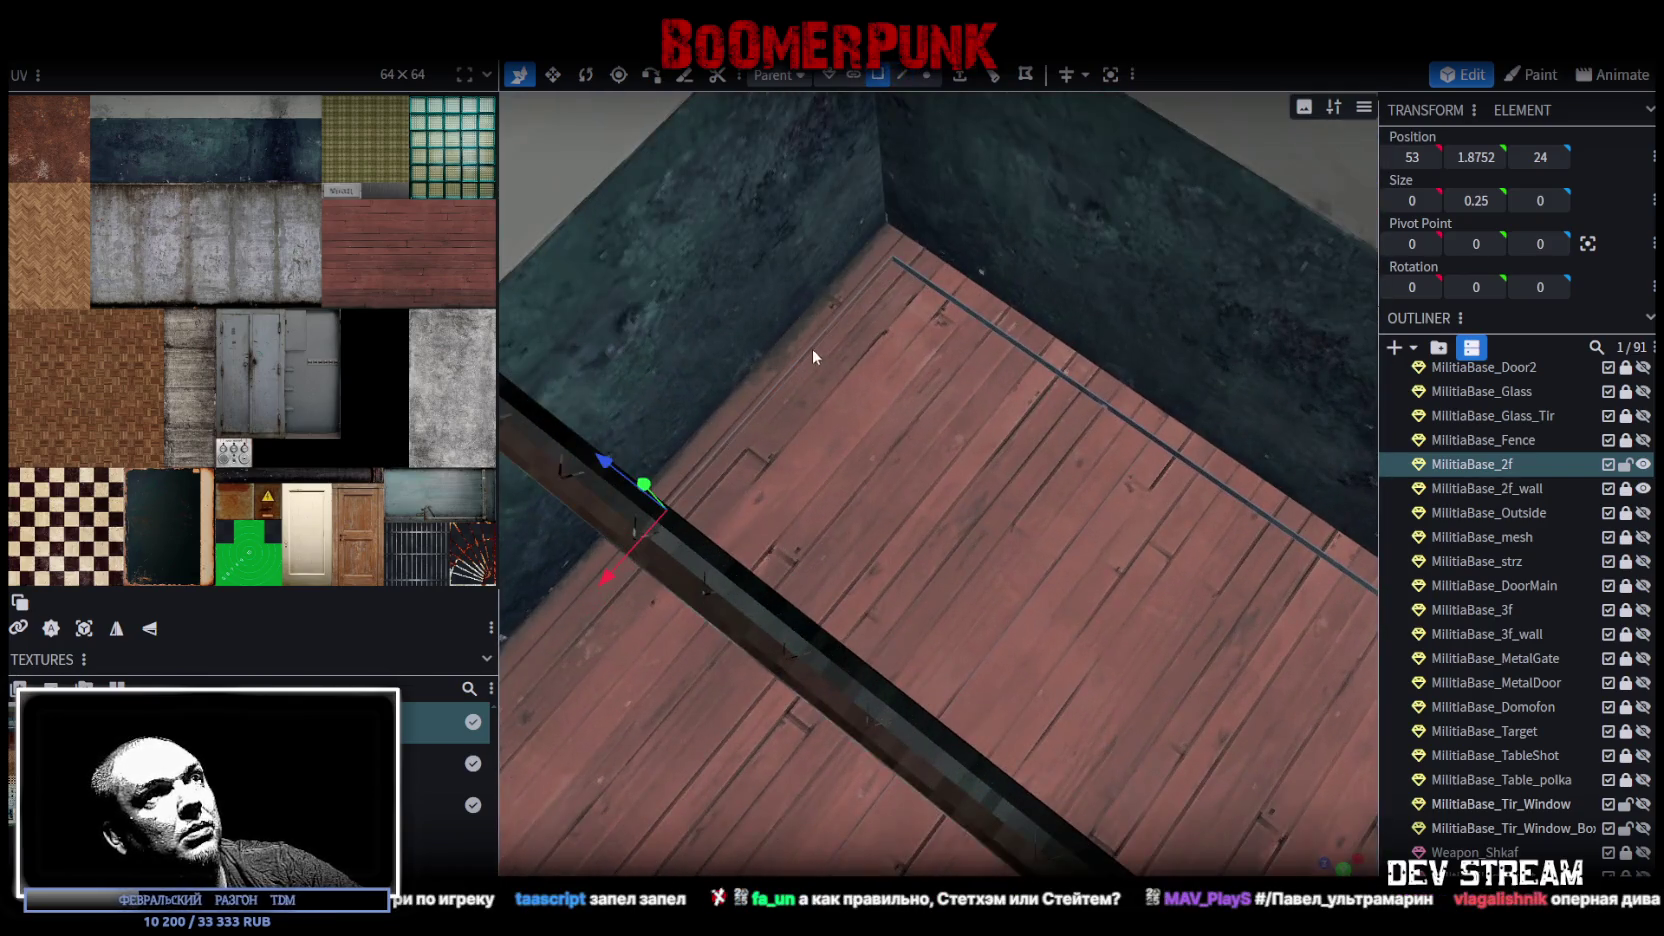
{"action": "scroll", "coordinate": [808, 393], "scroll_direction": "up", "scroll_amount": 2}
{"action": "left_click", "coordinate": [772, 305]}
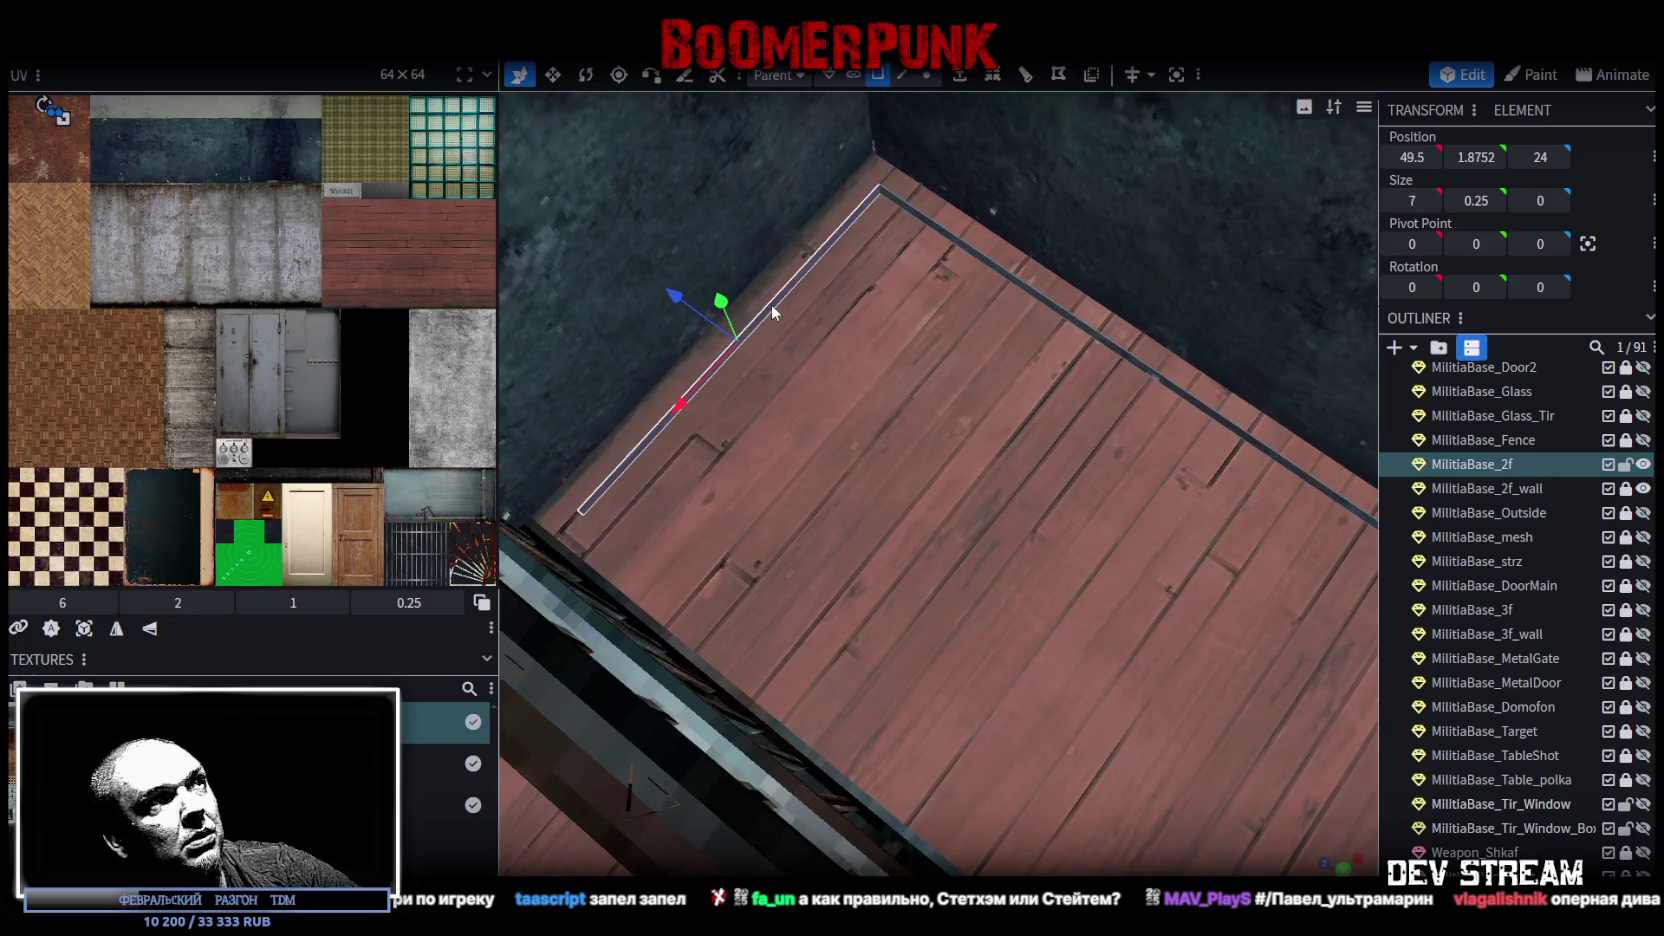
{"action": "mouse_move", "coordinate": [703, 318]}
{"action": "left_mouse_down"}
{"action": "mouse_move", "coordinate": [692, 304]}
{"action": "mouse_move", "coordinate": [712, 316]}
{"action": "left_mouse_up"}
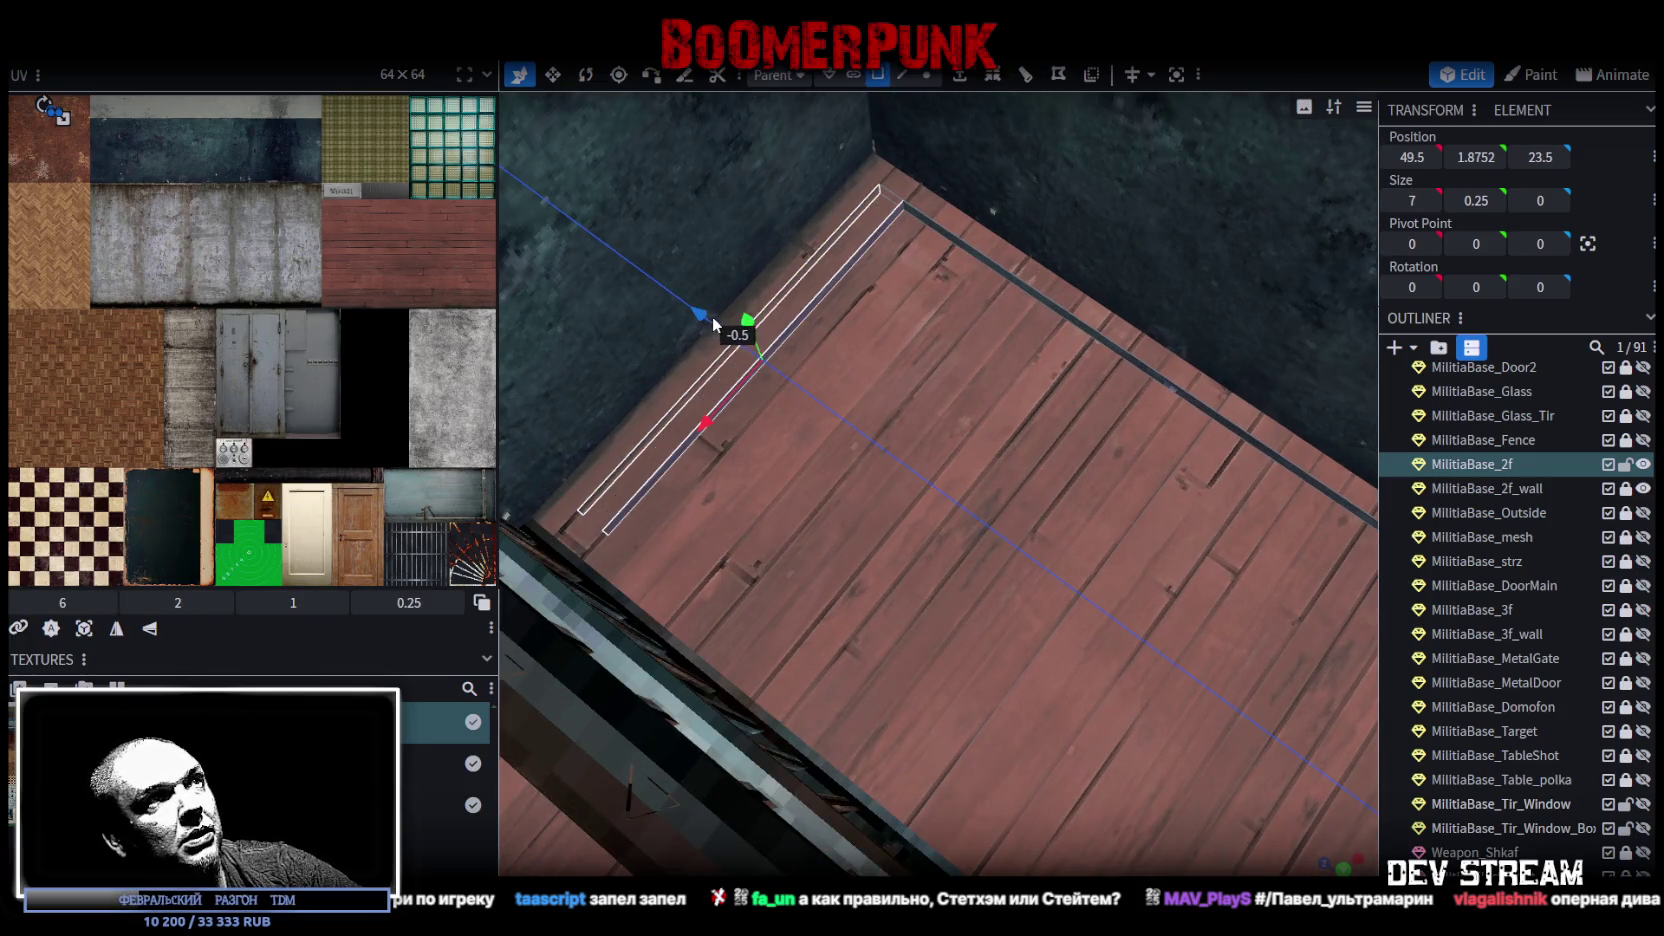
{"action": "left_click", "coordinate": [1101, 337]}
{"action": "left_click_drag", "start_coordinate": [1251, 521], "coordinate": [1222, 543]}
{"action": "scroll", "coordinate": [876, 552], "scroll_direction": "up", "scroll_amount": 5}
{"action": "left_click_drag", "start_coordinate": [881, 554], "coordinate": [611, 312]}
Step: Extrude a floor edge 2 units along Z+
{"action": "left_click", "coordinate": [927, 74]}
{"action": "left_click", "coordinate": [819, 517]}
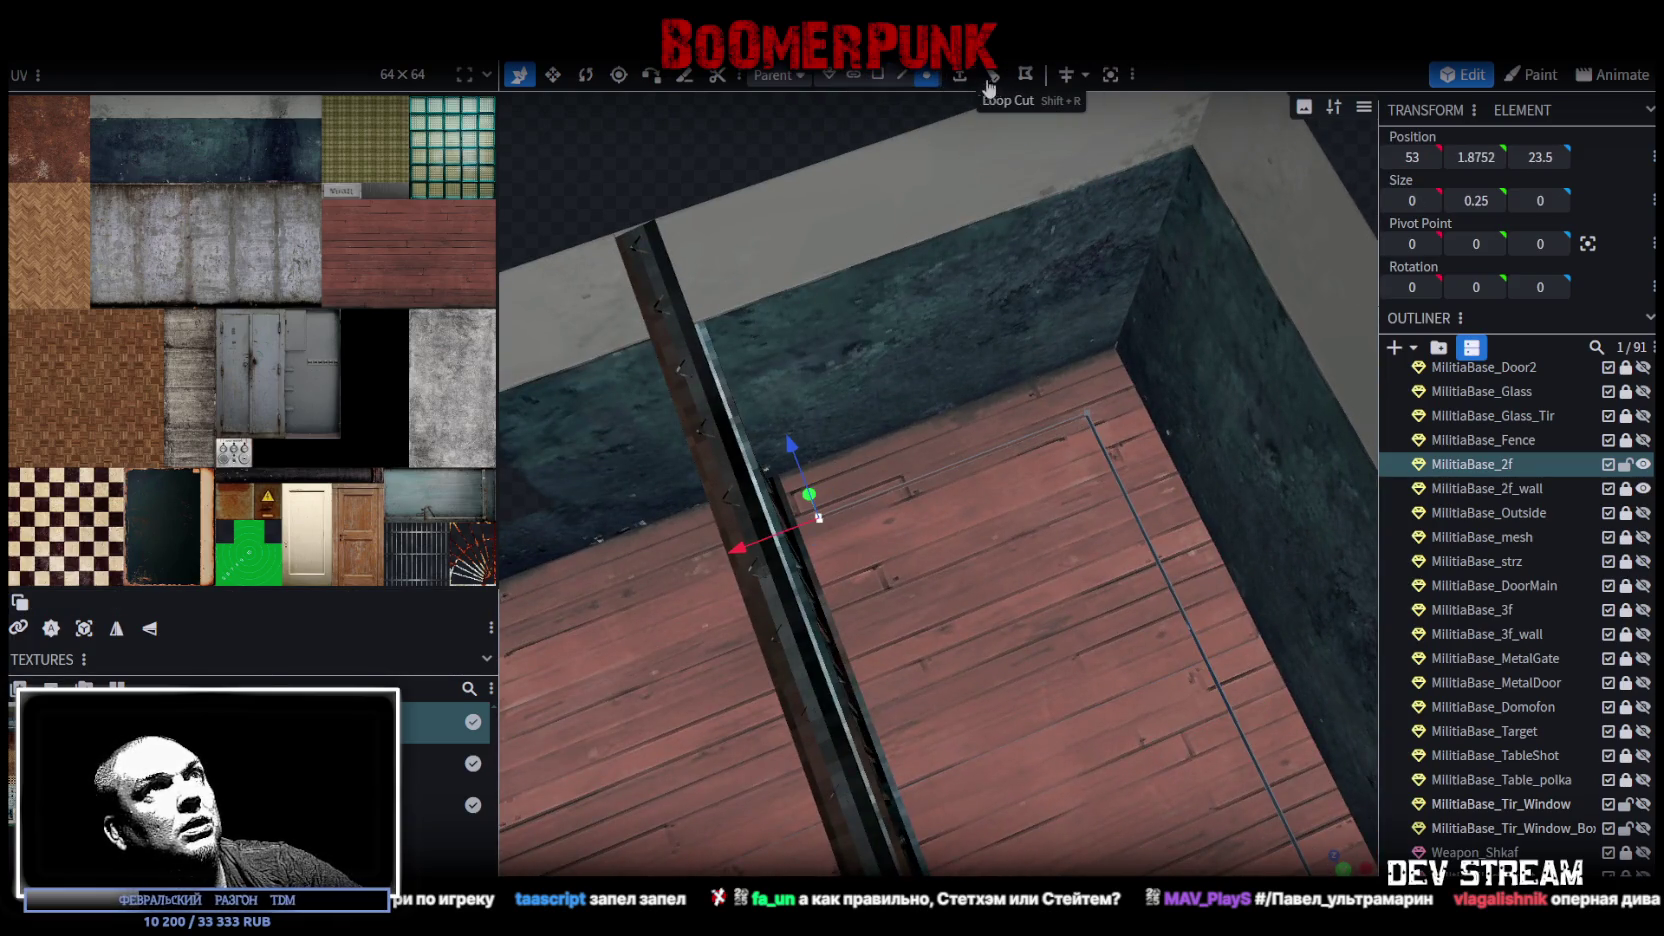
{"action": "left_click", "coordinate": [902, 74]}
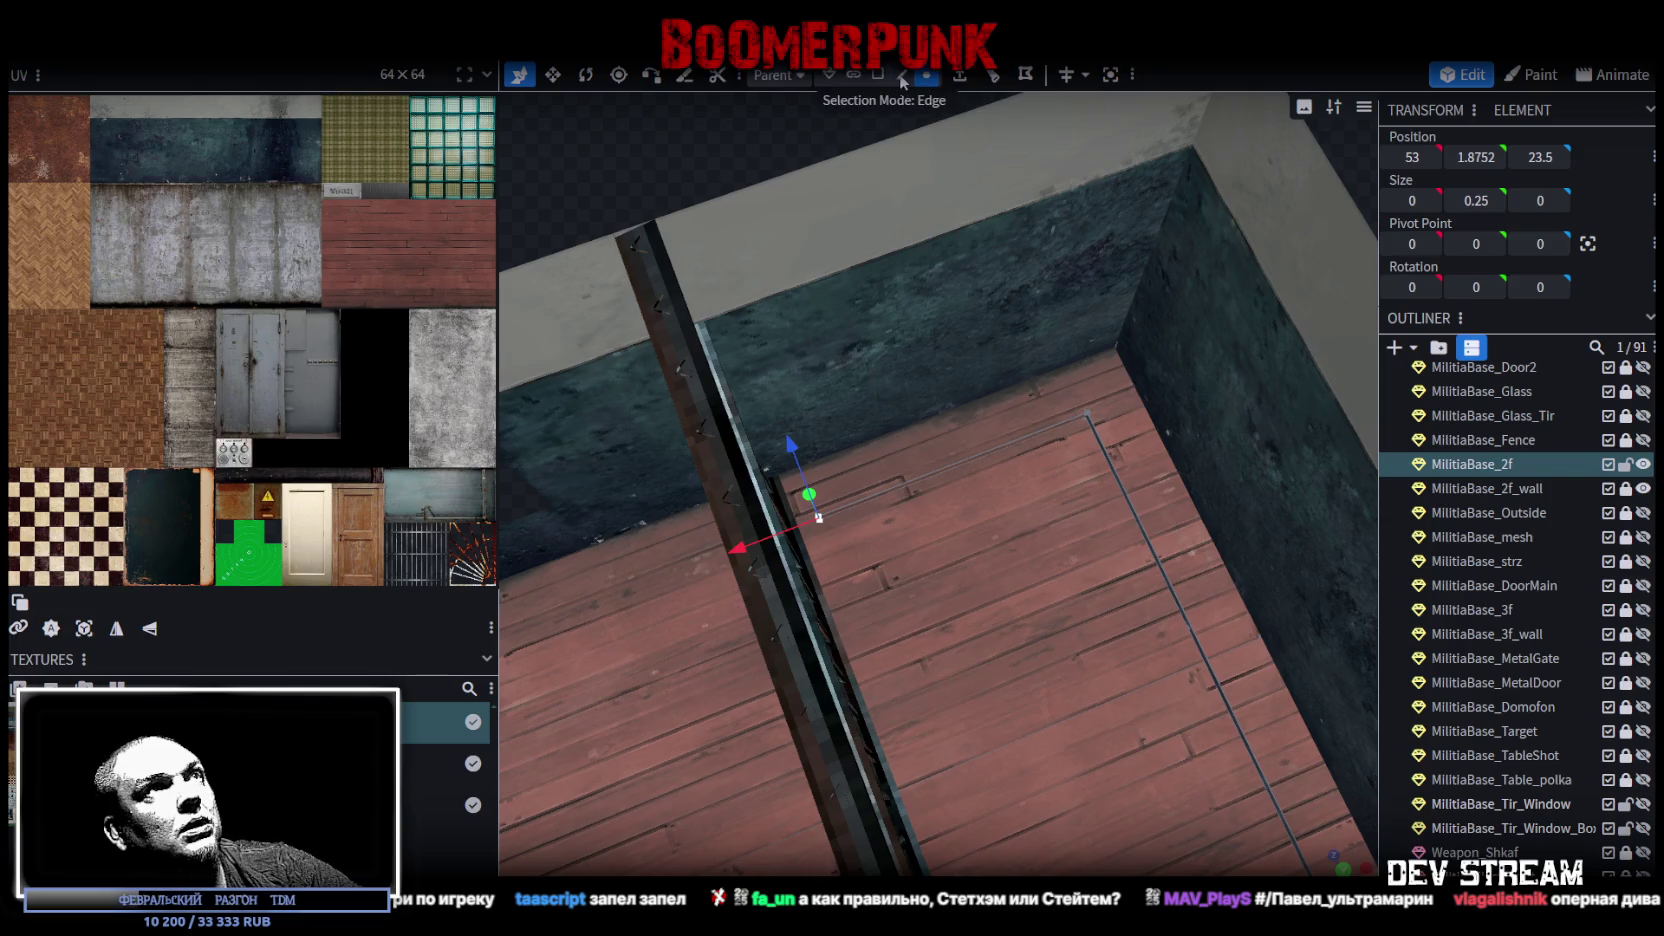
{"action": "left_click", "coordinate": [965, 82]}
{"action": "left_click", "coordinate": [1000, 865]}
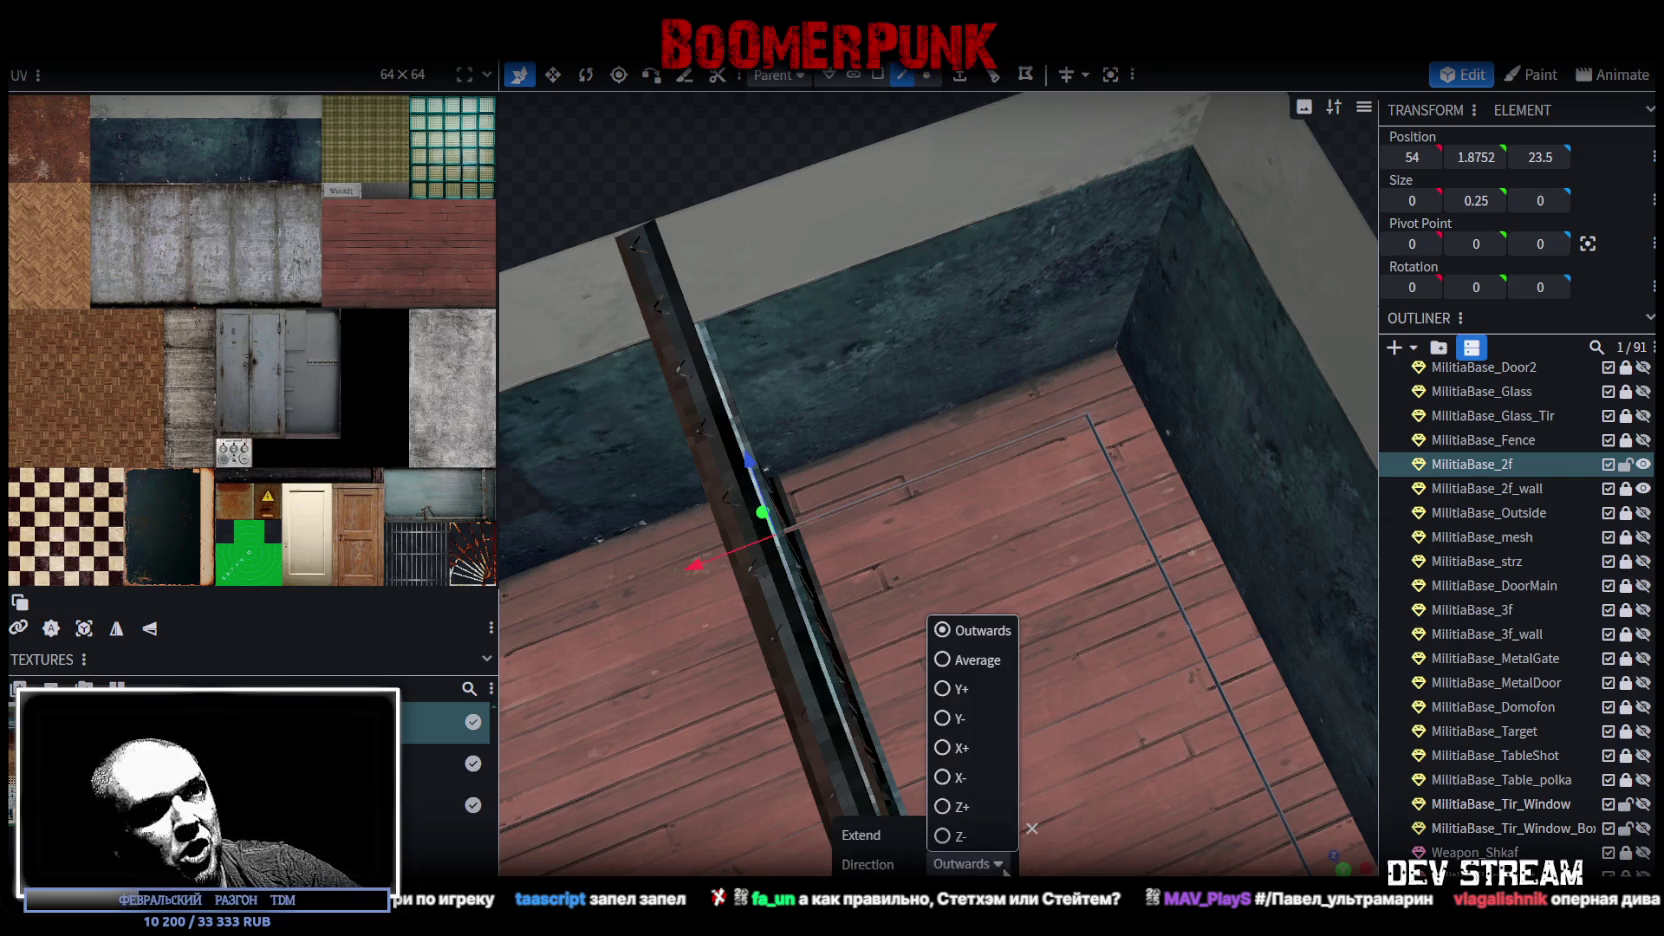
{"action": "left_click", "coordinate": [955, 806]}
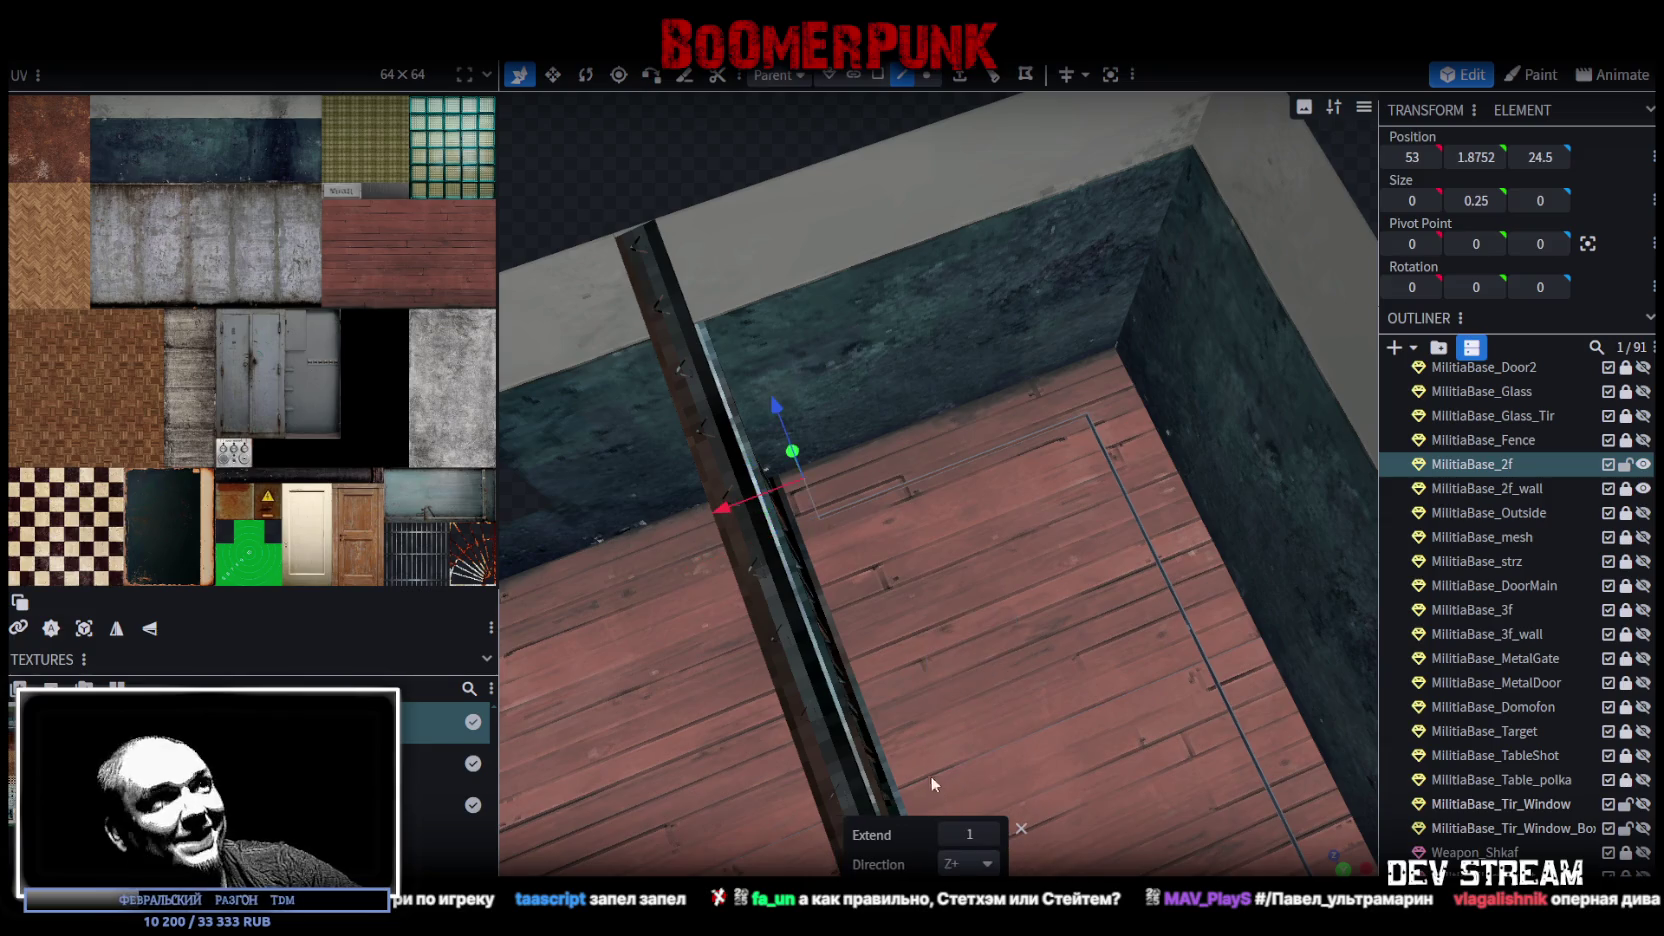
{"action": "left_click", "coordinate": [990, 834]}
{"action": "mouse_move", "coordinate": [910, 300]}
{"action": "left_mouse_down"}
{"action": "mouse_move", "coordinate": [898, 257]}
{"action": "mouse_move", "coordinate": [868, 252]}
{"action": "mouse_move", "coordinate": [878, 276]}
{"action": "left_mouse_up"}
Step: Extrude the back-wall floor edge 2 units along Z+ and move its corner vertex 2 units along X
{"action": "scroll", "coordinate": [712, 268], "scroll_direction": "up", "scroll_amount": 2}
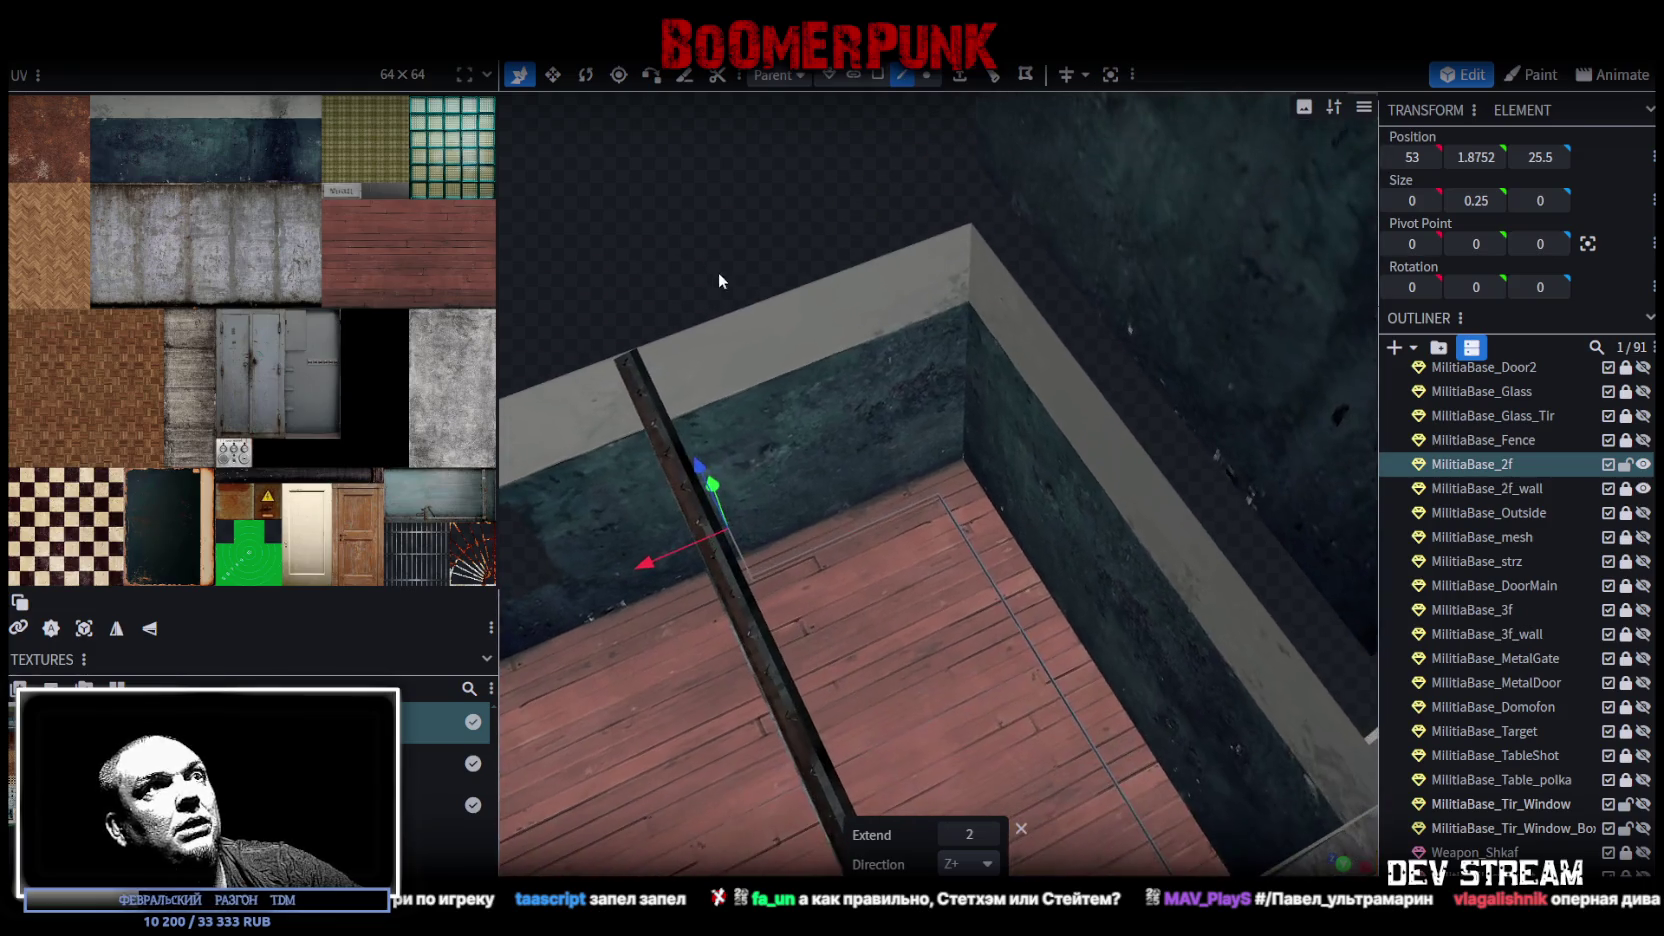
{"action": "left_click", "coordinate": [857, 528]}
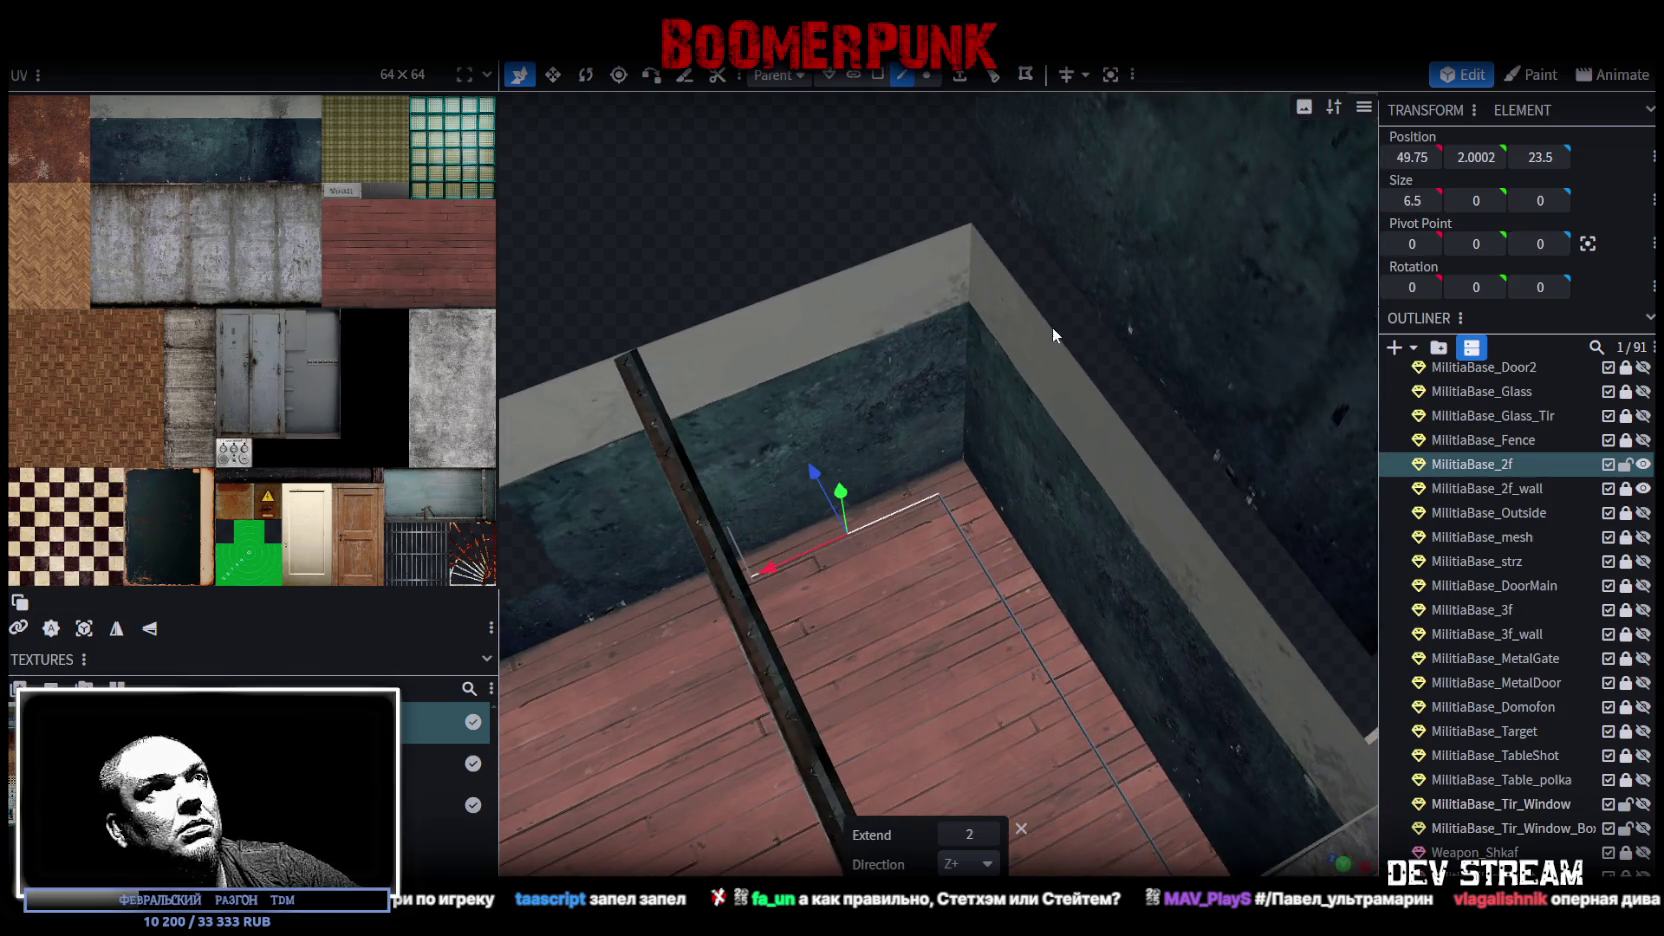
{"action": "left_click", "coordinate": [959, 79]}
{"action": "left_click", "coordinate": [997, 866]}
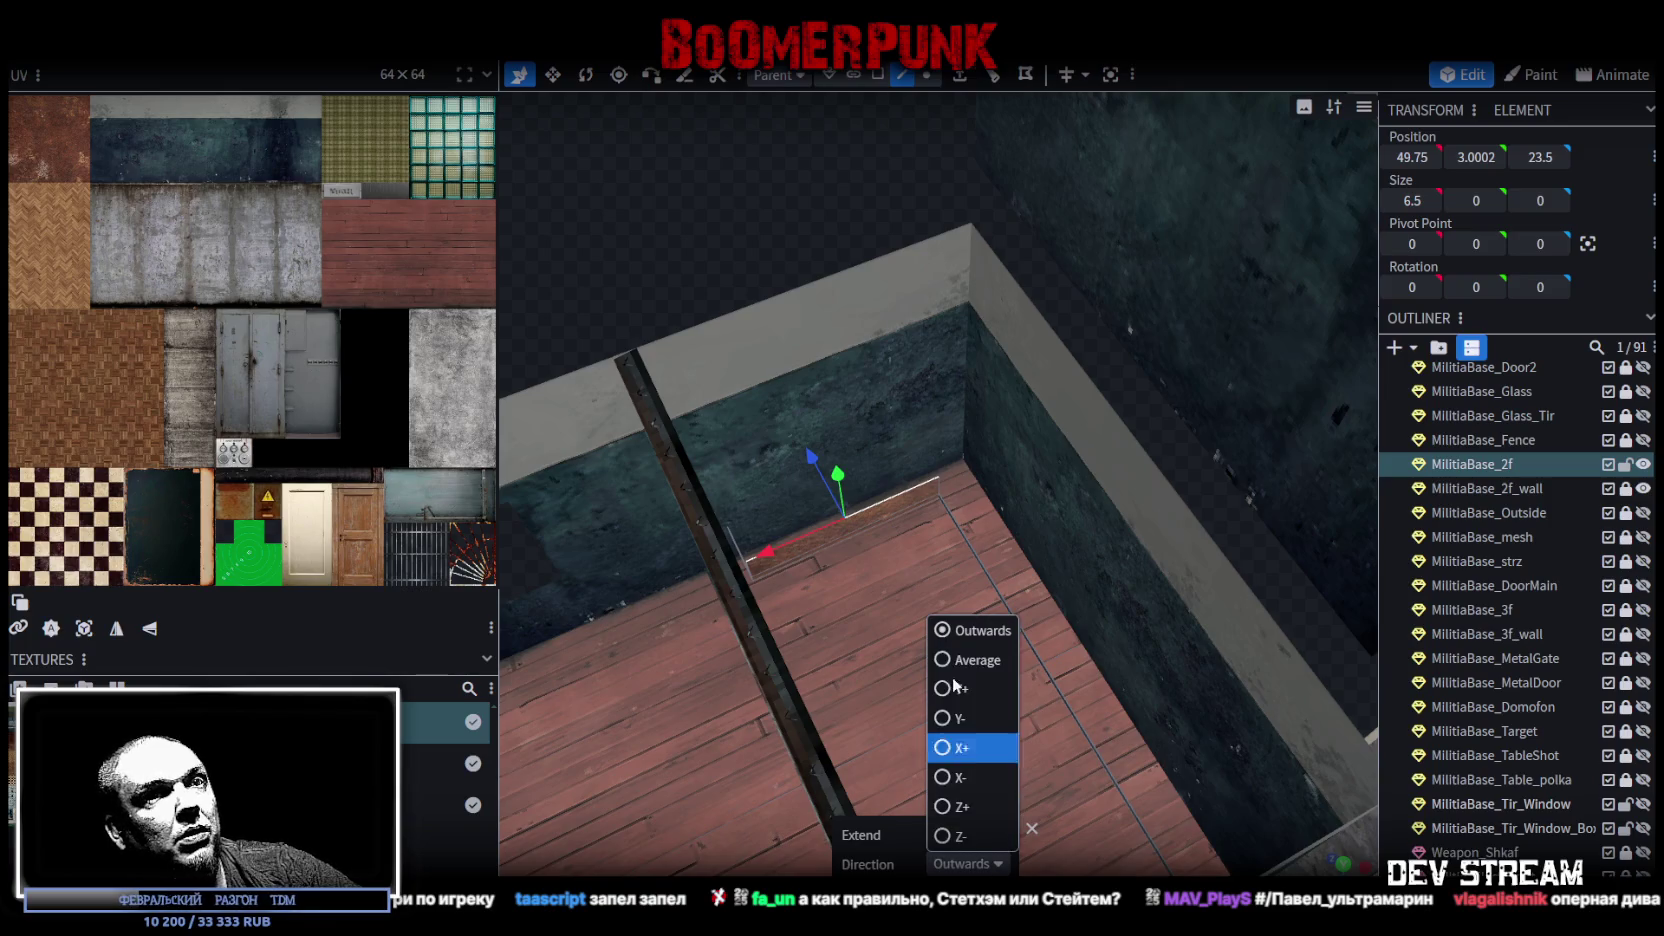
{"action": "left_click", "coordinate": [958, 808]}
{"action": "left_click", "coordinate": [991, 833]}
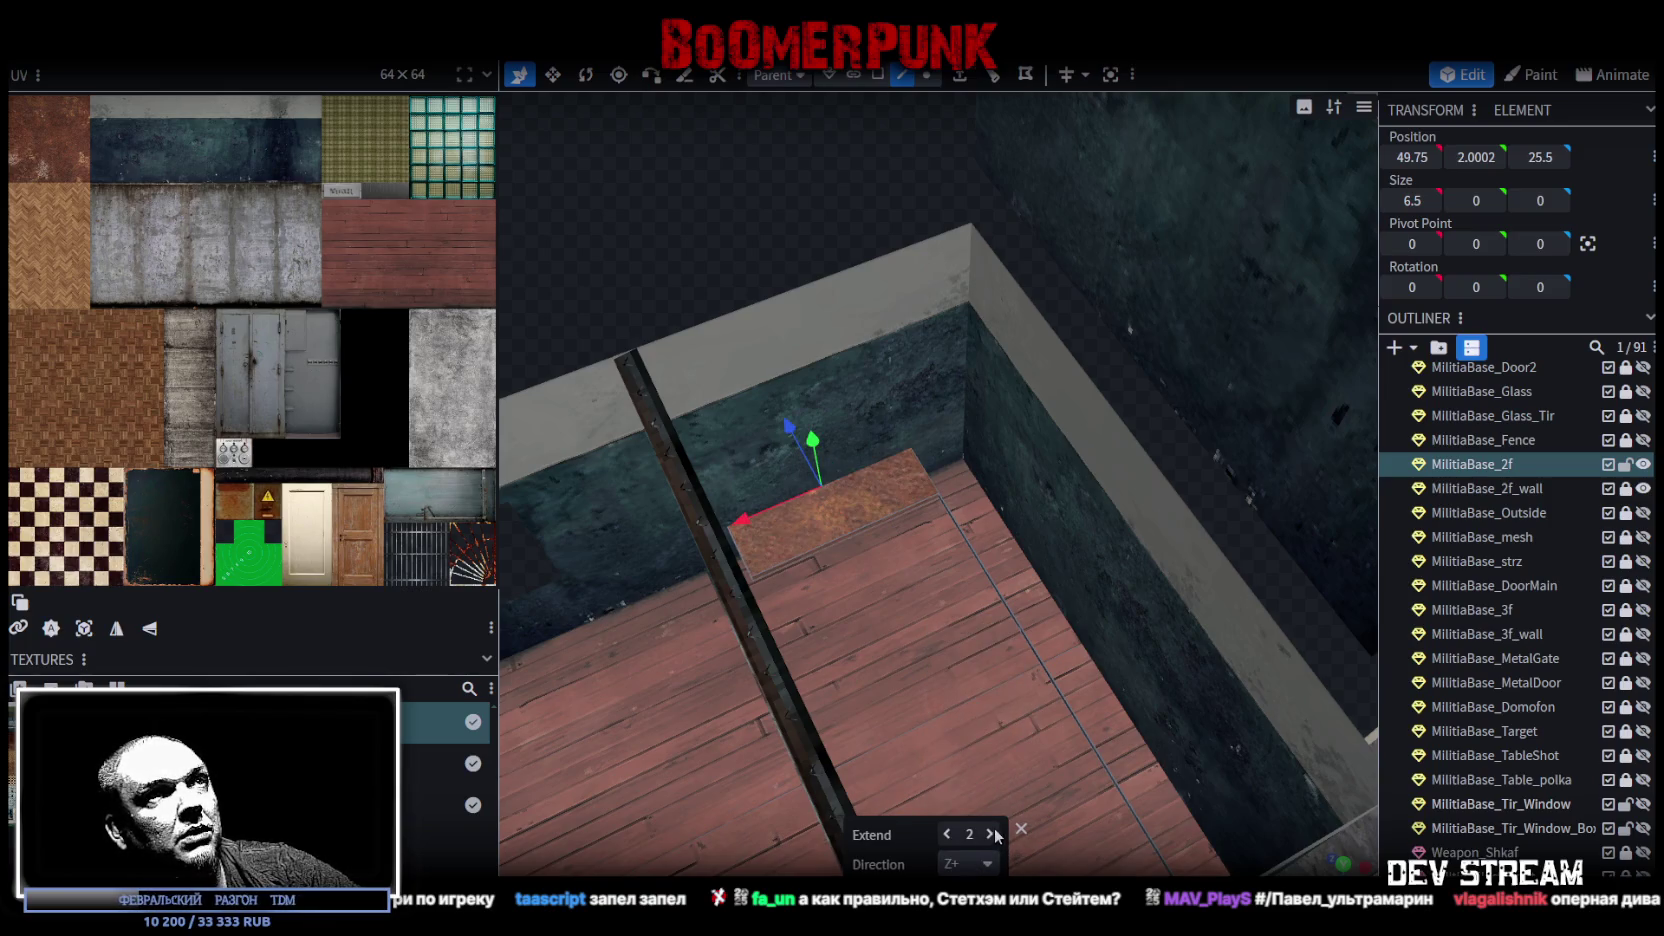
{"action": "left_click_drag", "start_coordinate": [1011, 604], "coordinate": [936, 156]}
{"action": "left_click", "coordinate": [930, 76]}
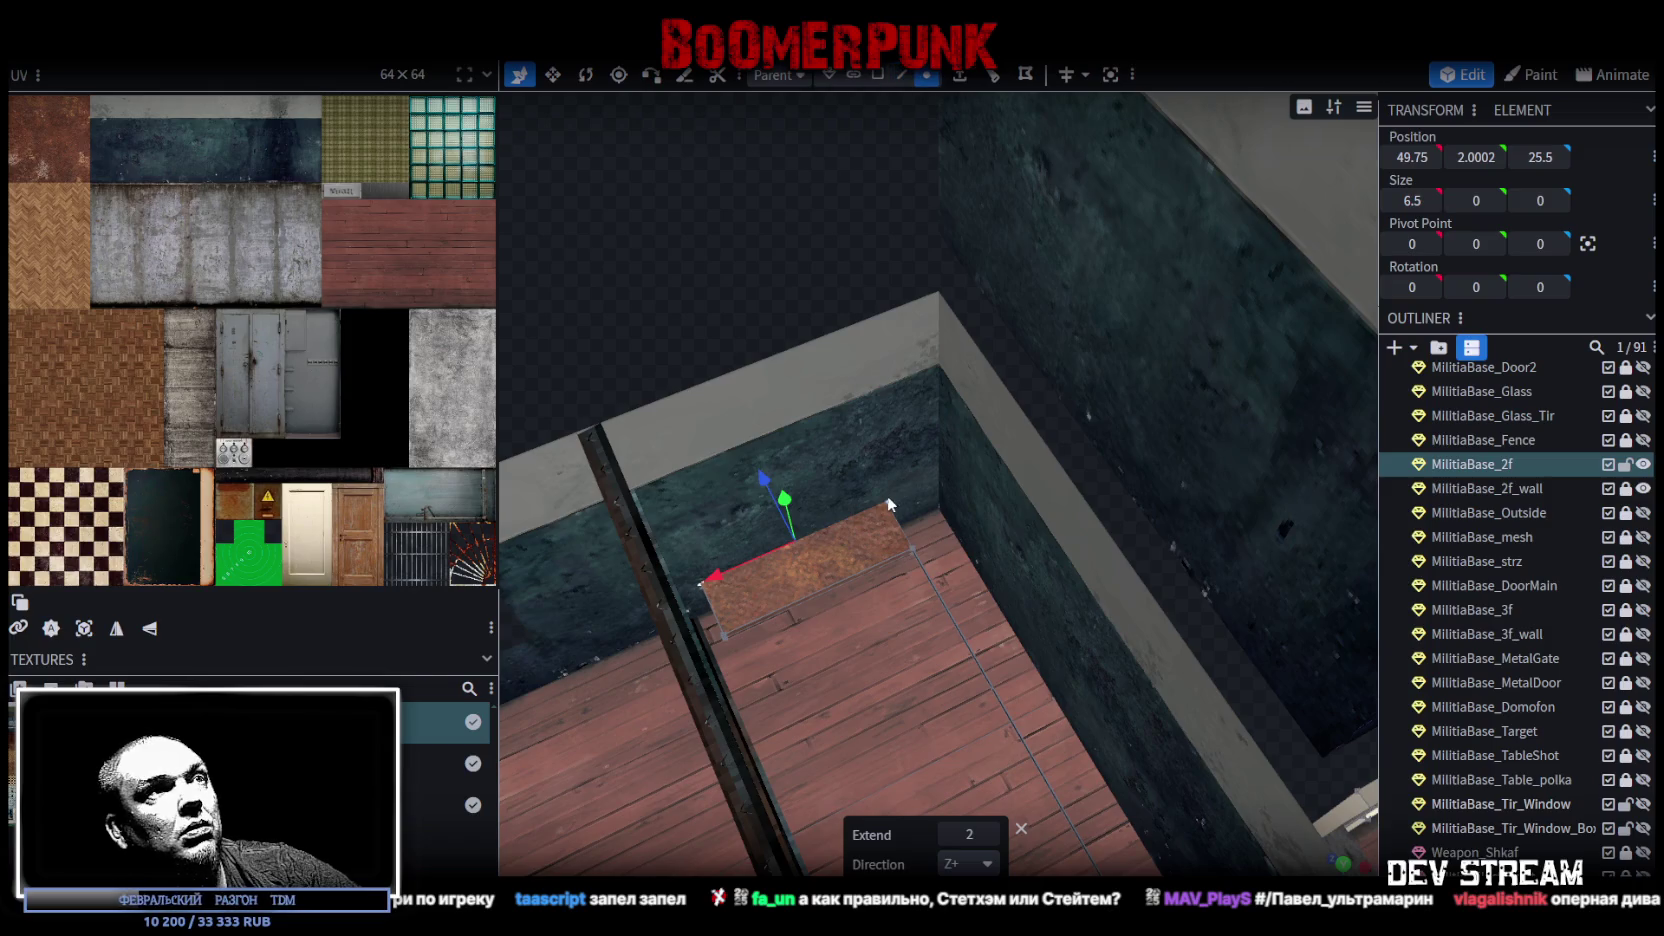
{"action": "left_click", "coordinate": [891, 505]}
{"action": "mouse_move", "coordinate": [815, 546]}
{"action": "left_mouse_down"}
{"action": "mouse_move", "coordinate": [860, 517]}
{"action": "mouse_move", "coordinate": [1053, 604]}
{"action": "mouse_move", "coordinate": [1014, 612]}
{"action": "mouse_move", "coordinate": [806, 375]}
{"action": "mouse_move", "coordinate": [702, 360]}
{"action": "mouse_move", "coordinate": [740, 300]}
{"action": "left_mouse_up"}
Step: Extrude the floor edge along the wall 2 units toward X- and pick the strips' corner vertex
{"action": "left_click", "coordinate": [902, 76]}
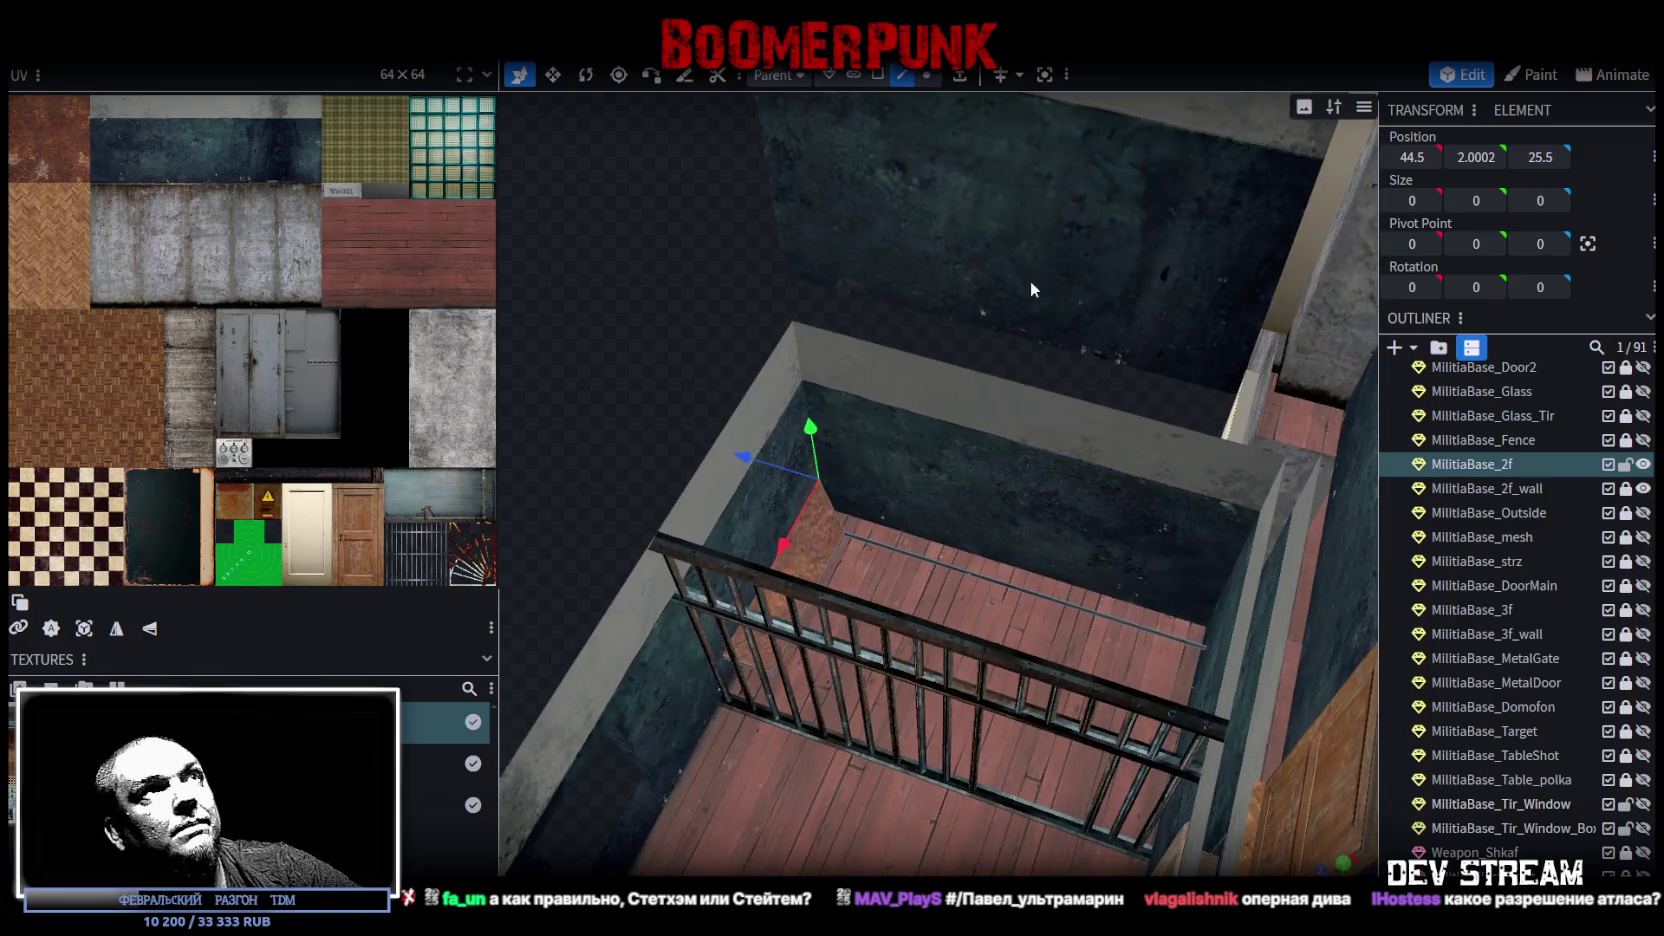
{"action": "scroll", "coordinate": [1040, 592], "scroll_direction": "up", "scroll_amount": 2}
{"action": "left_click", "coordinate": [1024, 601]}
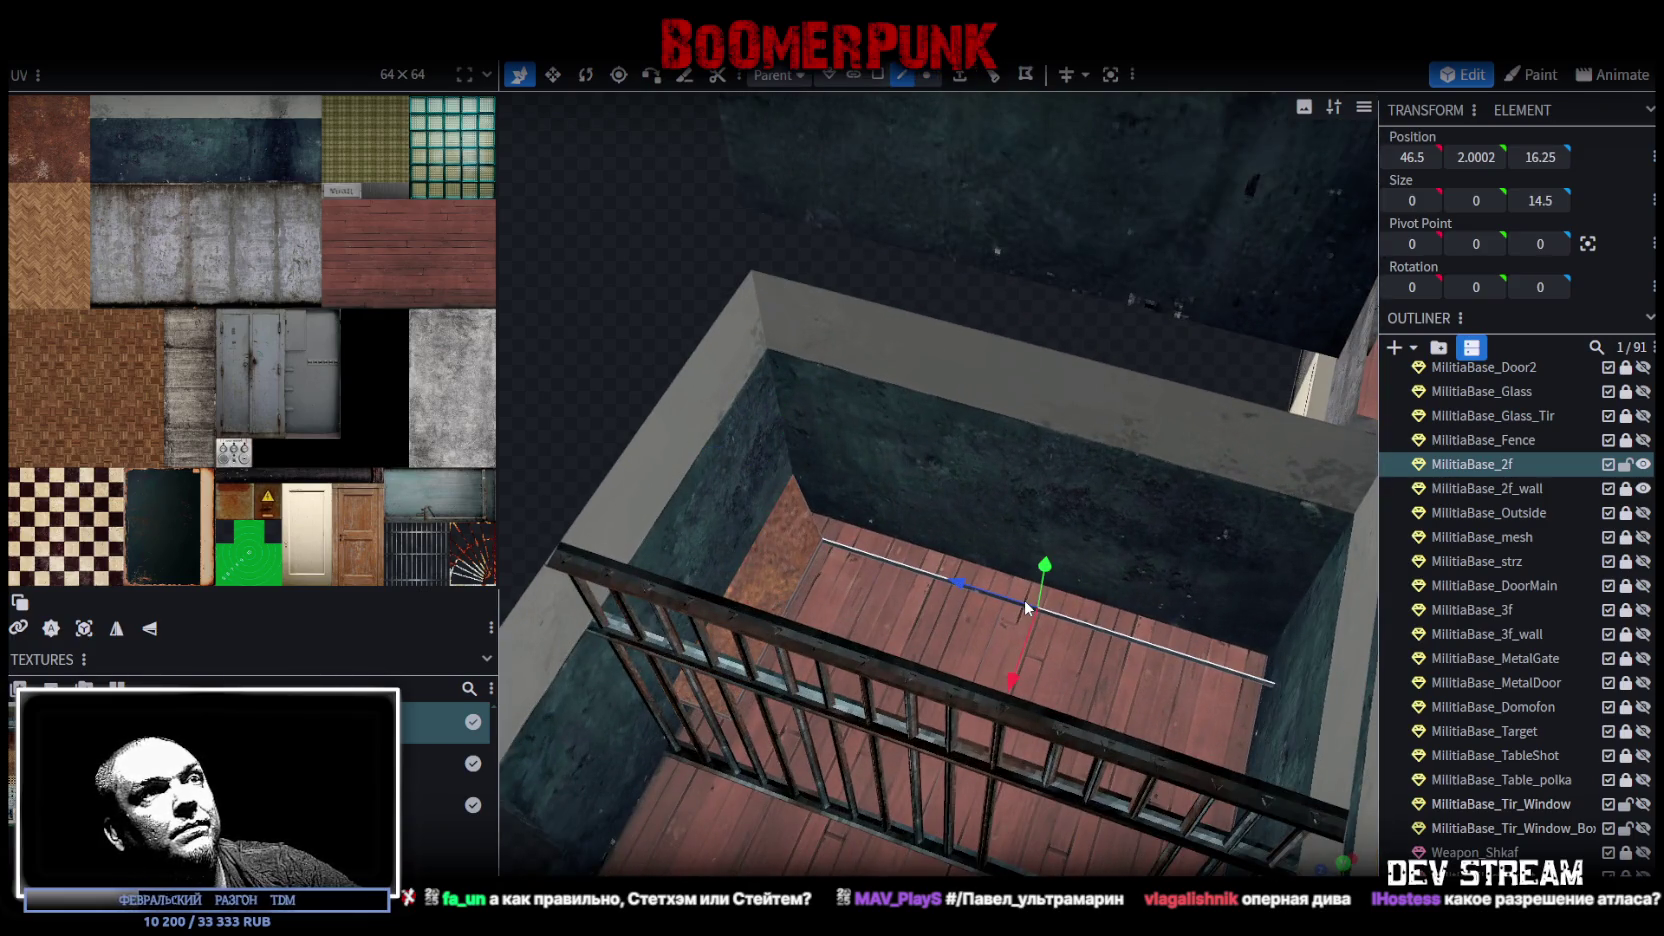
{"action": "left_click", "coordinate": [959, 75]}
{"action": "left_click", "coordinate": [998, 864]}
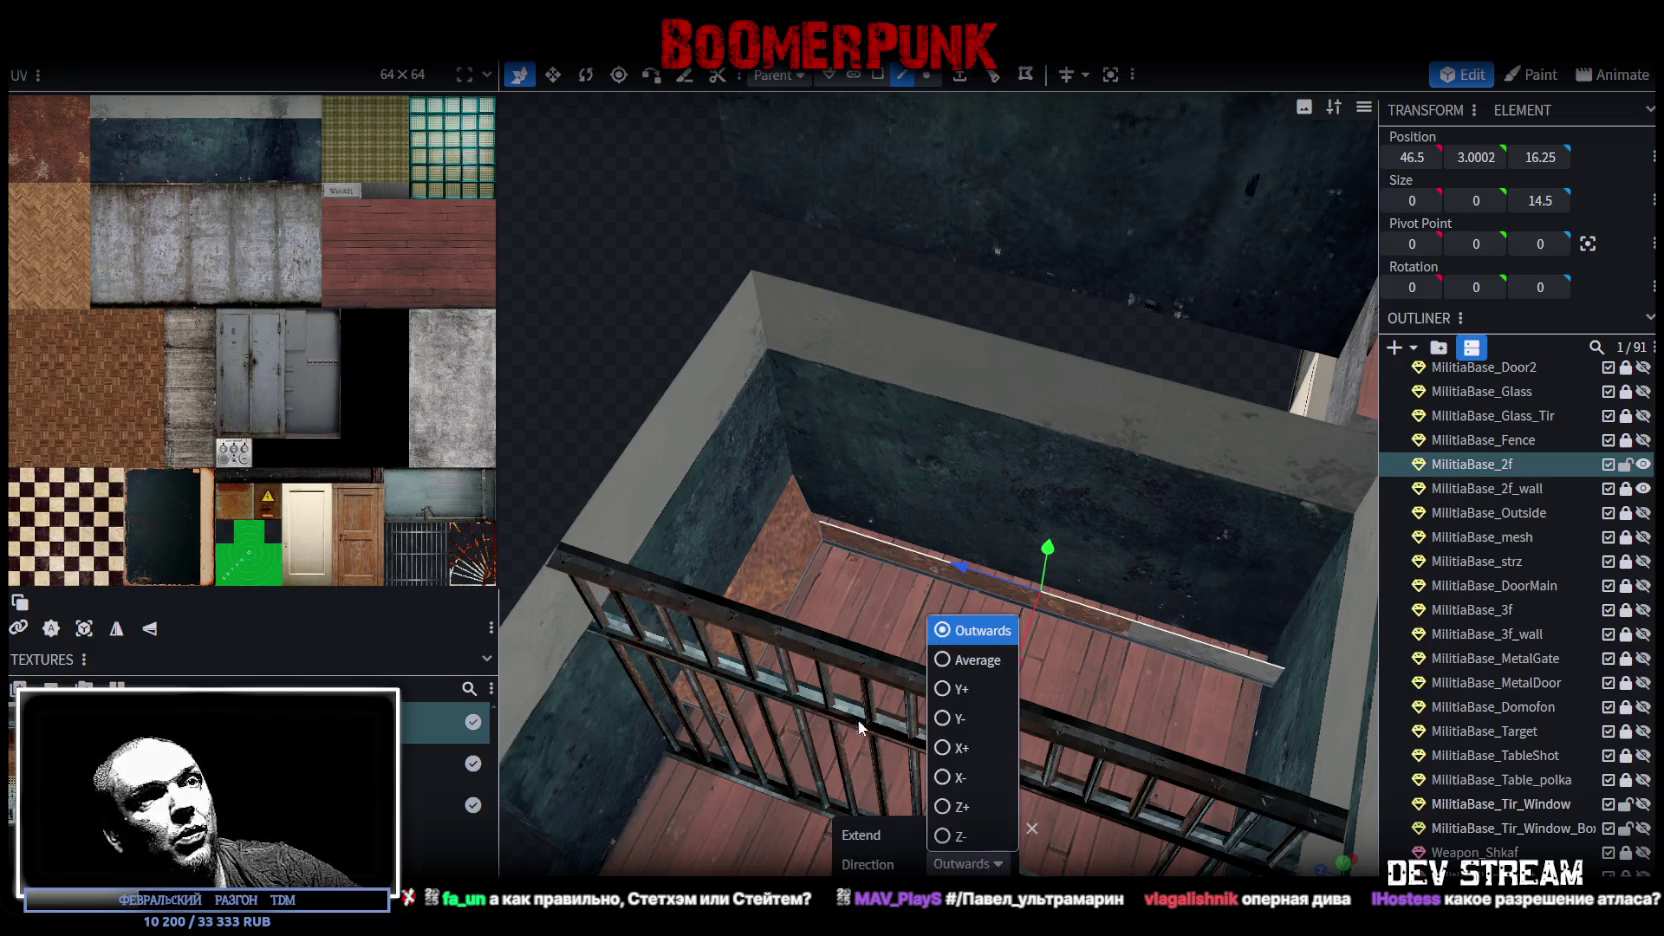
{"action": "left_click", "coordinate": [952, 784]}
{"action": "left_click", "coordinate": [990, 834]}
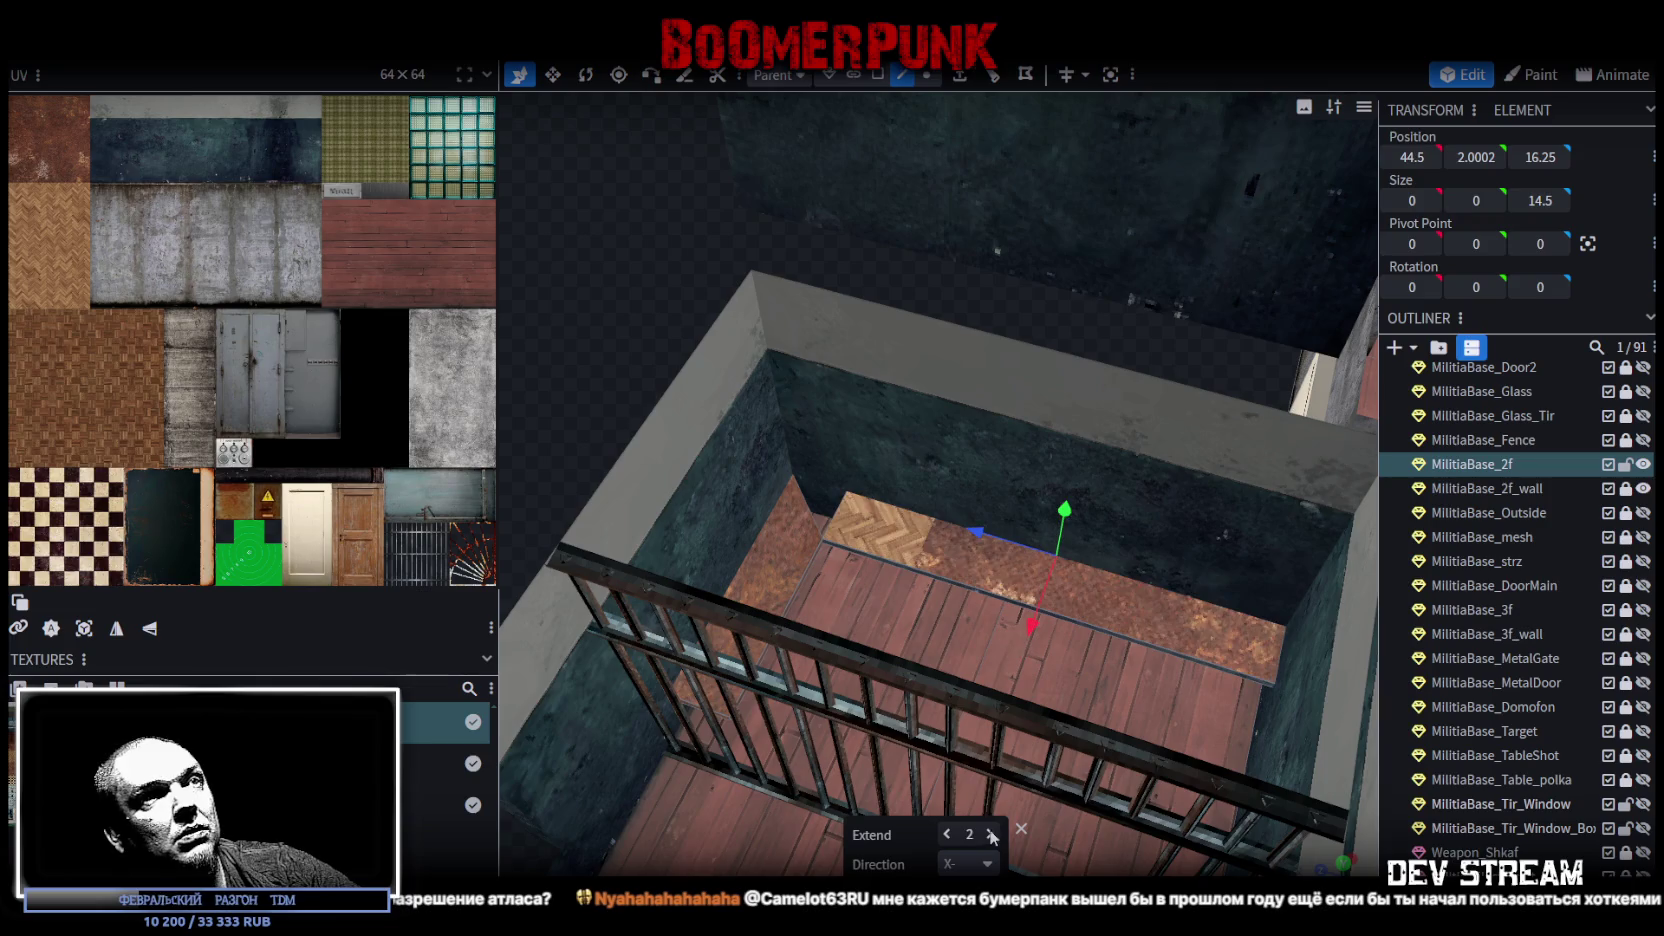
{"action": "left_click", "coordinate": [927, 75]}
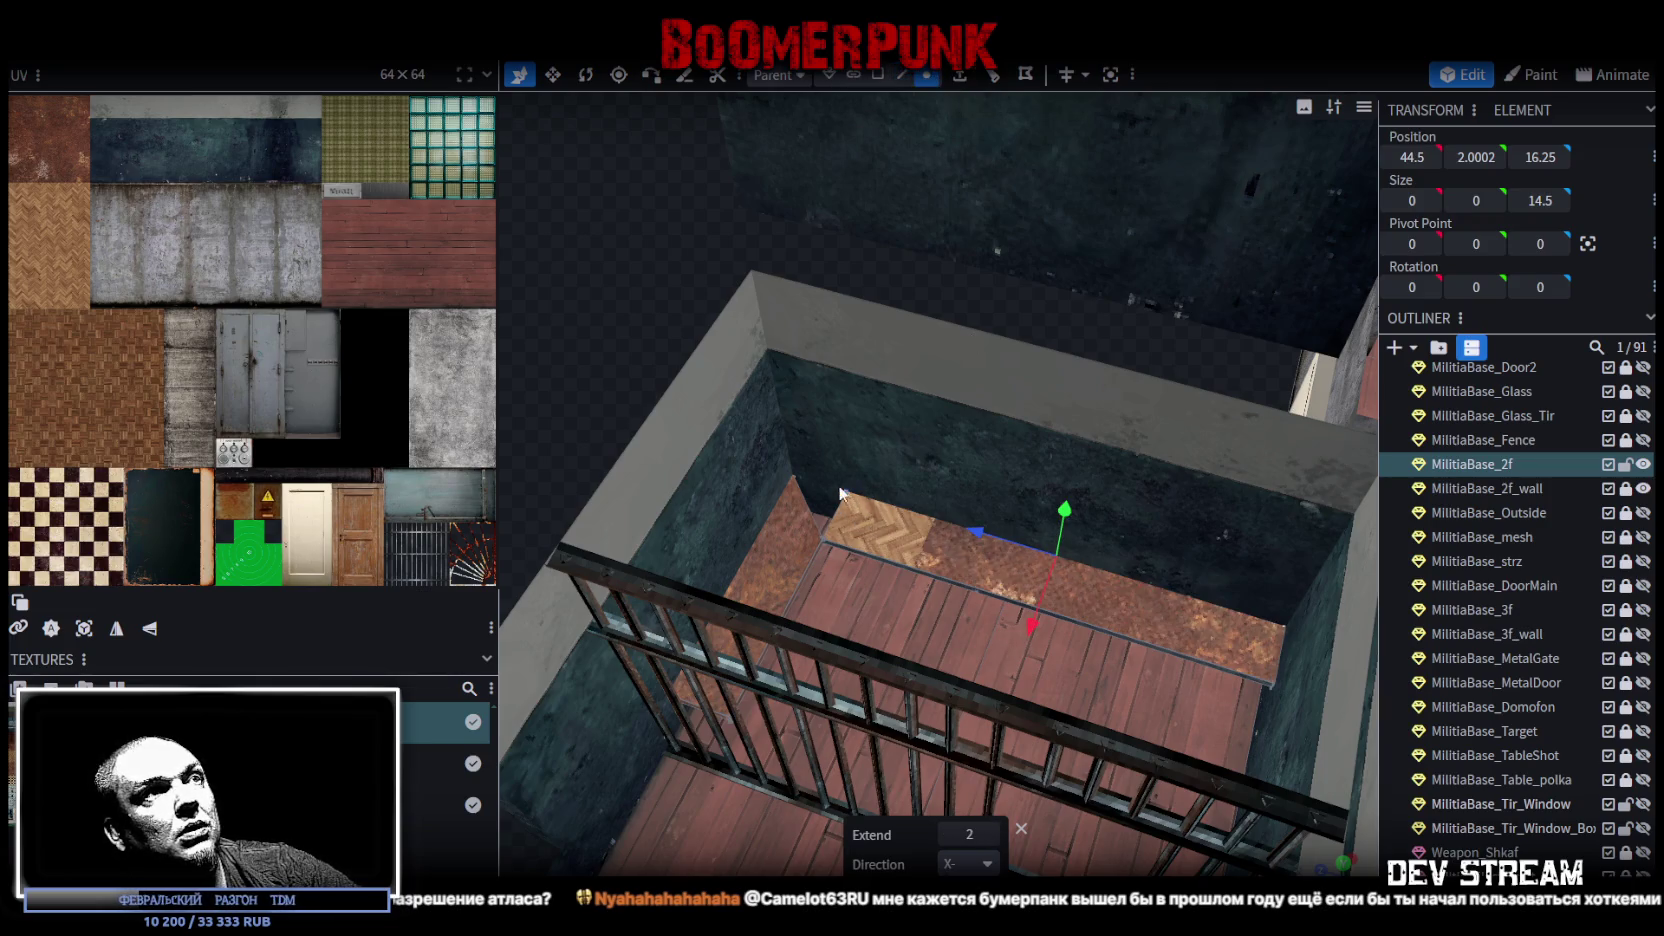
{"action": "left_click", "coordinate": [806, 480]}
Step: Merge the two corner vertices with Merge Vertices > Merge All
{"action": "left_click", "coordinate": [846, 494], "text": "shift"}
{"action": "right_click", "coordinate": [846, 494]}
{"action": "mouse_move", "coordinate": [860, 499]}
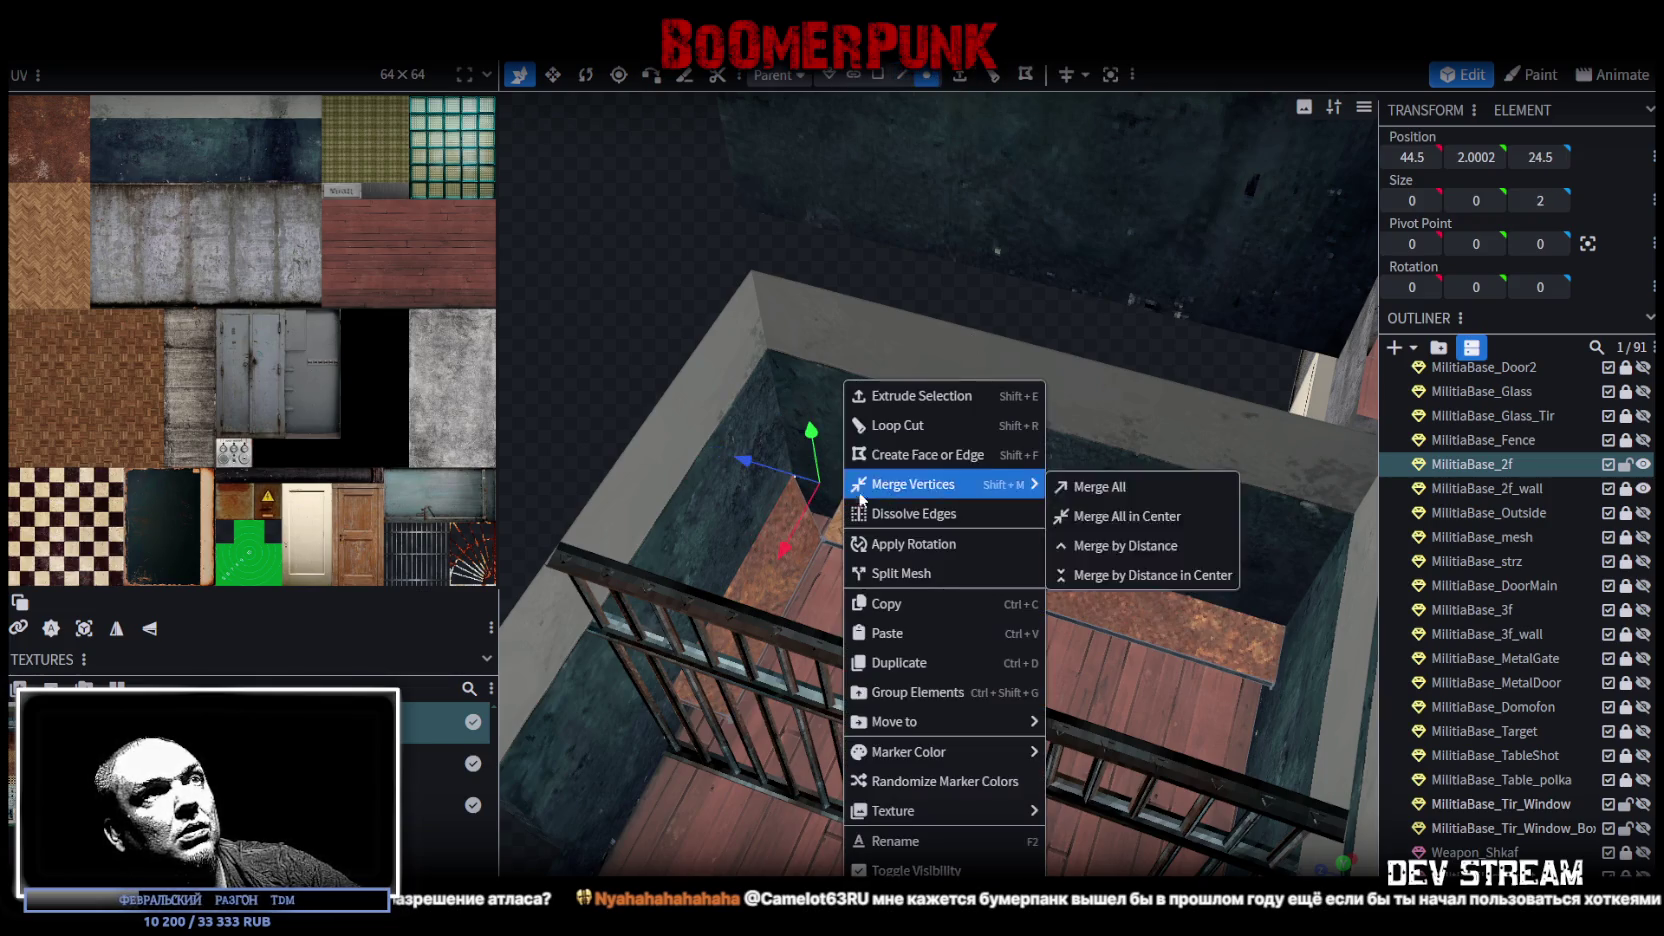
{"action": "left_click", "coordinate": [1094, 488]}
{"action": "left_click_drag", "start_coordinate": [837, 790], "coordinate": [856, 413]}
Step: In face mode, select the corner floor faces and the strip beside the wall
{"action": "left_click", "coordinate": [877, 76]}
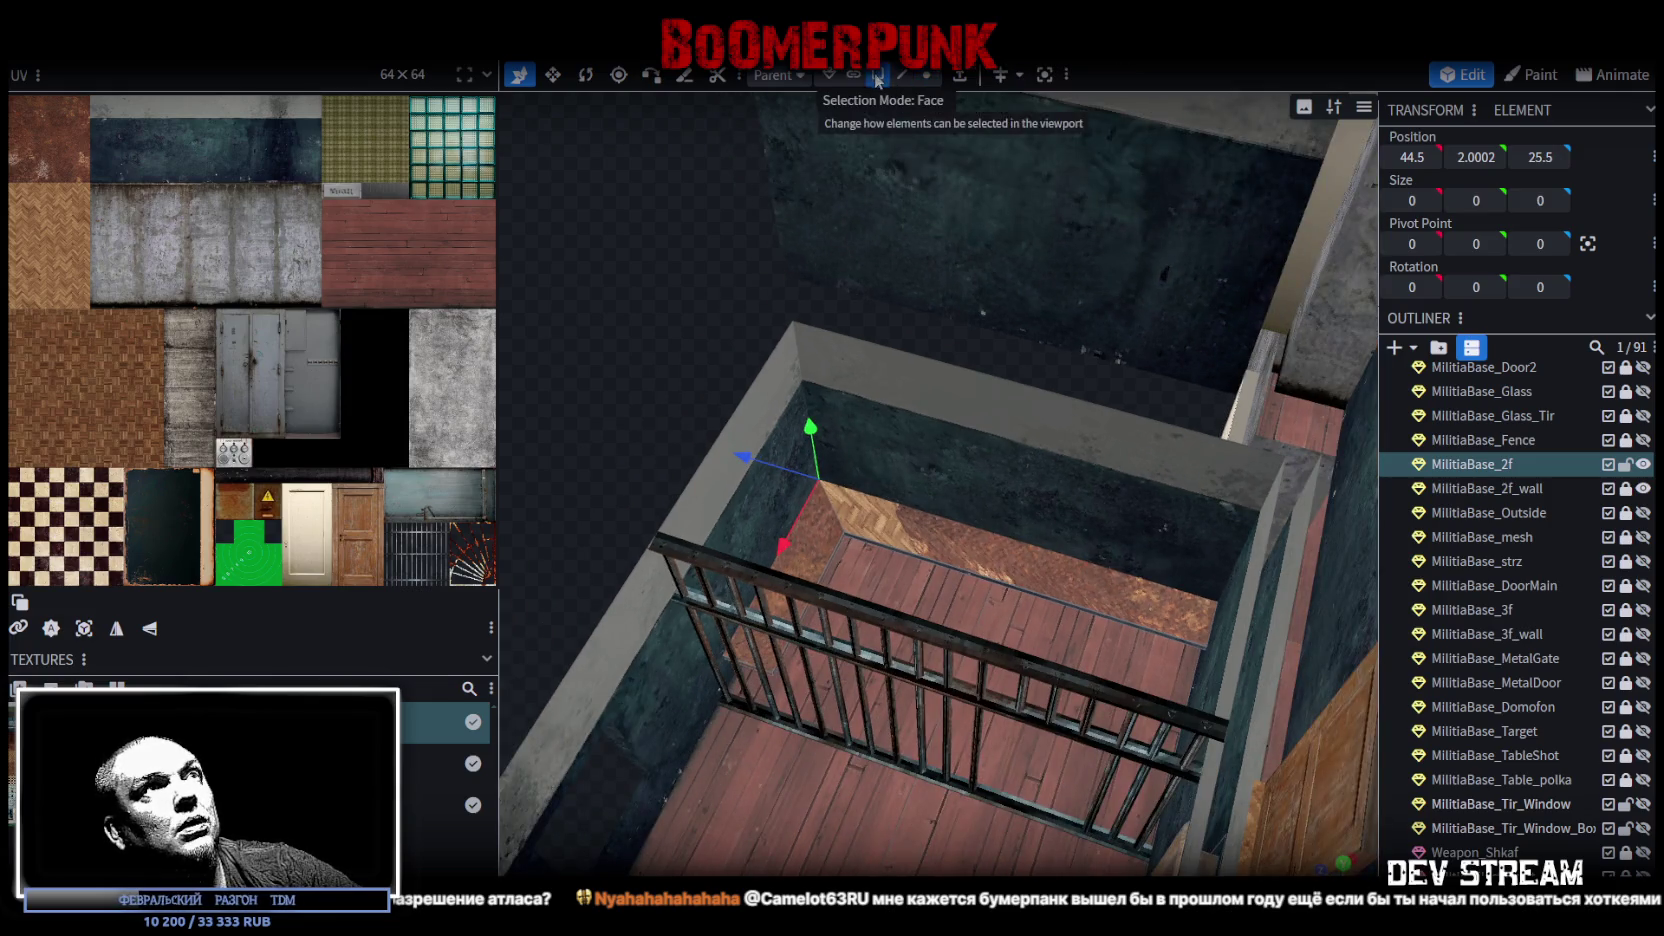
{"action": "left_click_drag", "start_coordinate": [663, 387], "coordinate": [616, 380]}
{"action": "scroll", "coordinate": [619, 378], "scroll_direction": "up", "scroll_amount": 3}
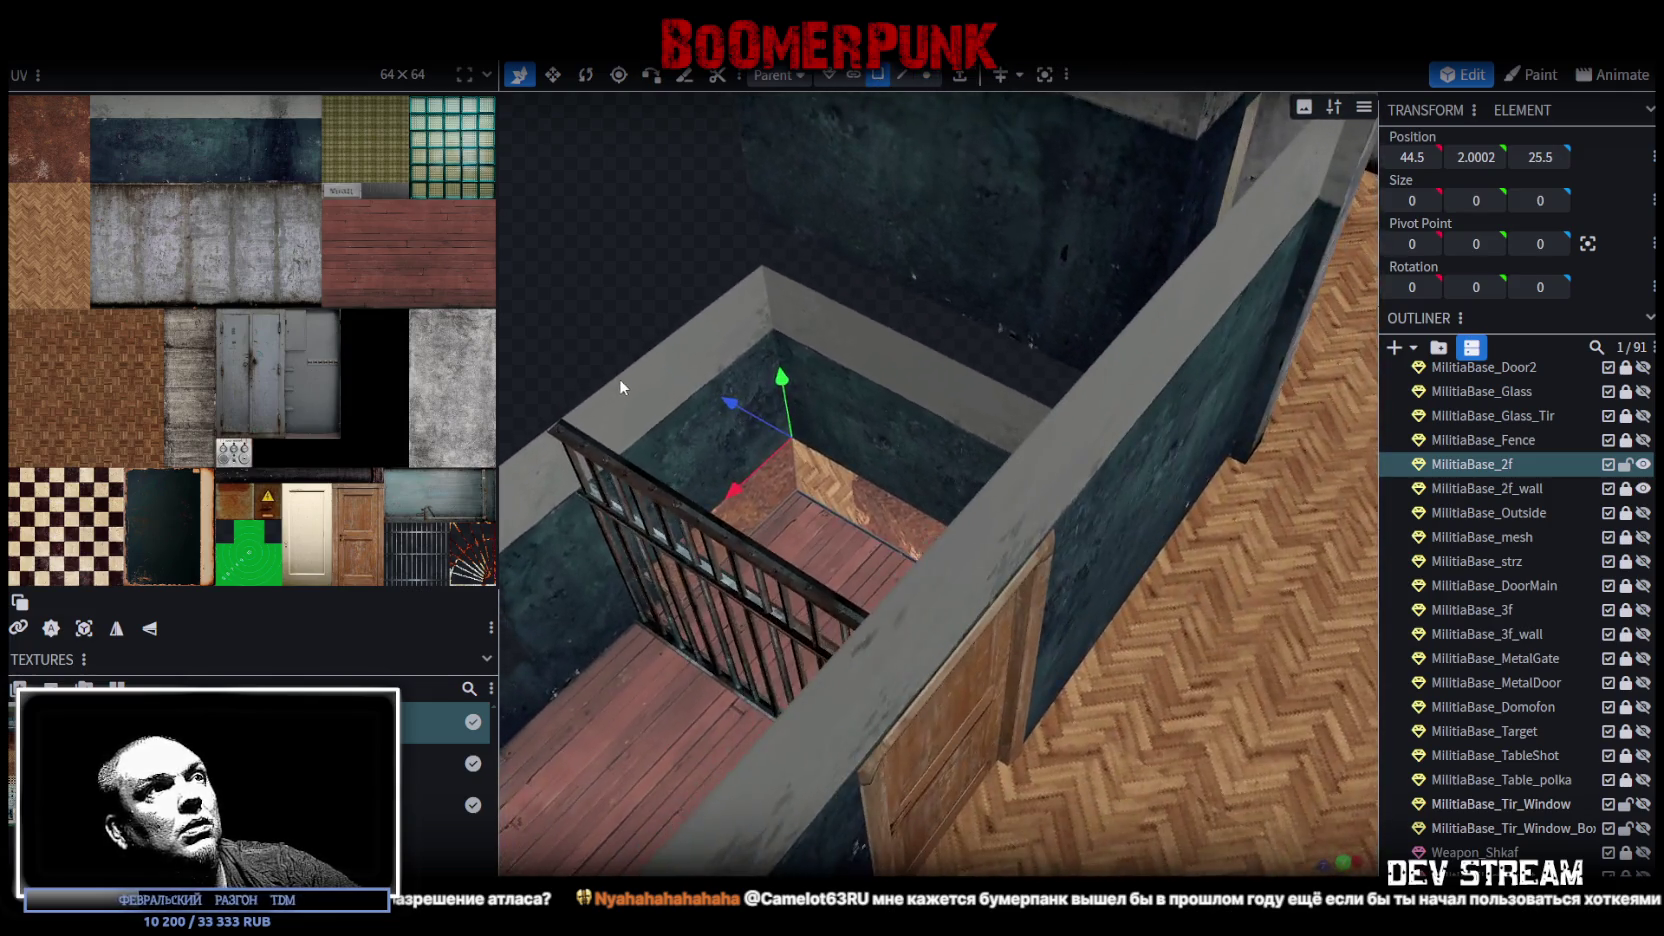
{"action": "scroll", "coordinate": [890, 621], "scroll_direction": "up", "scroll_amount": 3}
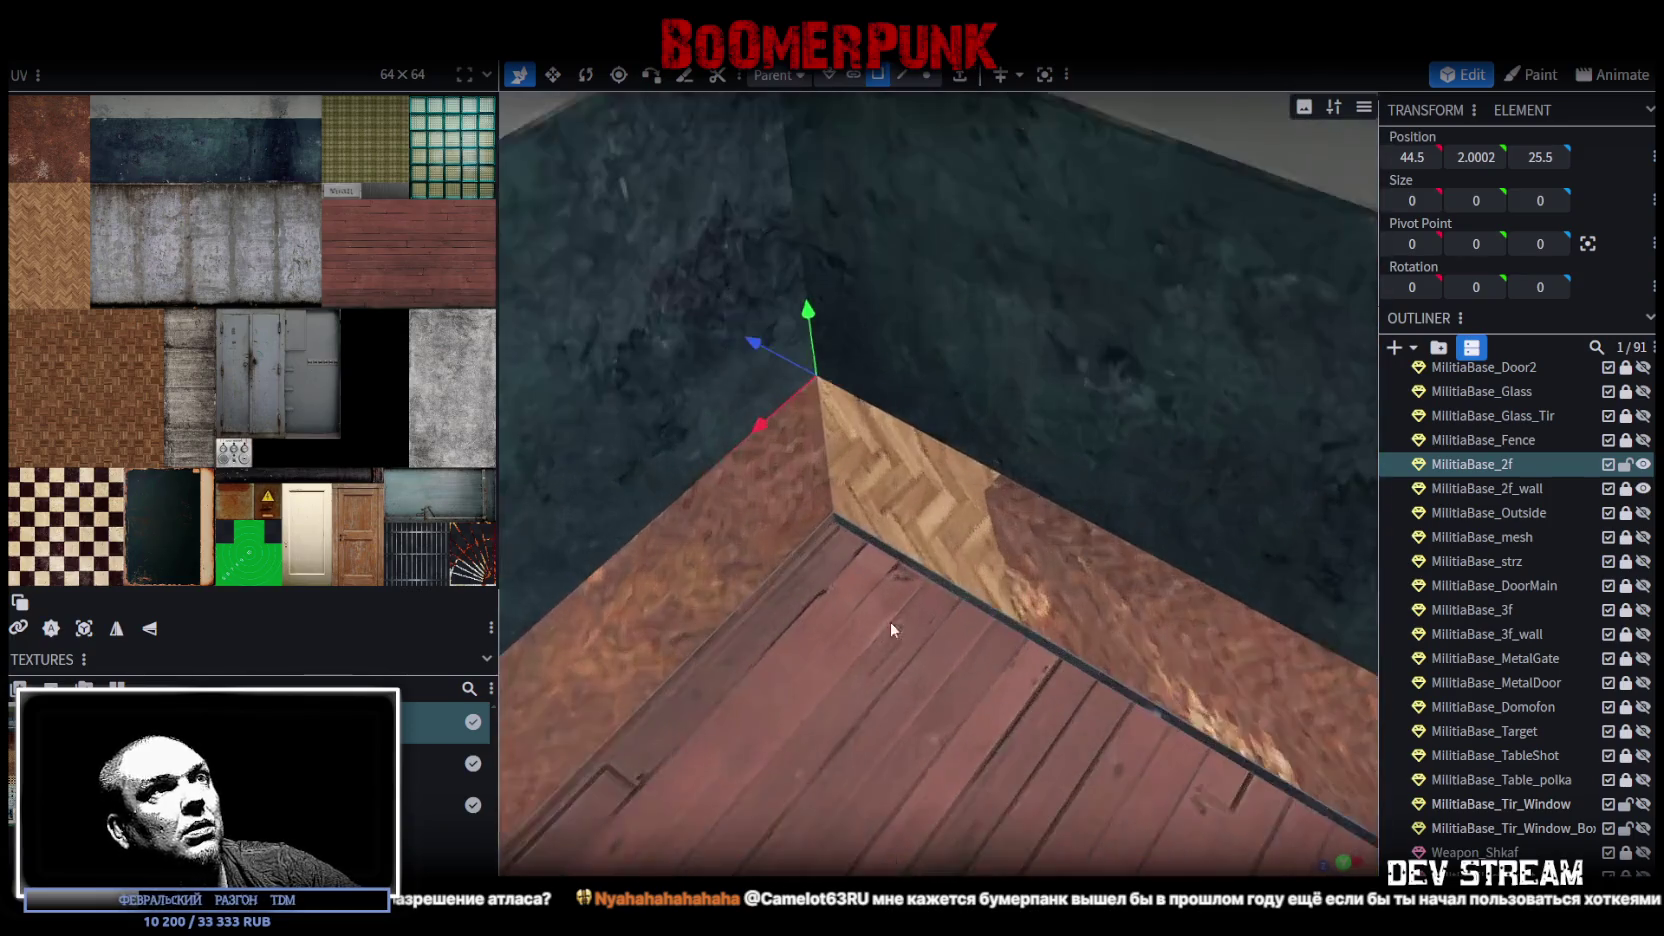
{"action": "left_click", "coordinate": [924, 569]}
{"action": "scroll", "coordinate": [897, 581], "scroll_direction": "down", "scroll_amount": 2}
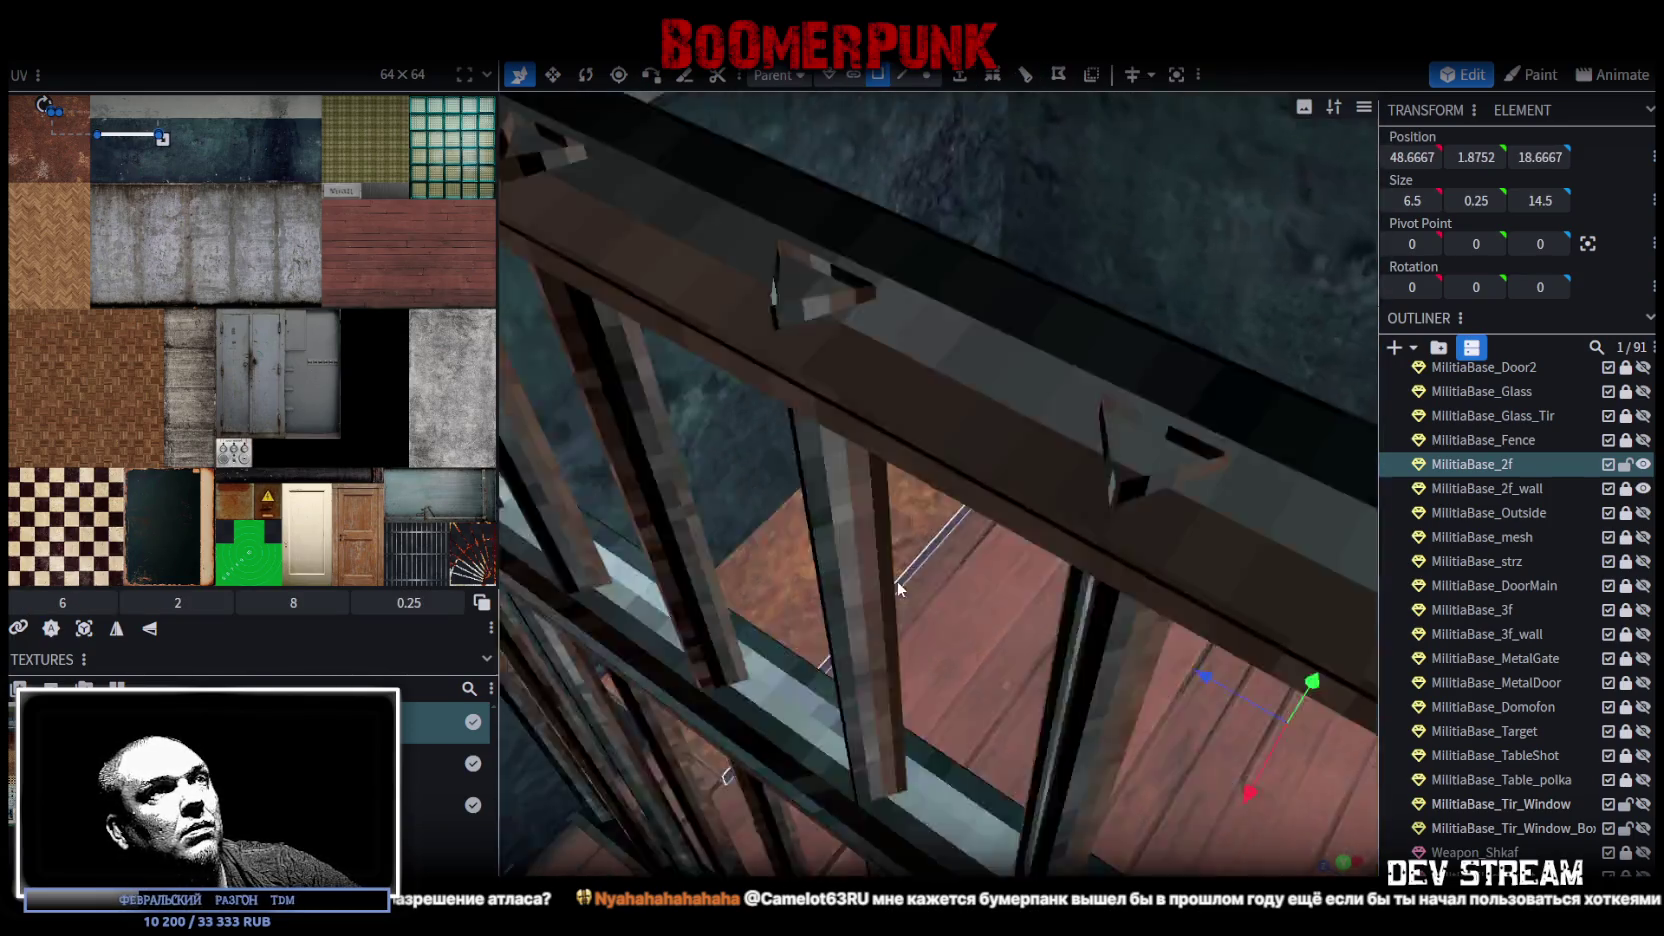
{"action": "mouse_move", "coordinate": [897, 581]}
{"action": "left_mouse_down"}
{"action": "mouse_move", "coordinate": [935, 530]}
{"action": "mouse_move", "coordinate": [897, 550]}
{"action": "mouse_move", "coordinate": [861, 786]}
{"action": "mouse_move", "coordinate": [1121, 567]}
{"action": "left_mouse_up"}
{"action": "left_click", "coordinate": [908, 546]}
{"action": "left_click", "coordinate": [1121, 567]}
{"action": "scroll", "coordinate": [1121, 567], "scroll_direction": "down", "scroll_amount": 2}
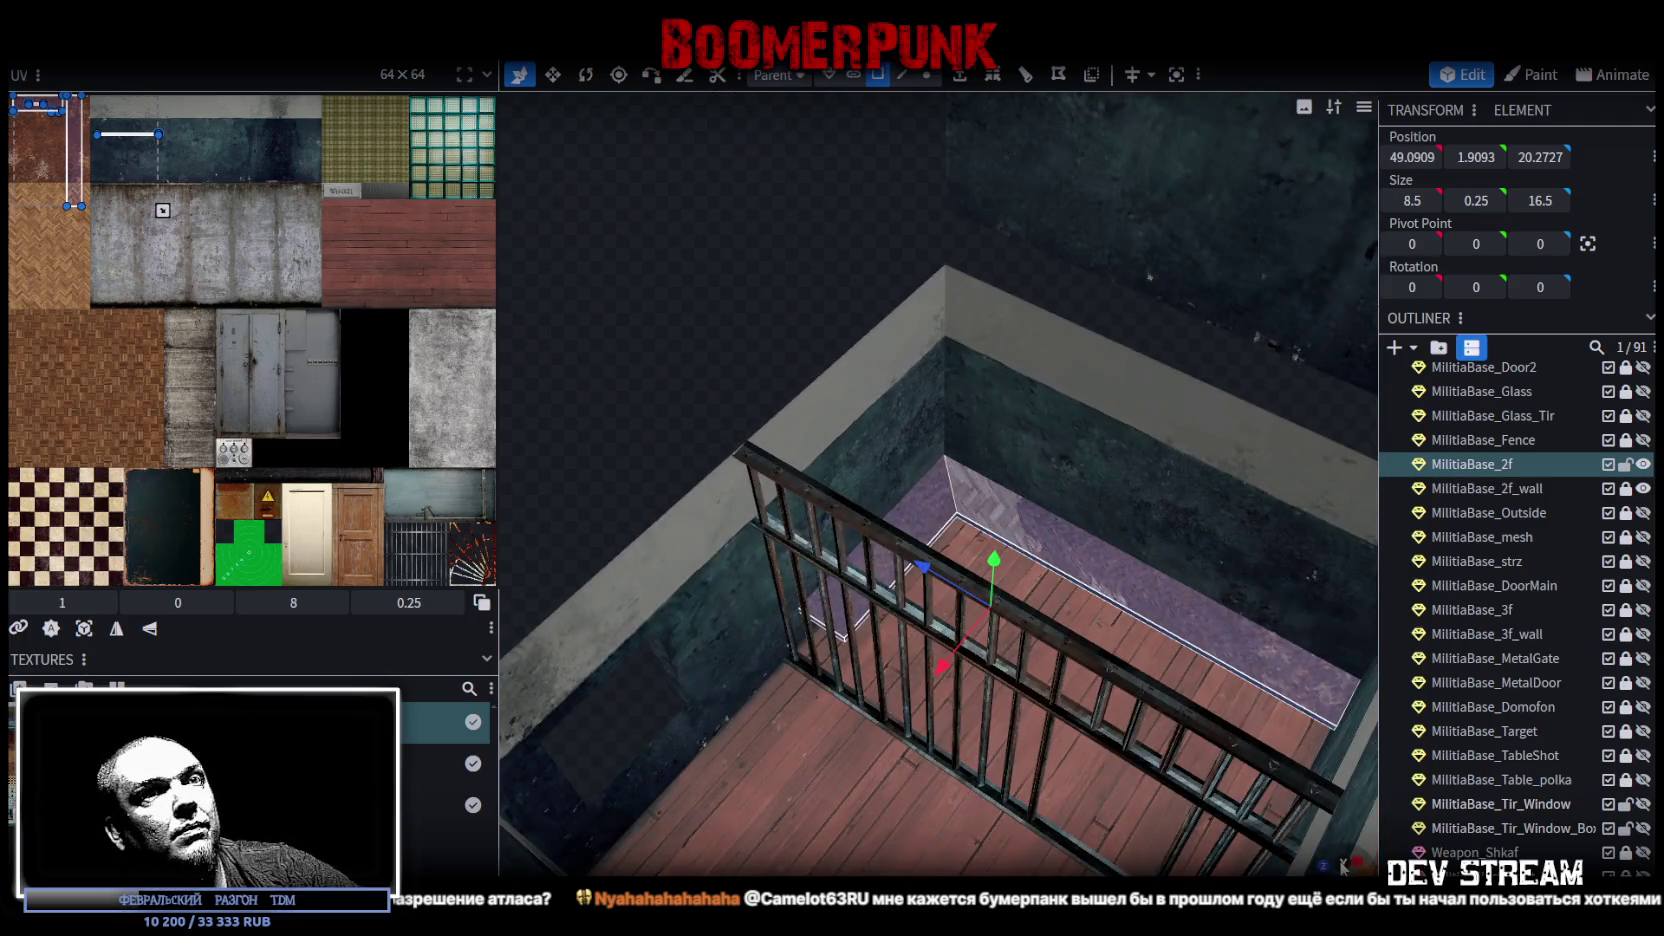
Step: In top orthographic view, move the wall strip's UV onto the grey concrete tile, then orbit back to perspective
{"action": "key", "text": "KP_7"}
{"action": "scroll", "coordinate": [973, 673], "scroll_direction": "down", "scroll_amount": 3}
{"action": "left_click_drag", "start_coordinate": [973, 673], "coordinate": [654, 643]}
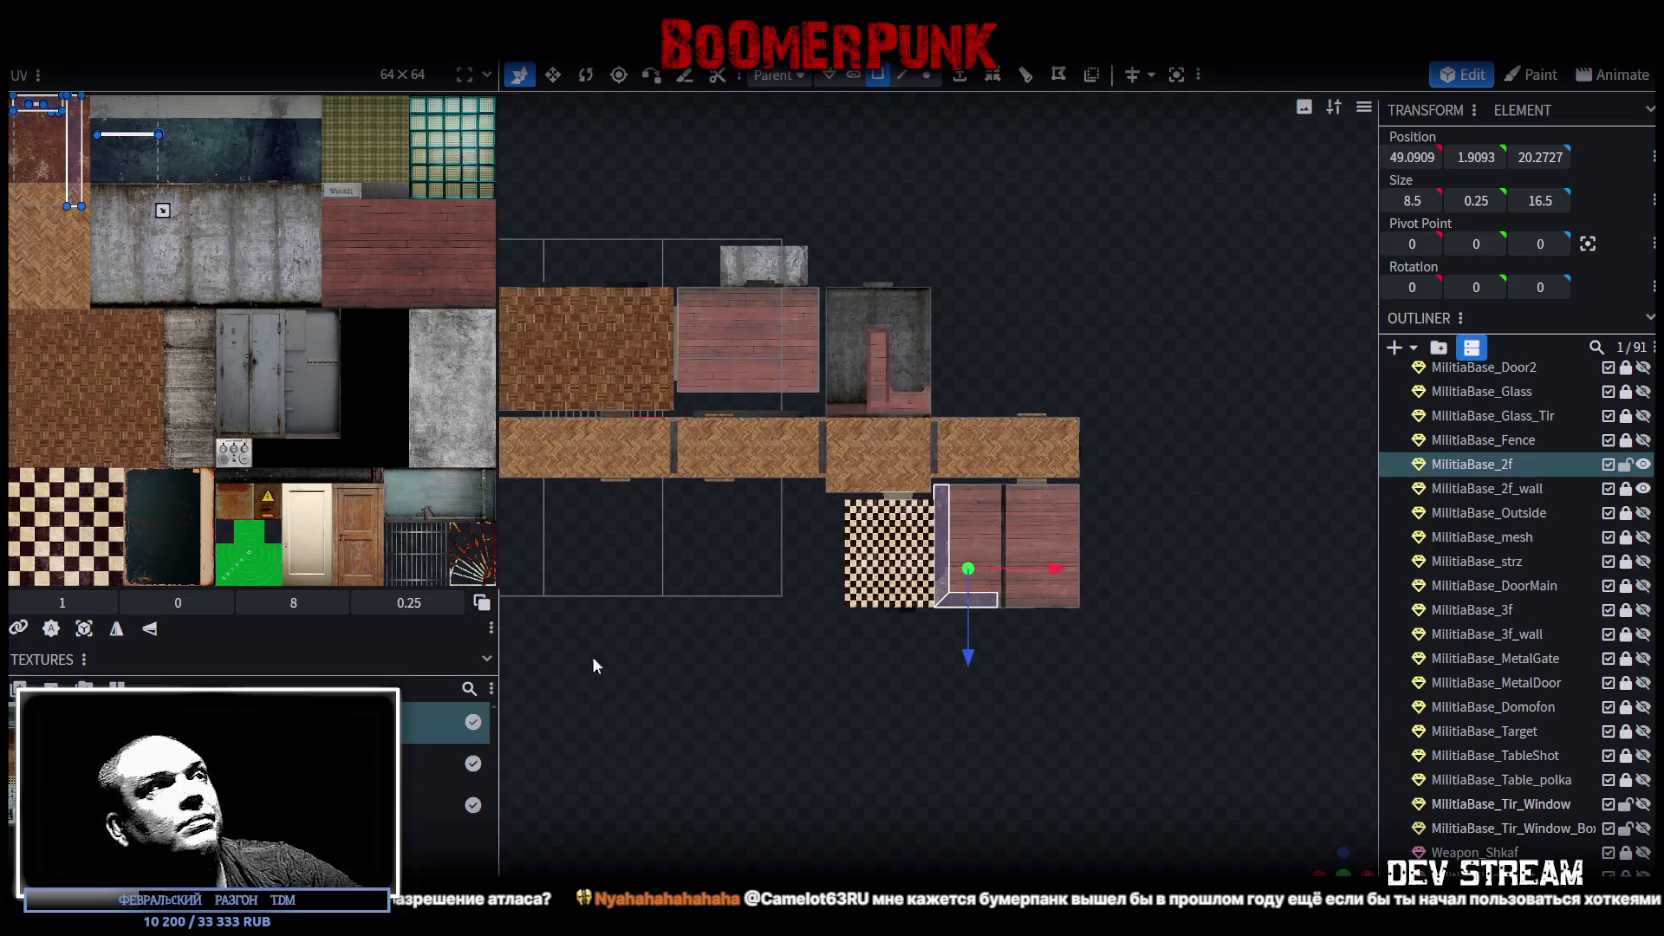
{"action": "left_click", "coordinate": [84, 628]}
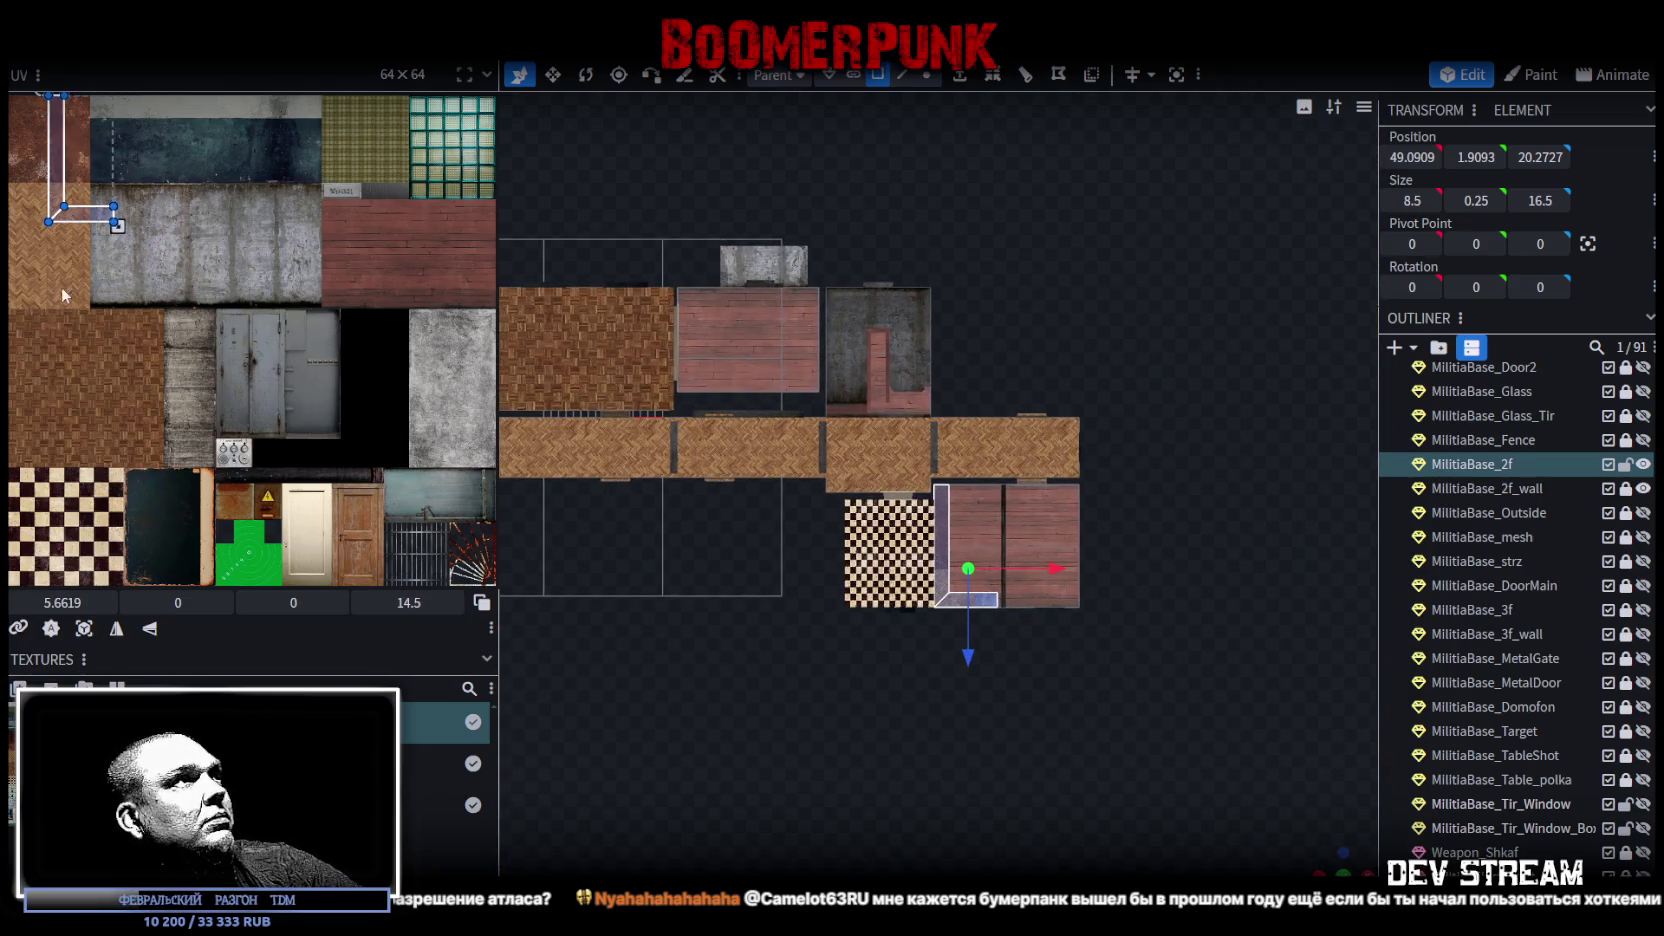
{"action": "left_click_drag", "start_coordinate": [61, 286], "coordinate": [205, 354]}
{"action": "left_click_drag", "start_coordinate": [276, 312], "coordinate": [360, 340]}
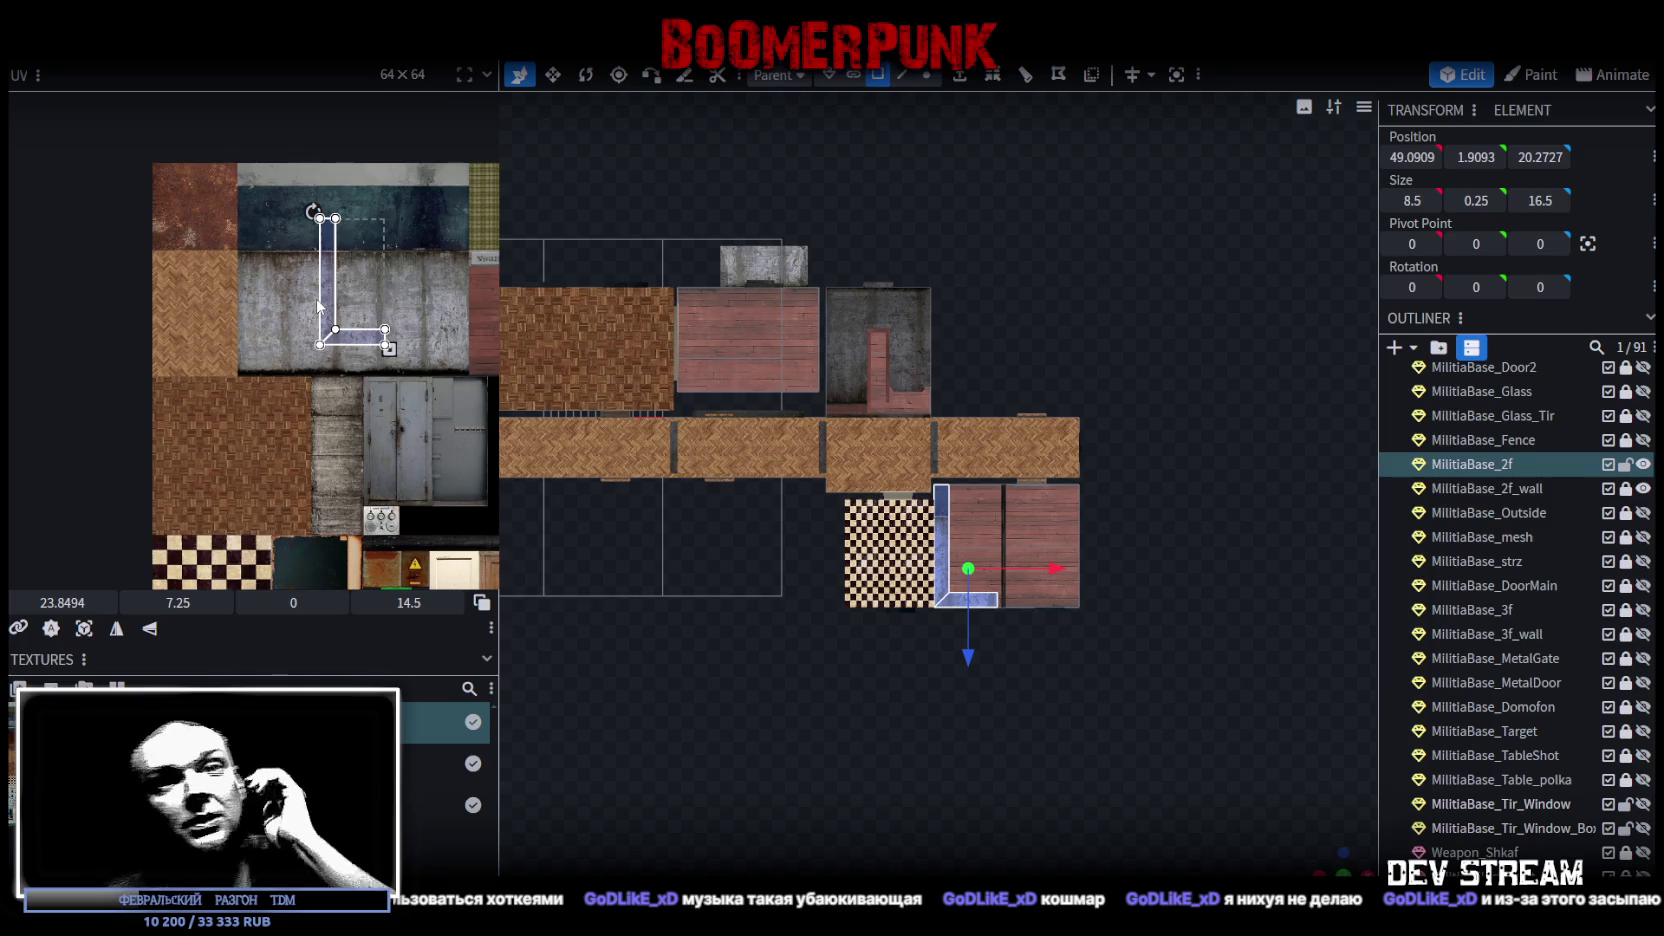
{"action": "scroll", "coordinate": [700, 524], "scroll_direction": "down", "scroll_amount": 2}
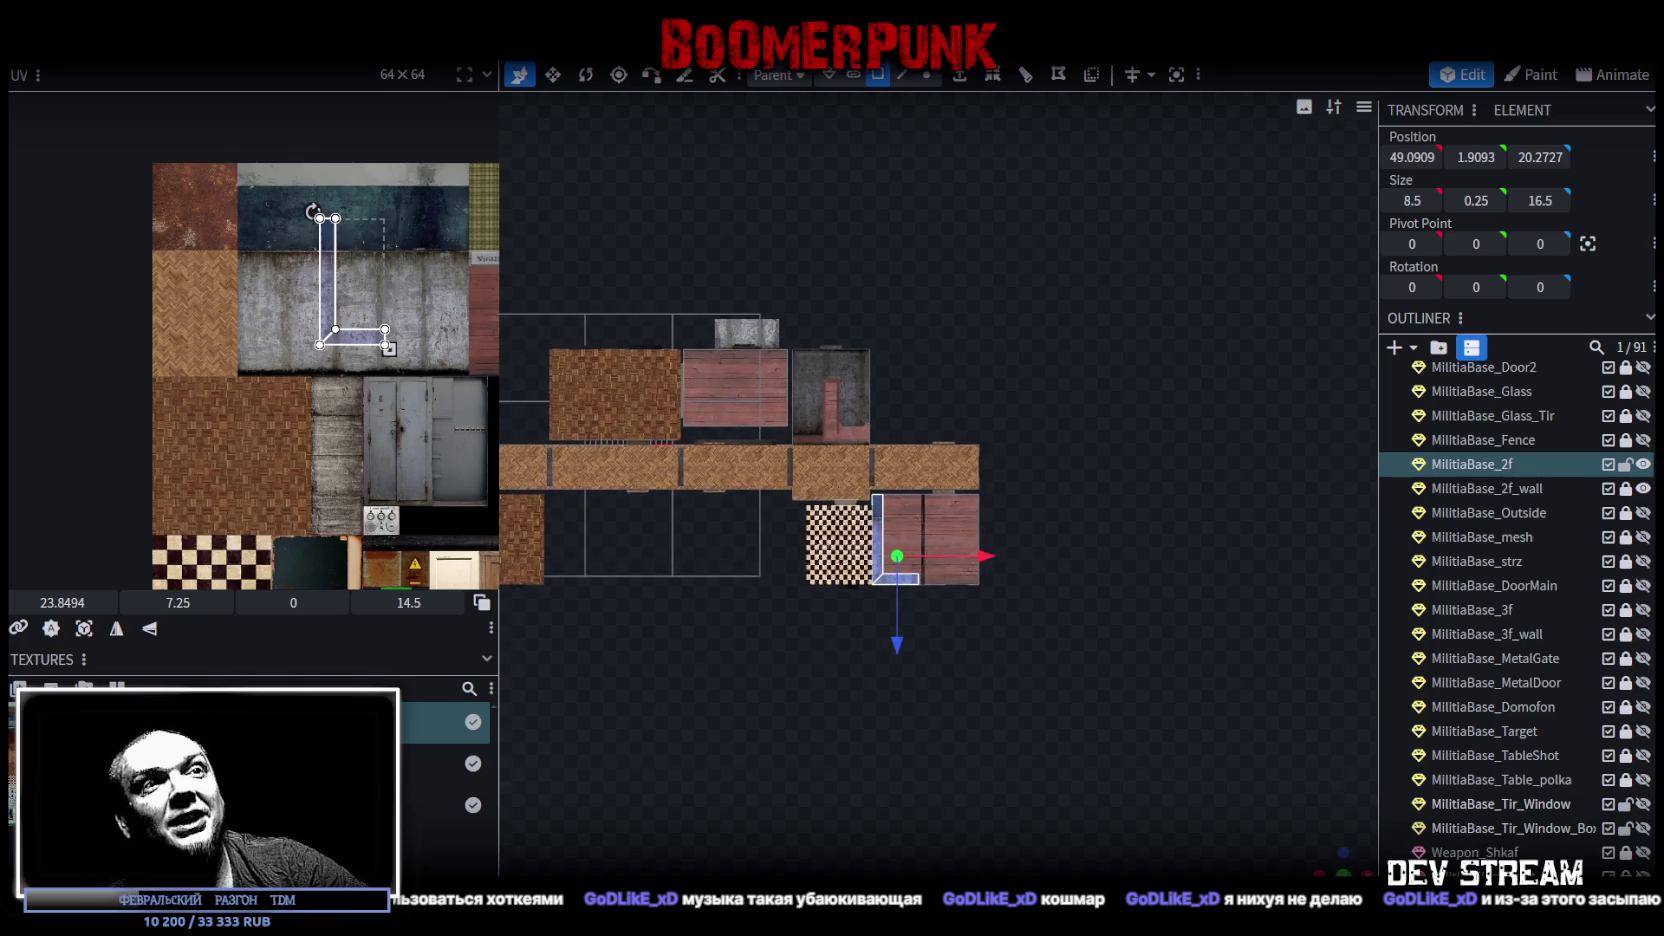
{"action": "mouse_move", "coordinate": [1332, 865]}
{"action": "left_mouse_down"}
{"action": "mouse_move", "coordinate": [900, 715]}
{"action": "mouse_move", "coordinate": [890, 702]}
{"action": "mouse_move", "coordinate": [942, 662]}
{"action": "left_mouse_up"}
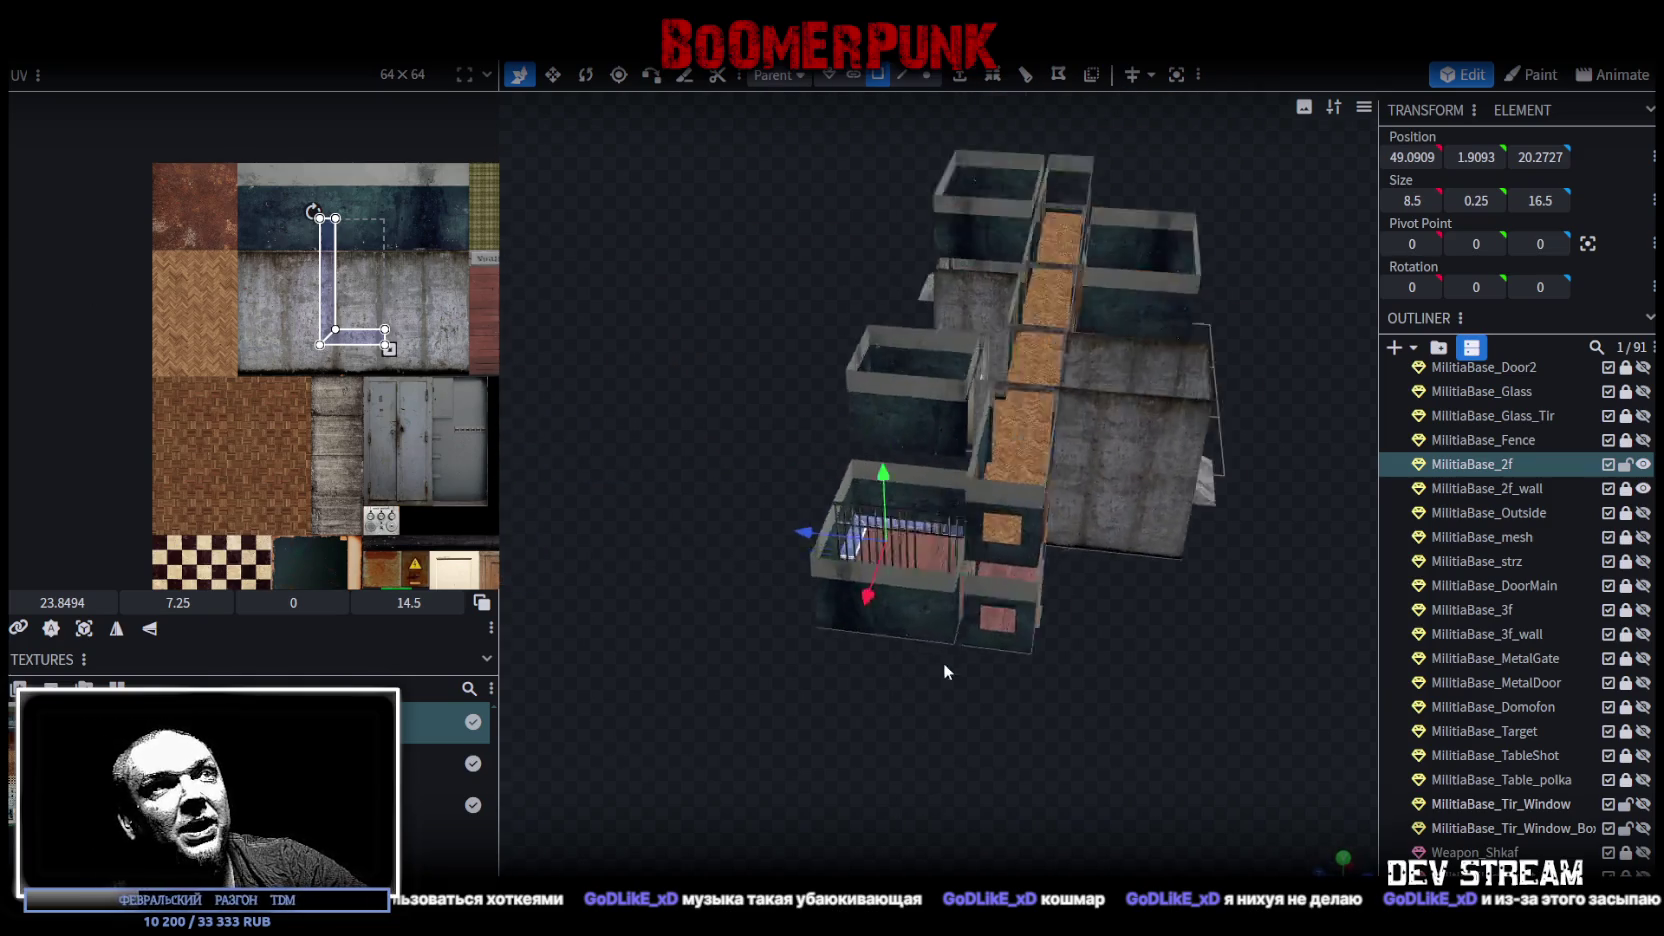
{"action": "scroll", "coordinate": [832, 621], "scroll_direction": "up", "scroll_amount": 3}
{"action": "scroll", "coordinate": [832, 621], "scroll_direction": "up", "scroll_amount": 5}
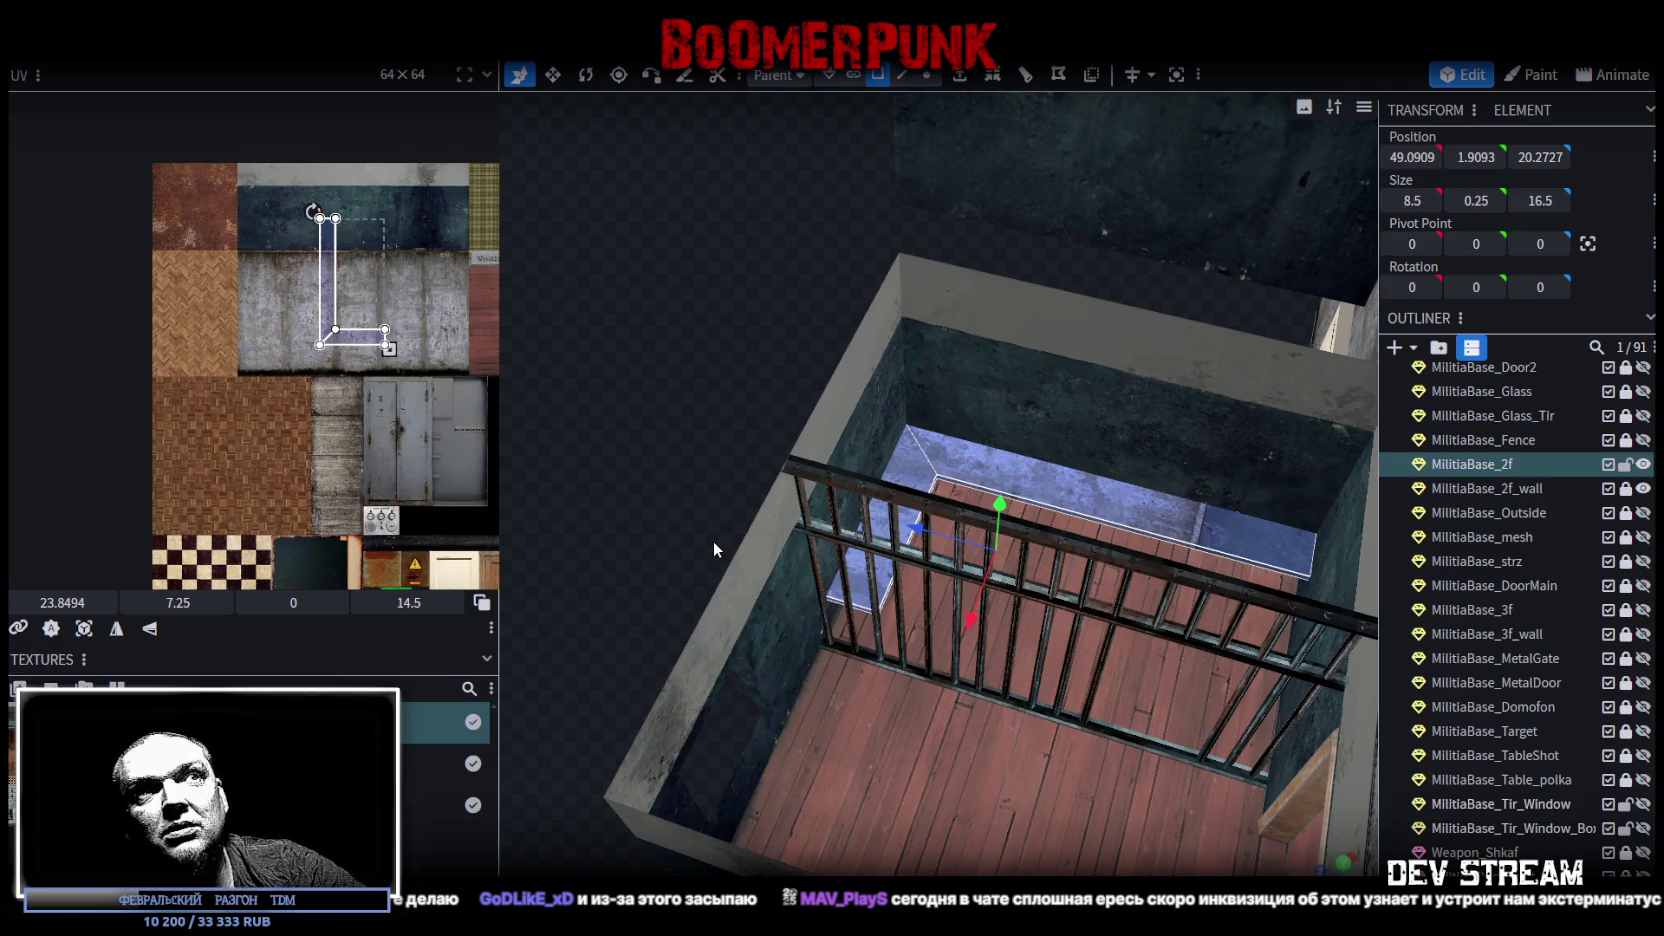
{"action": "mouse_move", "coordinate": [712, 541]}
{"action": "left_mouse_down"}
{"action": "mouse_move", "coordinate": [699, 478]}
{"action": "mouse_move", "coordinate": [675, 494]}
{"action": "mouse_move", "coordinate": [642, 484]}
{"action": "mouse_move", "coordinate": [697, 505]}
{"action": "left_mouse_up"}
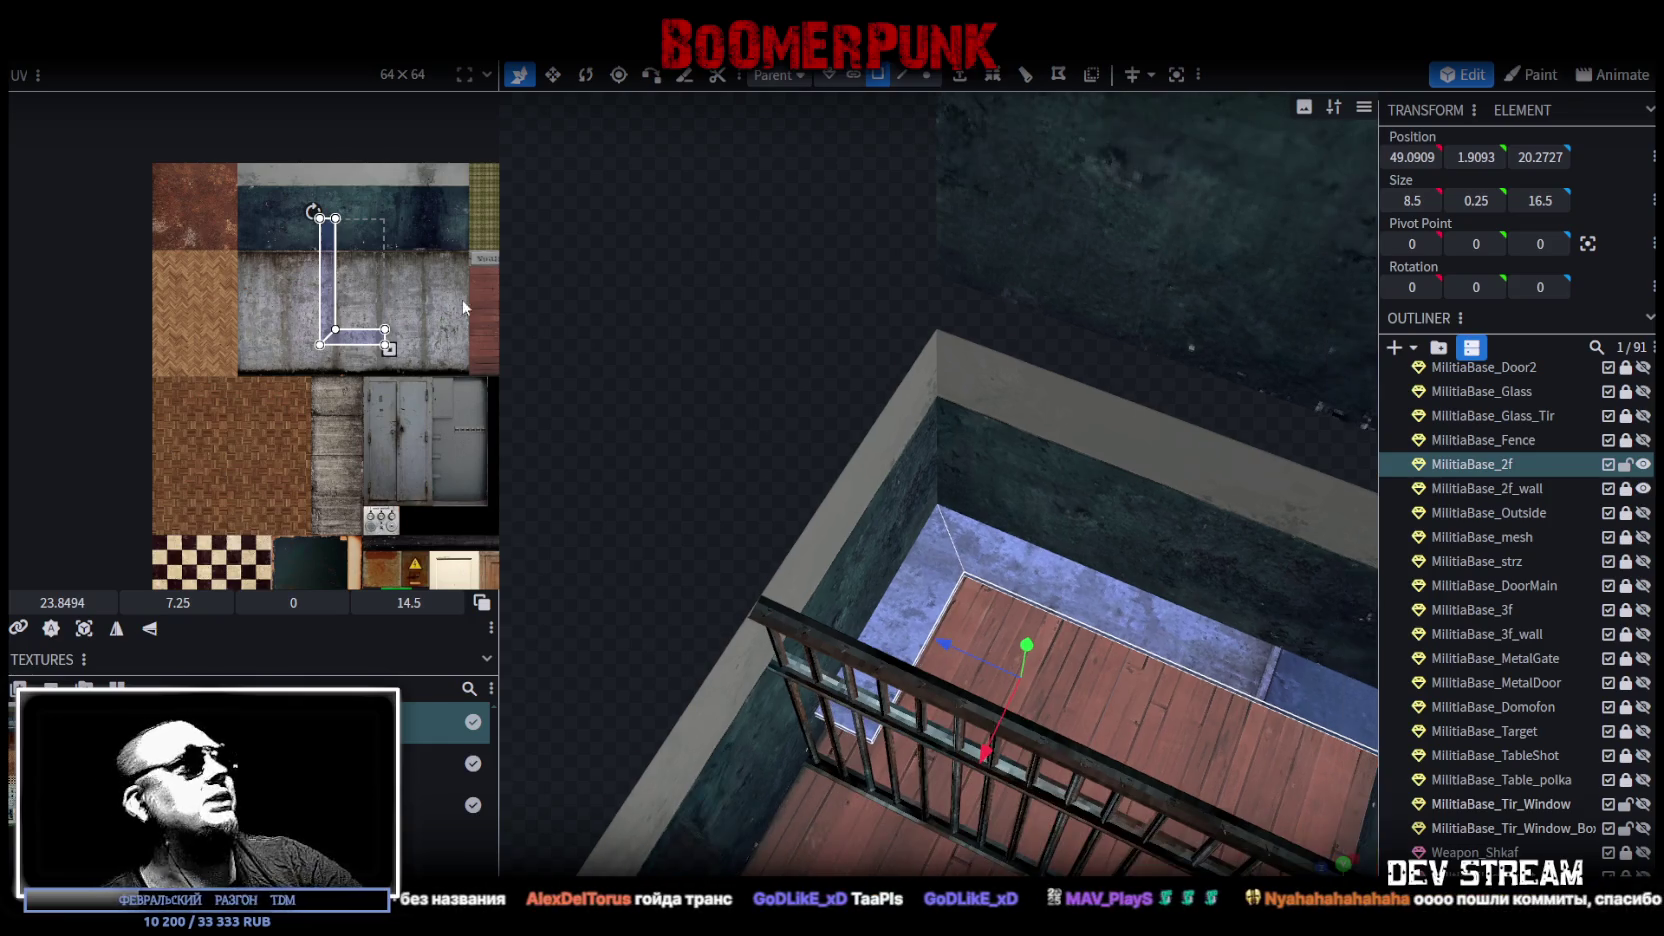
{"action": "mouse_move", "coordinate": [431, 314]}
{"action": "left_mouse_down"}
{"action": "mouse_move", "coordinate": [244, 276]}
{"action": "mouse_move", "coordinate": [220, 329]}
{"action": "mouse_move", "coordinate": [280, 246]}
{"action": "mouse_move", "coordinate": [273, 224]}
{"action": "left_mouse_up"}
{"action": "left_click_drag", "start_coordinate": [286, 282], "coordinate": [332, 266]}
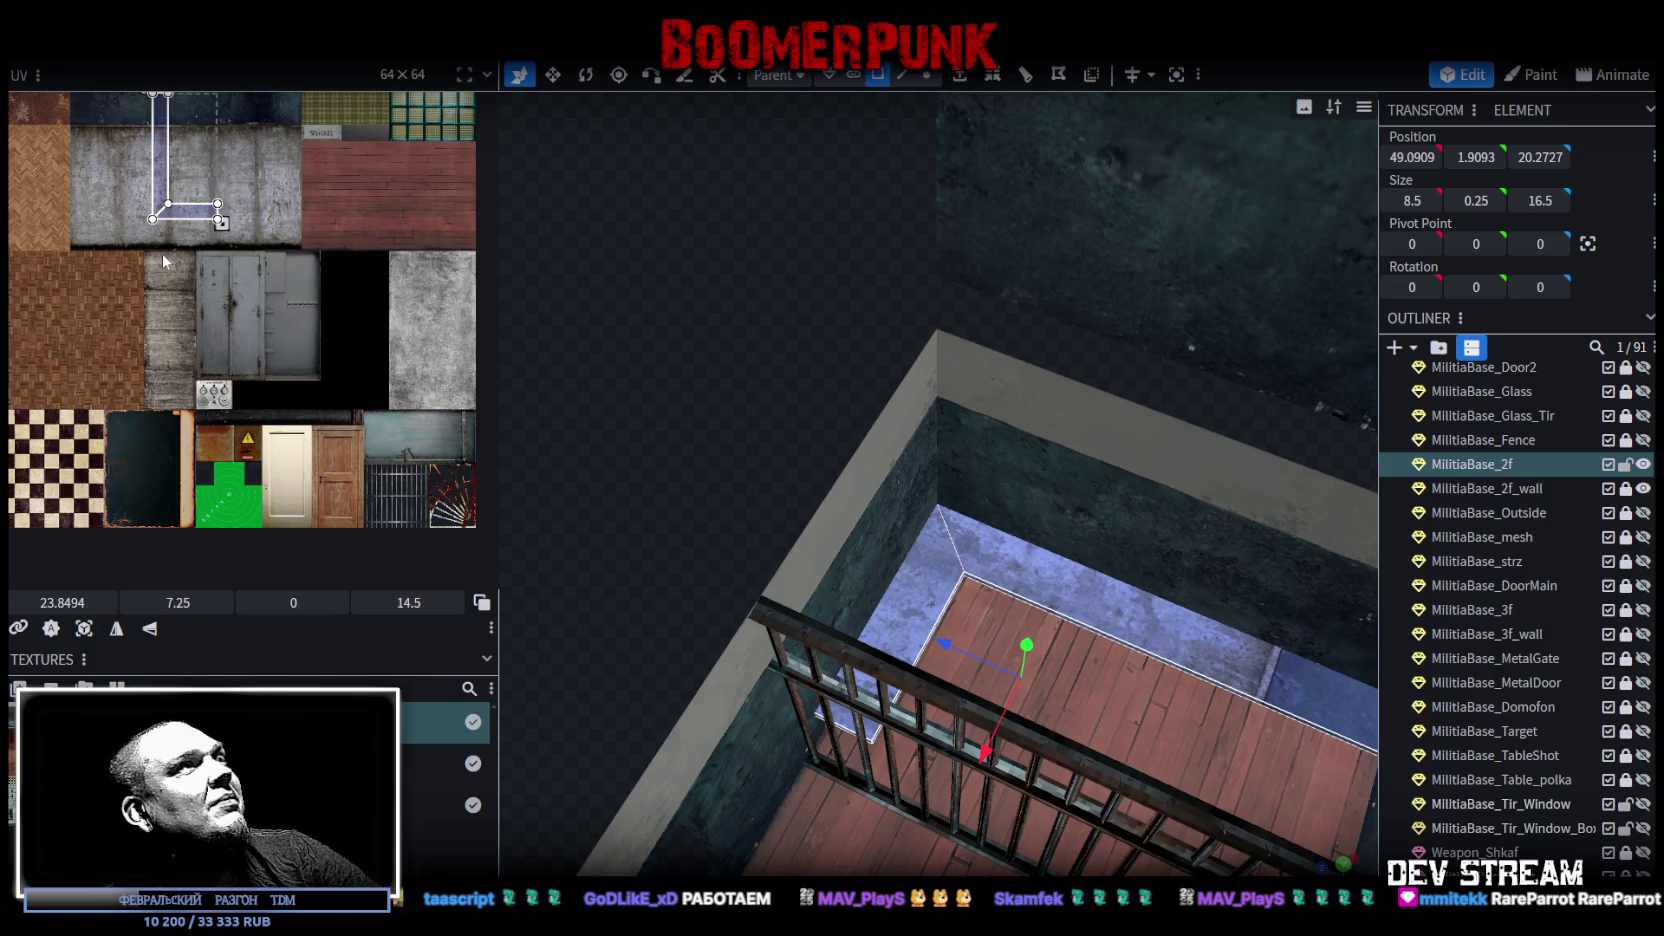
Step: Move the L-shaped trim mapping onto the wooden door texture, aligning and shrinking it to fit
{"action": "scroll", "coordinate": [160, 248], "scroll_direction": "up", "scroll_amount": 2}
{"action": "scroll", "coordinate": [255, 240], "scroll_direction": "down", "scroll_amount": 2}
{"action": "mouse_move", "coordinate": [156, 150]}
{"action": "left_mouse_down"}
{"action": "mouse_move", "coordinate": [400, 360]}
{"action": "mouse_move", "coordinate": [375, 490]}
{"action": "mouse_move", "coordinate": [317, 315]}
{"action": "mouse_move", "coordinate": [381, 439]}
{"action": "mouse_move", "coordinate": [348, 412]}
{"action": "mouse_move", "coordinate": [372, 366]}
{"action": "mouse_move", "coordinate": [342, 314]}
{"action": "left_mouse_up"}
{"action": "scroll", "coordinate": [375, 490], "scroll_direction": "up", "scroll_amount": 2}
{"action": "scroll", "coordinate": [363, 412], "scroll_direction": "right", "scroll_amount": 2}
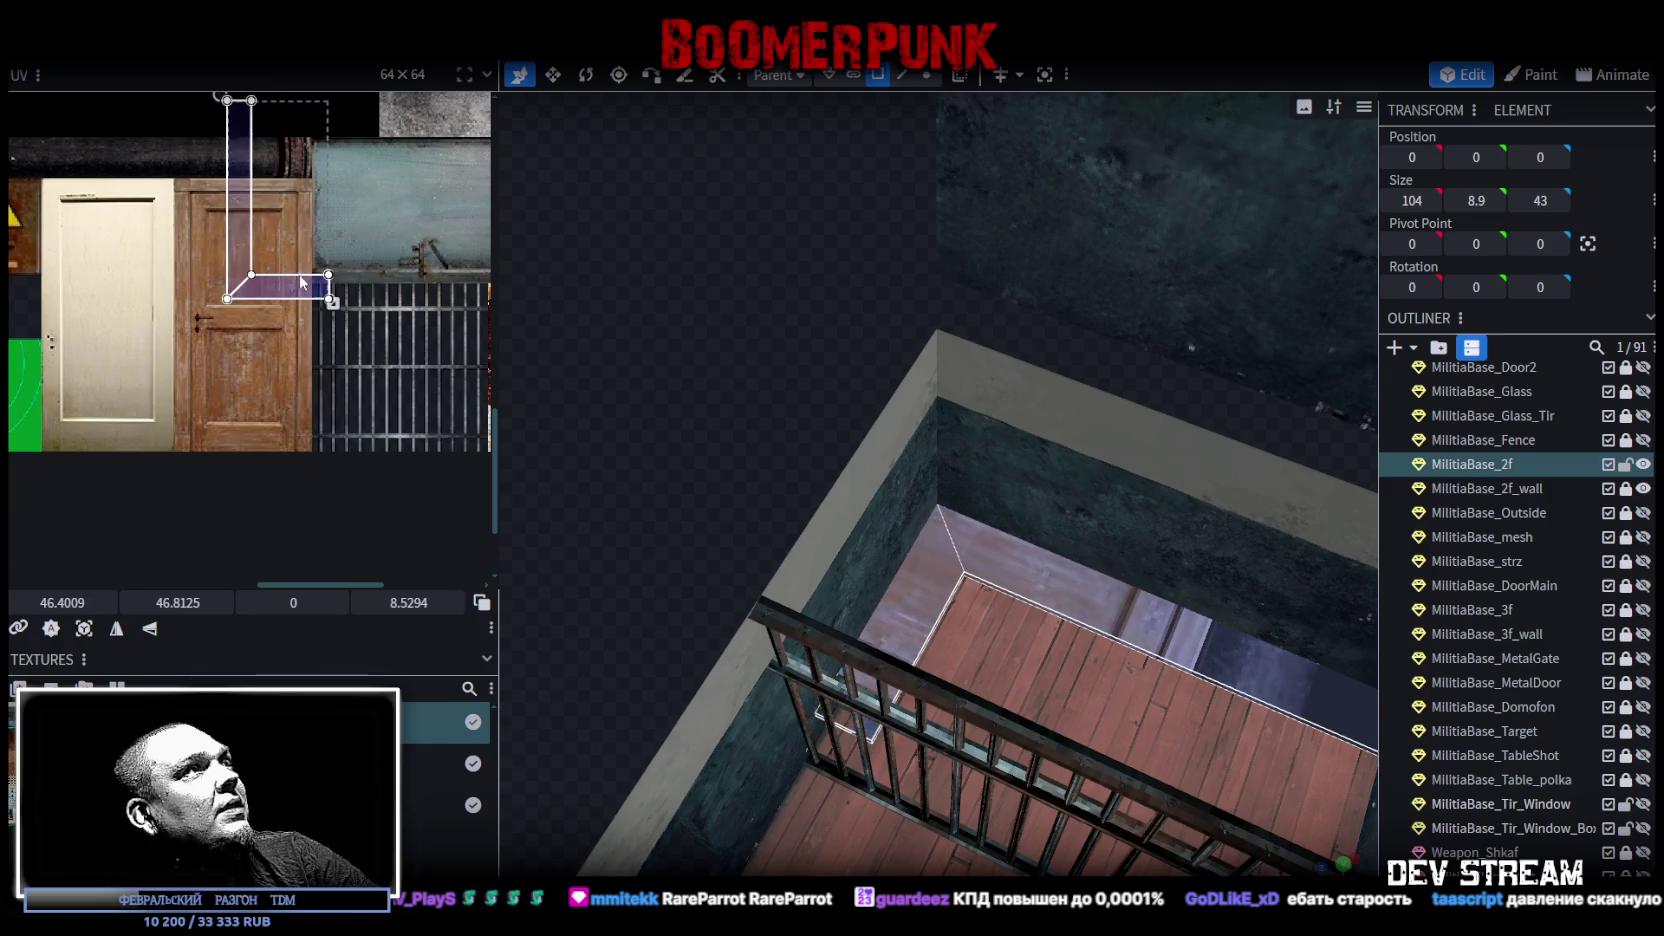
{"action": "scroll", "coordinate": [230, 265], "scroll_direction": "up", "scroll_amount": 1}
{"action": "scroll", "coordinate": [230, 265], "scroll_direction": "up", "scroll_amount": 2}
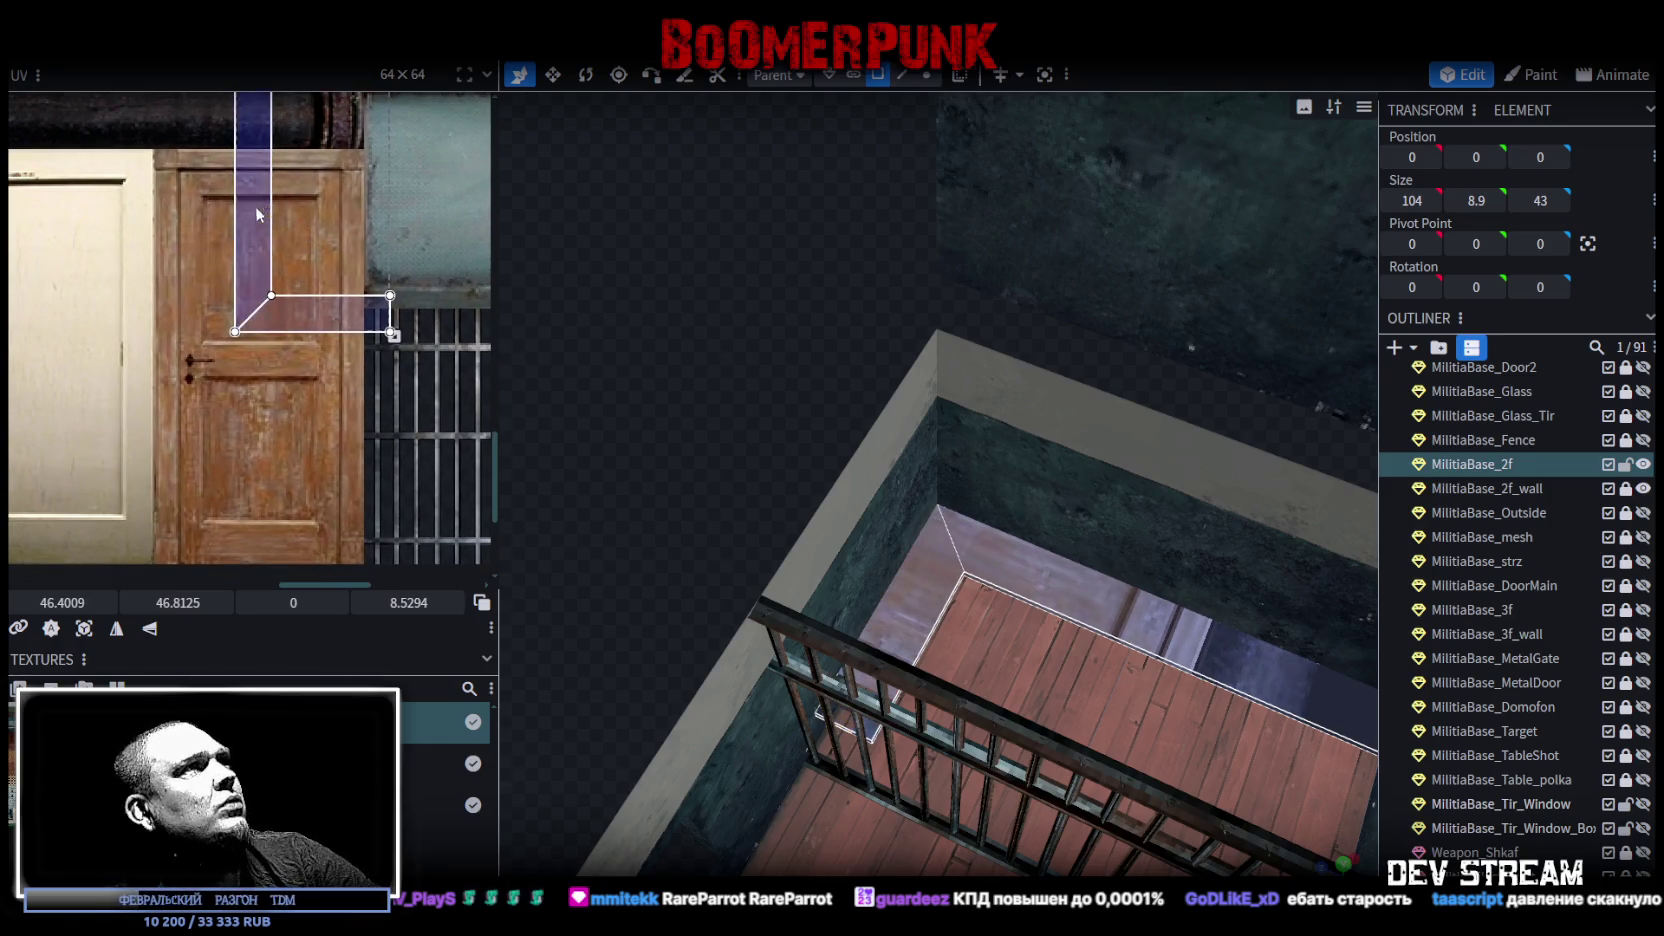
{"action": "left_click_drag", "start_coordinate": [256, 205], "coordinate": [209, 364]}
{"action": "scroll", "coordinate": [222, 344], "scroll_direction": "up", "scroll_amount": 6}
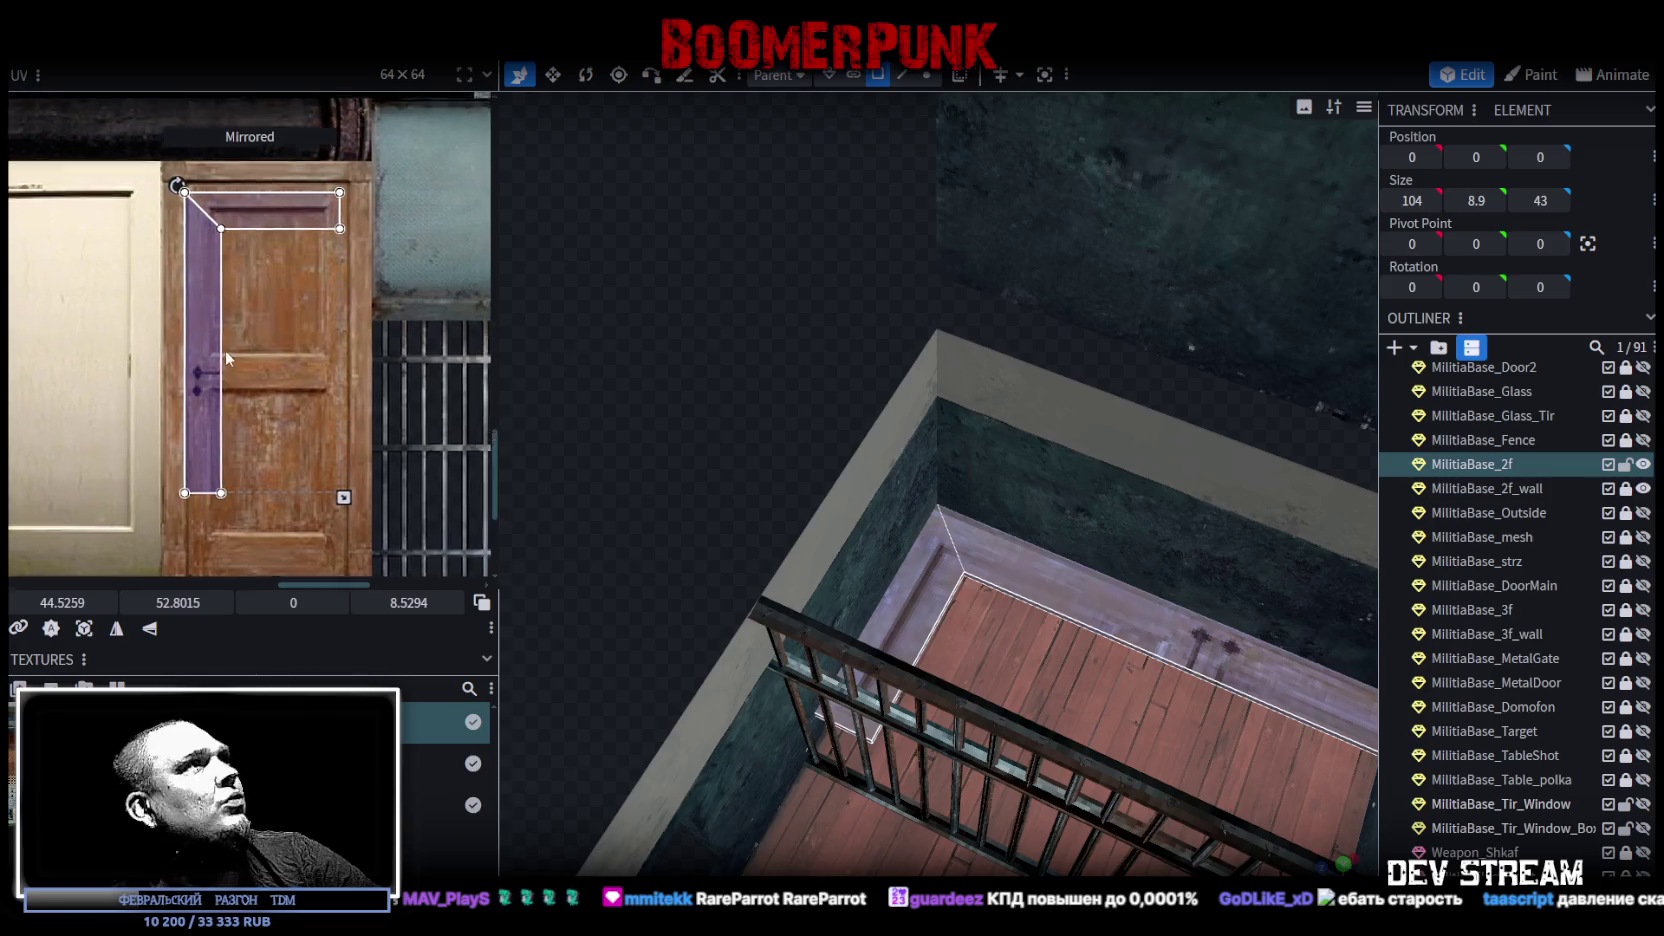
{"action": "left_click_drag", "start_coordinate": [220, 287], "coordinate": [146, 268]}
{"action": "scroll", "coordinate": [233, 306], "scroll_direction": "down", "scroll_amount": 5}
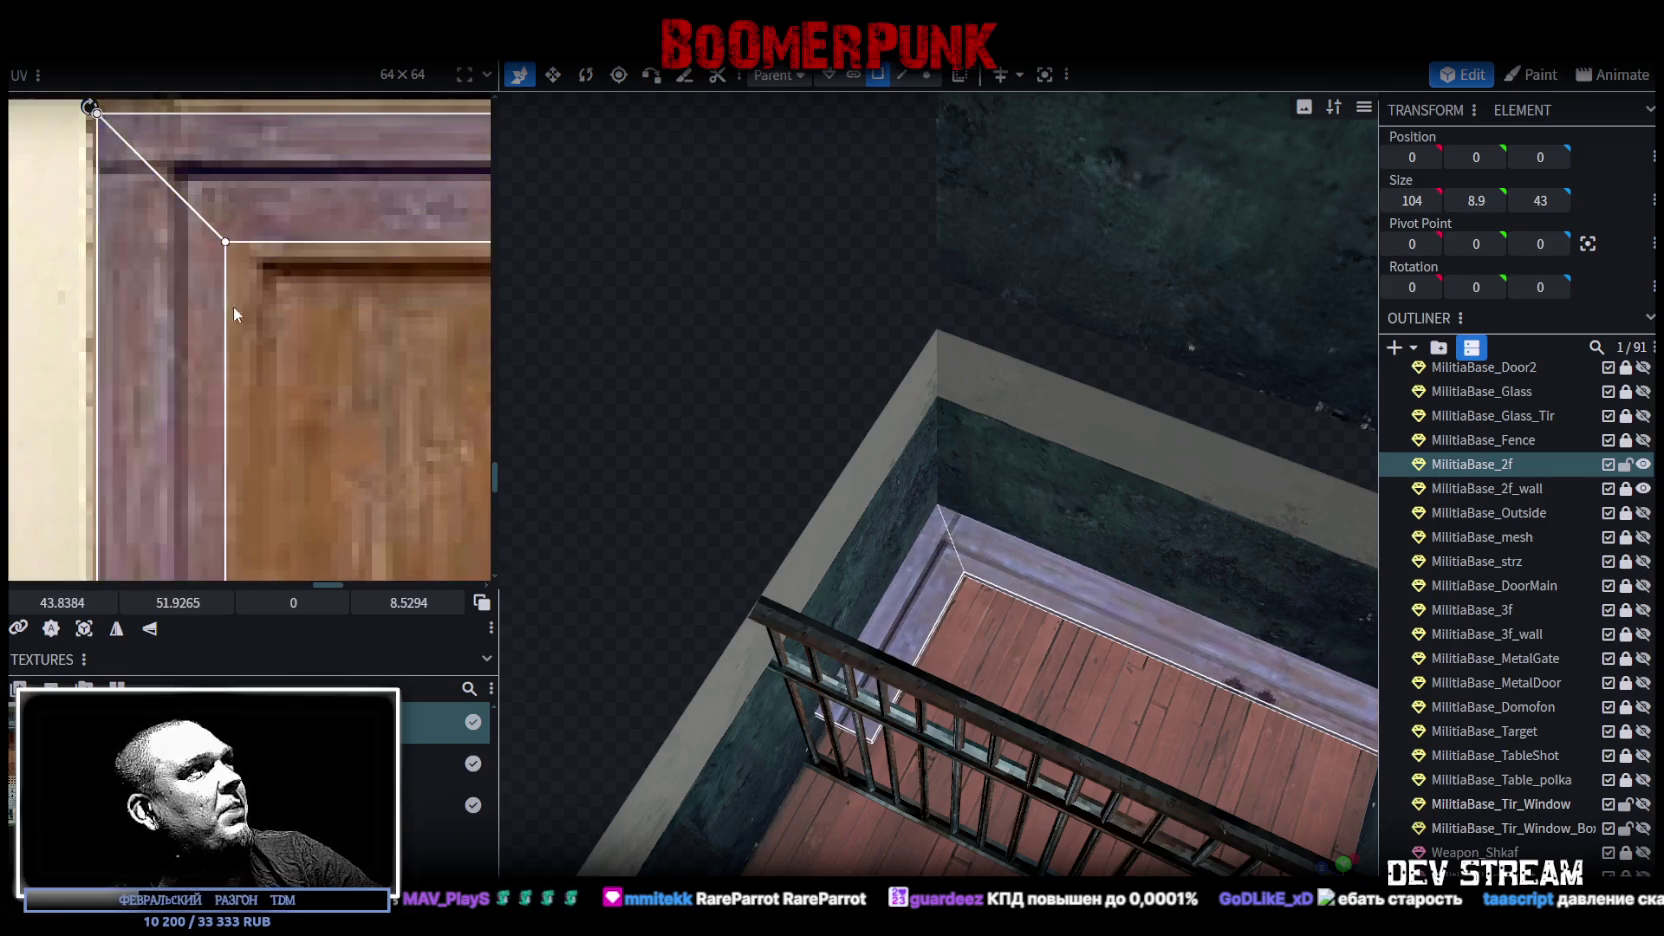
{"action": "scroll", "coordinate": [302, 517], "scroll_direction": "up", "scroll_amount": 5}
{"action": "left_click_drag", "start_coordinate": [302, 517], "coordinate": [212, 451]}
{"action": "scroll", "coordinate": [220, 462], "scroll_direction": "down", "scroll_amount": 5}
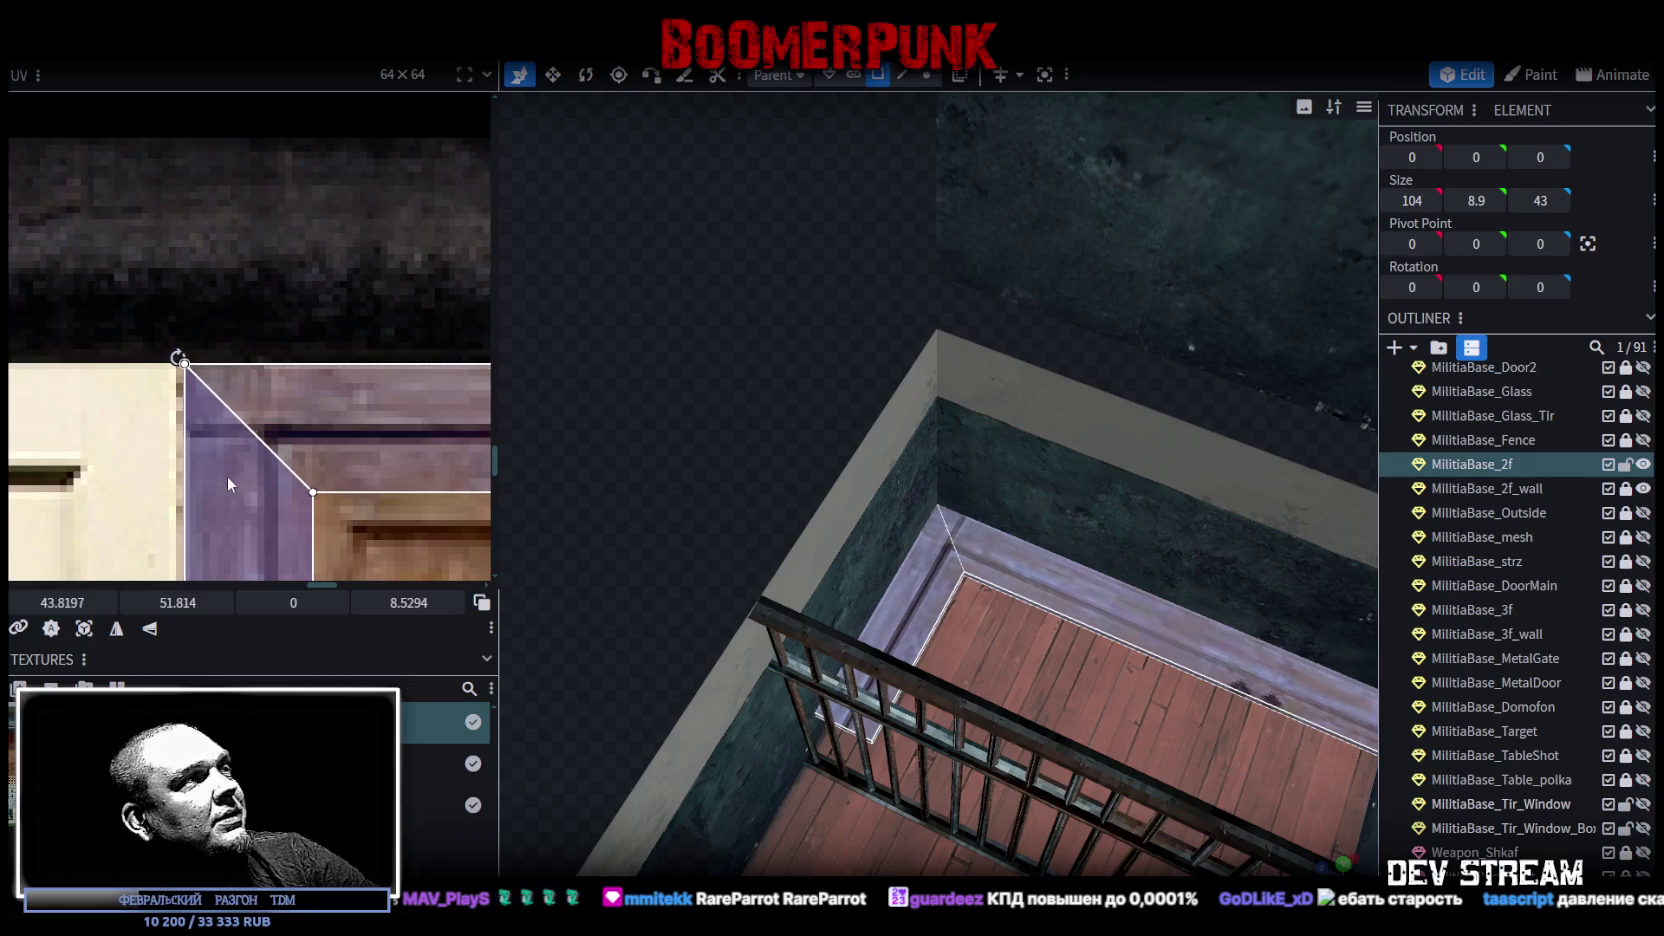
{"action": "left_click_drag", "start_coordinate": [376, 506], "coordinate": [307, 454]}
{"action": "scroll", "coordinate": [325, 424], "scroll_direction": "up", "scroll_amount": 5}
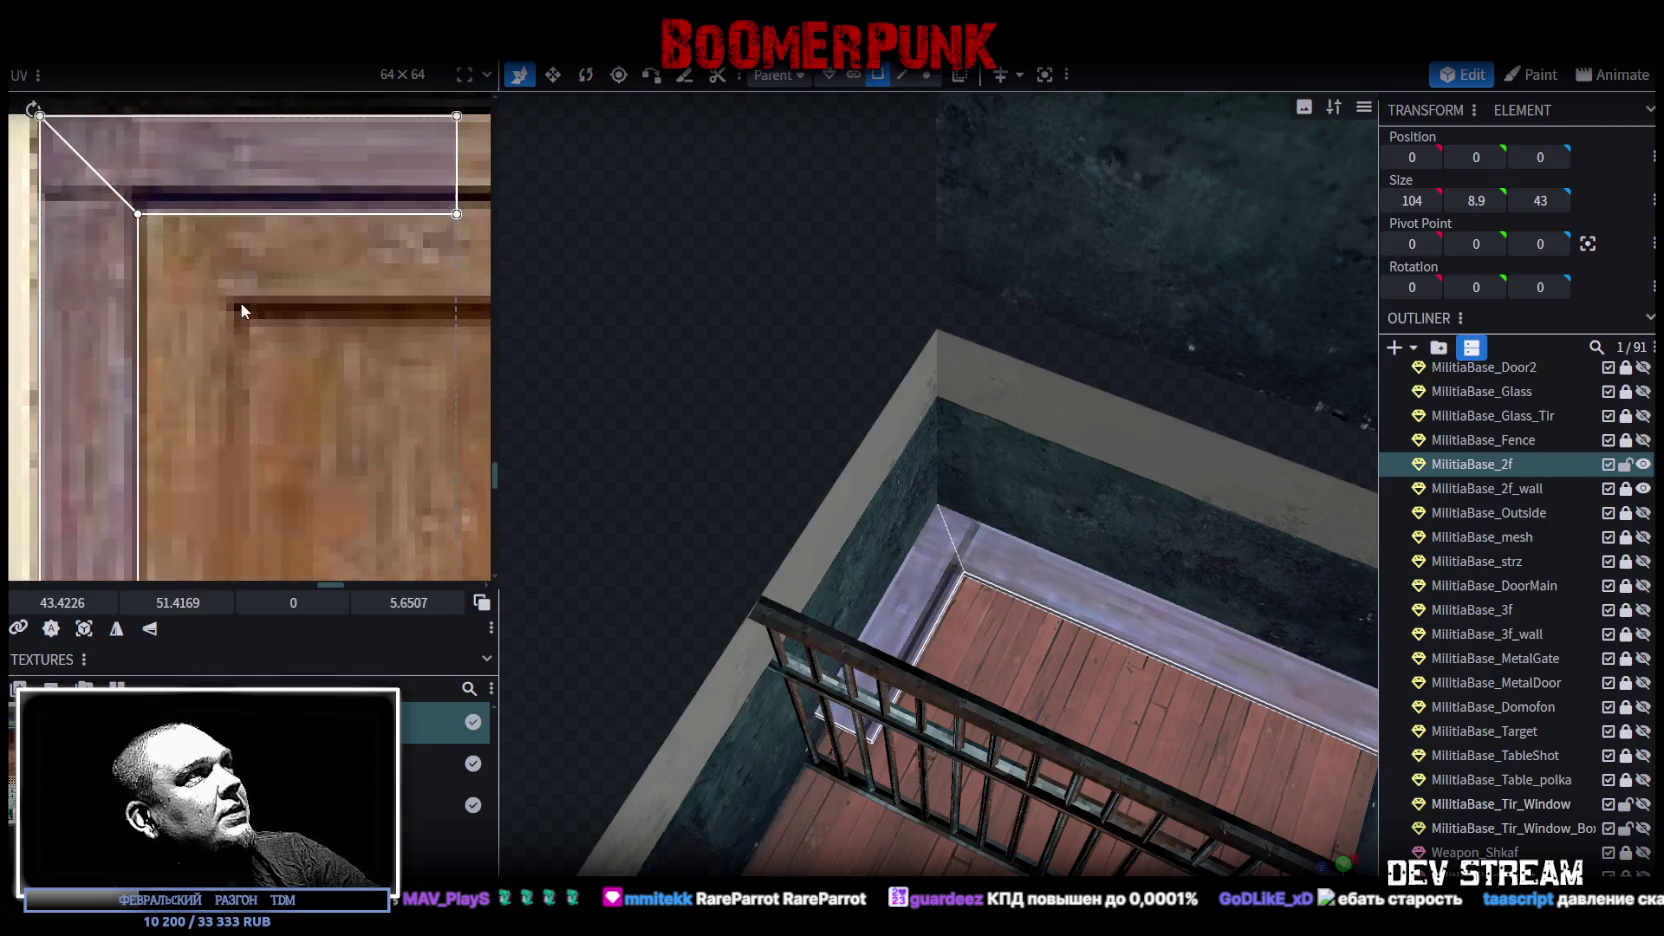
{"action": "scroll", "coordinate": [265, 320], "scroll_direction": "down", "scroll_amount": 5}
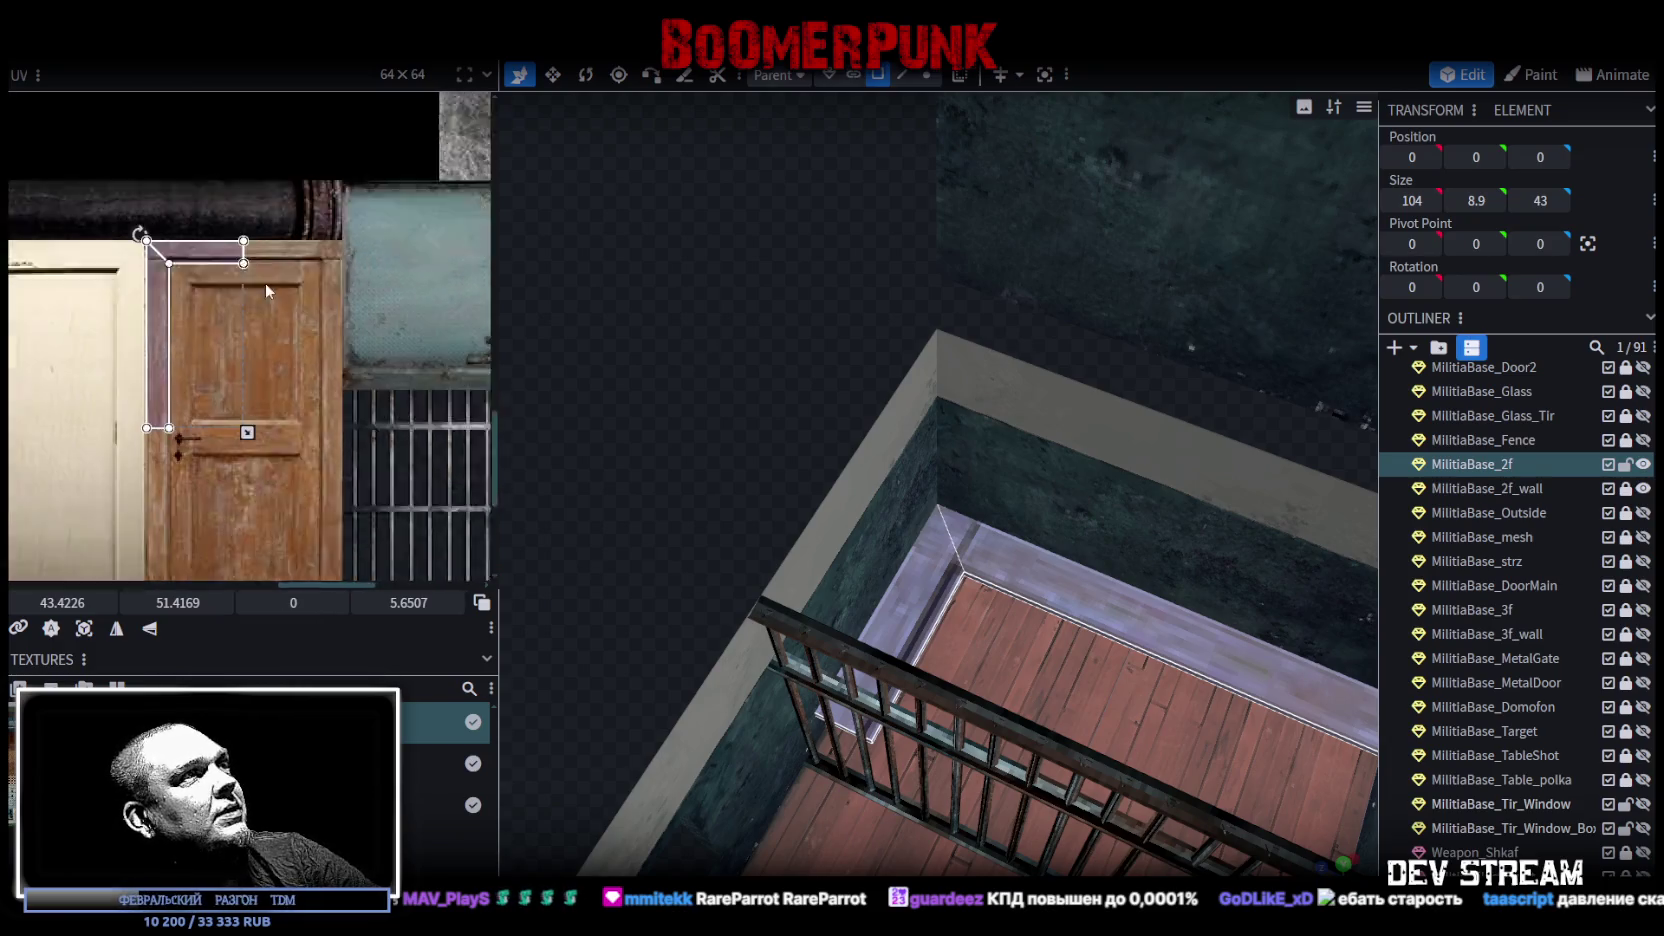
{"action": "mouse_move", "coordinate": [265, 282]}
{"action": "left_mouse_down"}
{"action": "mouse_move", "coordinate": [257, 237]}
{"action": "mouse_move", "coordinate": [263, 266]}
{"action": "left_mouse_up"}
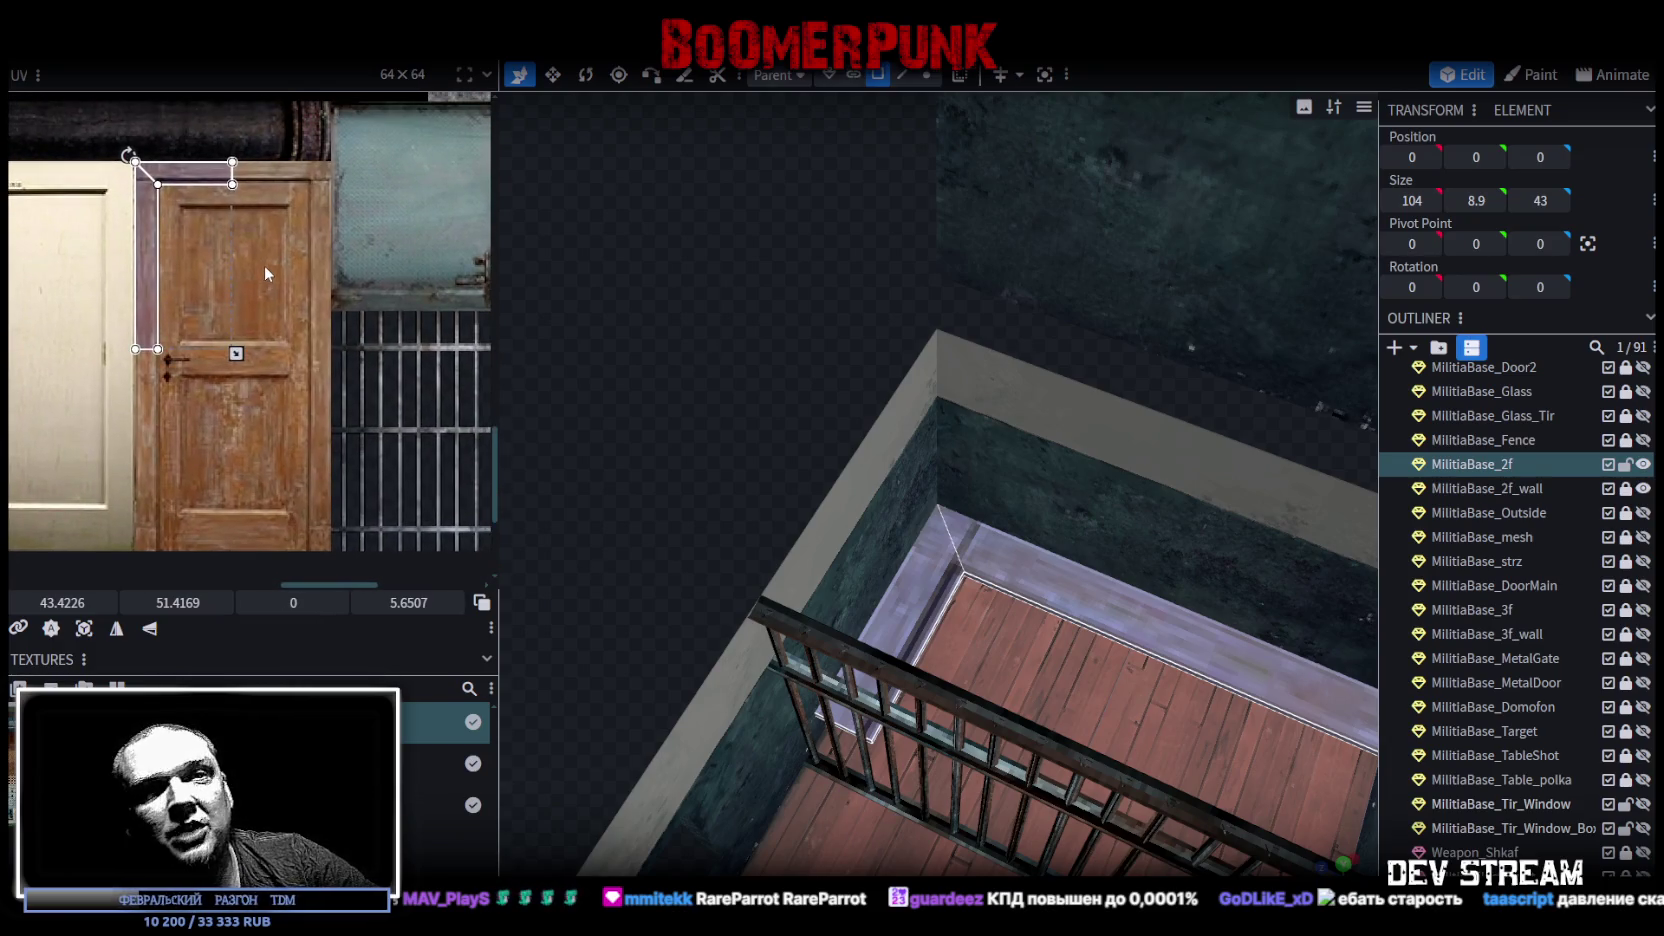
{"action": "scroll", "coordinate": [716, 446], "scroll_direction": "up", "scroll_amount": 2}
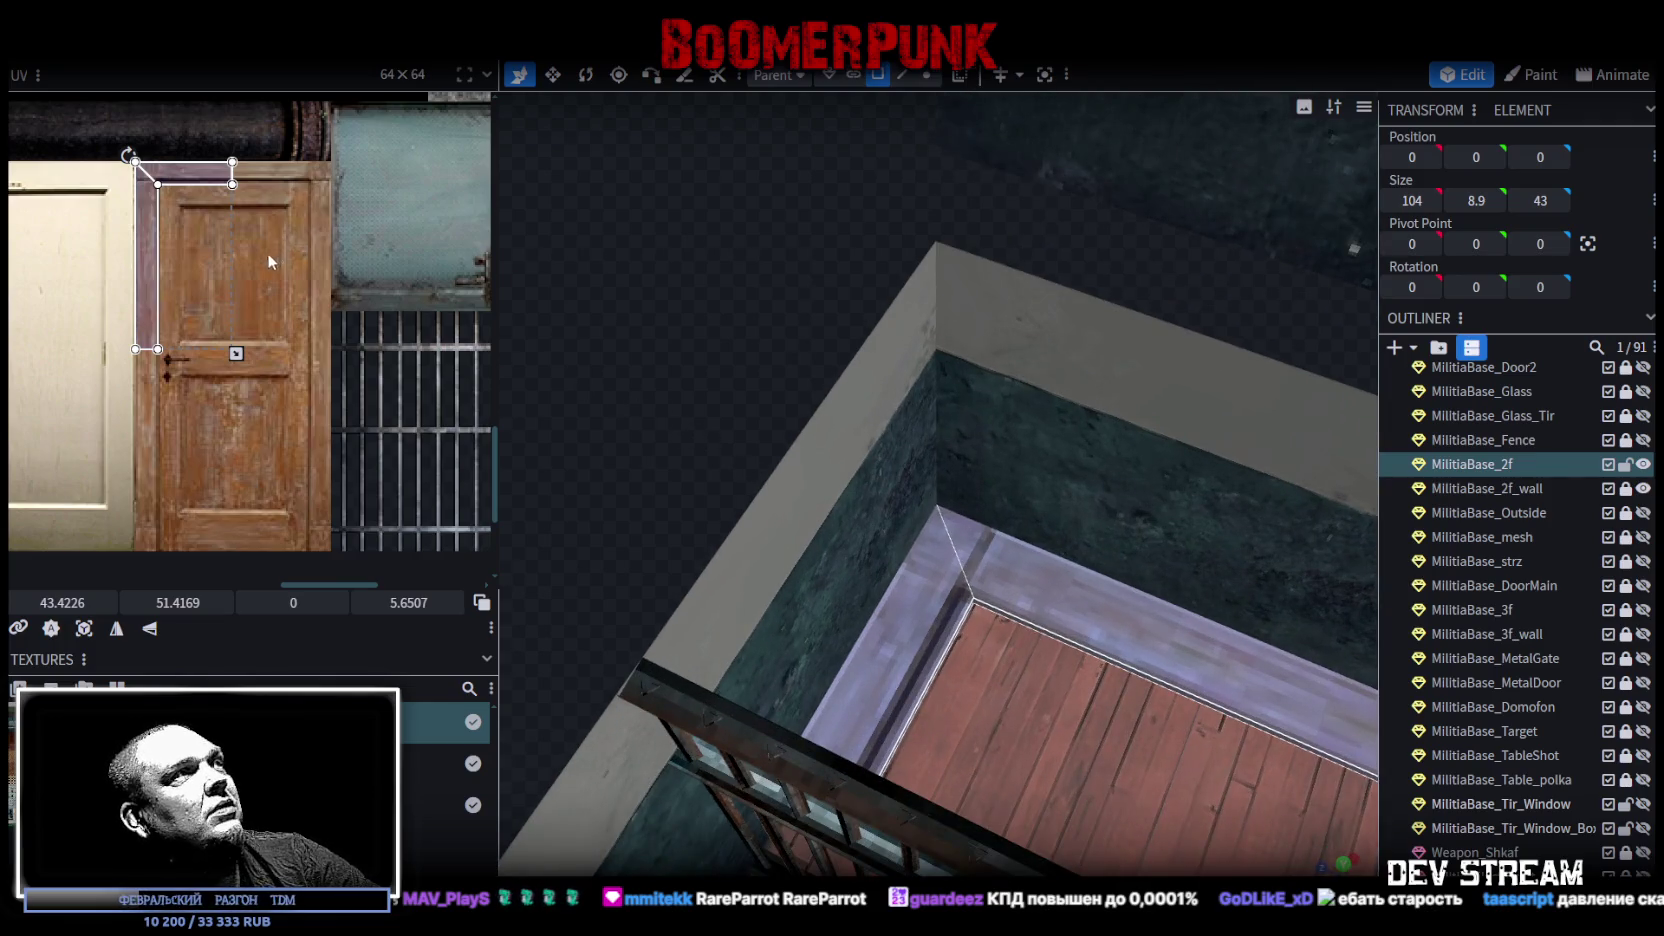
{"action": "scroll", "coordinate": [250, 264], "scroll_direction": "up", "scroll_amount": 3}
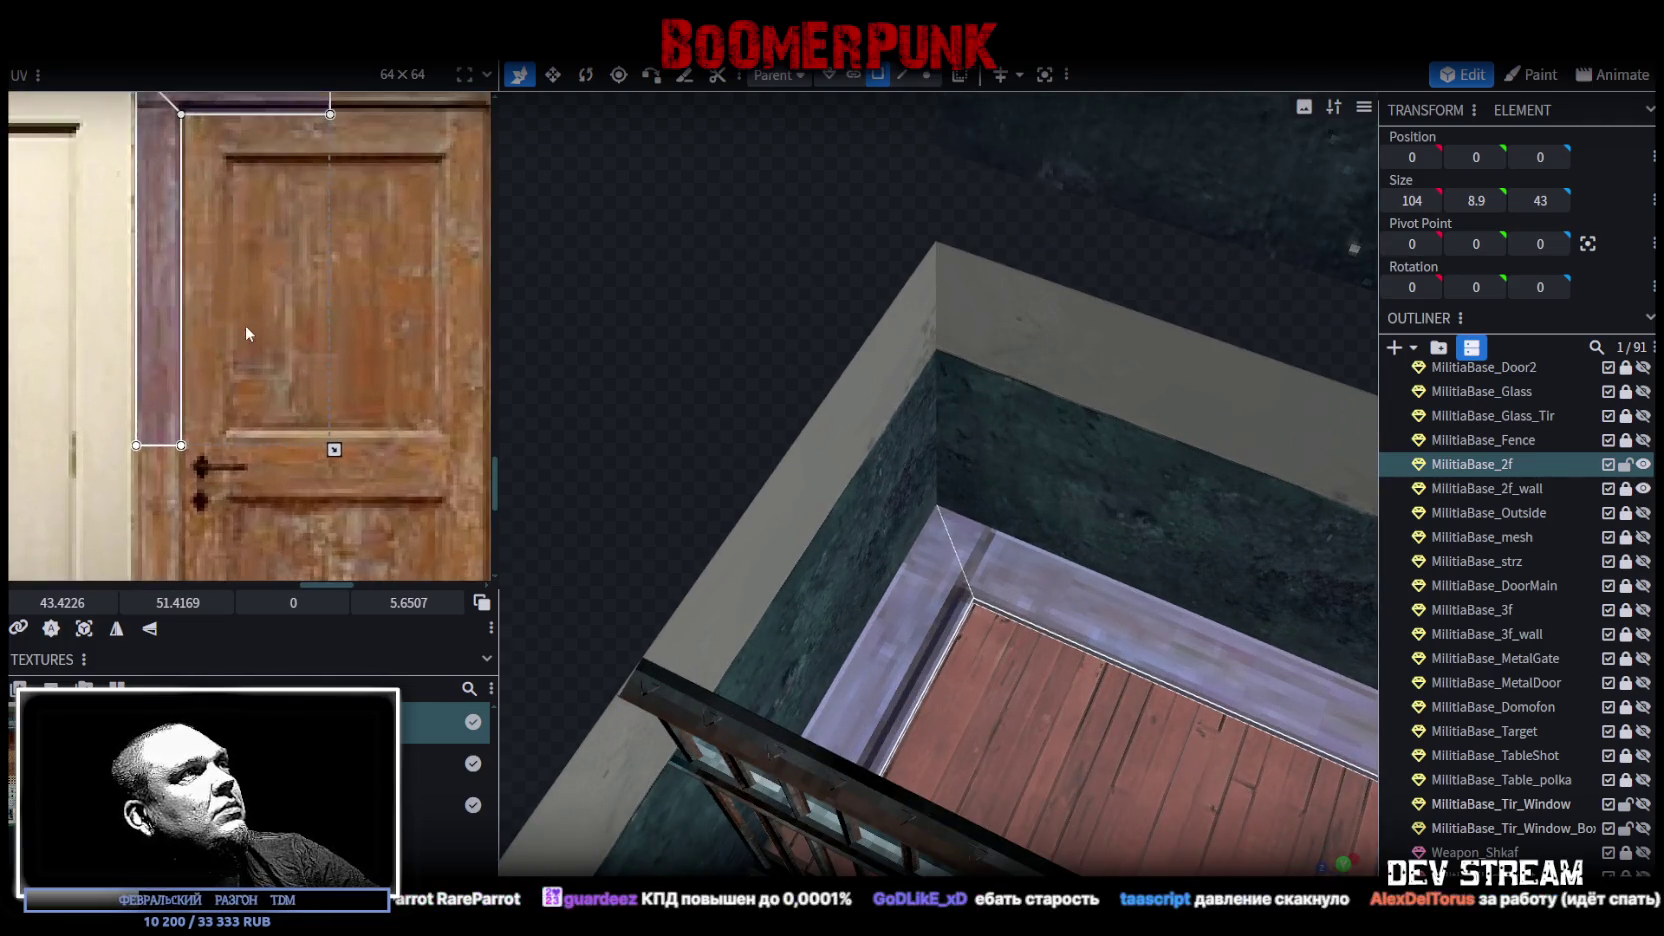
Step: Map the back ledge trim face and the left inner trim face onto the door wood
{"action": "left_click", "coordinate": [254, 309]}
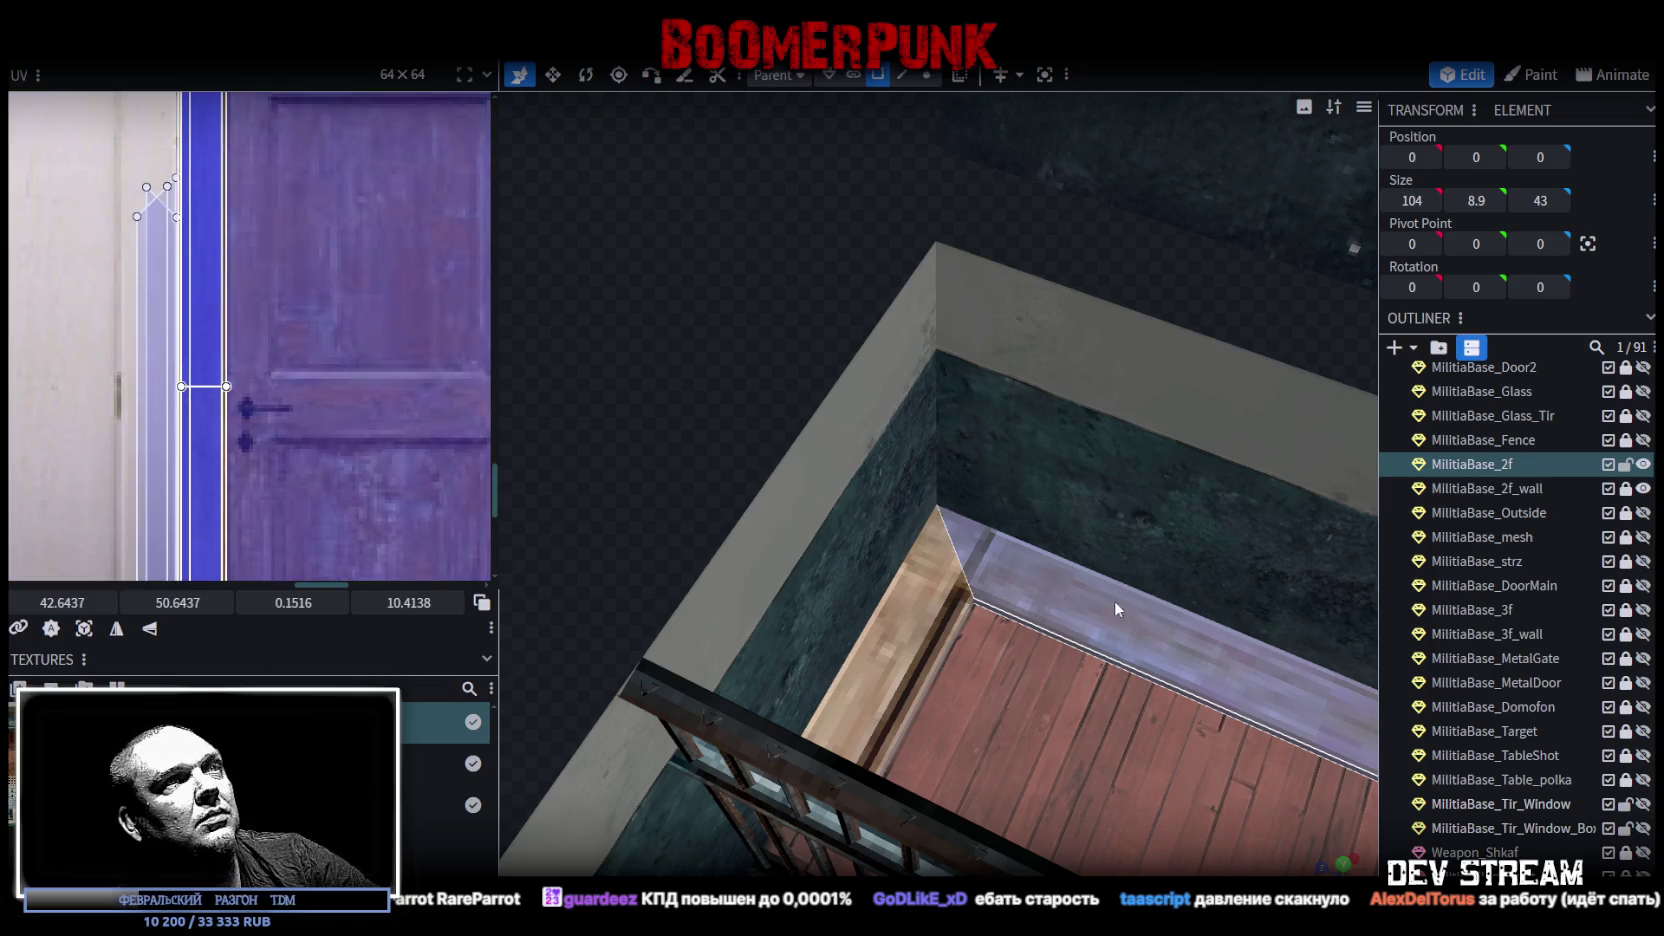
{"action": "left_click", "coordinate": [1117, 608]}
{"action": "scroll", "coordinate": [221, 328], "scroll_direction": "up", "scroll_amount": 5}
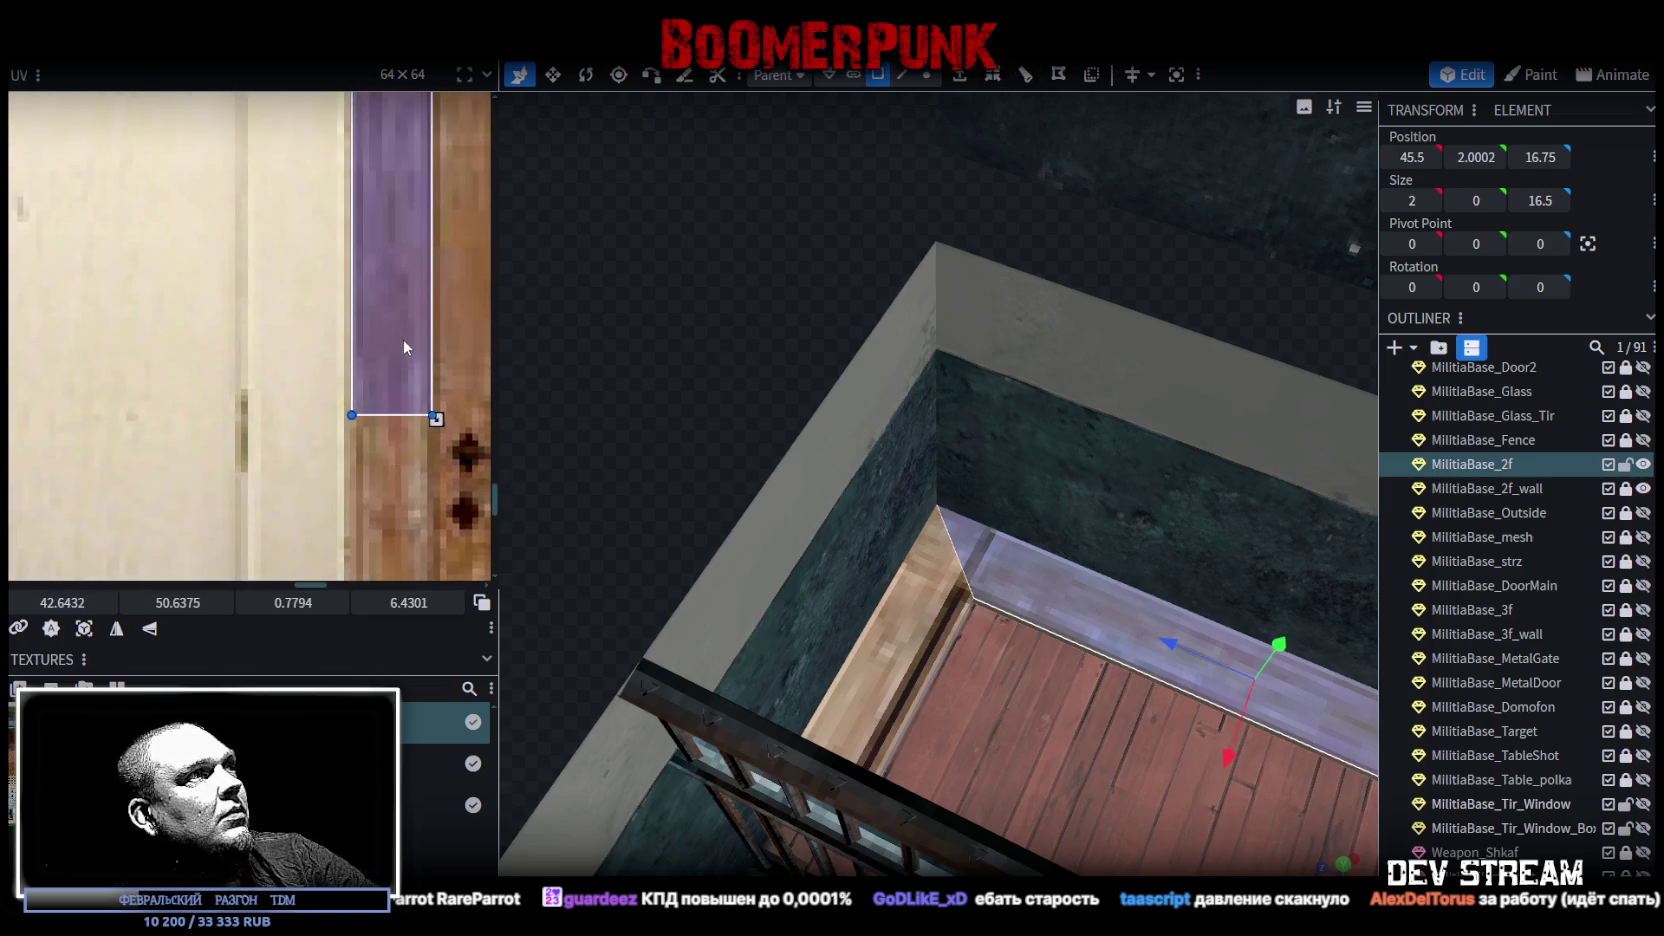
{"action": "mouse_move", "coordinate": [404, 474]}
{"action": "left_mouse_down"}
{"action": "mouse_move", "coordinate": [325, 385]}
{"action": "mouse_move", "coordinate": [290, 429]}
{"action": "mouse_move", "coordinate": [299, 533]}
{"action": "left_mouse_up"}
{"action": "scroll", "coordinate": [295, 412], "scroll_direction": "up", "scroll_amount": 2}
{"action": "left_click_drag", "start_coordinate": [254, 441], "coordinate": [250, 442]}
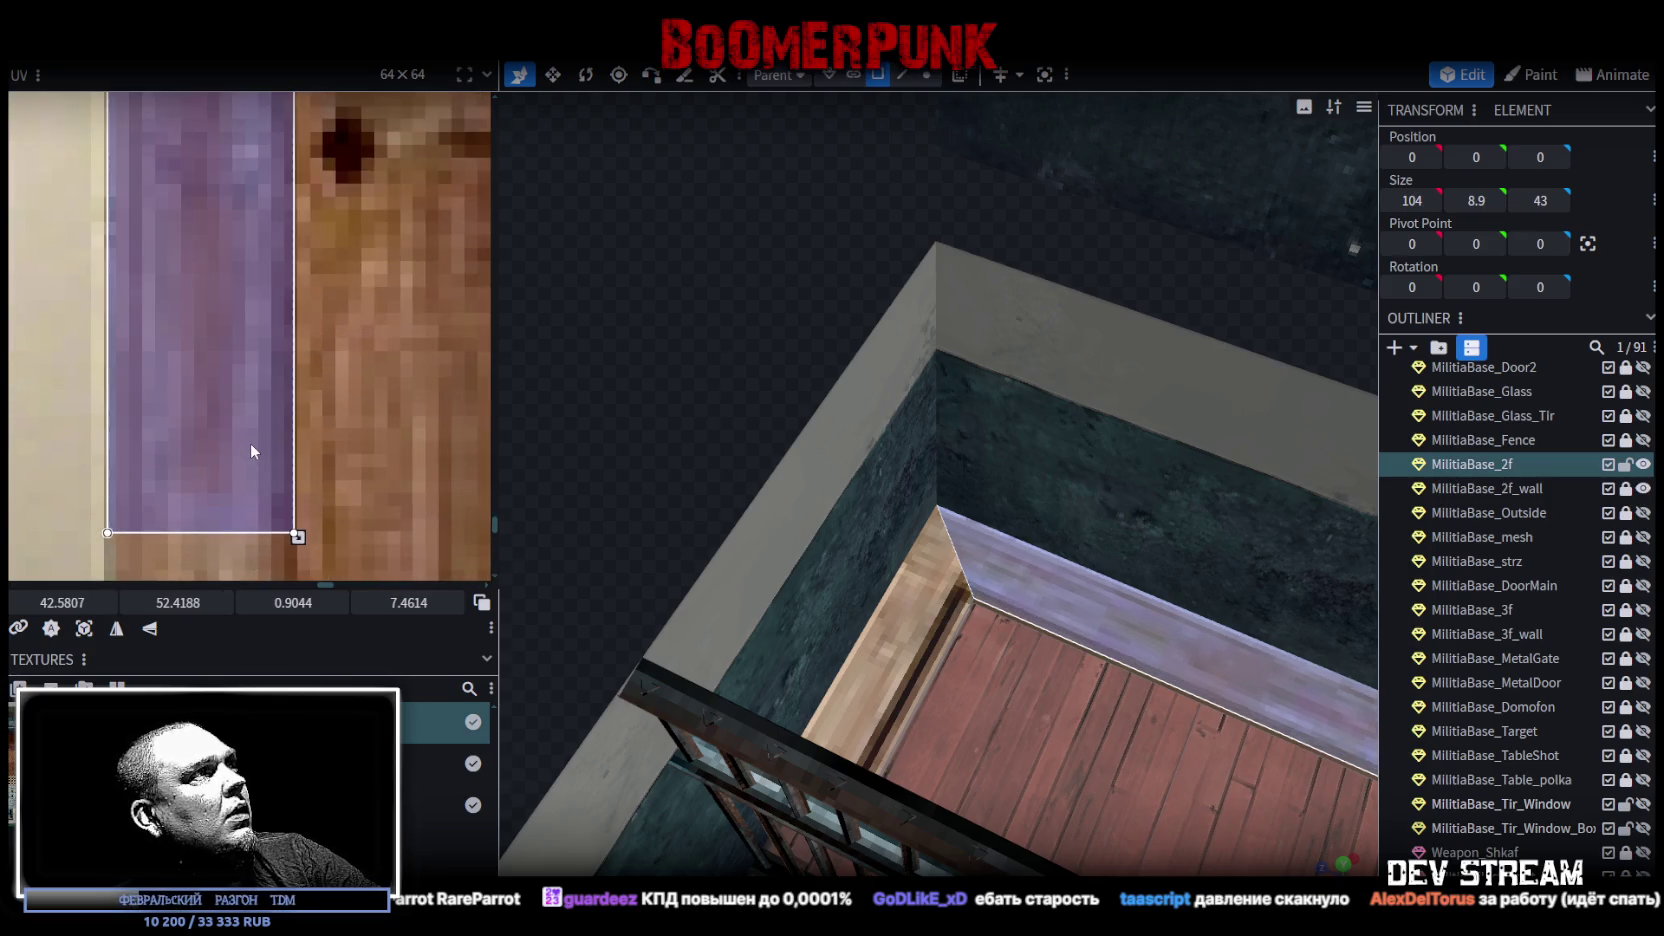
{"action": "scroll", "coordinate": [291, 403], "scroll_direction": "down", "scroll_amount": 3}
{"action": "scroll", "coordinate": [291, 403], "scroll_direction": "down", "scroll_amount": 2}
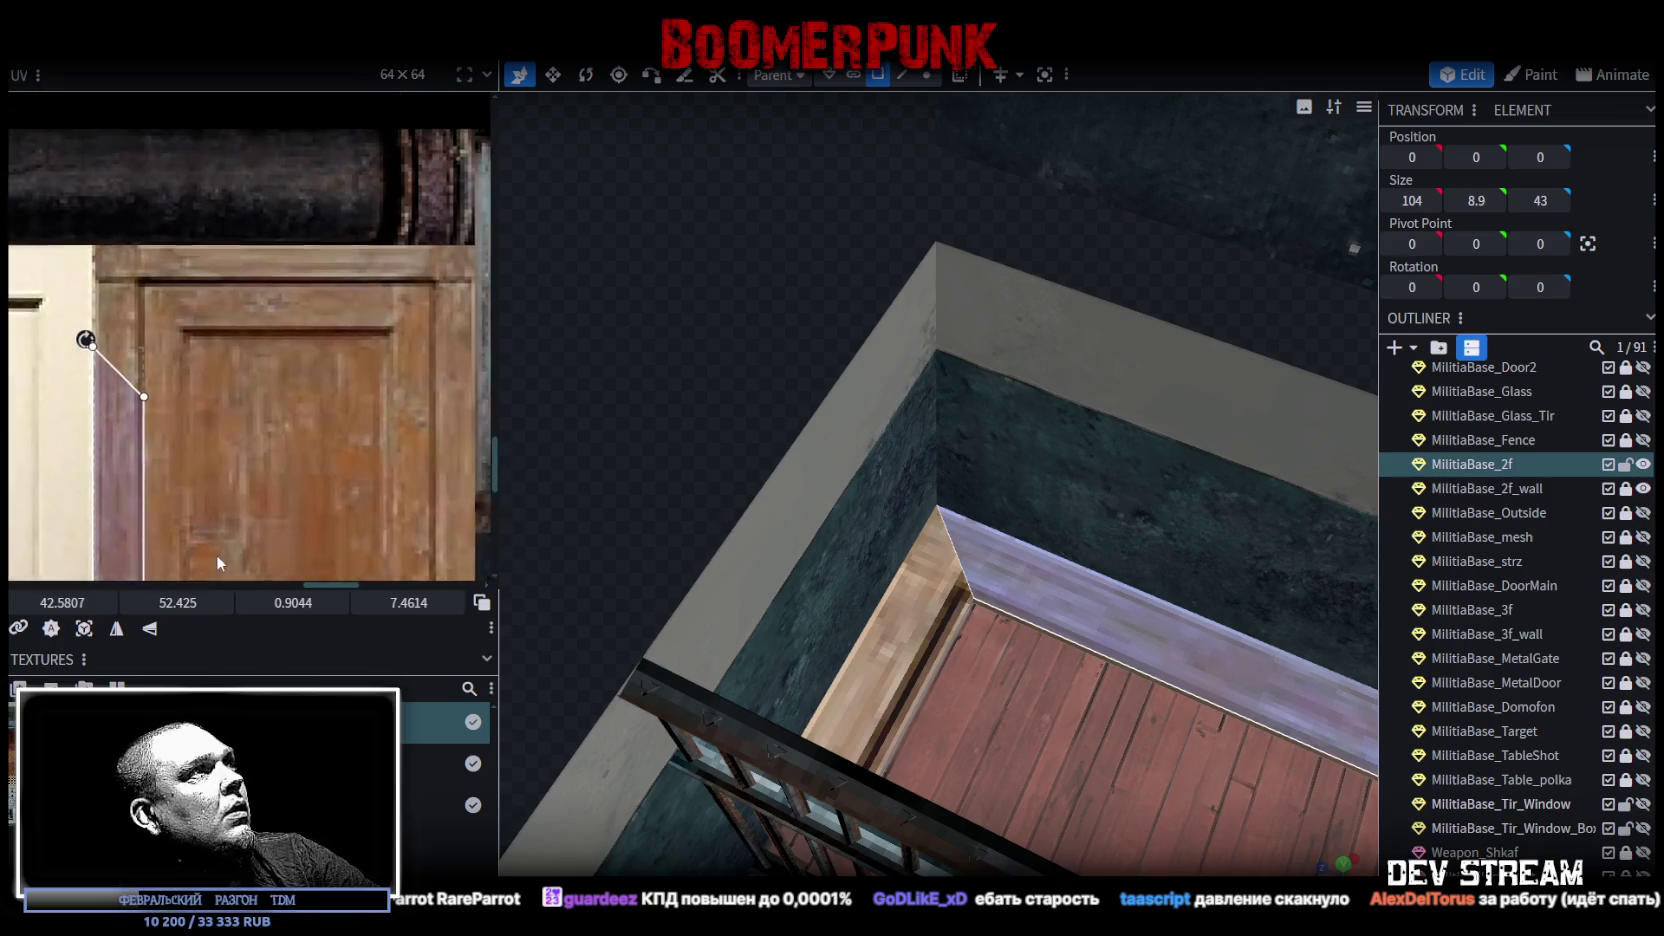
{"action": "left_click", "coordinate": [920, 630]}
{"action": "scroll", "coordinate": [234, 273], "scroll_direction": "up", "scroll_amount": 3}
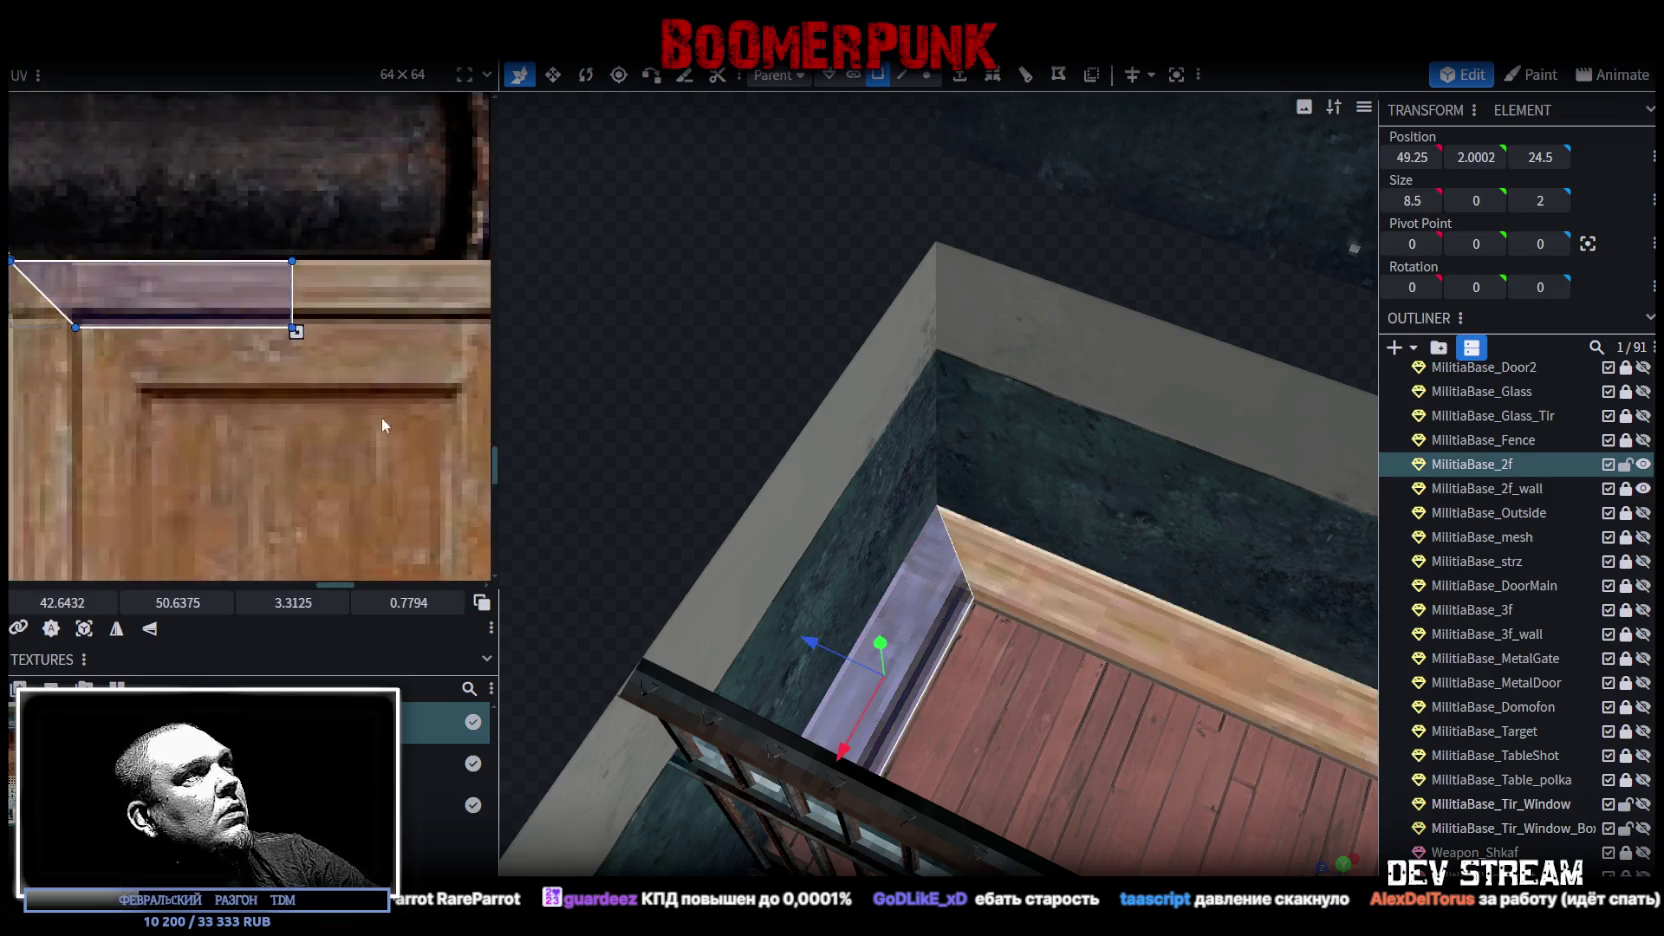
{"action": "left_click_drag", "start_coordinate": [328, 302], "coordinate": [347, 276]}
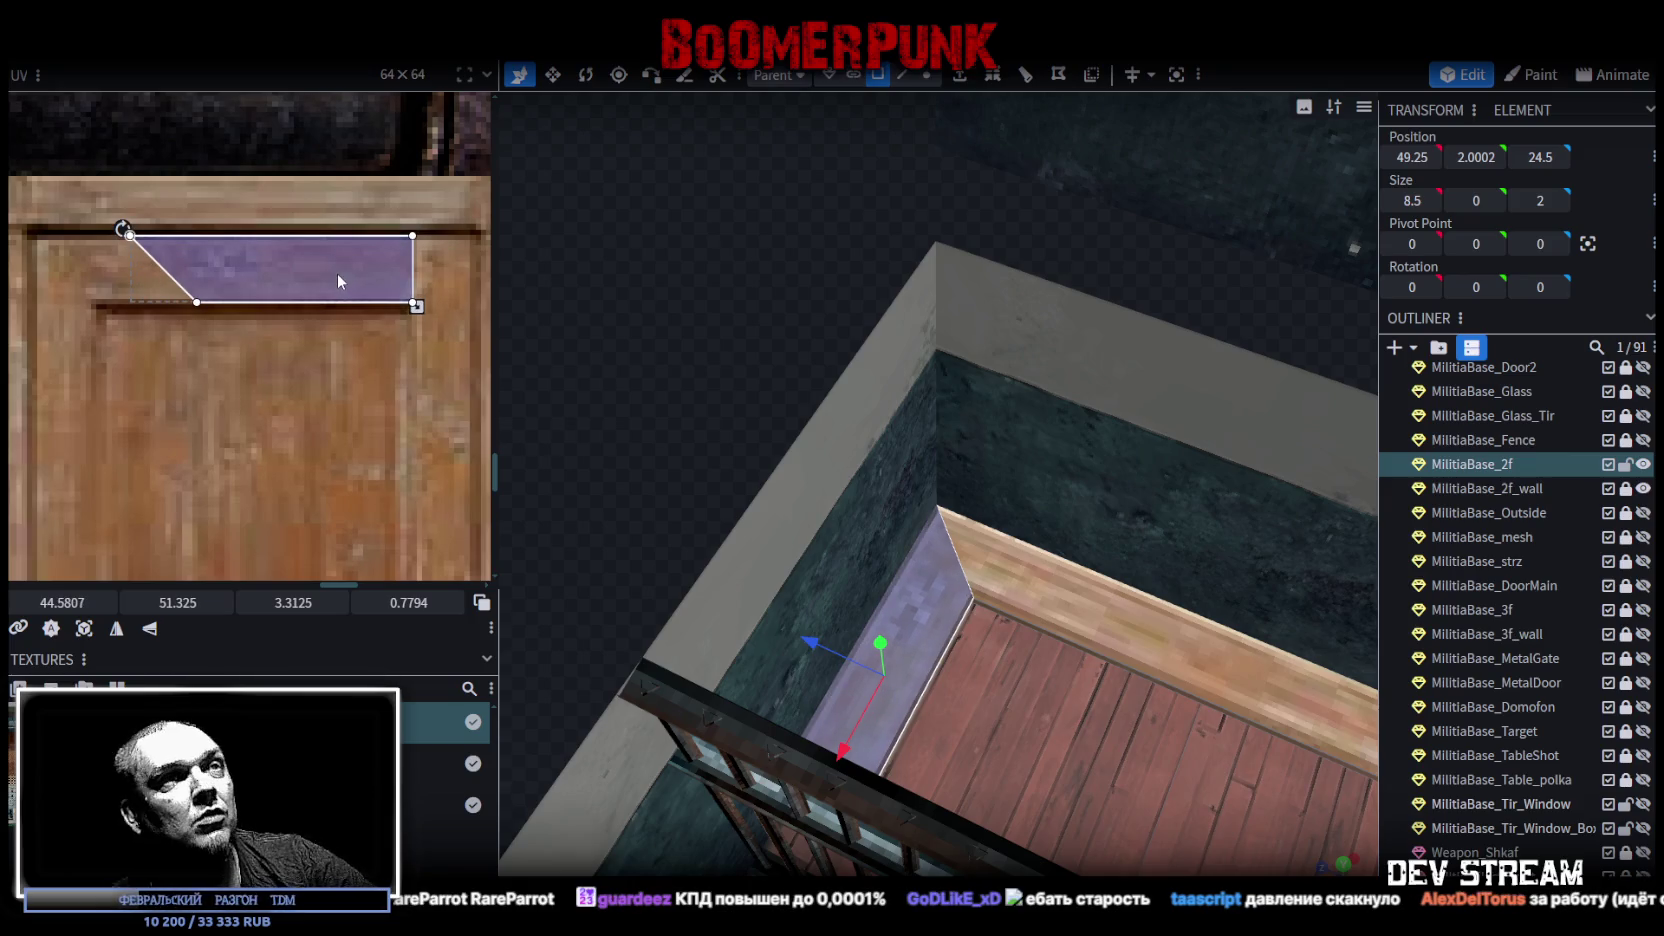
Step: Select the right trim's front face and a plank behind the railing, then view it orthographically from the side
{"action": "mouse_move", "coordinate": [982, 546]}
{"action": "left_mouse_down"}
{"action": "mouse_move", "coordinate": [741, 384]}
{"action": "mouse_move", "coordinate": [740, 261]}
{"action": "left_mouse_up"}
{"action": "scroll", "coordinate": [744, 361], "scroll_direction": "up", "scroll_amount": 5}
{"action": "left_click", "coordinate": [1034, 575]}
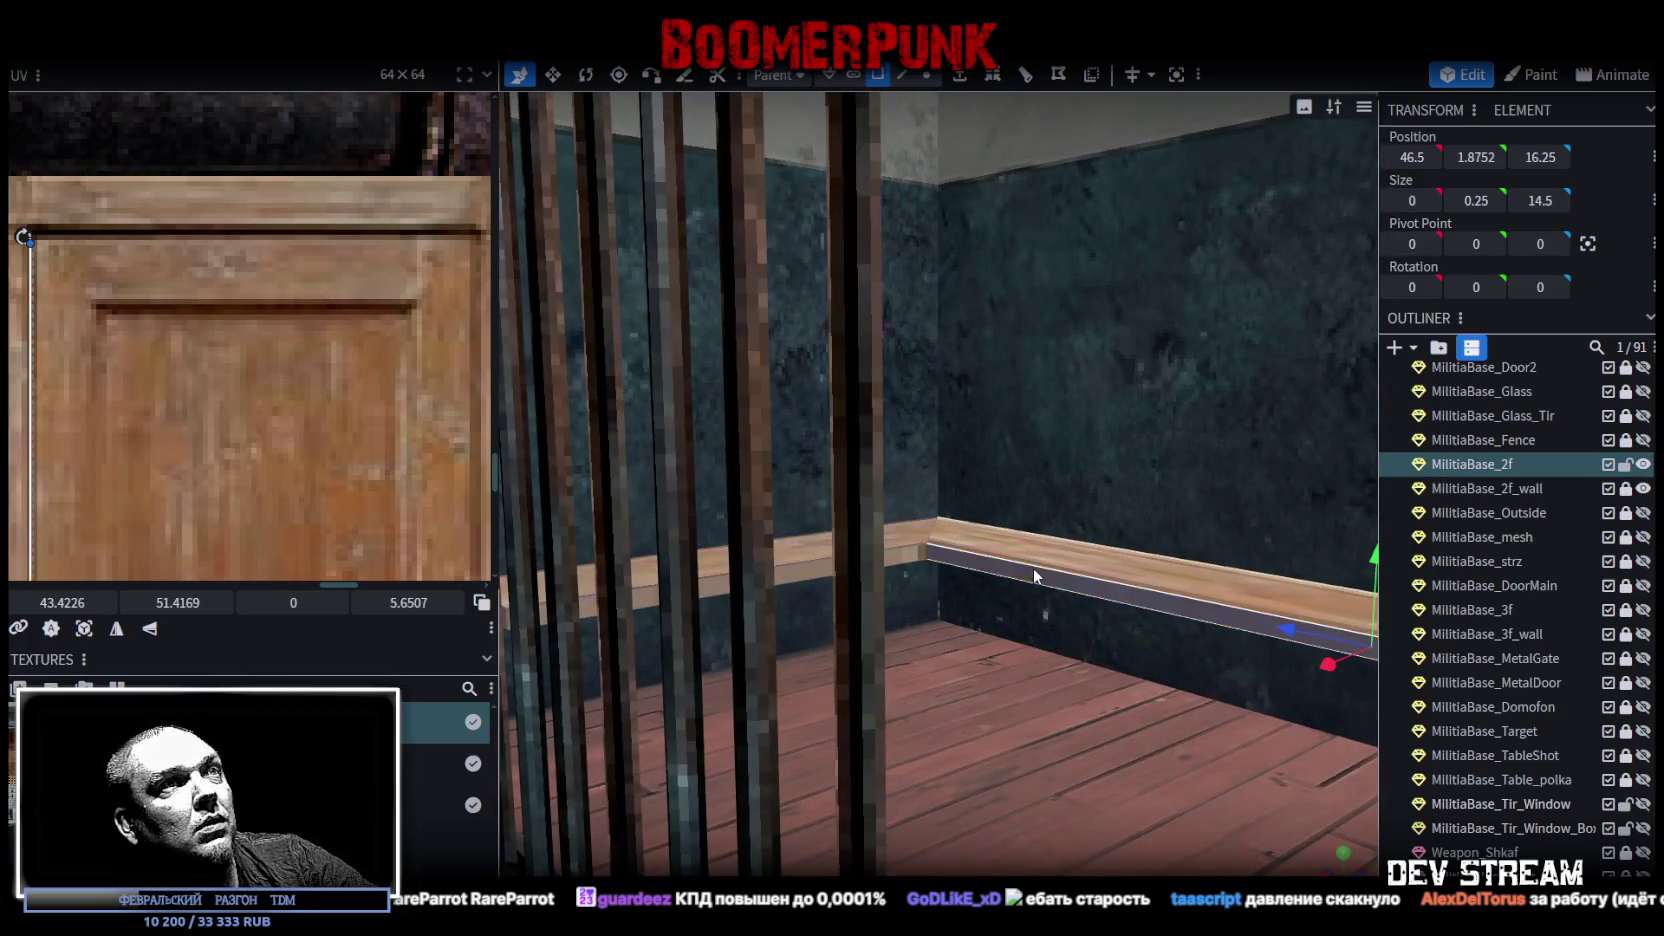
{"action": "scroll", "coordinate": [318, 352], "scroll_direction": "down", "scroll_amount": 3}
{"action": "scroll", "coordinate": [889, 484], "scroll_direction": "down", "scroll_amount": 3}
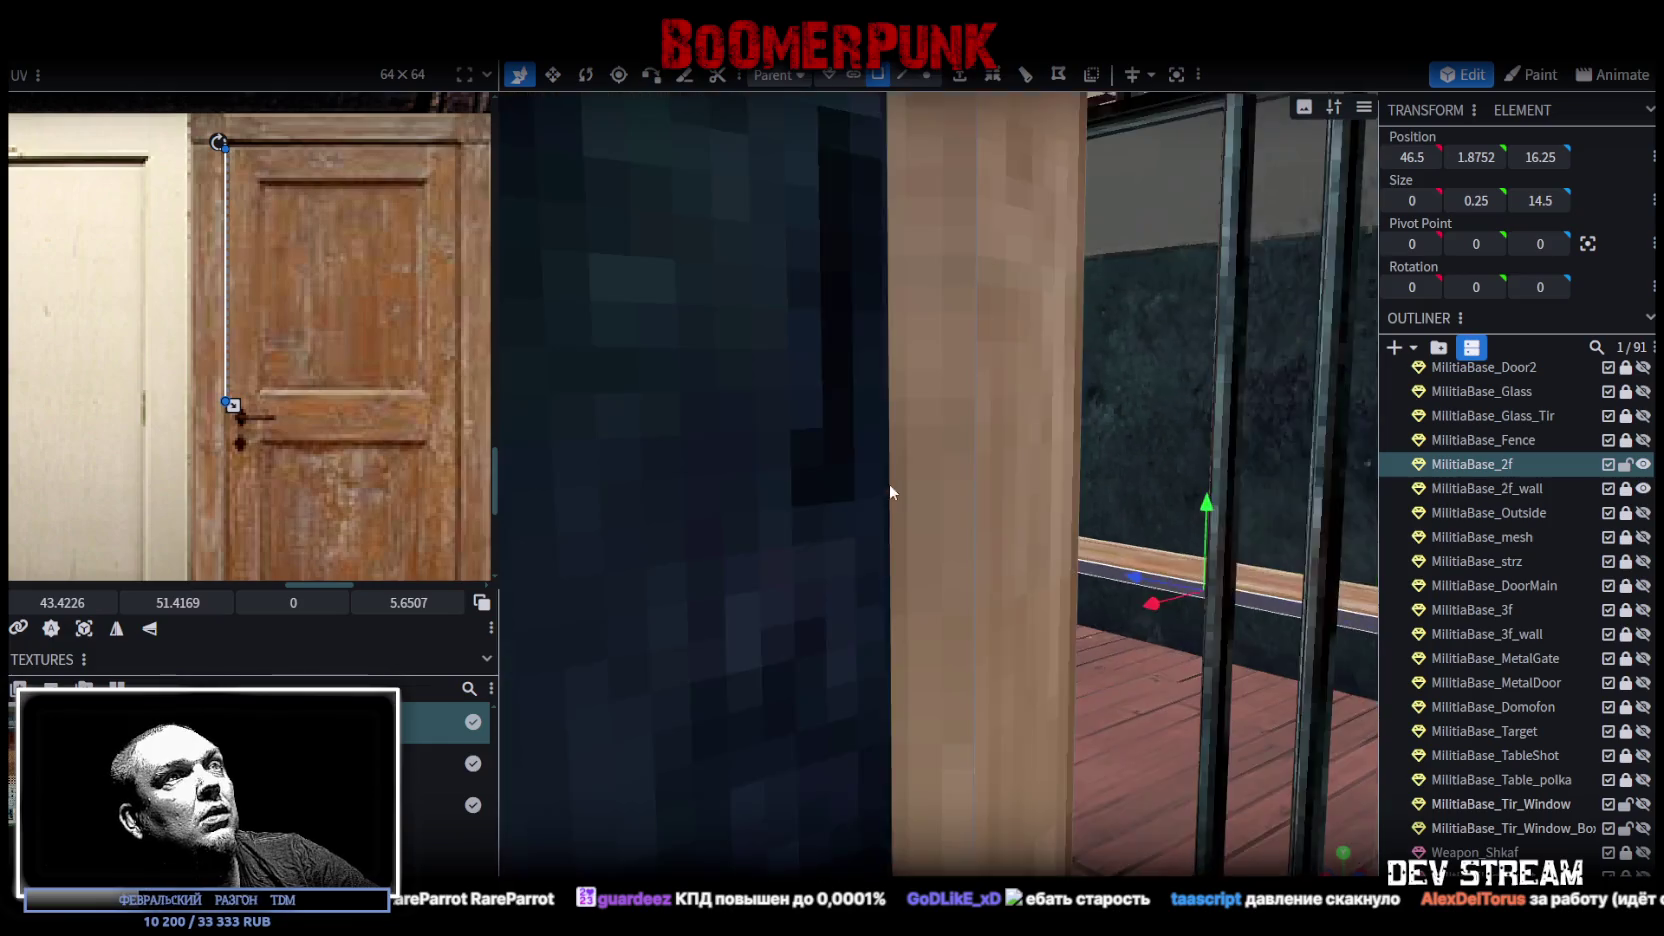
{"action": "left_click_drag", "start_coordinate": [889, 484], "coordinate": [663, 375]}
{"action": "scroll", "coordinate": [701, 620], "scroll_direction": "down", "scroll_amount": 5}
{"action": "left_click_drag", "start_coordinate": [702, 624], "coordinate": [769, 806]}
{"action": "scroll", "coordinate": [695, 576], "scroll_direction": "up", "scroll_amount": 5}
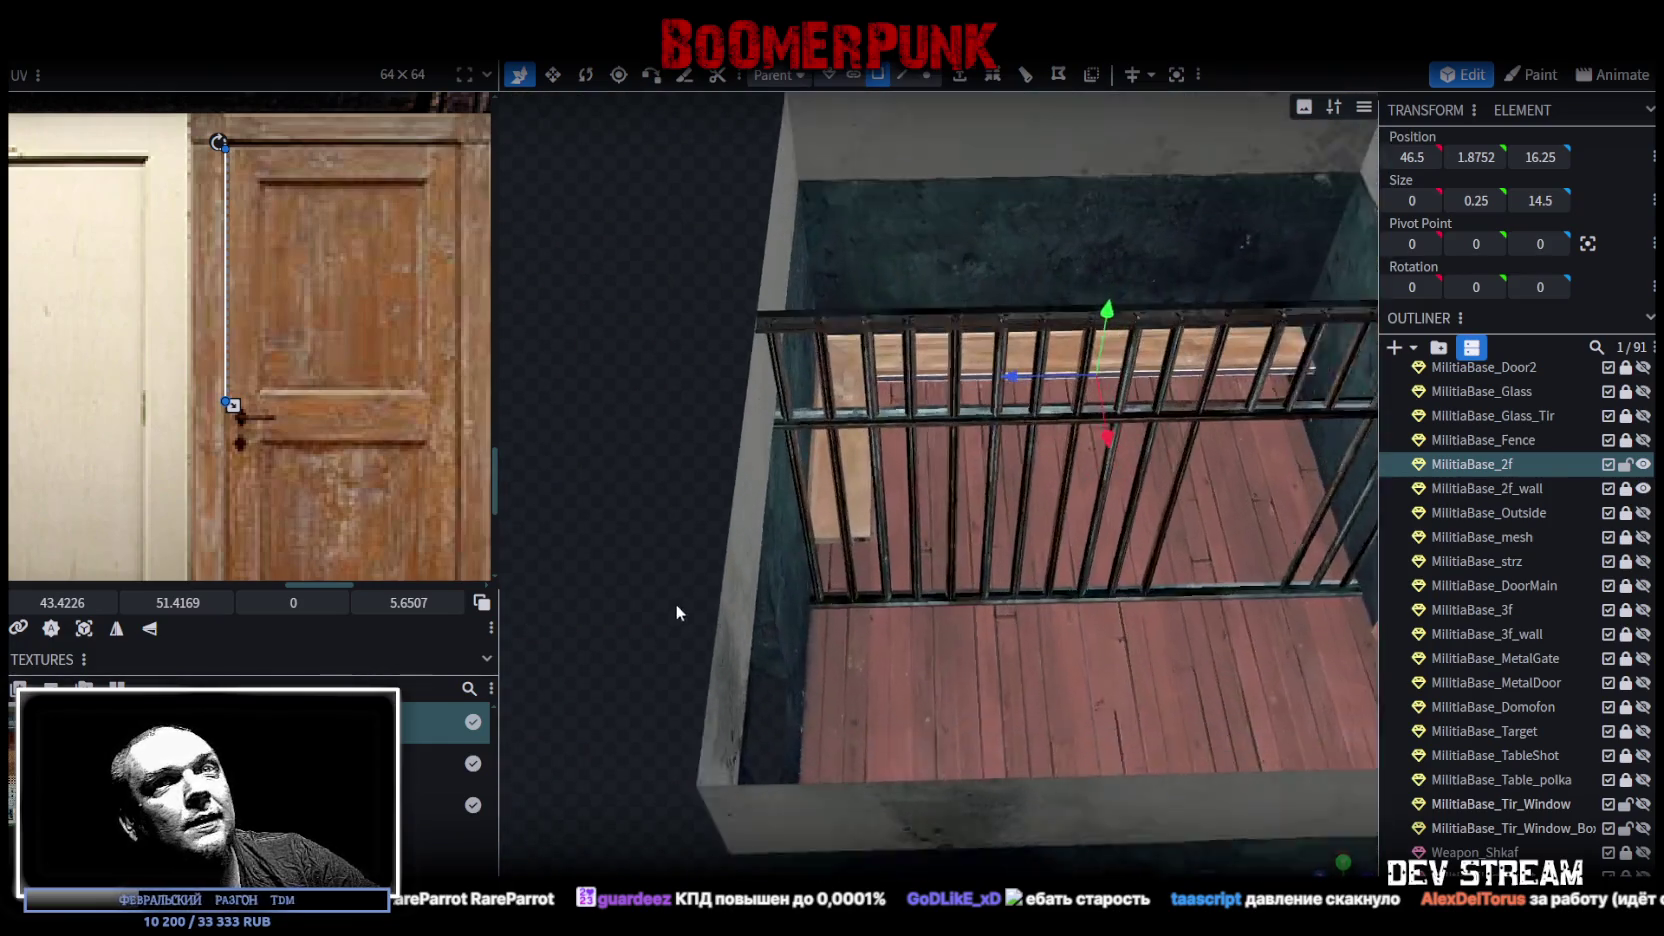
{"action": "scroll", "coordinate": [676, 612], "scroll_direction": "up", "scroll_amount": 2}
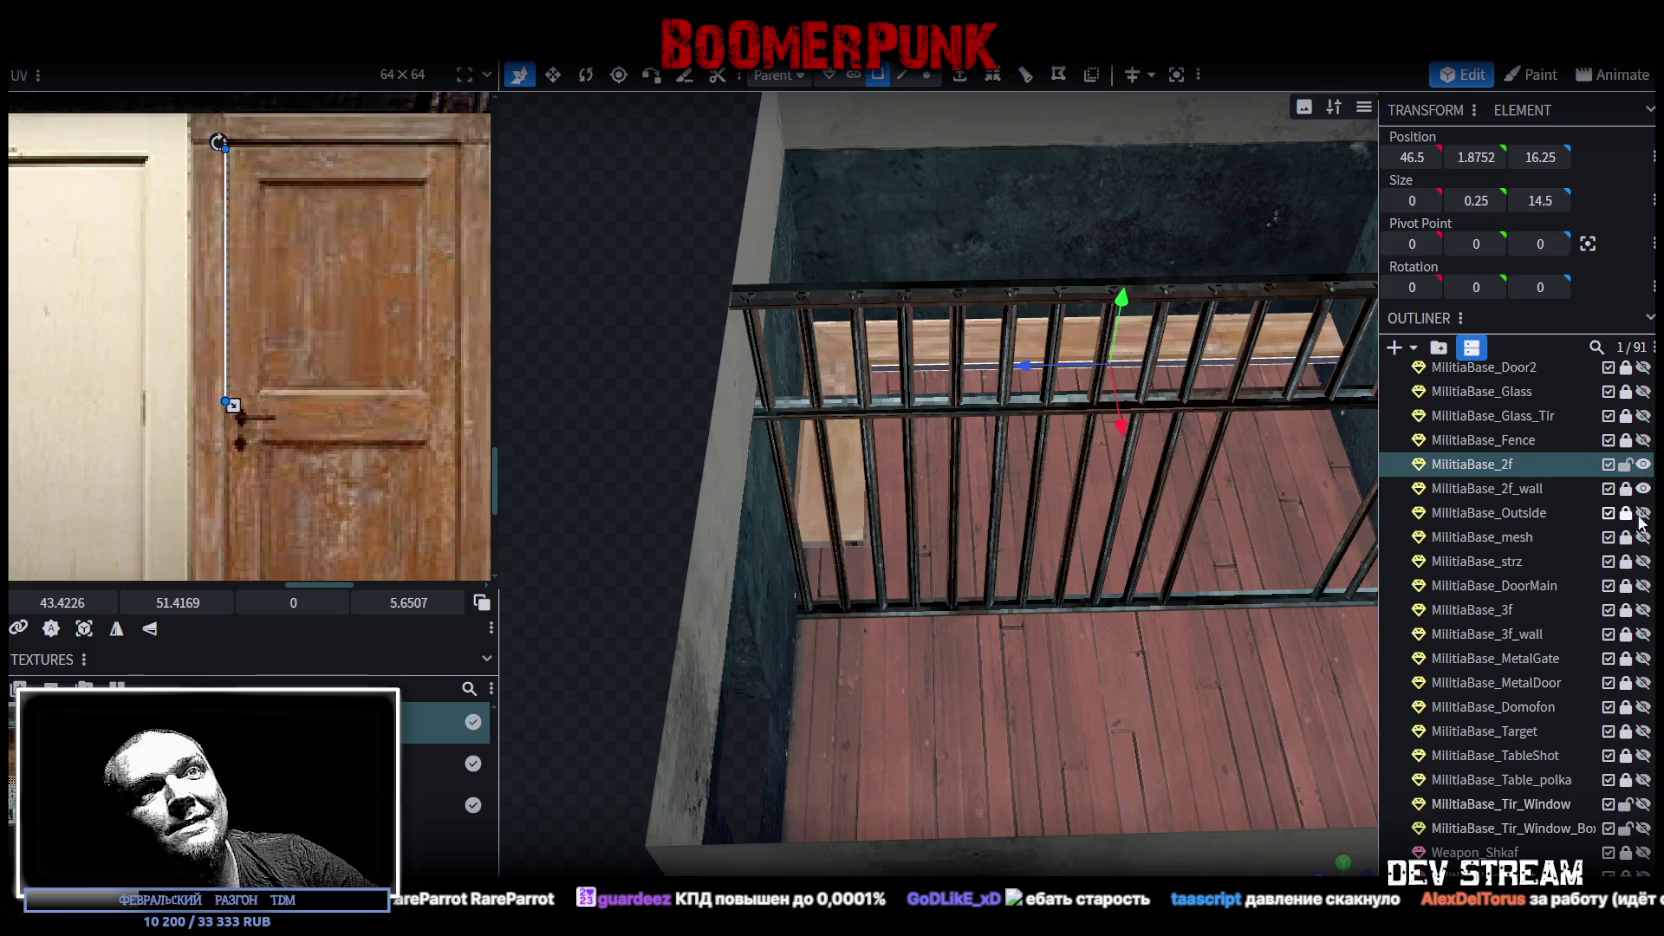
{"action": "scroll", "coordinate": [1600, 575], "scroll_direction": "up", "scroll_amount": 4}
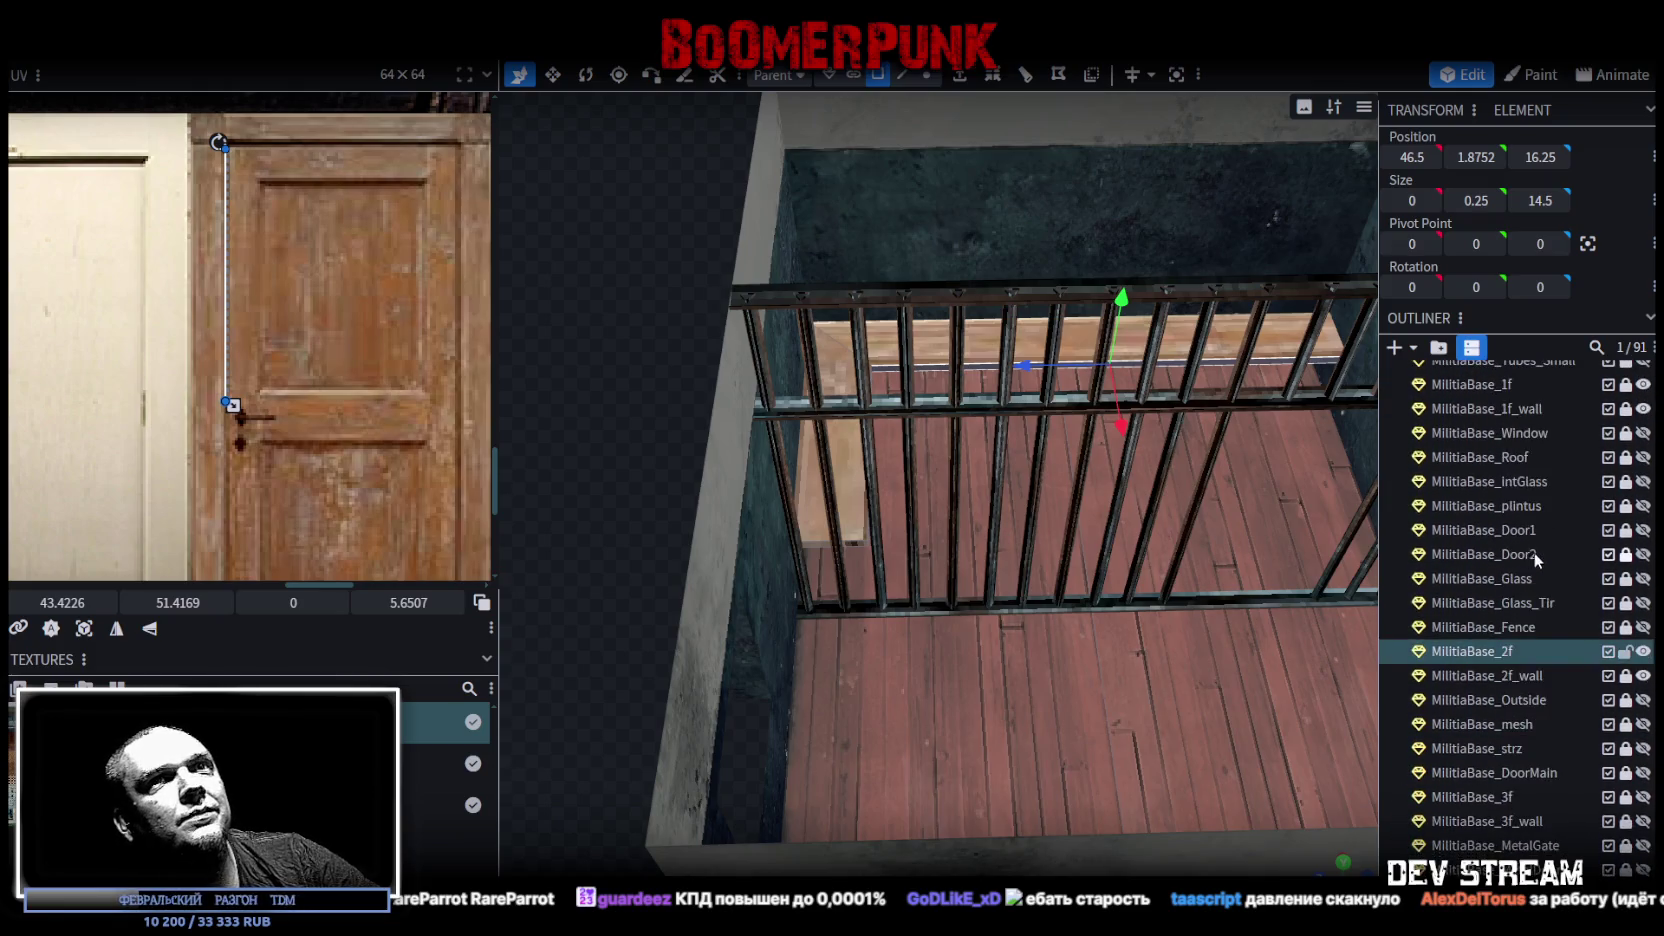
{"action": "scroll", "coordinate": [760, 491], "scroll_direction": "up", "scroll_amount": 3}
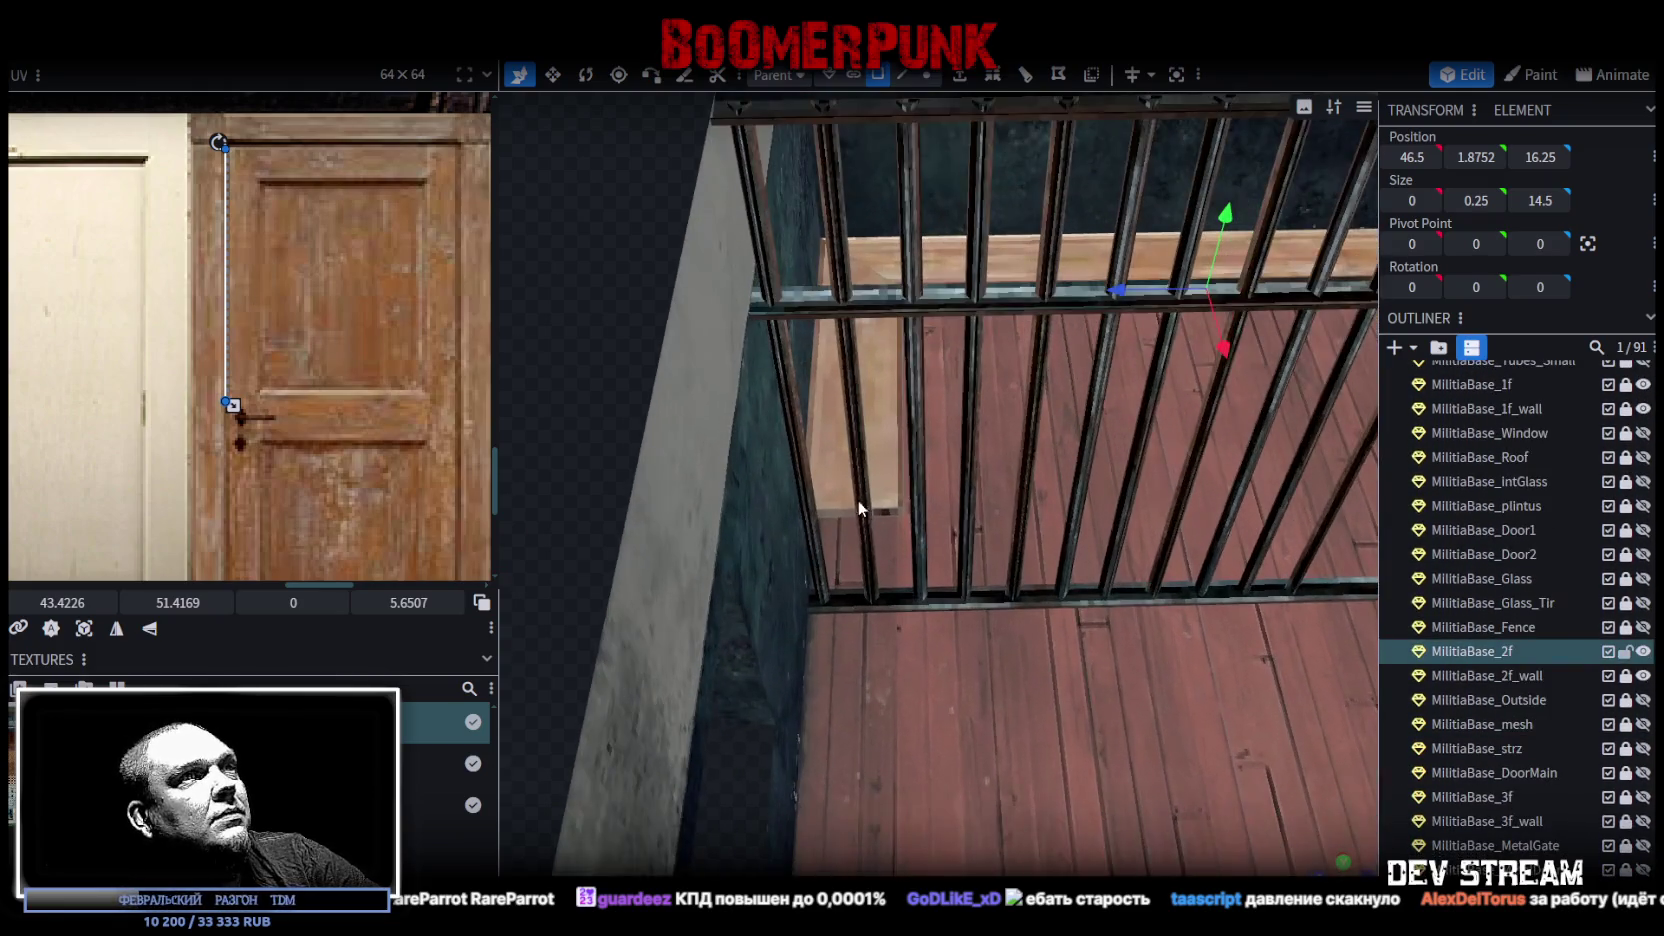
{"action": "left_click", "coordinate": [838, 512]}
{"action": "key", "text": "KP_6"}
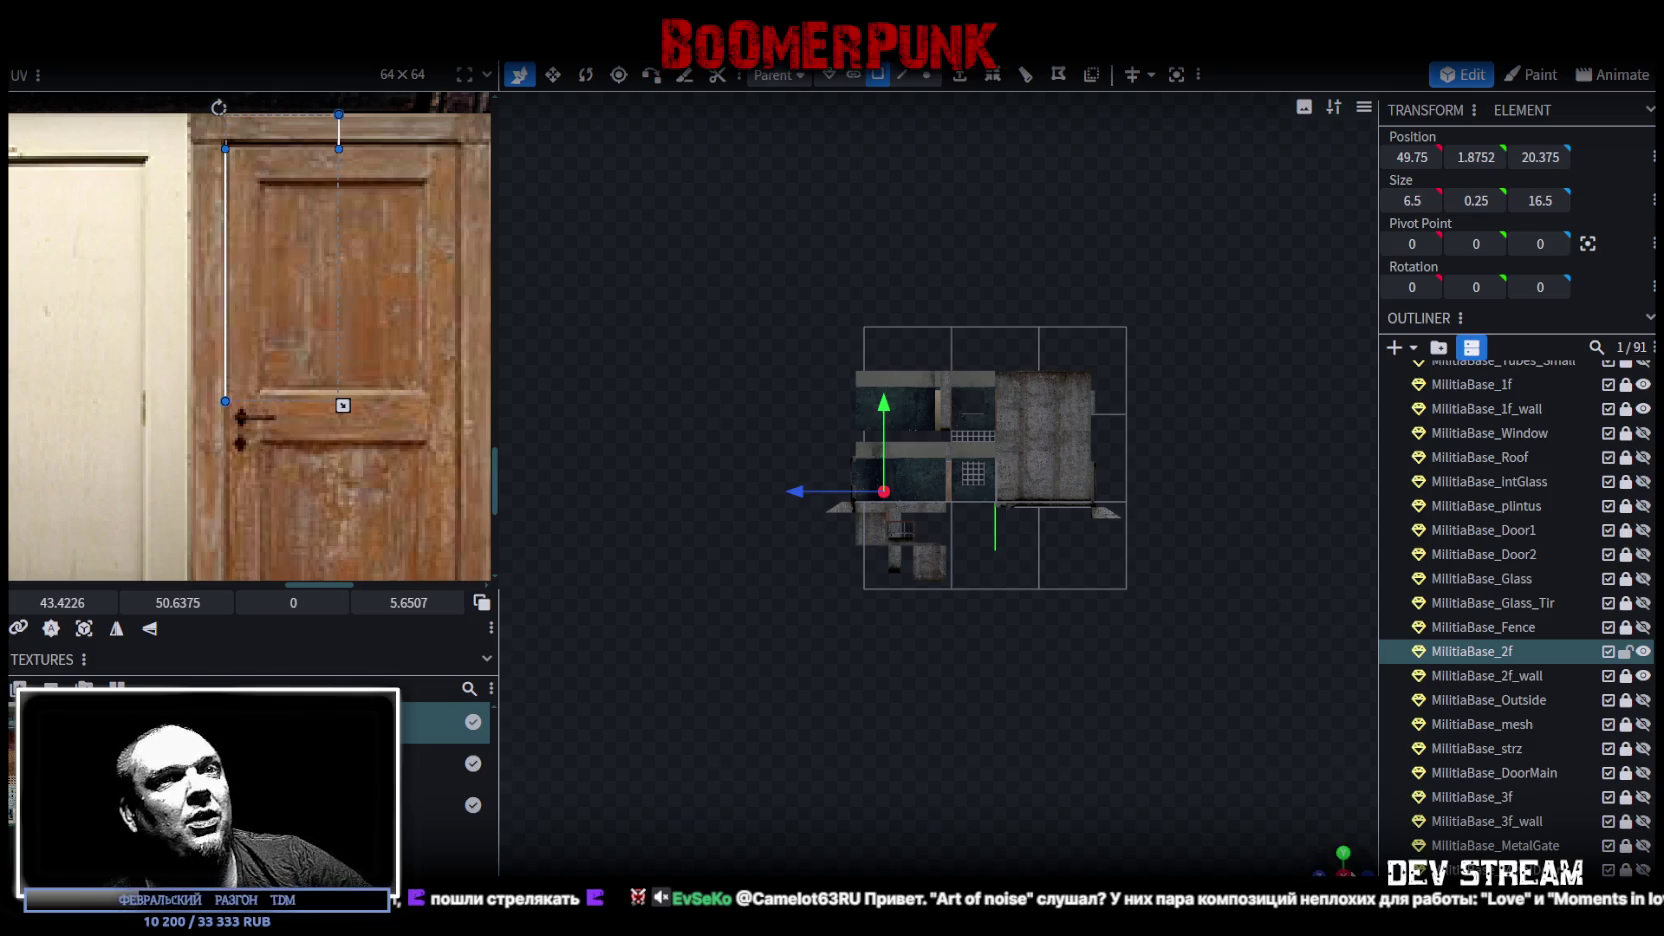
Step: Project the plank's UV onto the door texture and rotate it to stand vertical
{"action": "left_click", "coordinate": [84, 628]}
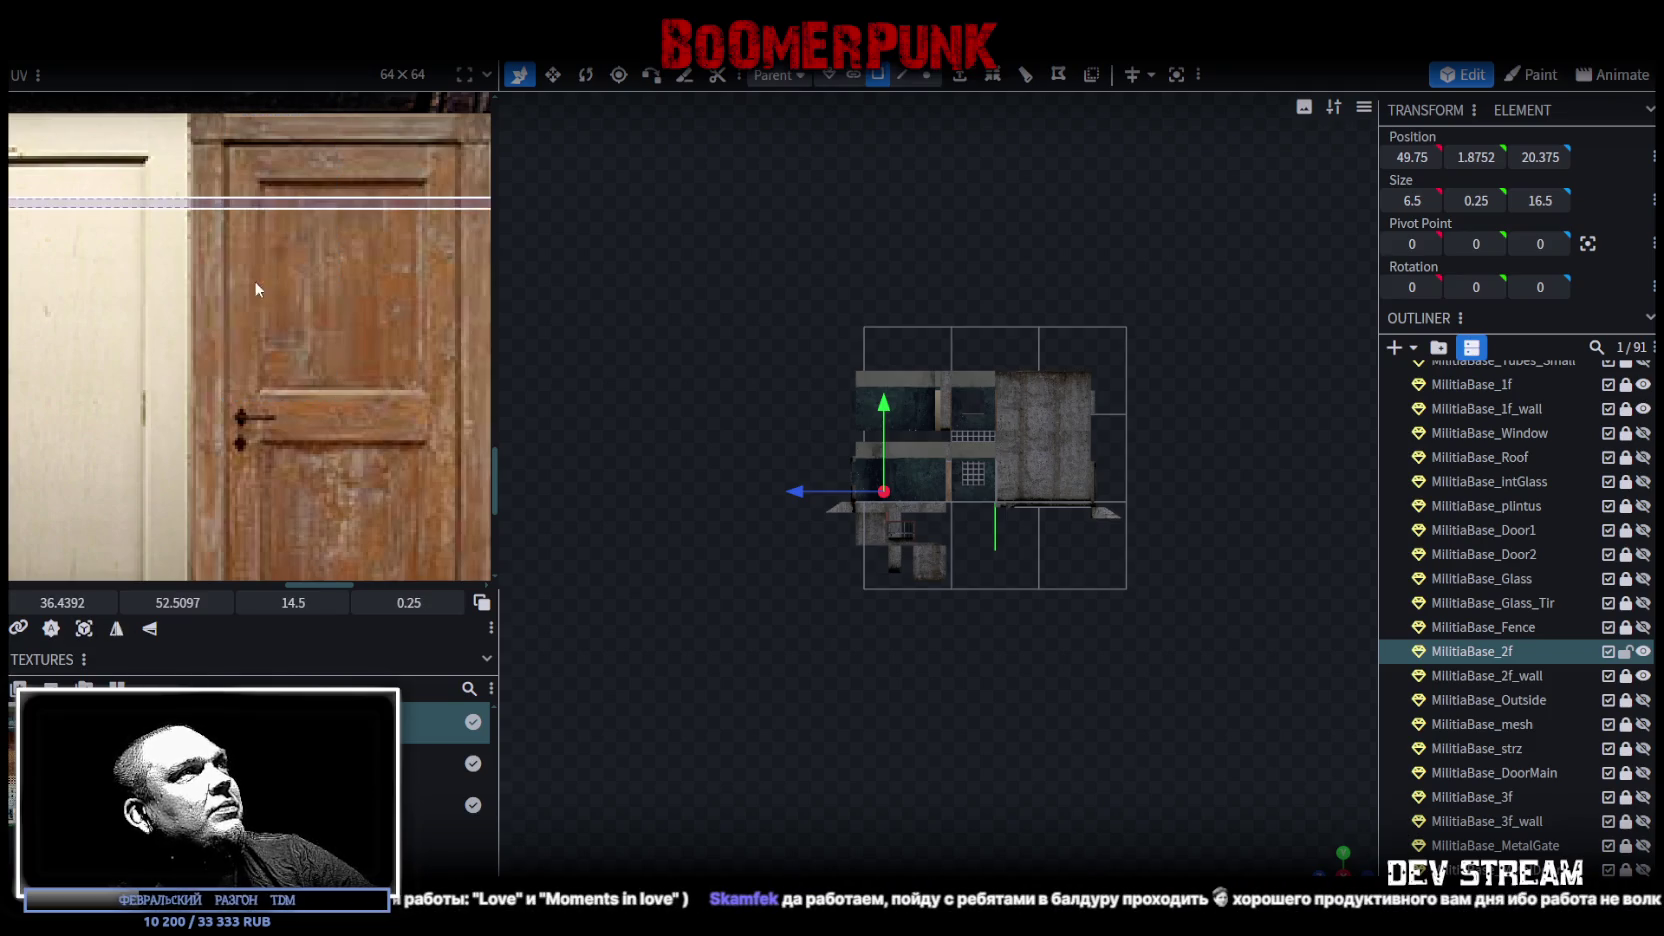
{"action": "scroll", "coordinate": [250, 285], "scroll_direction": "down", "scroll_amount": 3}
{"action": "scroll", "coordinate": [238, 274], "scroll_direction": "up", "scroll_amount": 2}
{"action": "left_click_drag", "start_coordinate": [192, 242], "coordinate": [278, 347]}
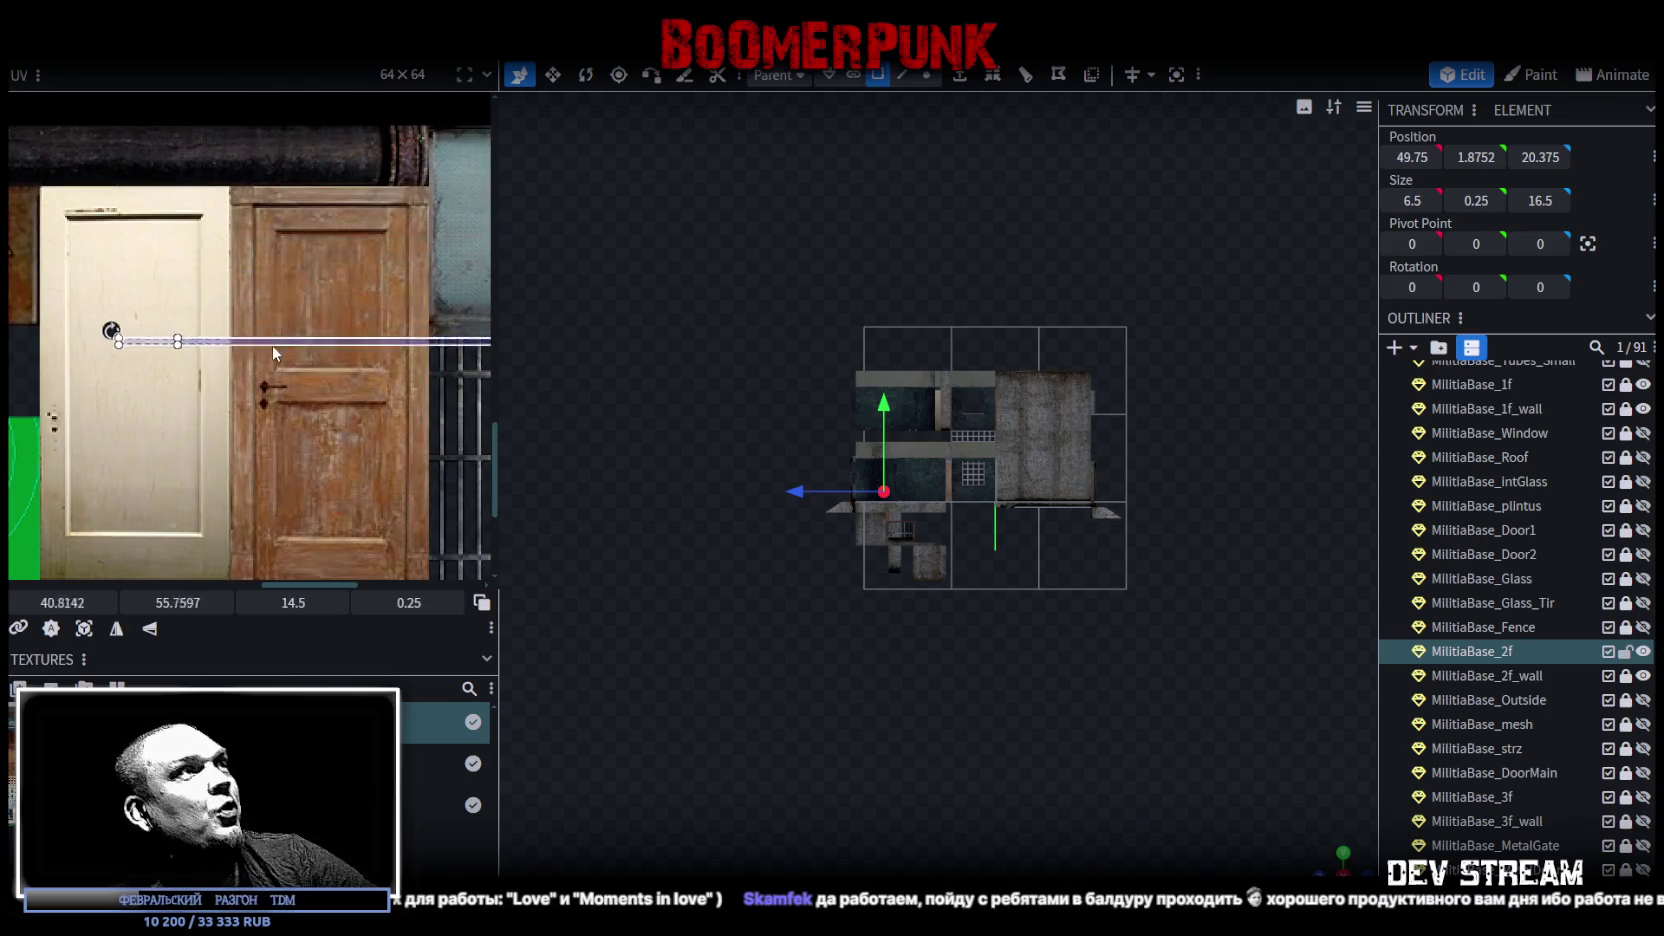
{"action": "right_click", "coordinate": [278, 347]}
{"action": "mouse_move", "coordinate": [430, 720]}
{"action": "left_click", "coordinate": [495, 712]}
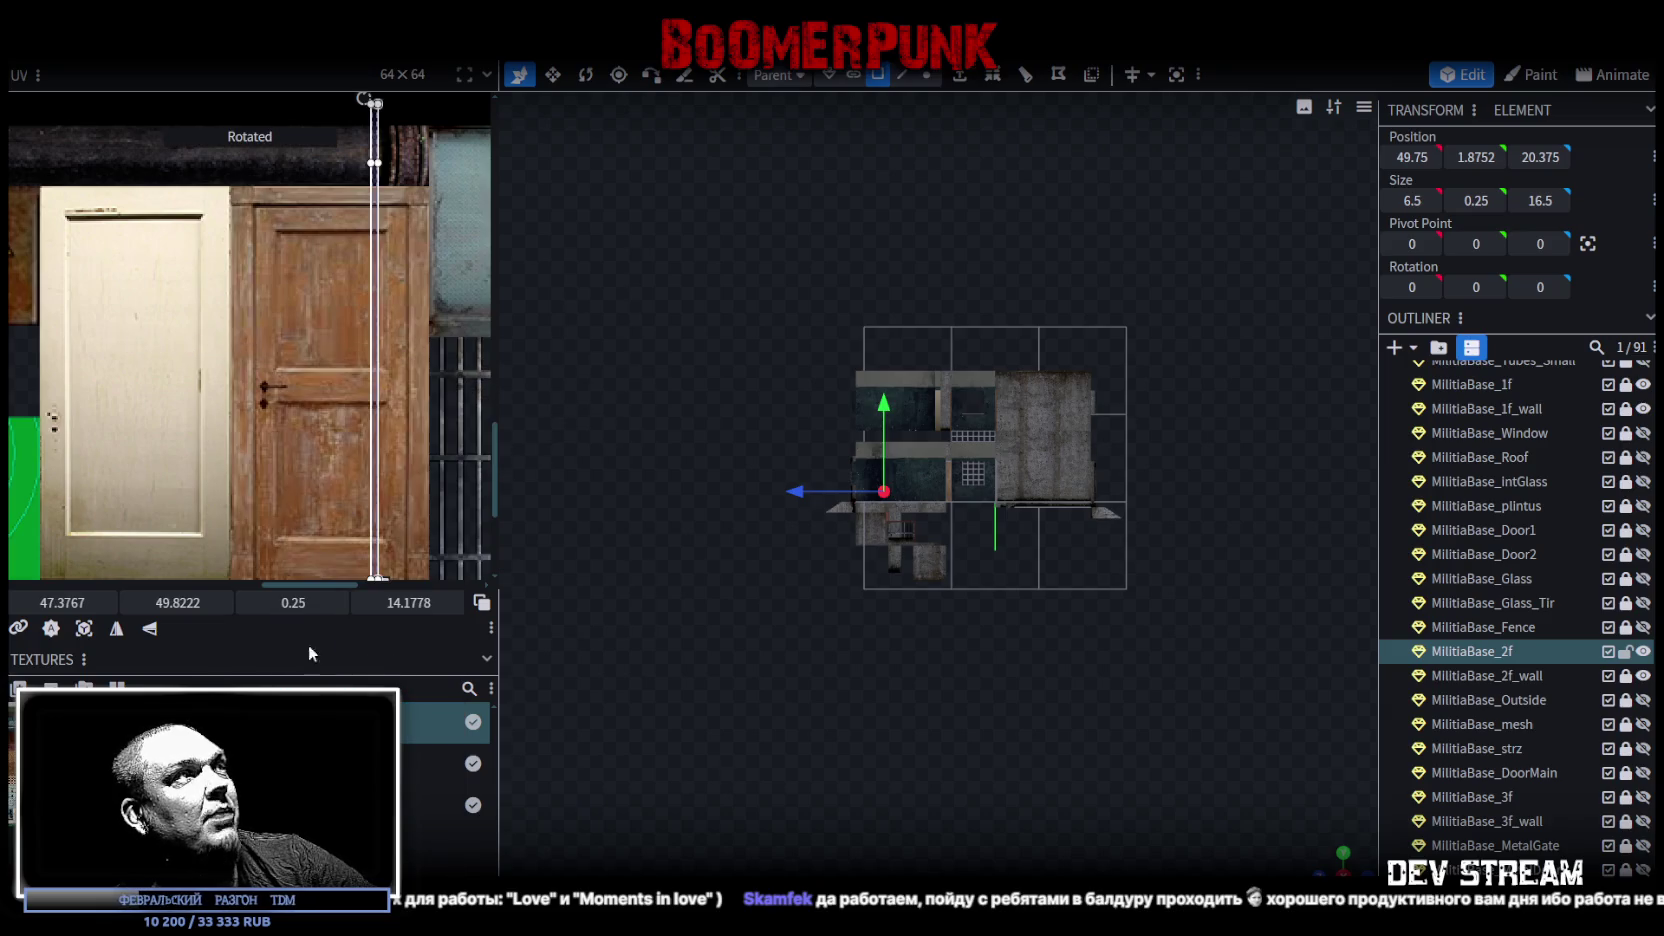
{"action": "scroll", "coordinate": [254, 430], "scroll_direction": "down", "scroll_amount": 3}
{"action": "key", "text": "ctrl+z"}
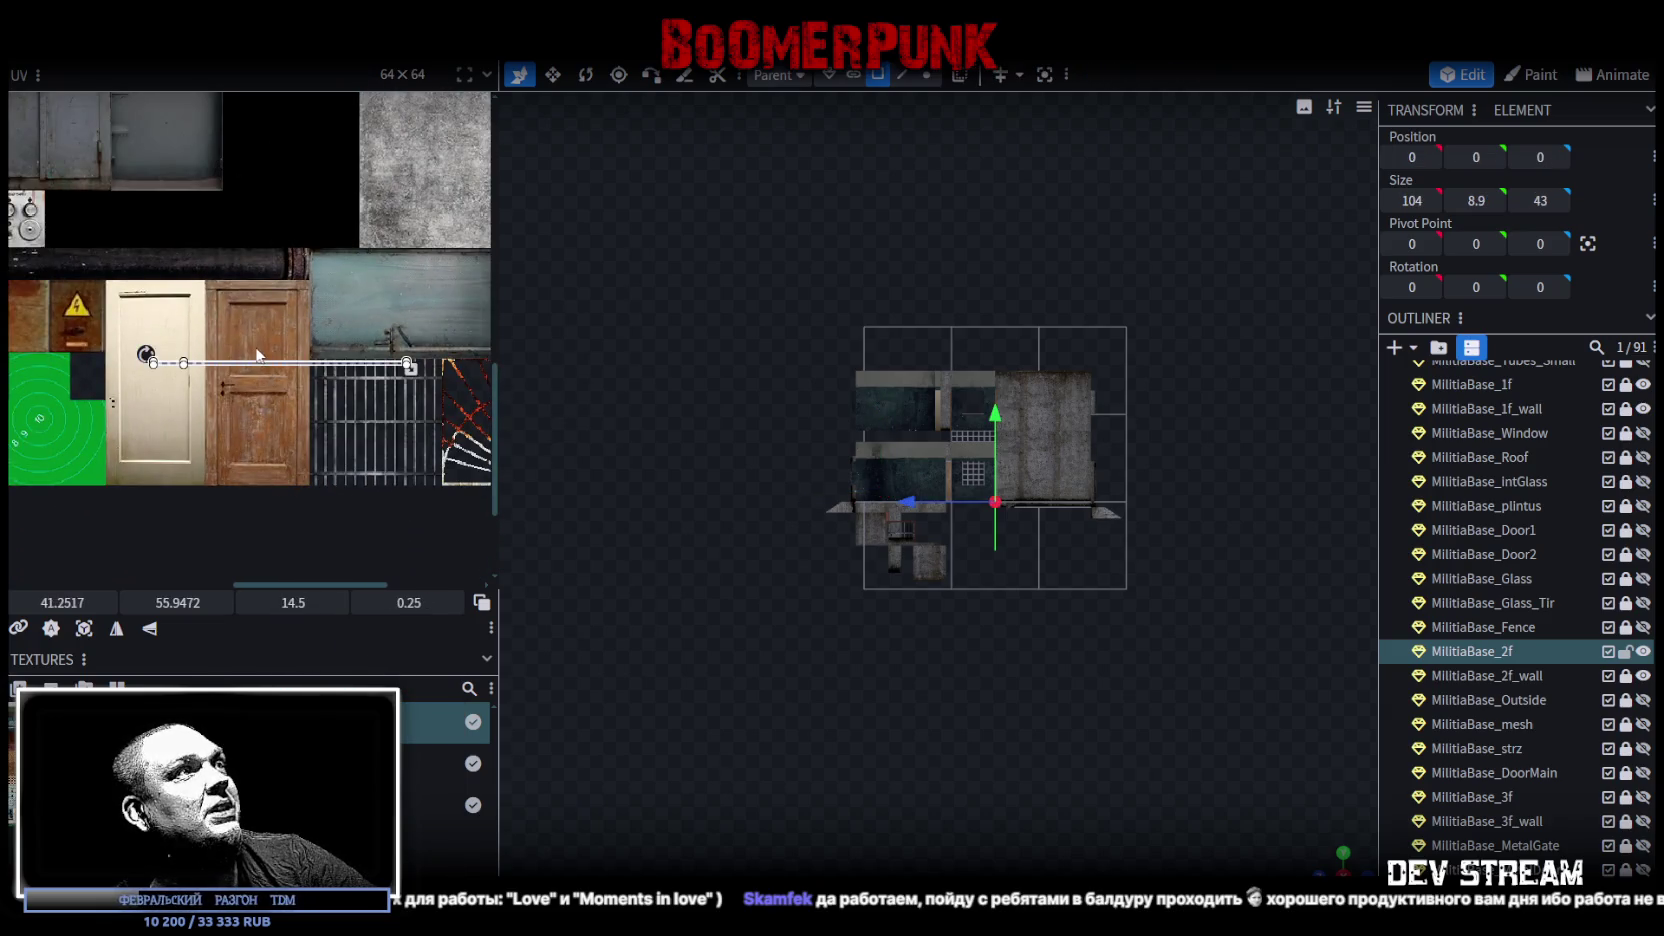
{"action": "left_click_drag", "start_coordinate": [270, 371], "coordinate": [250, 298]}
{"action": "right_click", "coordinate": [250, 298]}
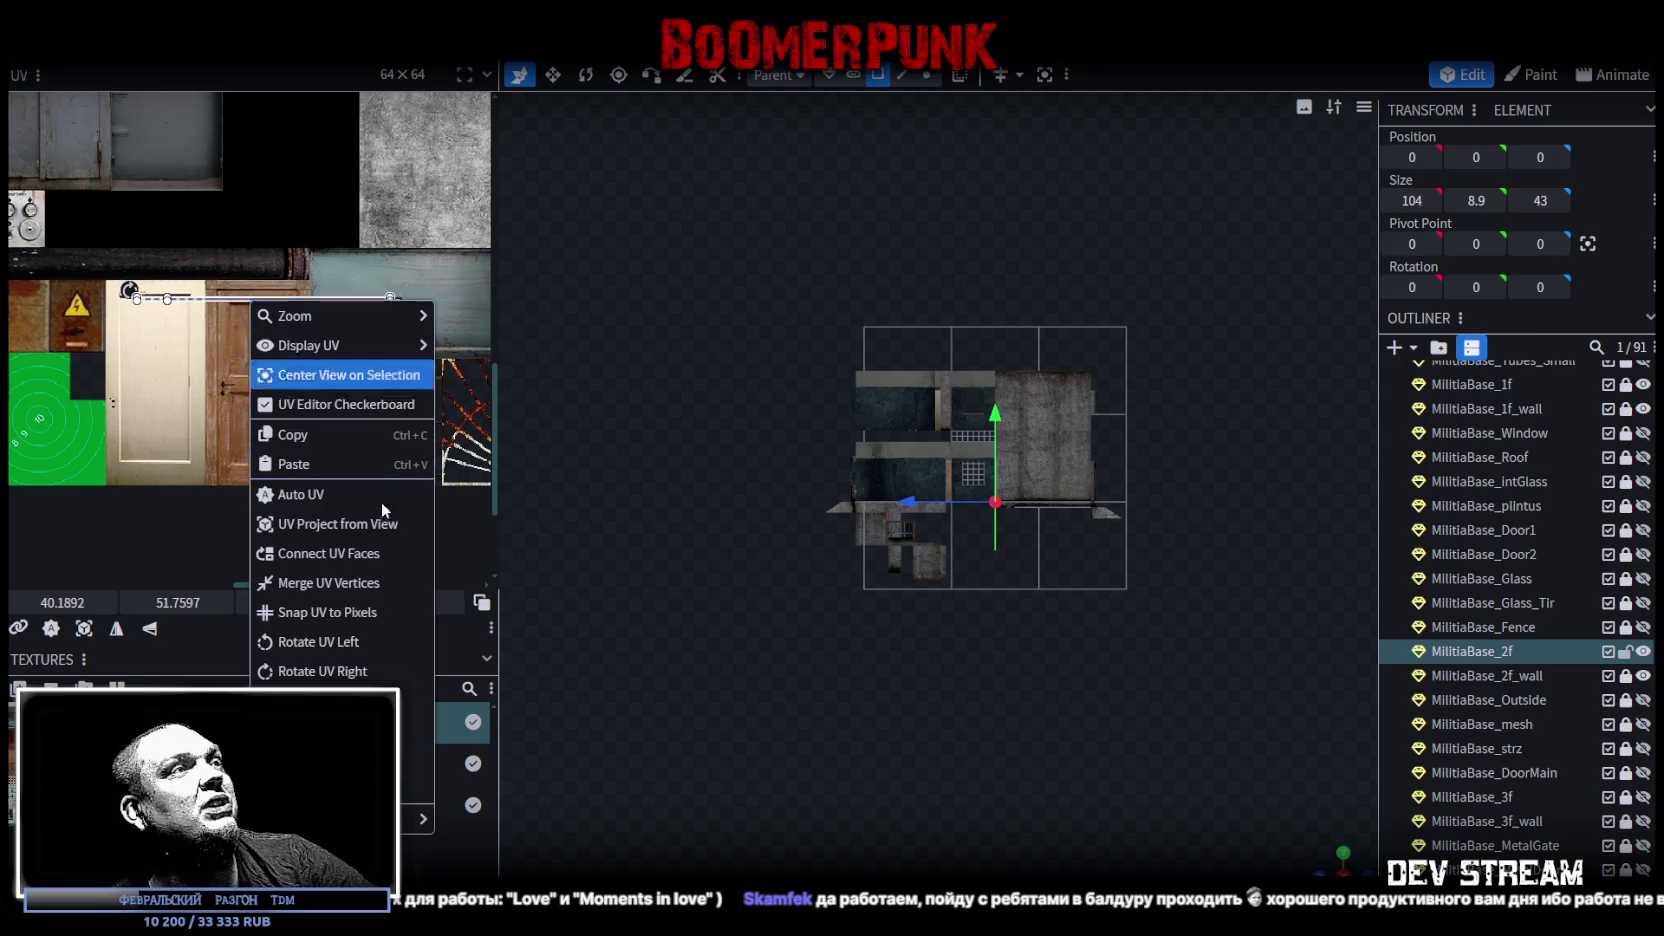
{"action": "left_click", "coordinate": [312, 670]}
Step: Fit the vertical 0.1875 × 10.875 UV along the door's edge and check the doors in 3D
{"action": "scroll", "coordinate": [282, 358], "scroll_direction": "up", "scroll_amount": 3}
{"action": "left_click_drag", "start_coordinate": [243, 480], "coordinate": [309, 490]}
{"action": "scroll", "coordinate": [315, 420], "scroll_direction": "up", "scroll_amount": 3}
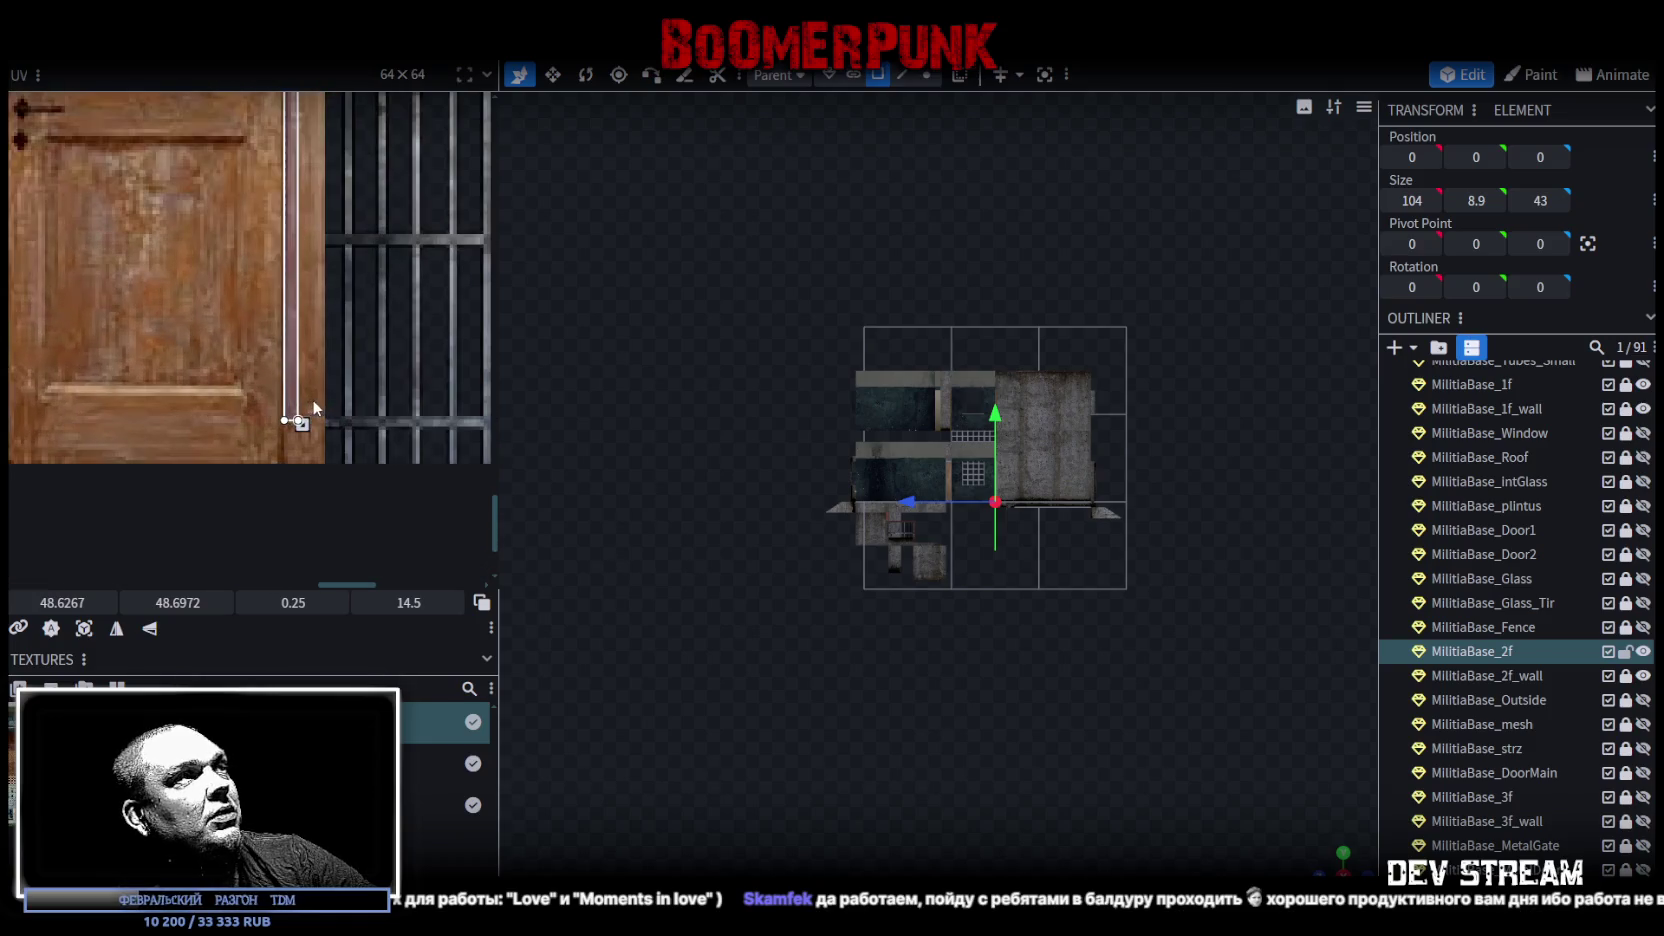
{"action": "left_click_drag", "start_coordinate": [292, 413], "coordinate": [316, 471]}
{"action": "scroll", "coordinate": [312, 450], "scroll_direction": "down", "scroll_amount": 2}
{"action": "left_click_drag", "start_coordinate": [316, 308], "coordinate": [313, 438]}
{"action": "scroll", "coordinate": [313, 438], "scroll_direction": "up", "scroll_amount": 3}
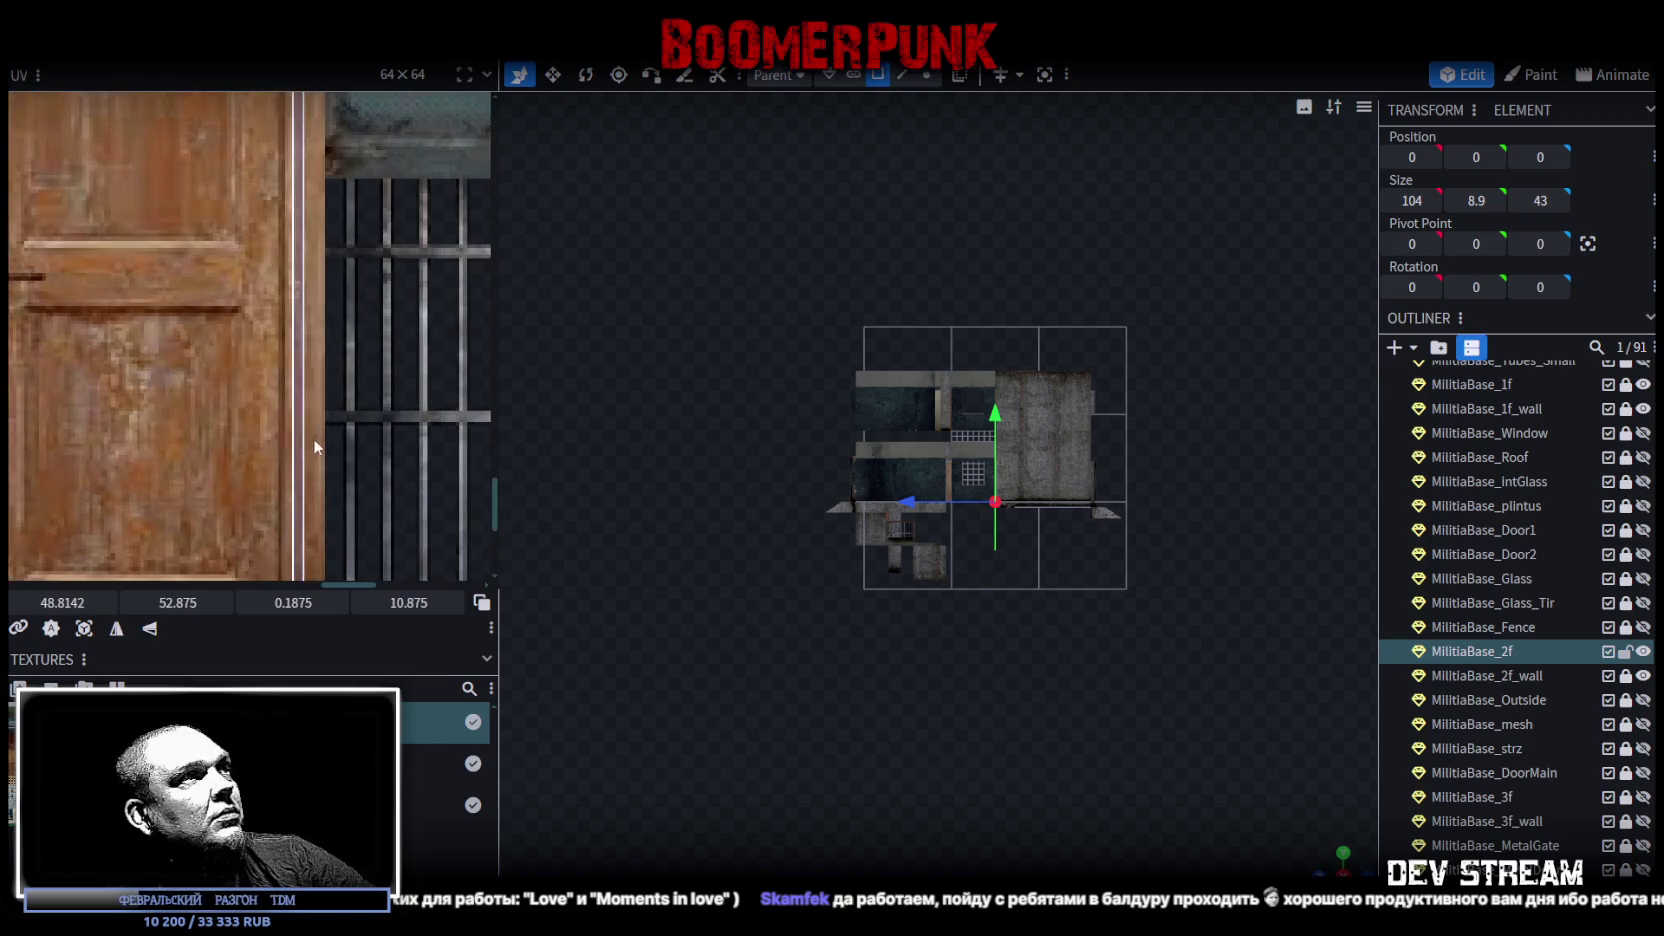
{"action": "mouse_move", "coordinate": [356, 429]}
{"action": "left_mouse_down"}
{"action": "mouse_move", "coordinate": [313, 432]}
{"action": "mouse_move", "coordinate": [327, 463]}
{"action": "left_mouse_up"}
{"action": "scroll", "coordinate": [320, 440], "scroll_direction": "down", "scroll_amount": 1}
{"action": "scroll", "coordinate": [332, 452], "scroll_direction": "up", "scroll_amount": 2}
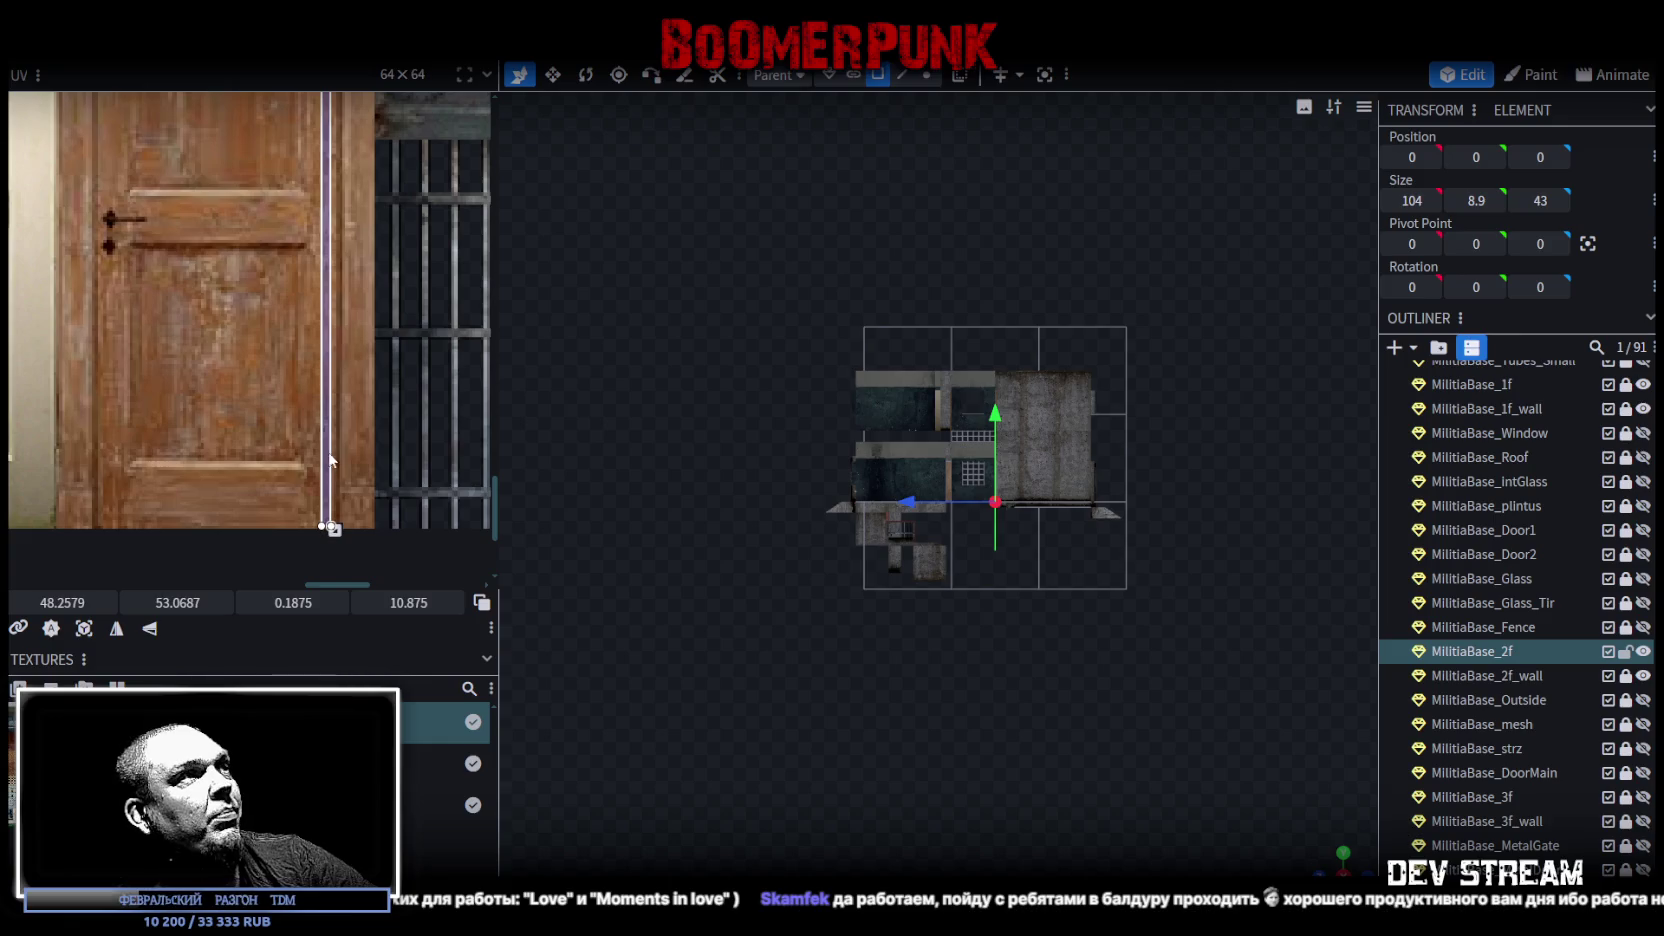
{"action": "scroll", "coordinate": [340, 278], "scroll_direction": "up", "scroll_amount": 4}
{"action": "left_click_drag", "start_coordinate": [337, 278], "coordinate": [336, 266]}
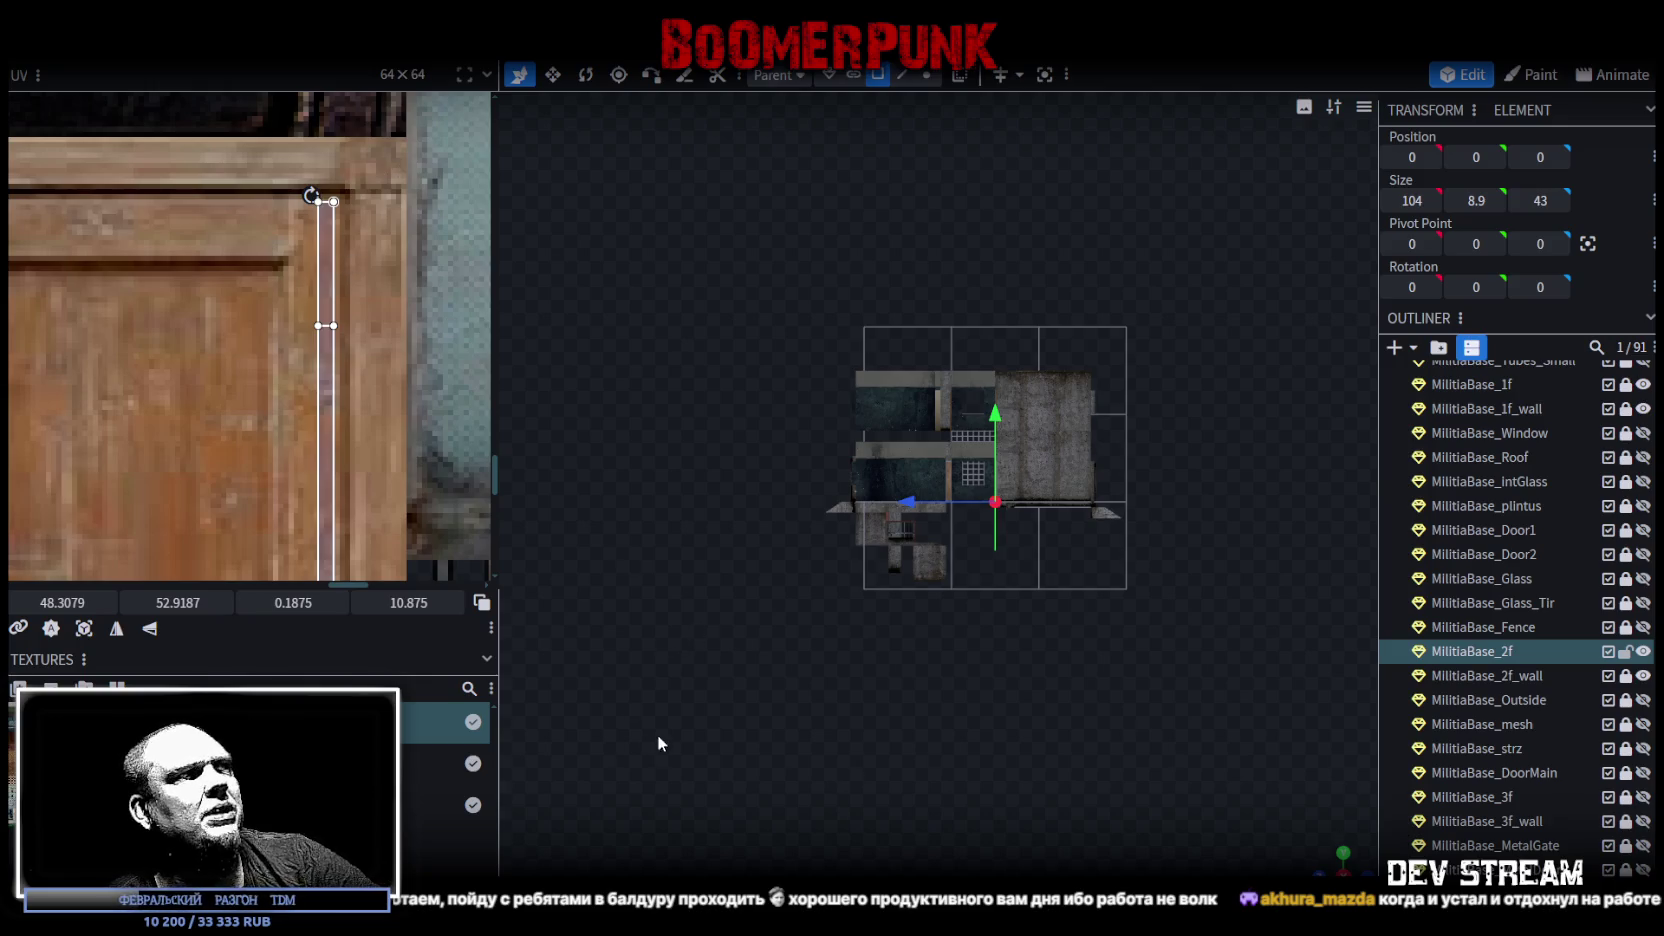
{"action": "scroll", "coordinate": [322, 466], "scroll_direction": "down", "scroll_amount": 5}
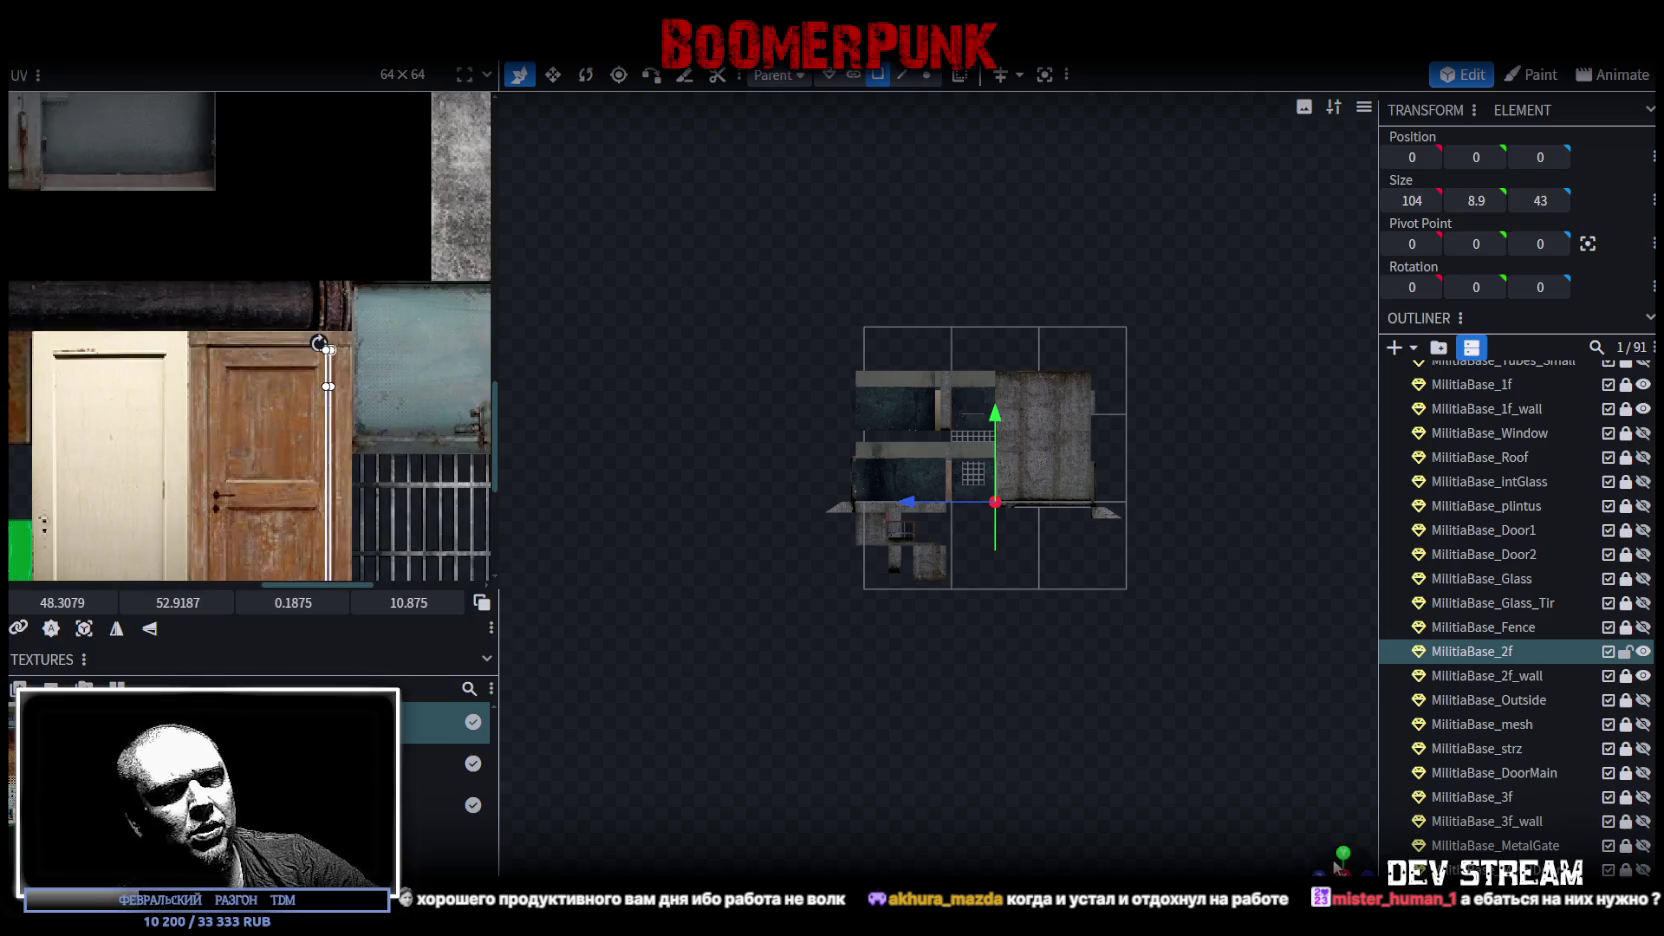
{"action": "mouse_move", "coordinate": [840, 860]}
{"action": "left_mouse_down"}
{"action": "mouse_move", "coordinate": [829, 736]}
{"action": "mouse_move", "coordinate": [720, 582]}
{"action": "mouse_move", "coordinate": [845, 595]}
{"action": "mouse_move", "coordinate": [864, 452]}
{"action": "mouse_move", "coordinate": [630, 443]}
{"action": "mouse_move", "coordinate": [542, 552]}
{"action": "mouse_move", "coordinate": [862, 660]}
{"action": "mouse_move", "coordinate": [997, 624]}
{"action": "mouse_move", "coordinate": [770, 584]}
{"action": "mouse_move", "coordinate": [720, 512]}
{"action": "mouse_move", "coordinate": [752, 504]}
{"action": "mouse_move", "coordinate": [891, 573]}
{"action": "mouse_move", "coordinate": [1182, 630]}
{"action": "mouse_move", "coordinate": [1040, 620]}
{"action": "mouse_move", "coordinate": [815, 569]}
{"action": "left_mouse_up"}
{"action": "scroll", "coordinate": [845, 595], "scroll_direction": "up", "scroll_amount": 5}
{"action": "scroll", "coordinate": [862, 660], "scroll_direction": "down", "scroll_amount": 5}
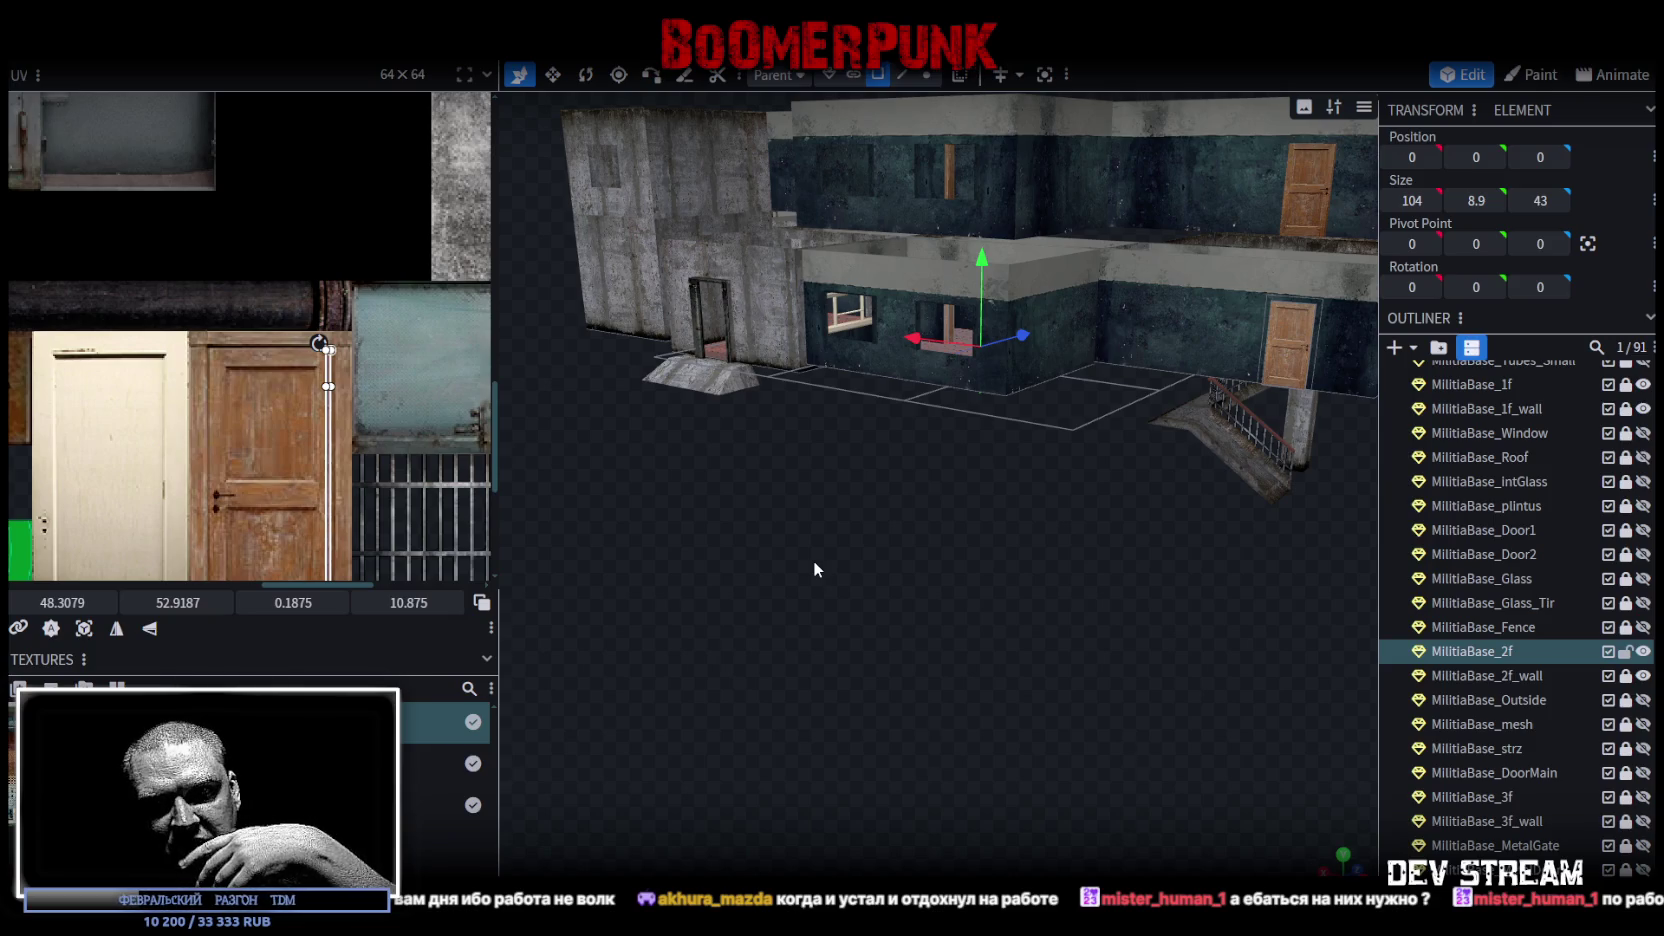
{"action": "left_click_drag", "start_coordinate": [814, 568], "coordinate": [959, 627]}
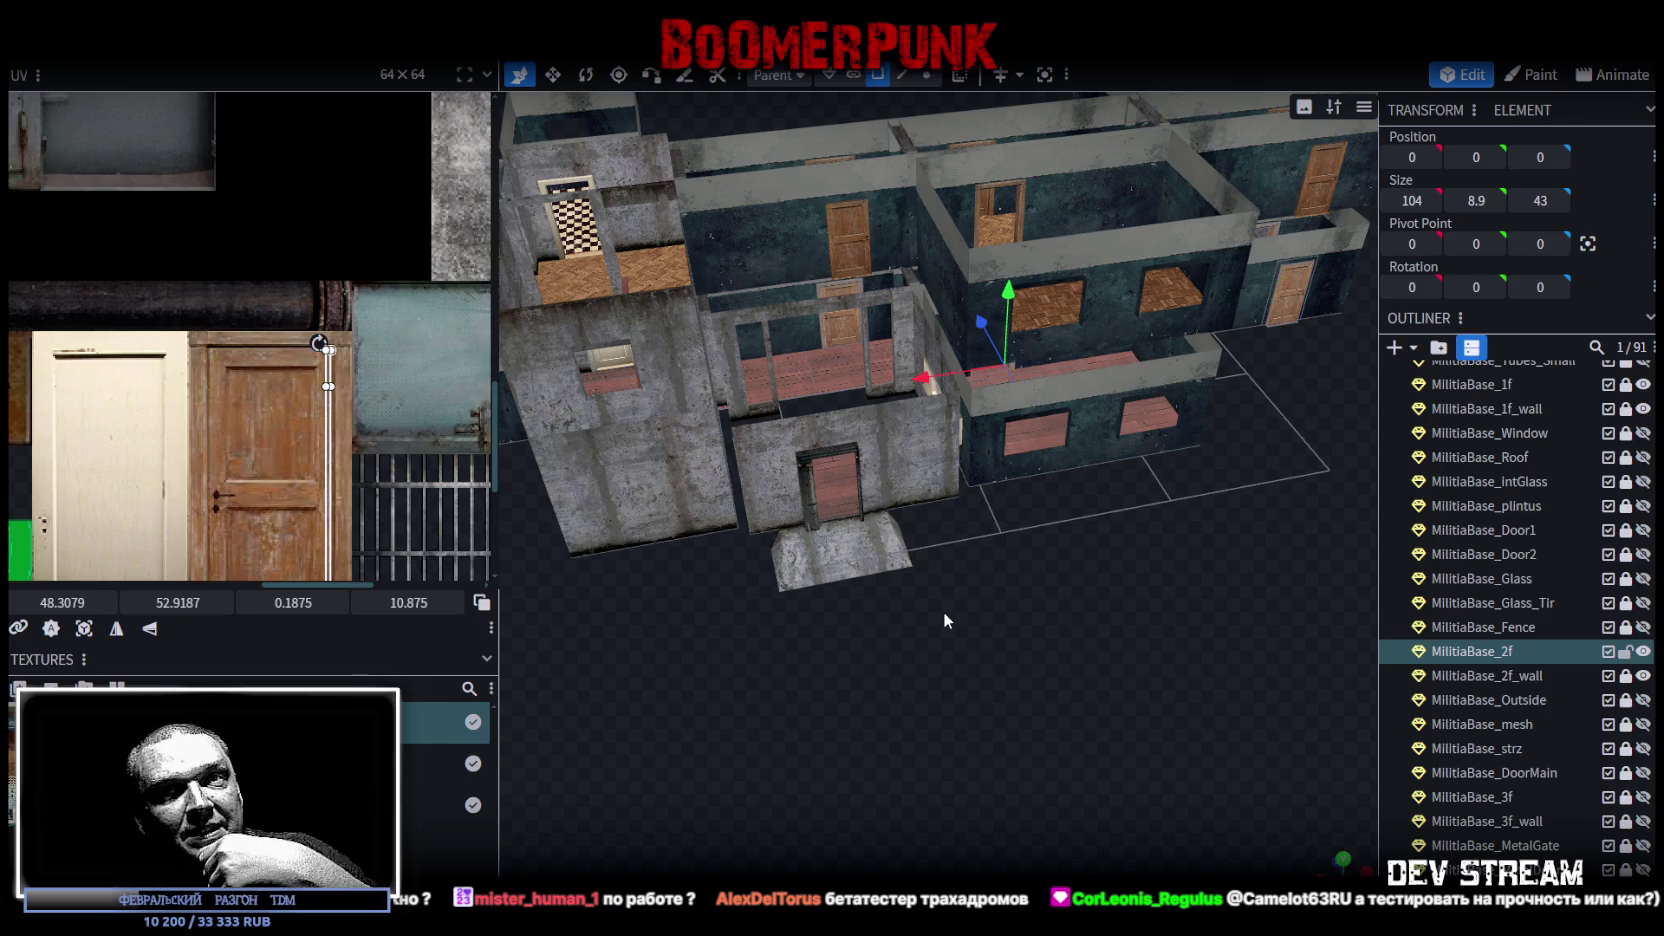
{"action": "mouse_move", "coordinate": [929, 602]}
{"action": "left_mouse_down"}
{"action": "mouse_move", "coordinate": [1029, 650]}
{"action": "mouse_move", "coordinate": [977, 617]}
{"action": "mouse_move", "coordinate": [757, 589]}
{"action": "mouse_move", "coordinate": [1048, 584]}
{"action": "mouse_move", "coordinate": [914, 699]}
{"action": "mouse_move", "coordinate": [1056, 686]}
{"action": "left_mouse_up"}
{"action": "scroll", "coordinate": [1019, 594], "scroll_direction": "up", "scroll_amount": 3}
{"action": "scroll", "coordinate": [1056, 684], "scroll_direction": "up", "scroll_amount": 10}
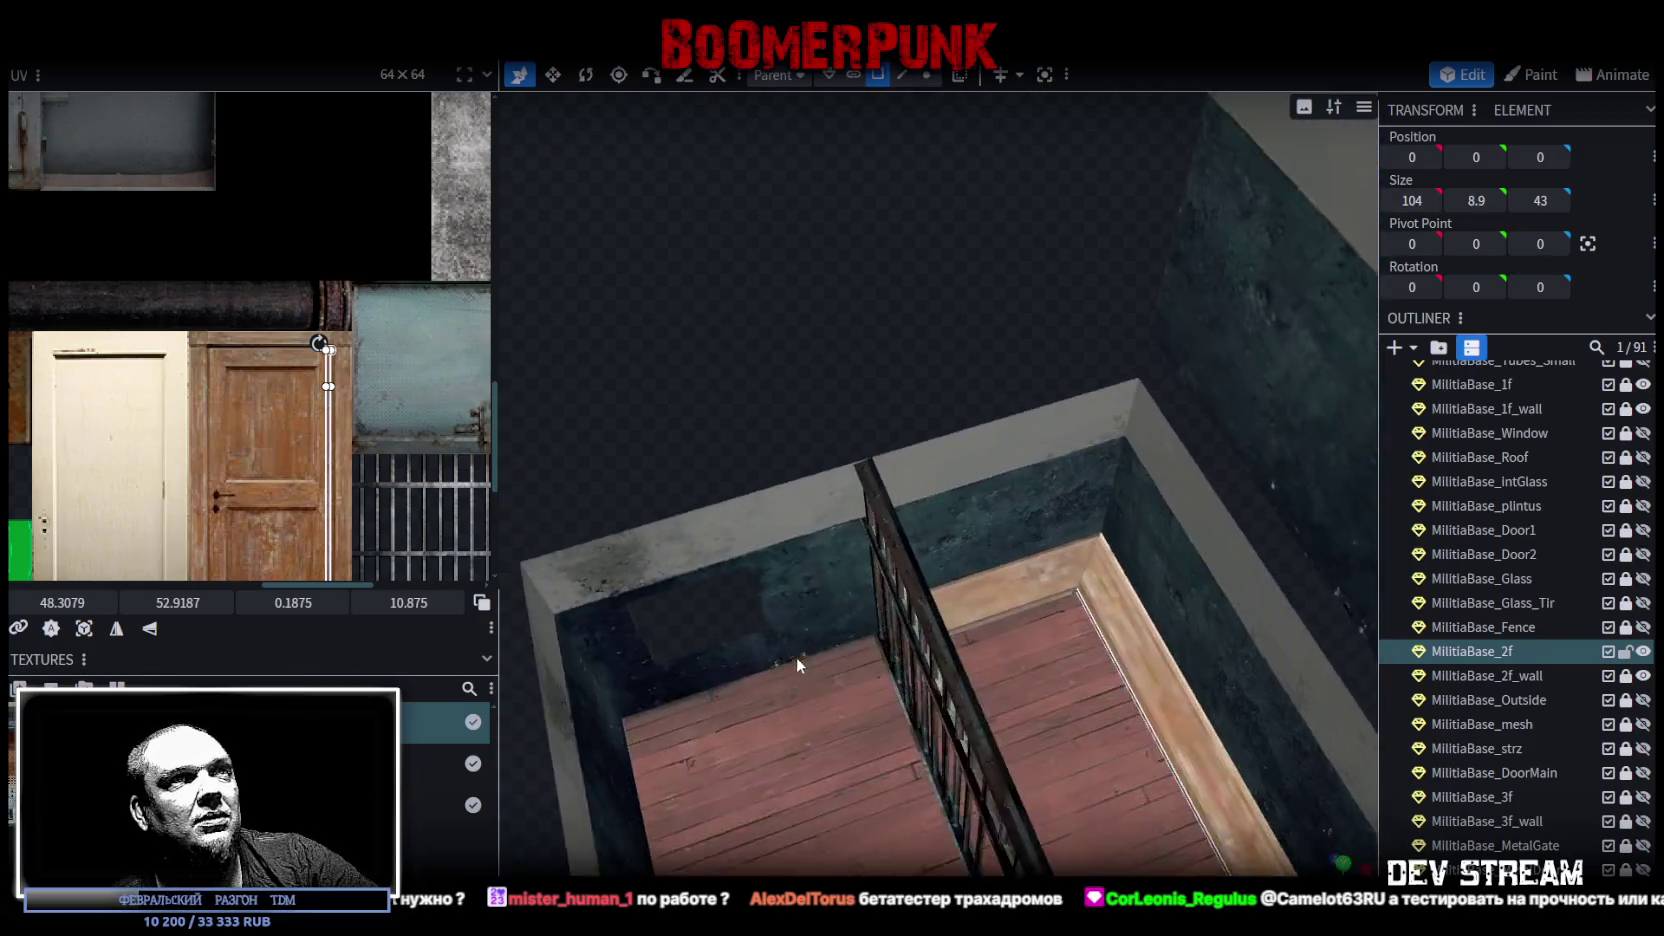
{"action": "left_click_drag", "start_coordinate": [796, 656], "coordinate": [968, 572]}
{"action": "left_click", "coordinate": [968, 572]}
{"action": "left_click", "coordinate": [962, 576]}
{"action": "scroll", "coordinate": [1112, 705], "scroll_direction": "down", "scroll_amount": 10}
{"action": "left_click", "coordinate": [1343, 857]}
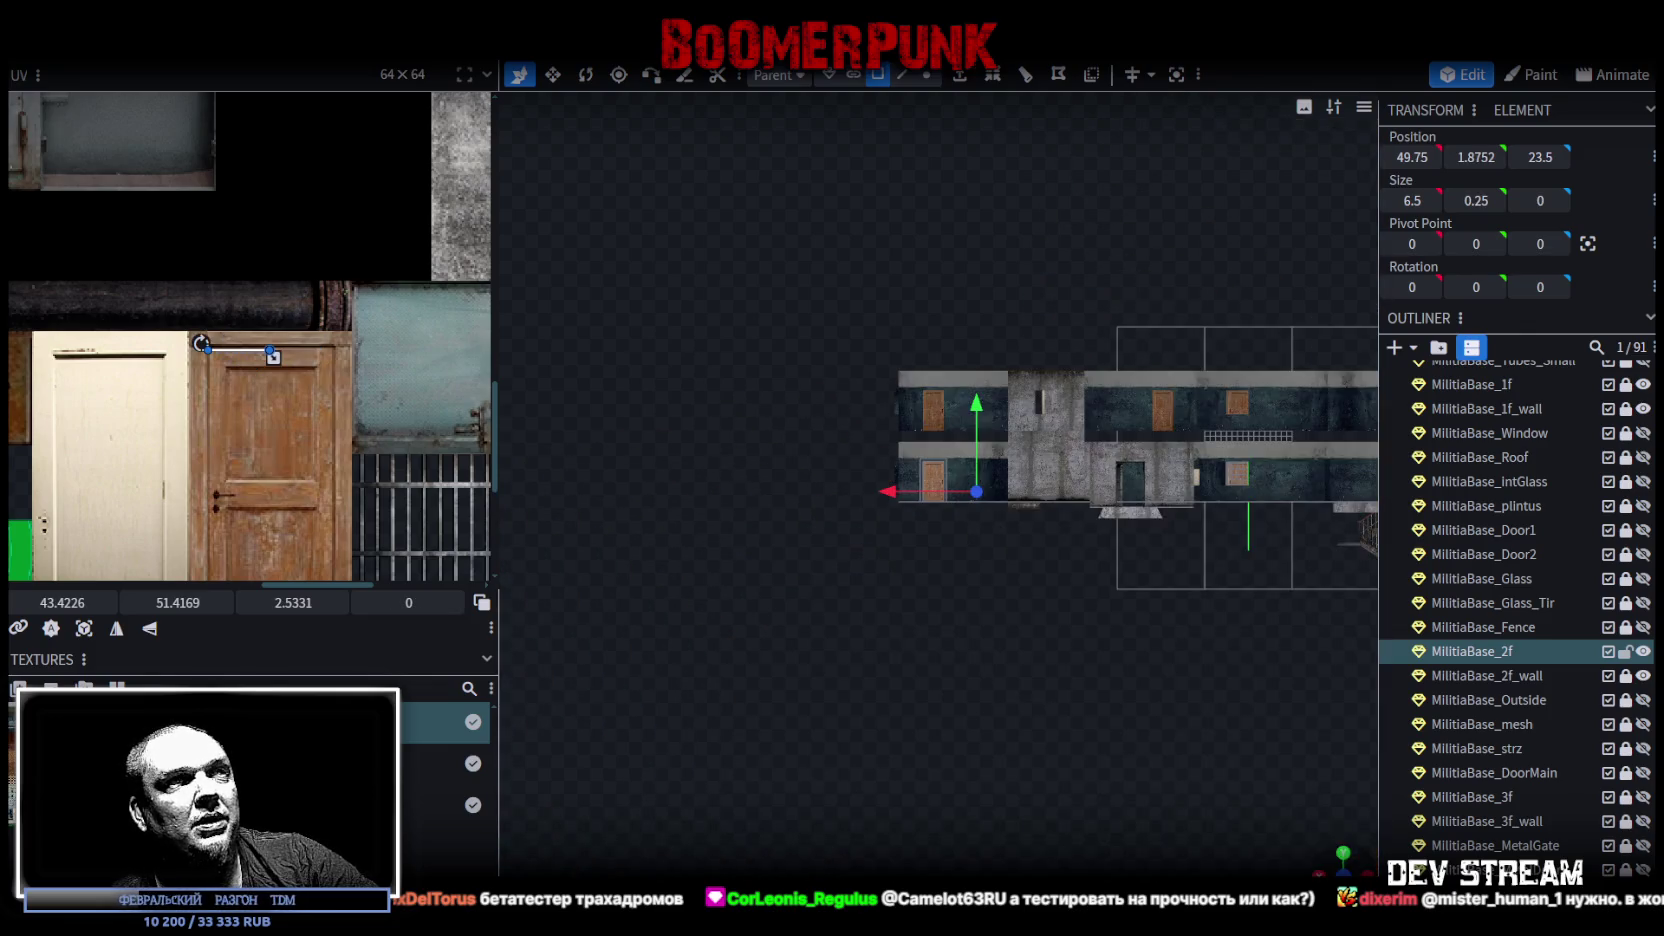
Step: Project the ledge face's UV onto the door's top trim, narrowed to 5.0625 × 0.1947
{"action": "left_click", "coordinate": [84, 628]}
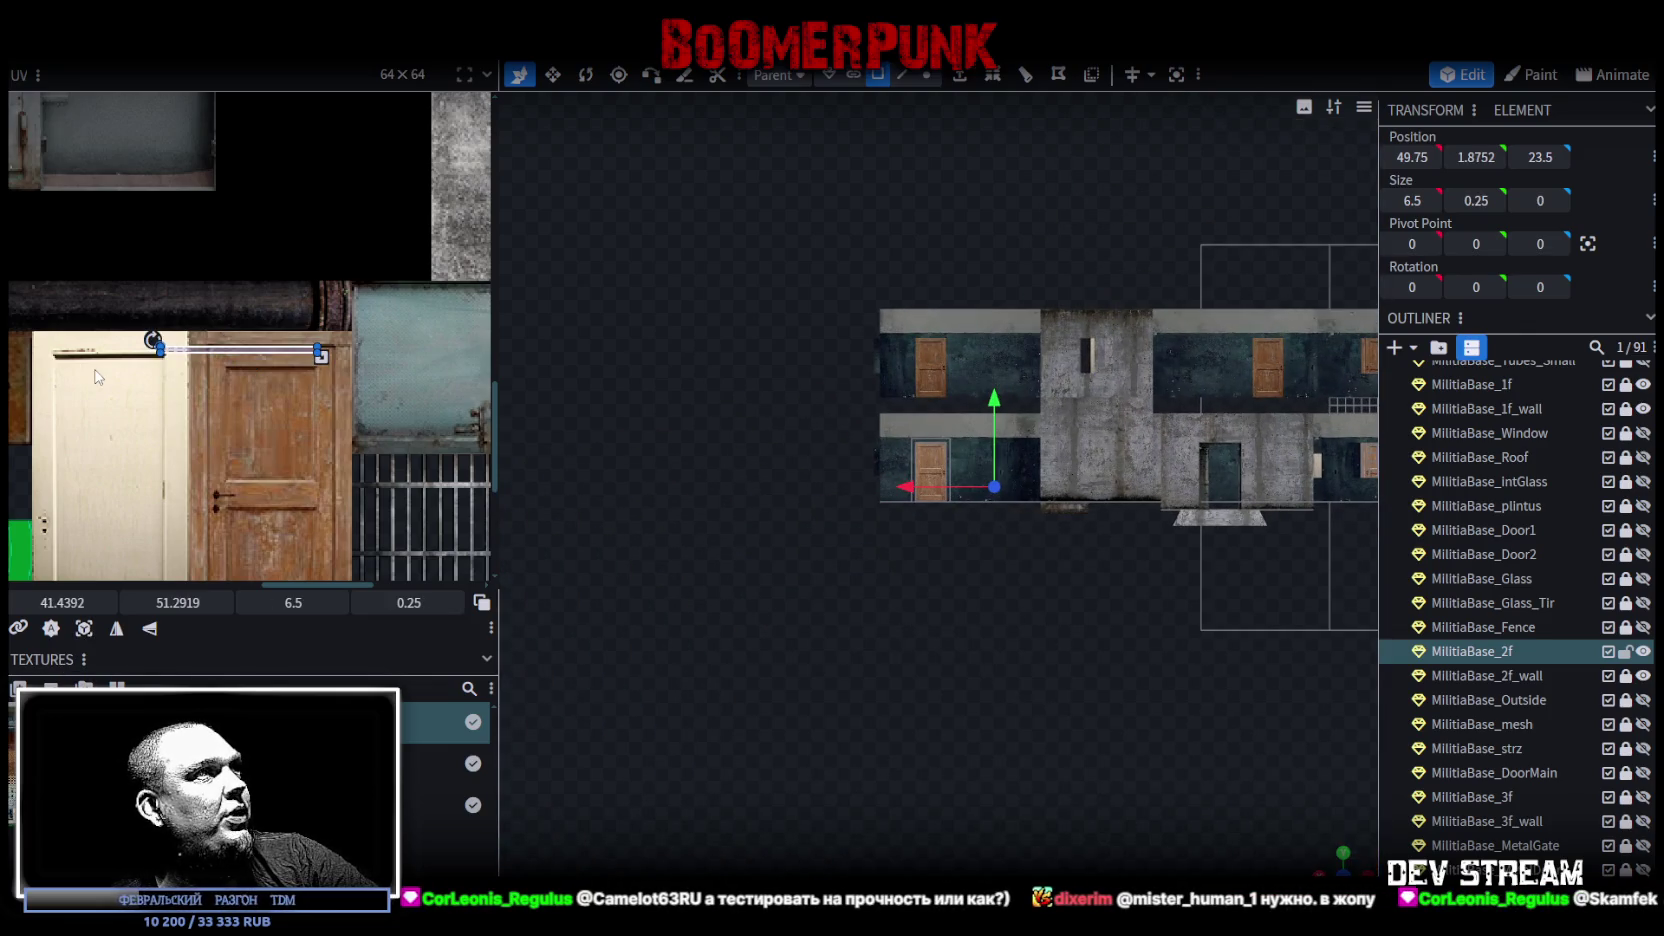
{"action": "scroll", "coordinate": [97, 376], "scroll_direction": "up", "scroll_amount": 3}
{"action": "mouse_move", "coordinate": [205, 265]}
{"action": "left_mouse_down"}
{"action": "mouse_move", "coordinate": [289, 294]}
{"action": "mouse_move", "coordinate": [315, 271]}
{"action": "left_mouse_up"}
{"action": "scroll", "coordinate": [193, 267], "scroll_direction": "up", "scroll_amount": 2}
{"action": "left_click_drag", "start_coordinate": [130, 283], "coordinate": [128, 283]}
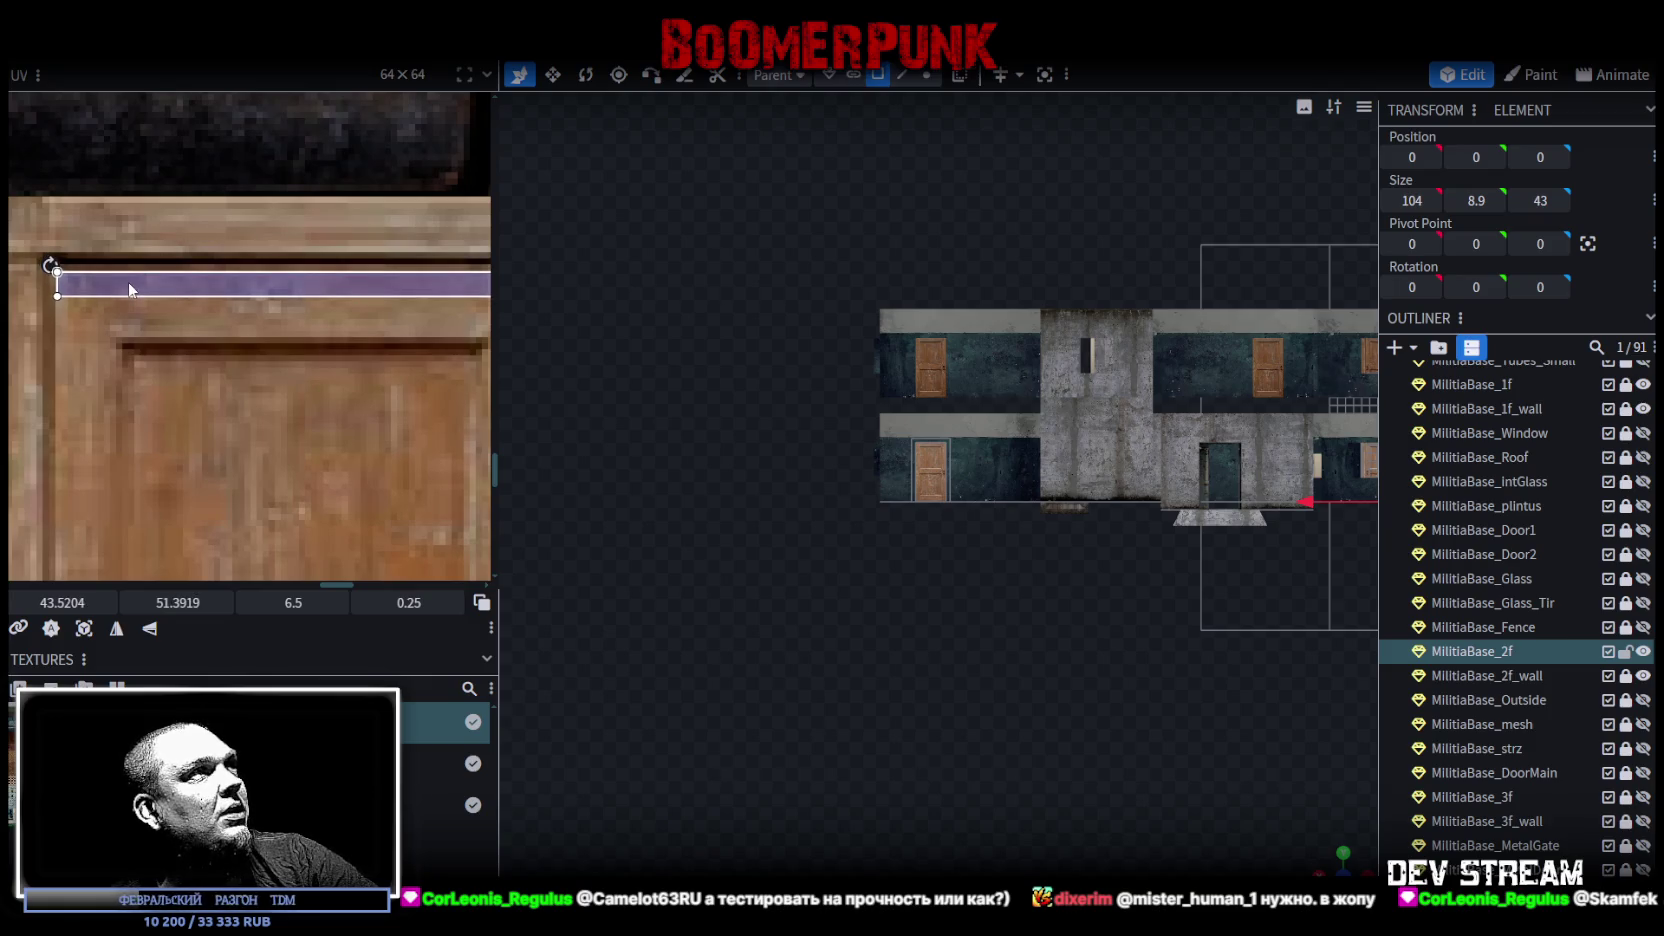
{"action": "scroll", "coordinate": [127, 282], "scroll_direction": "down", "scroll_amount": 3}
{"action": "mouse_move", "coordinate": [314, 296]}
{"action": "left_mouse_down"}
{"action": "mouse_move", "coordinate": [256, 292]}
{"action": "mouse_move", "coordinate": [225, 384]}
{"action": "mouse_move", "coordinate": [231, 369]}
{"action": "left_mouse_up"}
{"action": "scroll", "coordinate": [193, 258], "scroll_direction": "up", "scroll_amount": 3}
{"action": "scroll", "coordinate": [240, 360], "scroll_direction": "up", "scroll_amount": 4}
{"action": "mouse_move", "coordinate": [817, 460]}
{"action": "left_mouse_down"}
{"action": "mouse_move", "coordinate": [943, 703]}
{"action": "mouse_move", "coordinate": [1130, 706]}
{"action": "mouse_move", "coordinate": [1013, 638]}
{"action": "mouse_move", "coordinate": [880, 658]}
{"action": "mouse_move", "coordinate": [817, 601]}
{"action": "mouse_move", "coordinate": [791, 702]}
{"action": "mouse_move", "coordinate": [764, 712]}
{"action": "left_mouse_up"}
{"action": "mouse_move", "coordinate": [772, 638]}
{"action": "left_mouse_down"}
{"action": "mouse_move", "coordinate": [618, 636]}
{"action": "mouse_move", "coordinate": [857, 778]}
{"action": "left_mouse_up"}
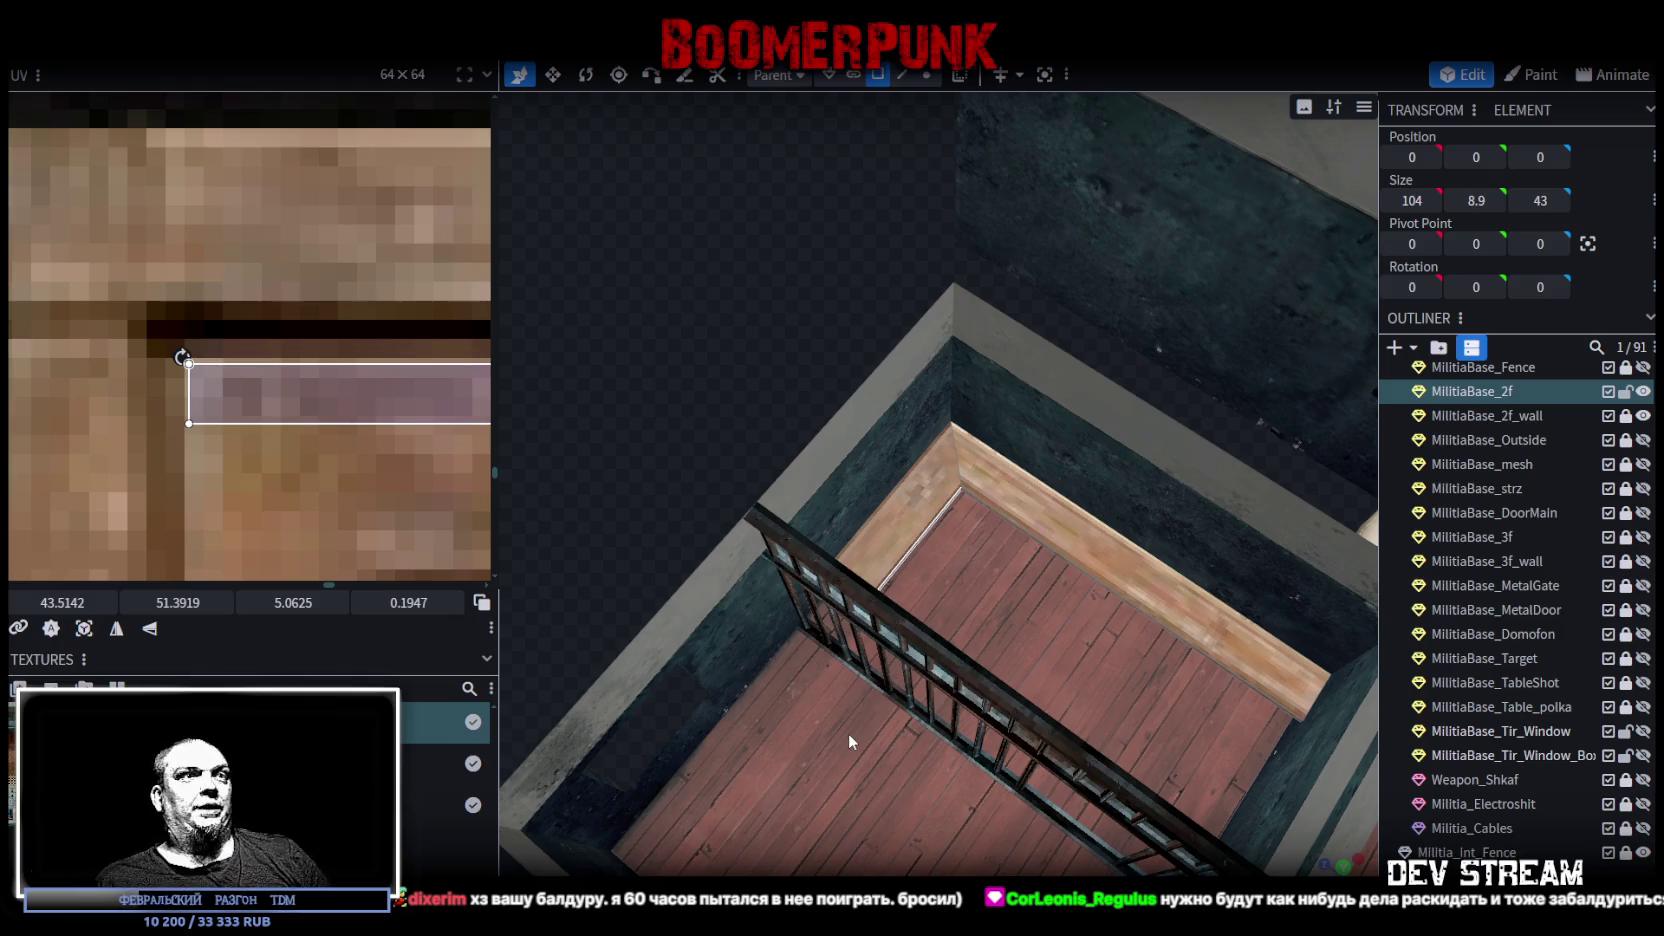
Step: Inspect the textured balconies and railings, then save the model as Build0Tutor.bbmodel
{"action": "mouse_move", "coordinate": [979, 797]}
{"action": "left_mouse_down"}
{"action": "mouse_move", "coordinate": [810, 394]}
{"action": "mouse_move", "coordinate": [780, 408]}
{"action": "mouse_move", "coordinate": [930, 389]}
{"action": "mouse_move", "coordinate": [1189, 457]}
{"action": "mouse_move", "coordinate": [1107, 561]}
{"action": "mouse_move", "coordinate": [845, 516]}
{"action": "mouse_move", "coordinate": [725, 529]}
{"action": "mouse_move", "coordinate": [754, 561]}
{"action": "mouse_move", "coordinate": [813, 550]}
{"action": "mouse_move", "coordinate": [672, 587]}
{"action": "mouse_move", "coordinate": [722, 540]}
{"action": "left_mouse_up"}
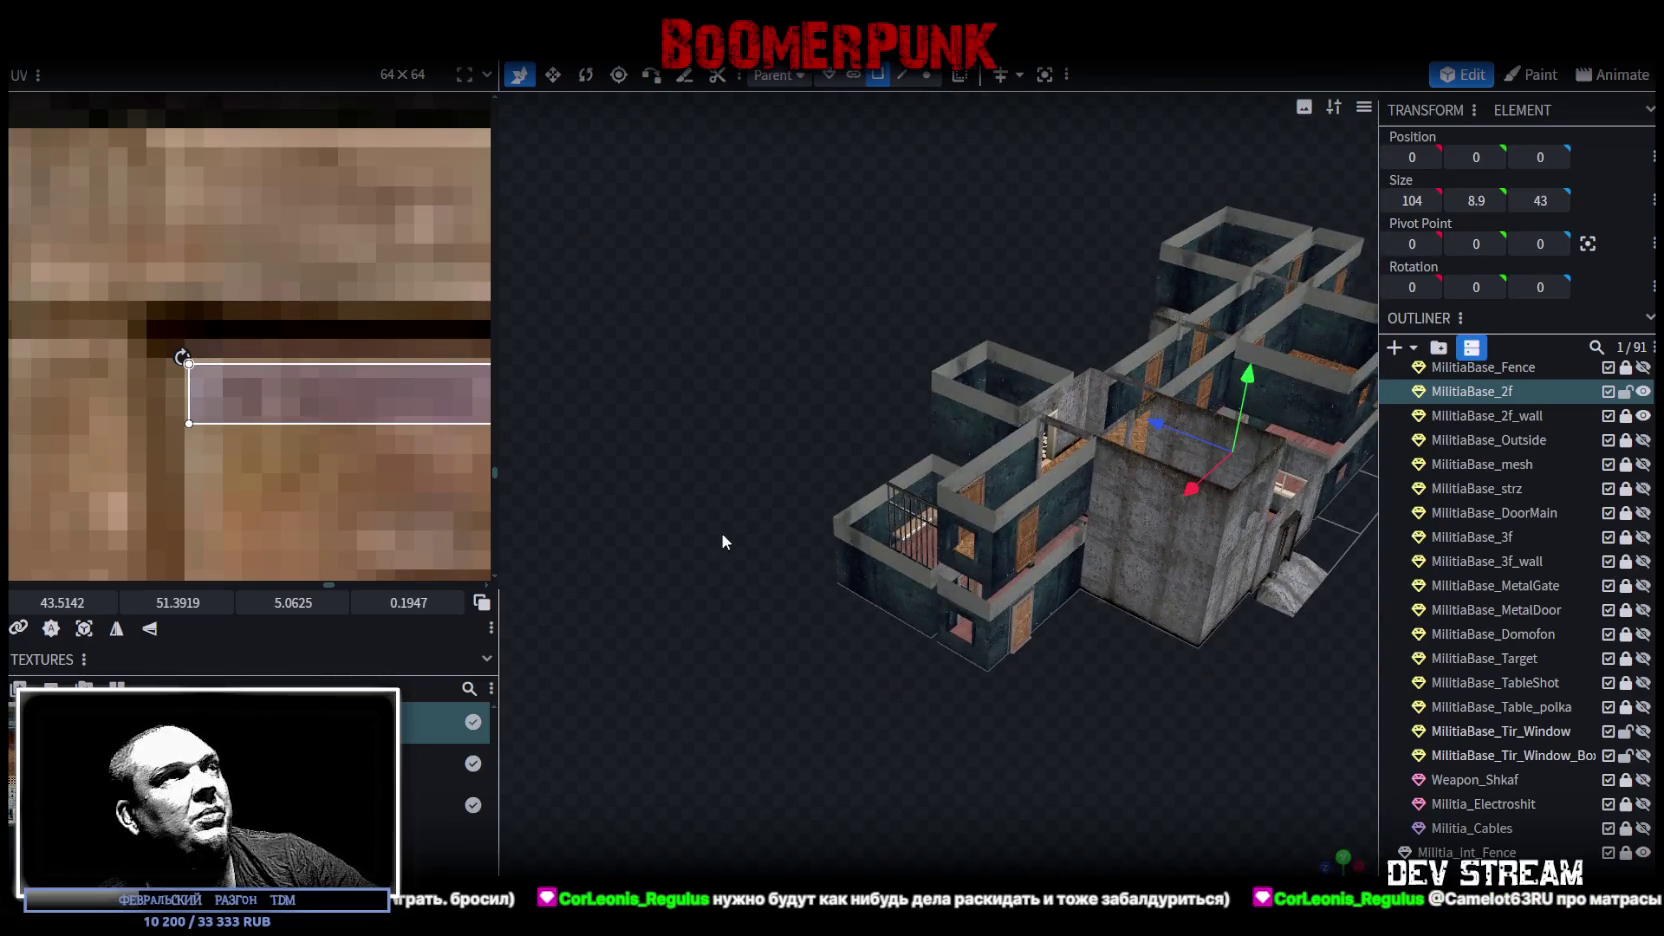
{"action": "mouse_move", "coordinate": [686, 430]}
{"action": "left_mouse_down"}
{"action": "mouse_move", "coordinate": [708, 543]}
{"action": "mouse_move", "coordinate": [751, 485]}
{"action": "left_mouse_up"}
{"action": "scroll", "coordinate": [708, 543], "scroll_direction": "up", "scroll_amount": 5}
{"action": "scroll", "coordinate": [682, 523], "scroll_direction": "up", "scroll_amount": 5}
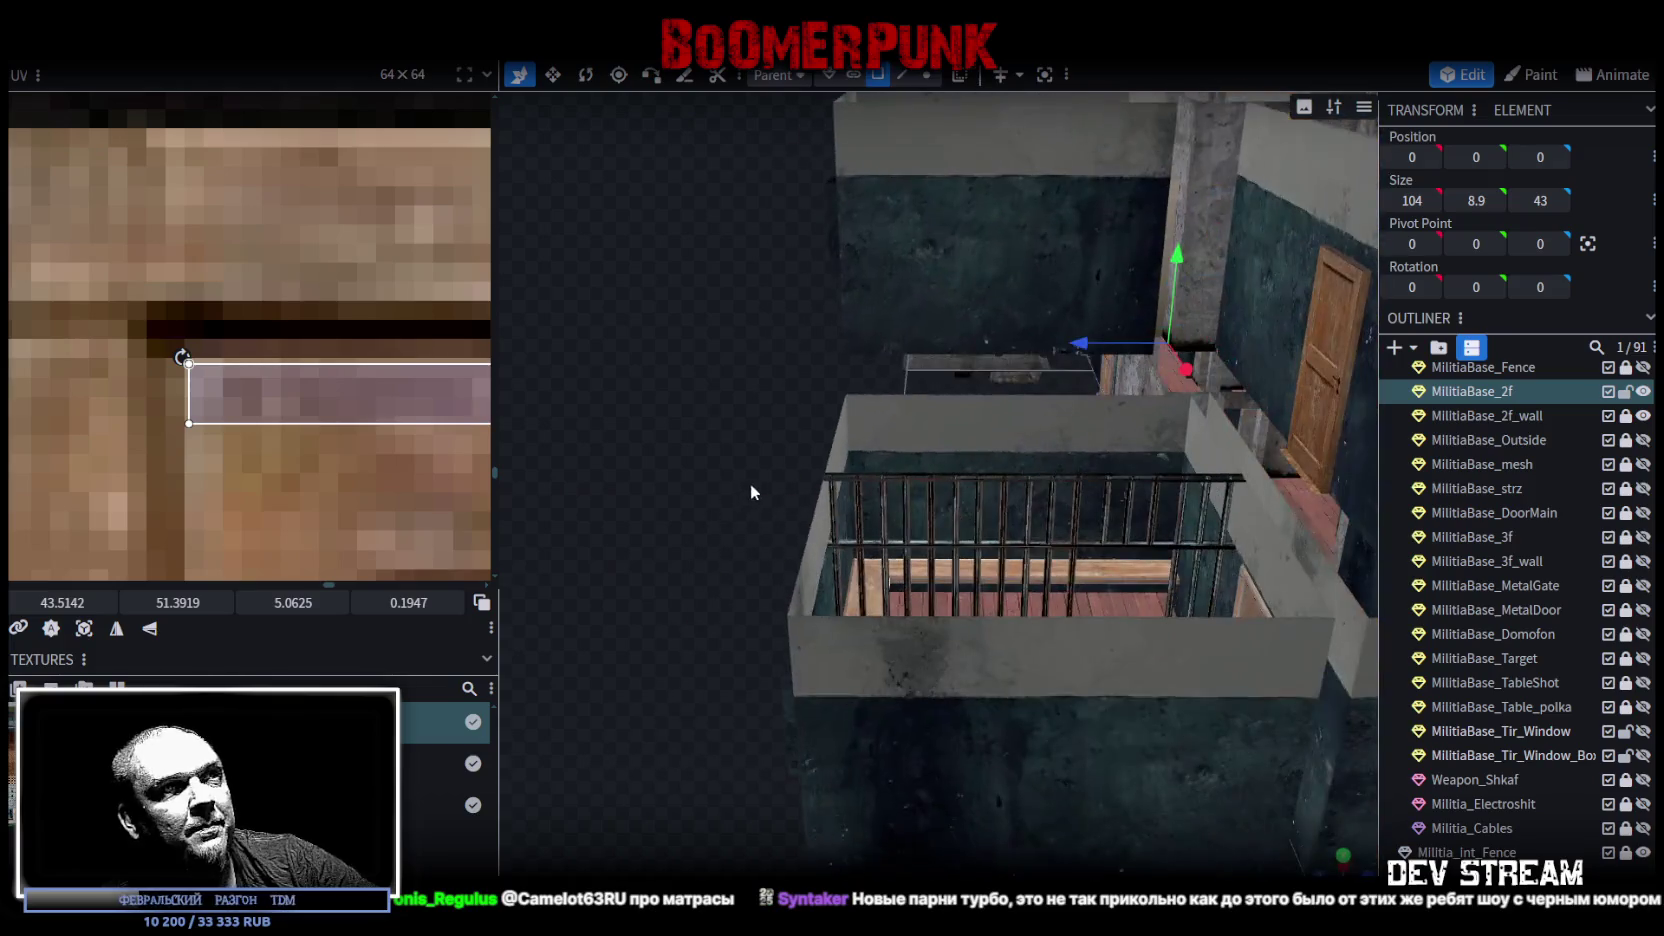
{"action": "mouse_move", "coordinate": [889, 585]}
{"action": "left_mouse_down"}
{"action": "mouse_move", "coordinate": [871, 578]}
{"action": "mouse_move", "coordinate": [874, 488]}
{"action": "mouse_move", "coordinate": [698, 546]}
{"action": "mouse_move", "coordinate": [828, 603]}
{"action": "mouse_move", "coordinate": [754, 566]}
{"action": "mouse_move", "coordinate": [806, 592]}
{"action": "left_mouse_up"}
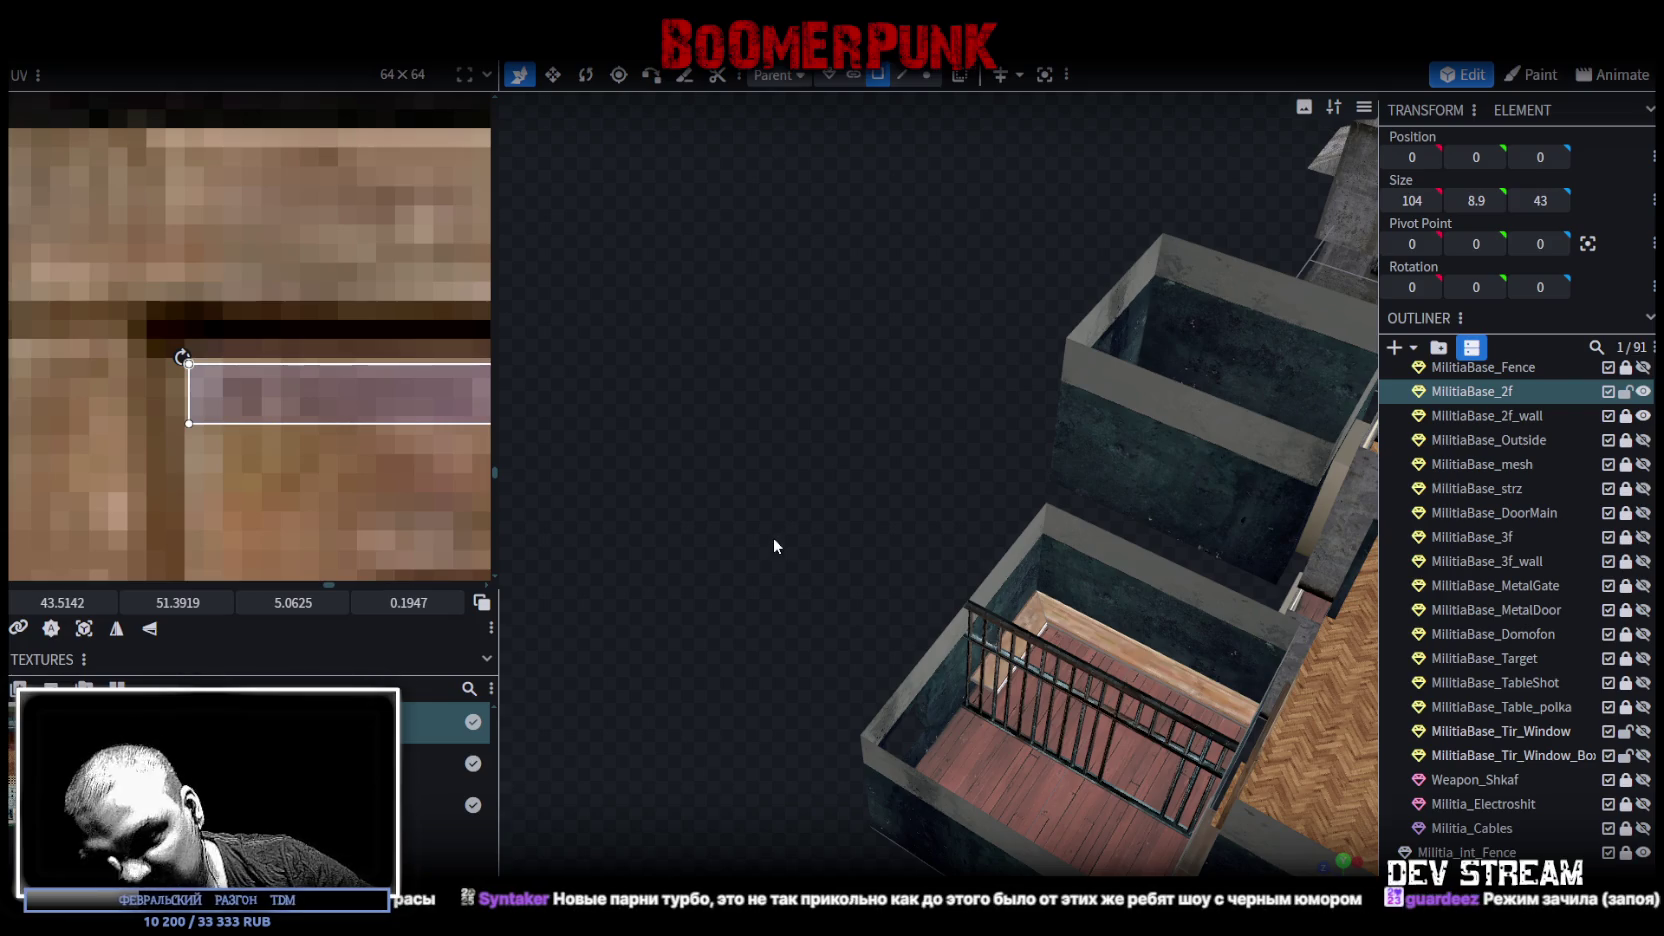
{"action": "mouse_move", "coordinate": [774, 537]}
{"action": "left_mouse_down"}
{"action": "mouse_move", "coordinate": [707, 510]}
{"action": "mouse_move", "coordinate": [668, 551]}
{"action": "mouse_move", "coordinate": [699, 545]}
{"action": "mouse_move", "coordinate": [708, 595]}
{"action": "mouse_move", "coordinate": [660, 536]}
{"action": "mouse_move", "coordinate": [741, 458]}
{"action": "mouse_move", "coordinate": [707, 400]}
{"action": "mouse_move", "coordinate": [670, 556]}
{"action": "mouse_move", "coordinate": [659, 507]}
{"action": "mouse_move", "coordinate": [699, 484]}
{"action": "mouse_move", "coordinate": [1093, 598]}
{"action": "left_mouse_up"}
{"action": "key", "text": "ctrl+s"}
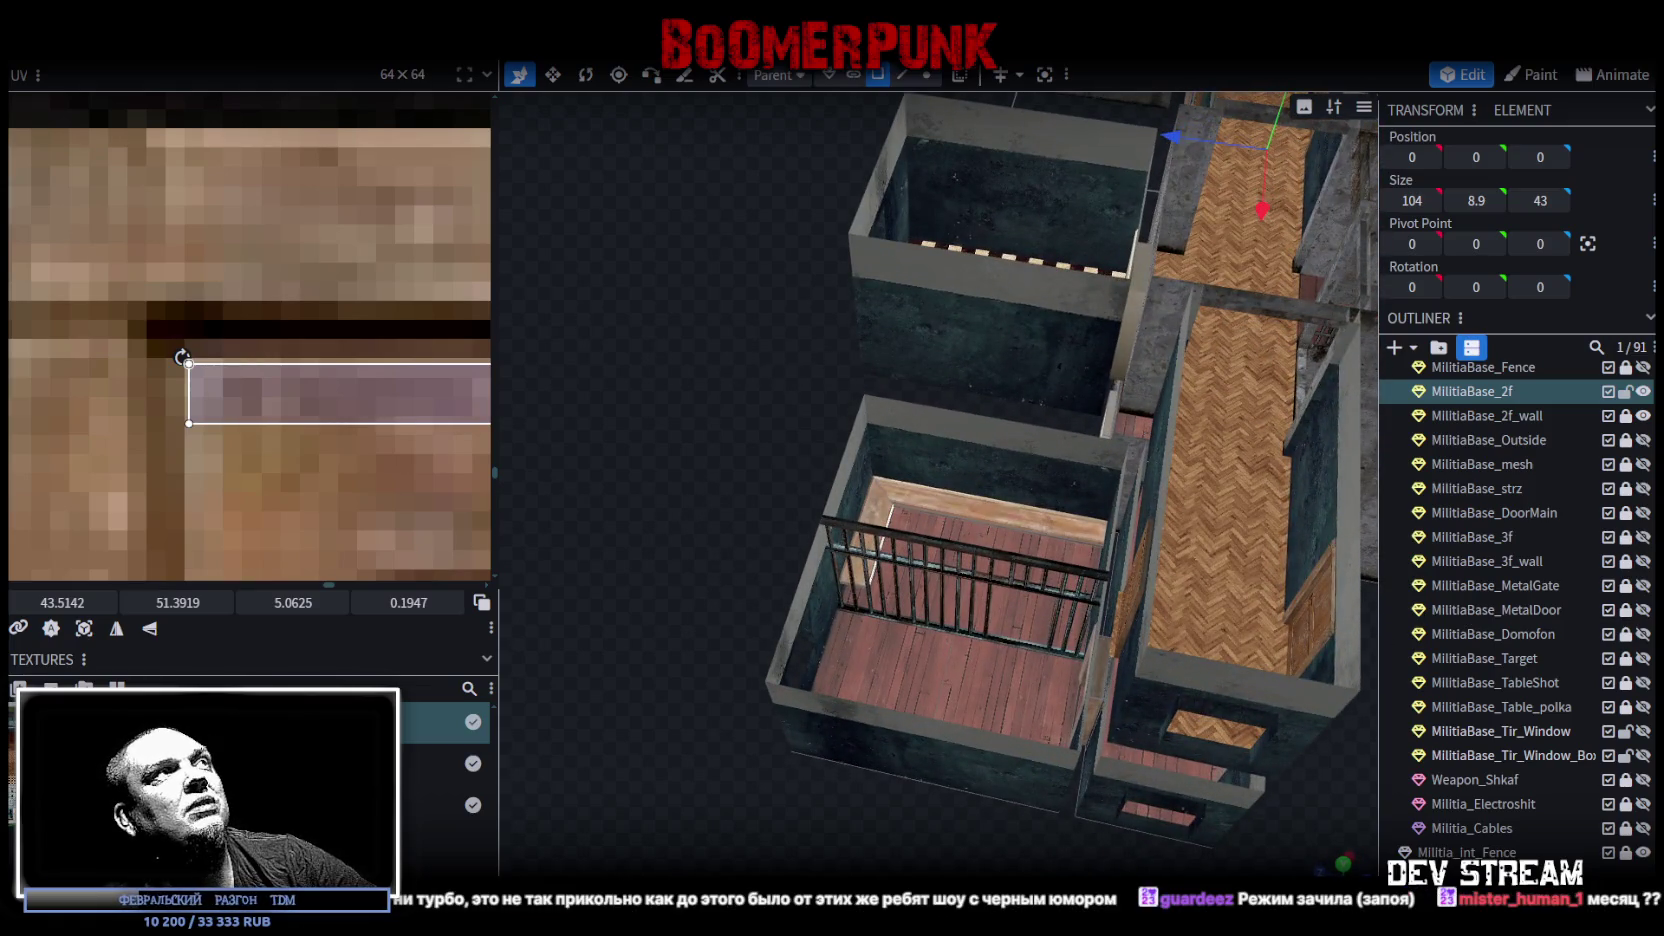
Step: Export the model as Build0Tutor.fbx, overwriting the existing file, and return to Unity
{"action": "left_click", "coordinate": [152, 50]}
{"action": "mouse_move", "coordinate": [245, 398]}
{"action": "left_click", "coordinate": [507, 460]}
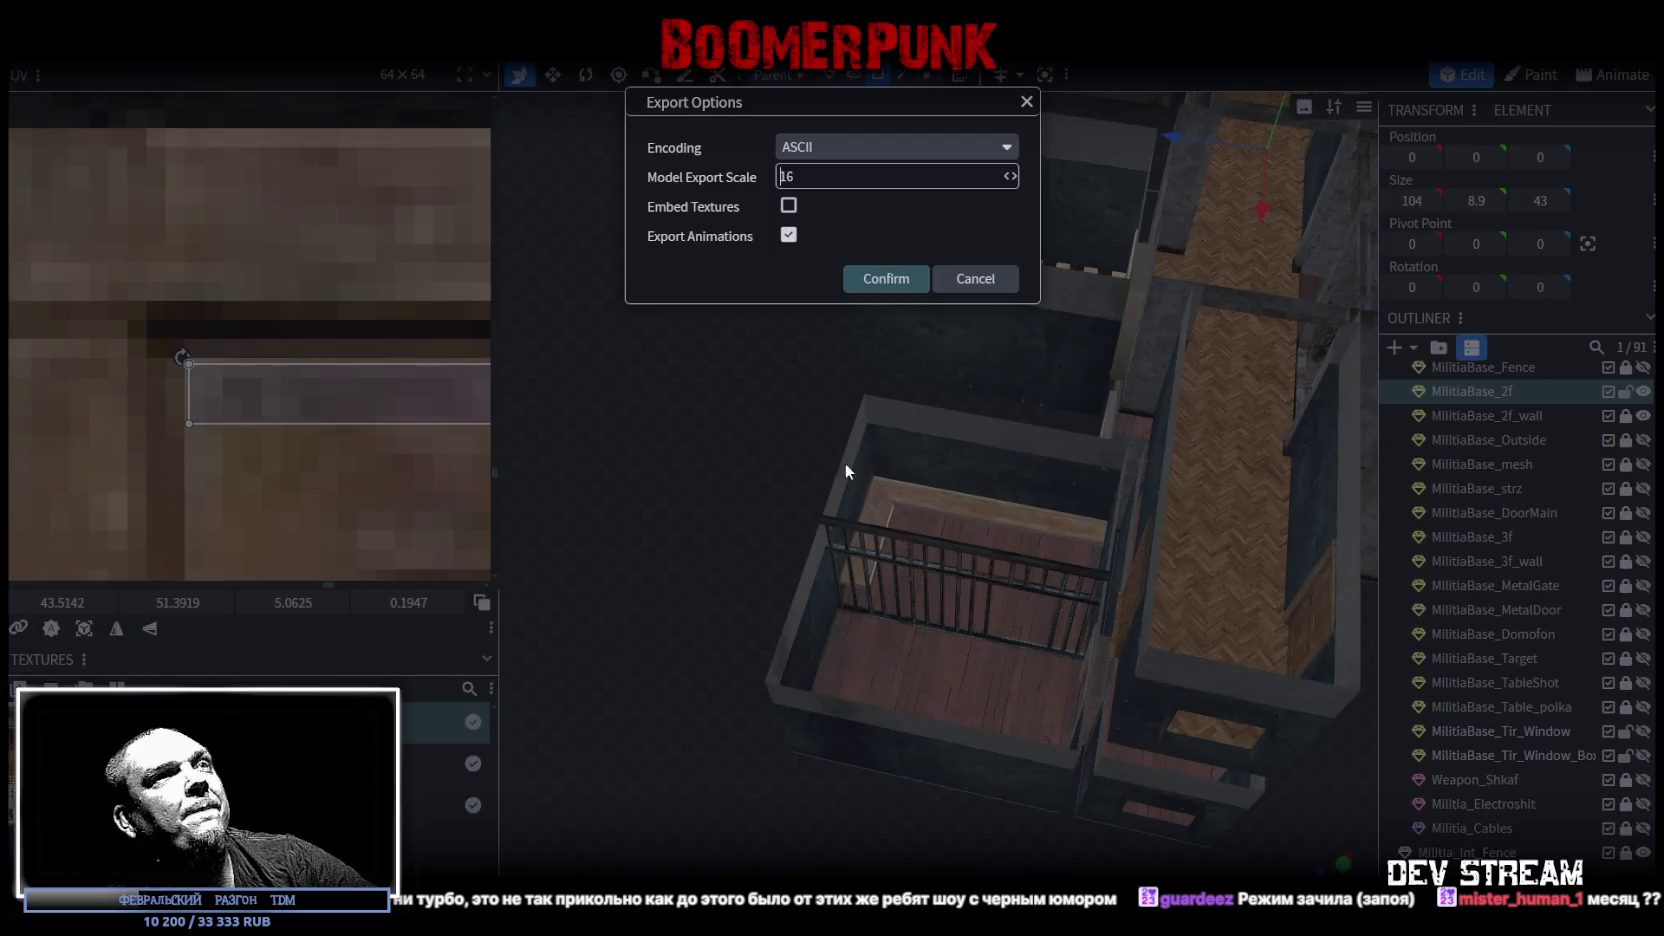
{"action": "left_click", "coordinate": [884, 278]}
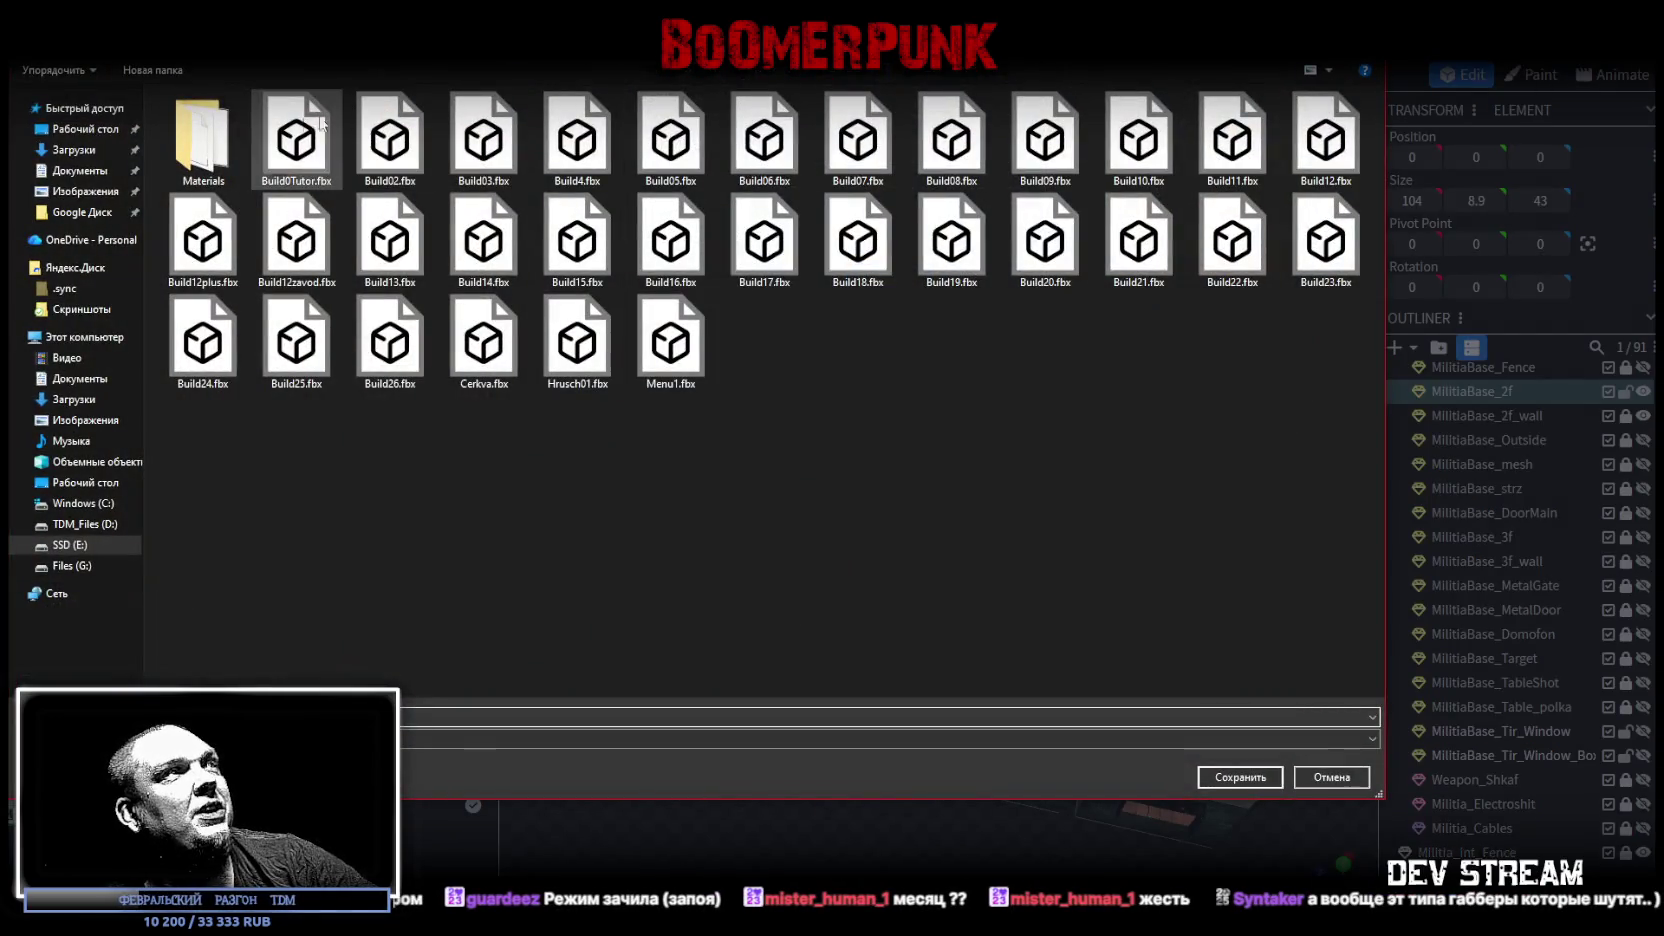
{"action": "double_click", "coordinate": [296, 140]}
{"action": "left_click", "coordinate": [872, 478]}
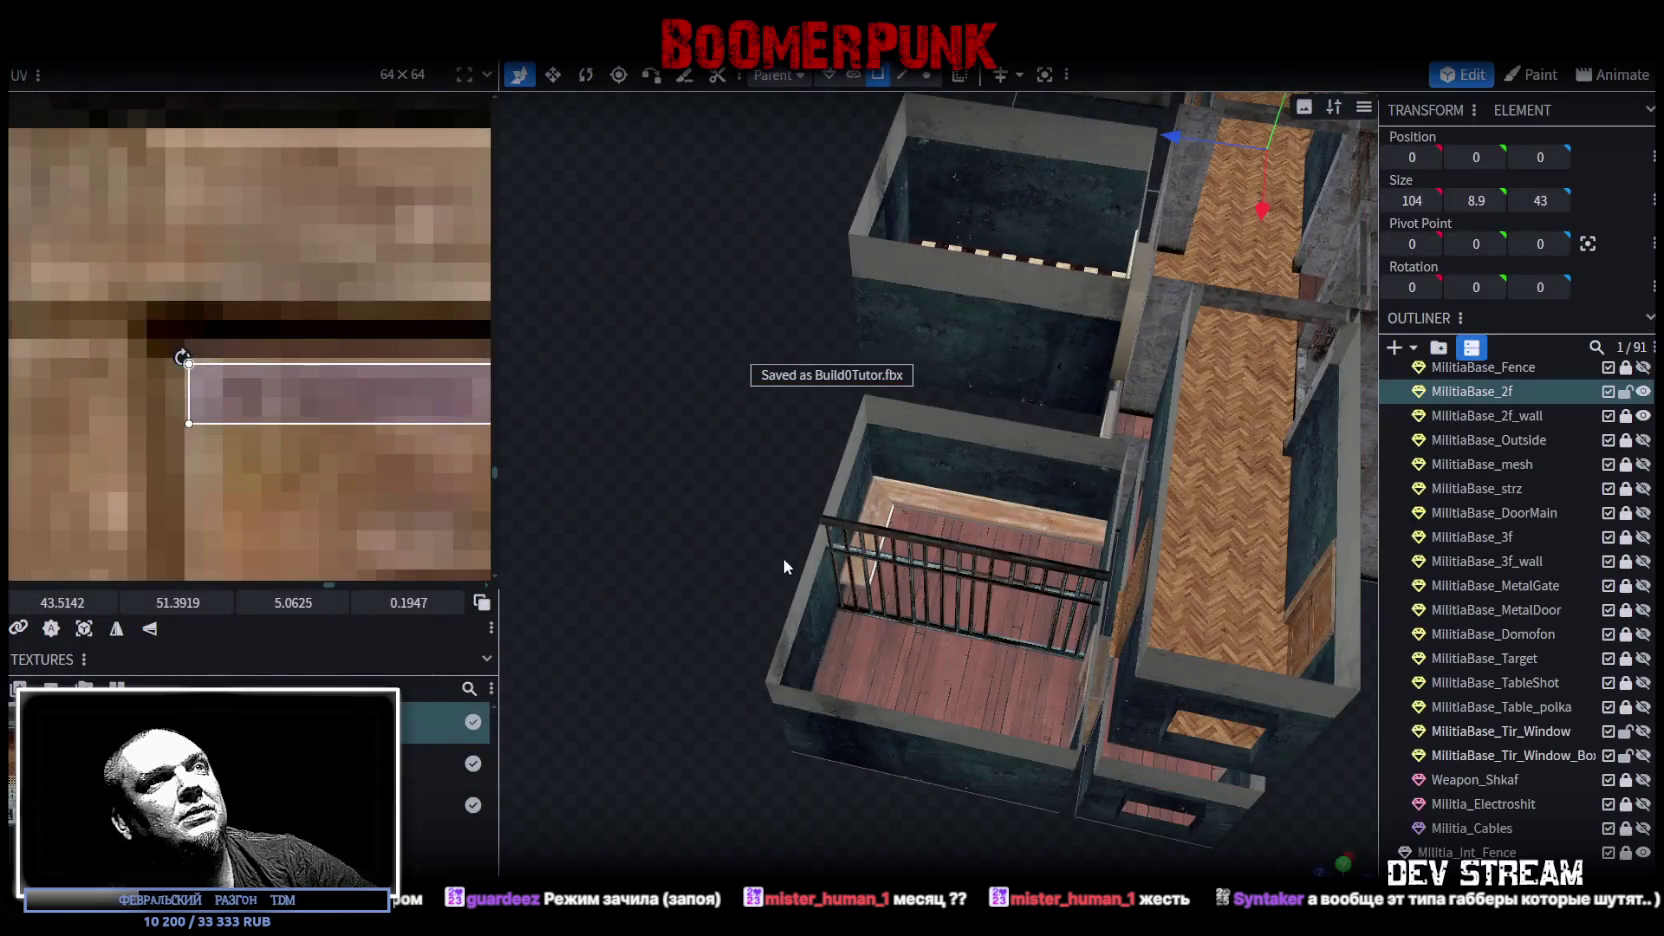
{"action": "key", "text": "alt+Tab"}
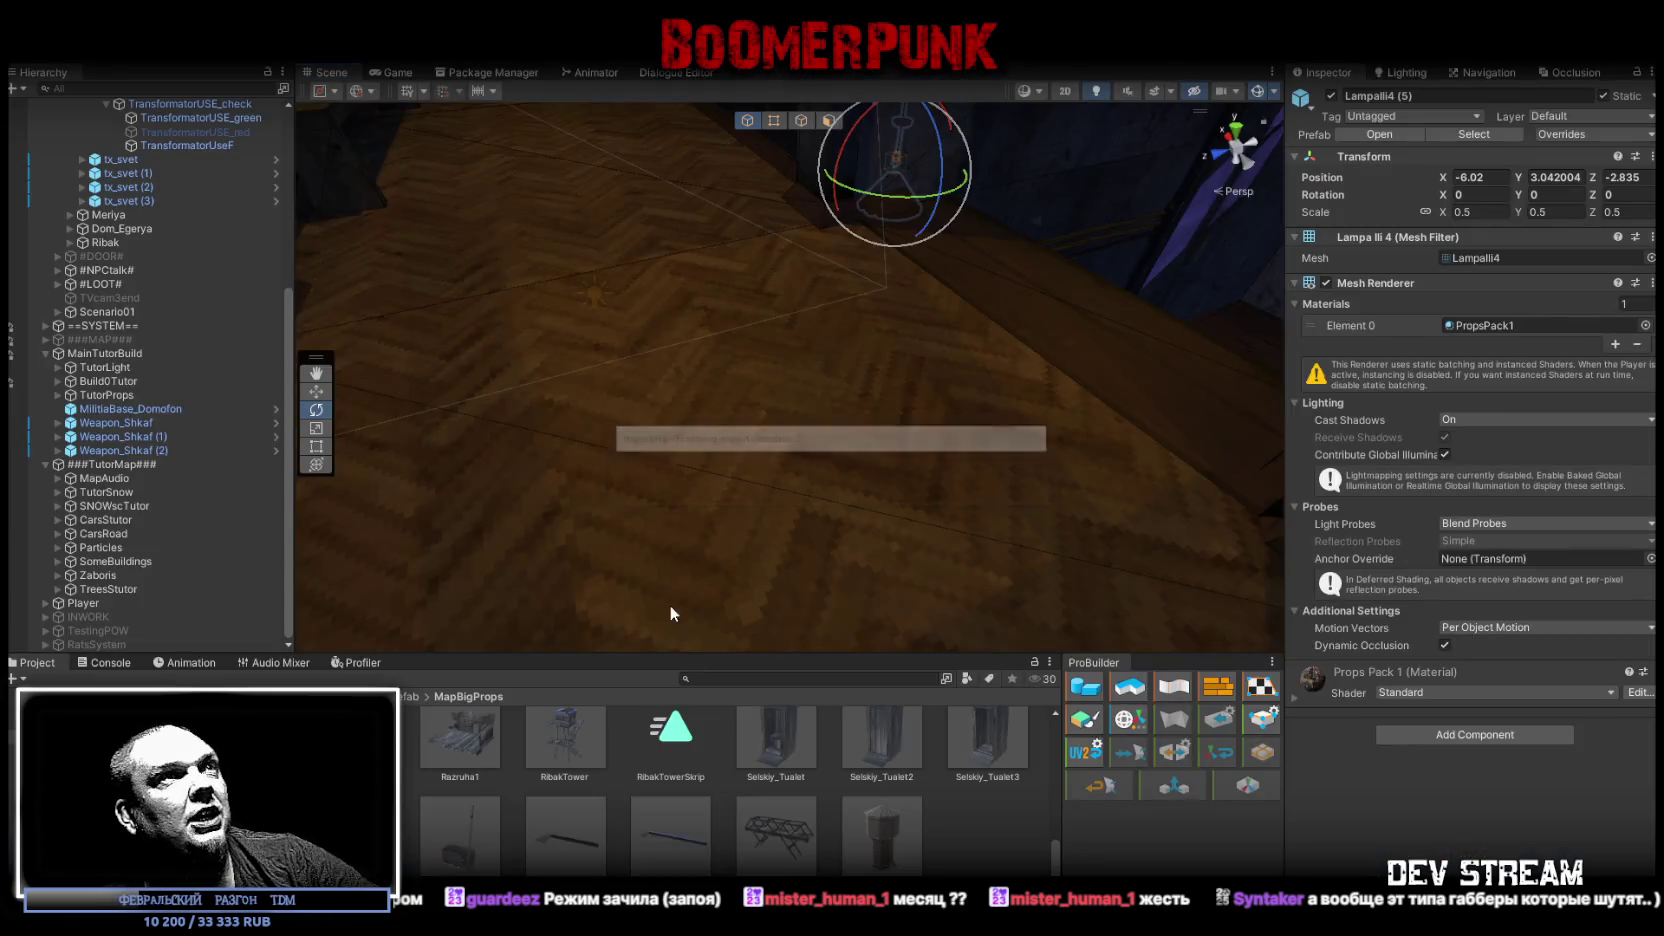
Step: Duplicate MilitiaBase_Tubes_Small (7), move it to X -16.388 and tilt it -37.575° on X
{"action": "mouse_move", "coordinate": [803, 422]}
{"action": "left_mouse_down"}
{"action": "mouse_move", "coordinate": [571, 358]}
{"action": "mouse_move", "coordinate": [905, 449]}
{"action": "mouse_move", "coordinate": [891, 461]}
{"action": "mouse_move", "coordinate": [1070, 468]}
{"action": "mouse_move", "coordinate": [1066, 397]}
{"action": "mouse_move", "coordinate": [981, 325]}
{"action": "mouse_move", "coordinate": [791, 241]}
{"action": "mouse_move", "coordinate": [776, 312]}
{"action": "mouse_move", "coordinate": [761, 312]}
{"action": "mouse_move", "coordinate": [947, 346]}
{"action": "mouse_move", "coordinate": [1122, 475]}
{"action": "mouse_move", "coordinate": [880, 411]}
{"action": "mouse_move", "coordinate": [936, 427]}
{"action": "mouse_move", "coordinate": [895, 468]}
{"action": "mouse_move", "coordinate": [942, 455]}
{"action": "mouse_move", "coordinate": [446, 371]}
{"action": "mouse_move", "coordinate": [556, 365]}
{"action": "mouse_move", "coordinate": [716, 424]}
{"action": "left_mouse_up"}
{"action": "left_click", "coordinate": [893, 470]}
{"action": "key", "text": "w"}
{"action": "key", "text": "ctrl+d"}
{"action": "mouse_move", "coordinate": [930, 407]}
{"action": "left_mouse_down"}
{"action": "mouse_move", "coordinate": [712, 452]}
{"action": "mouse_move", "coordinate": [767, 430]}
{"action": "mouse_move", "coordinate": [703, 430]}
{"action": "mouse_move", "coordinate": [884, 454]}
{"action": "mouse_move", "coordinate": [664, 369]}
{"action": "mouse_move", "coordinate": [668, 354]}
{"action": "mouse_move", "coordinate": [884, 500]}
{"action": "left_mouse_up"}
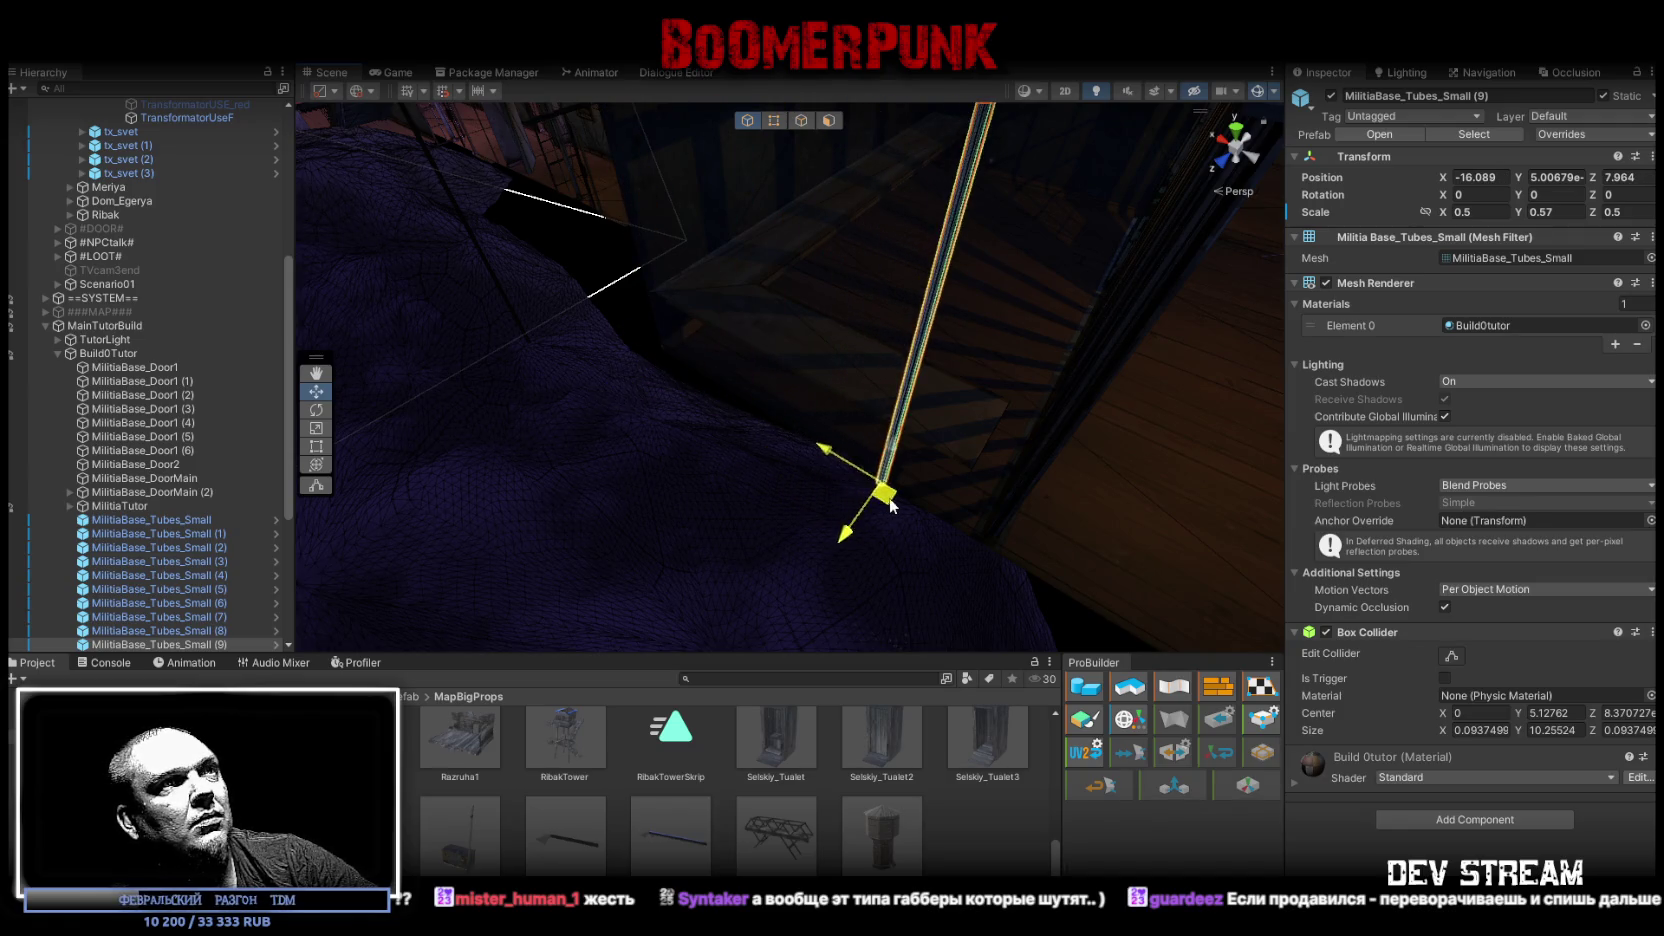
{"action": "key", "text": "ctrl+z"}
{"action": "mouse_move", "coordinate": [621, 328]}
{"action": "left_mouse_down"}
{"action": "mouse_move", "coordinate": [855, 482]}
{"action": "mouse_move", "coordinate": [871, 429]}
{"action": "mouse_move", "coordinate": [672, 397]}
{"action": "mouse_move", "coordinate": [605, 453]}
{"action": "mouse_move", "coordinate": [565, 450]}
{"action": "left_mouse_up"}
{"action": "key", "text": "e"}
{"action": "mouse_move", "coordinate": [604, 391]}
{"action": "left_mouse_down"}
{"action": "mouse_move", "coordinate": [733, 464]}
{"action": "mouse_move", "coordinate": [677, 481]}
{"action": "mouse_move", "coordinate": [876, 394]}
{"action": "mouse_move", "coordinate": [847, 438]}
{"action": "mouse_move", "coordinate": [796, 386]}
{"action": "mouse_move", "coordinate": [446, 427]}
{"action": "mouse_move", "coordinate": [449, 443]}
{"action": "left_mouse_up"}
{"action": "key", "text": "r"}
Step: Duplicate the tilted tube to X -14.716 and set both tubes' Y scale to 0.072
{"action": "key", "text": "ctrl+d"}
{"action": "key", "text": "w"}
{"action": "left_click_drag", "start_coordinate": [645, 428], "coordinate": [985, 420]}
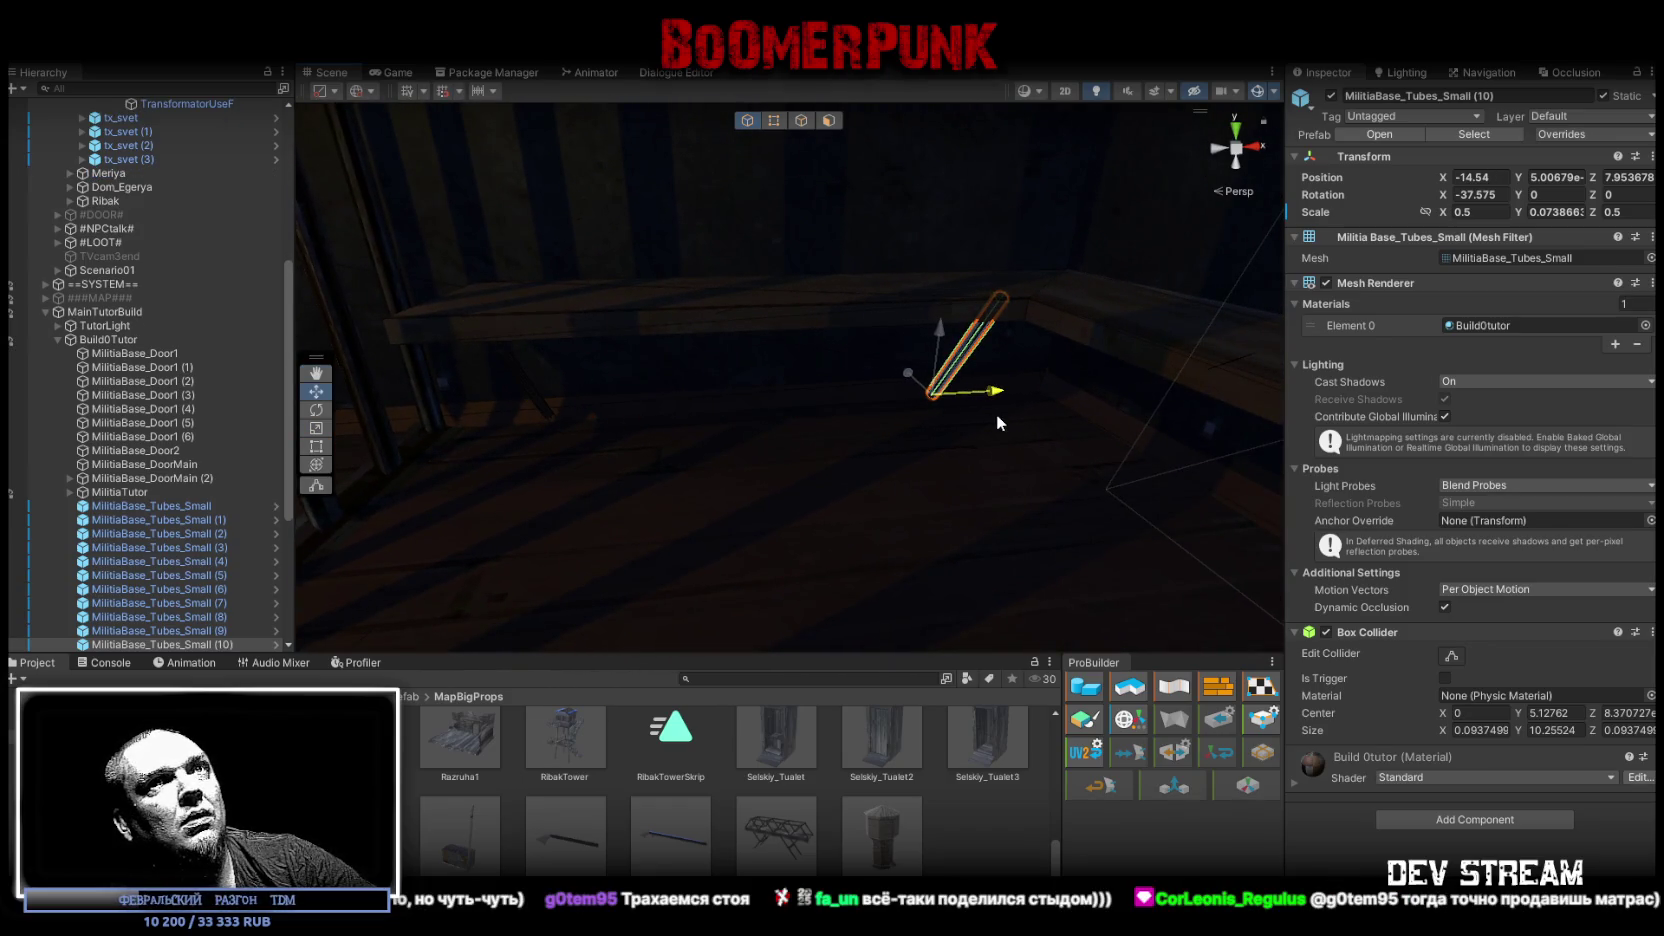
{"action": "key", "text": "ctrl+z"}
{"action": "mouse_move", "coordinate": [625, 418]}
{"action": "left_mouse_down"}
{"action": "mouse_move", "coordinate": [1000, 433]}
{"action": "mouse_move", "coordinate": [742, 448]}
{"action": "mouse_move", "coordinate": [761, 468]}
{"action": "mouse_move", "coordinate": [683, 487]}
{"action": "mouse_move", "coordinate": [800, 500]}
{"action": "left_mouse_up"}
{"action": "scroll", "coordinate": [218, 503], "scroll_direction": "down", "scroll_amount": 3}
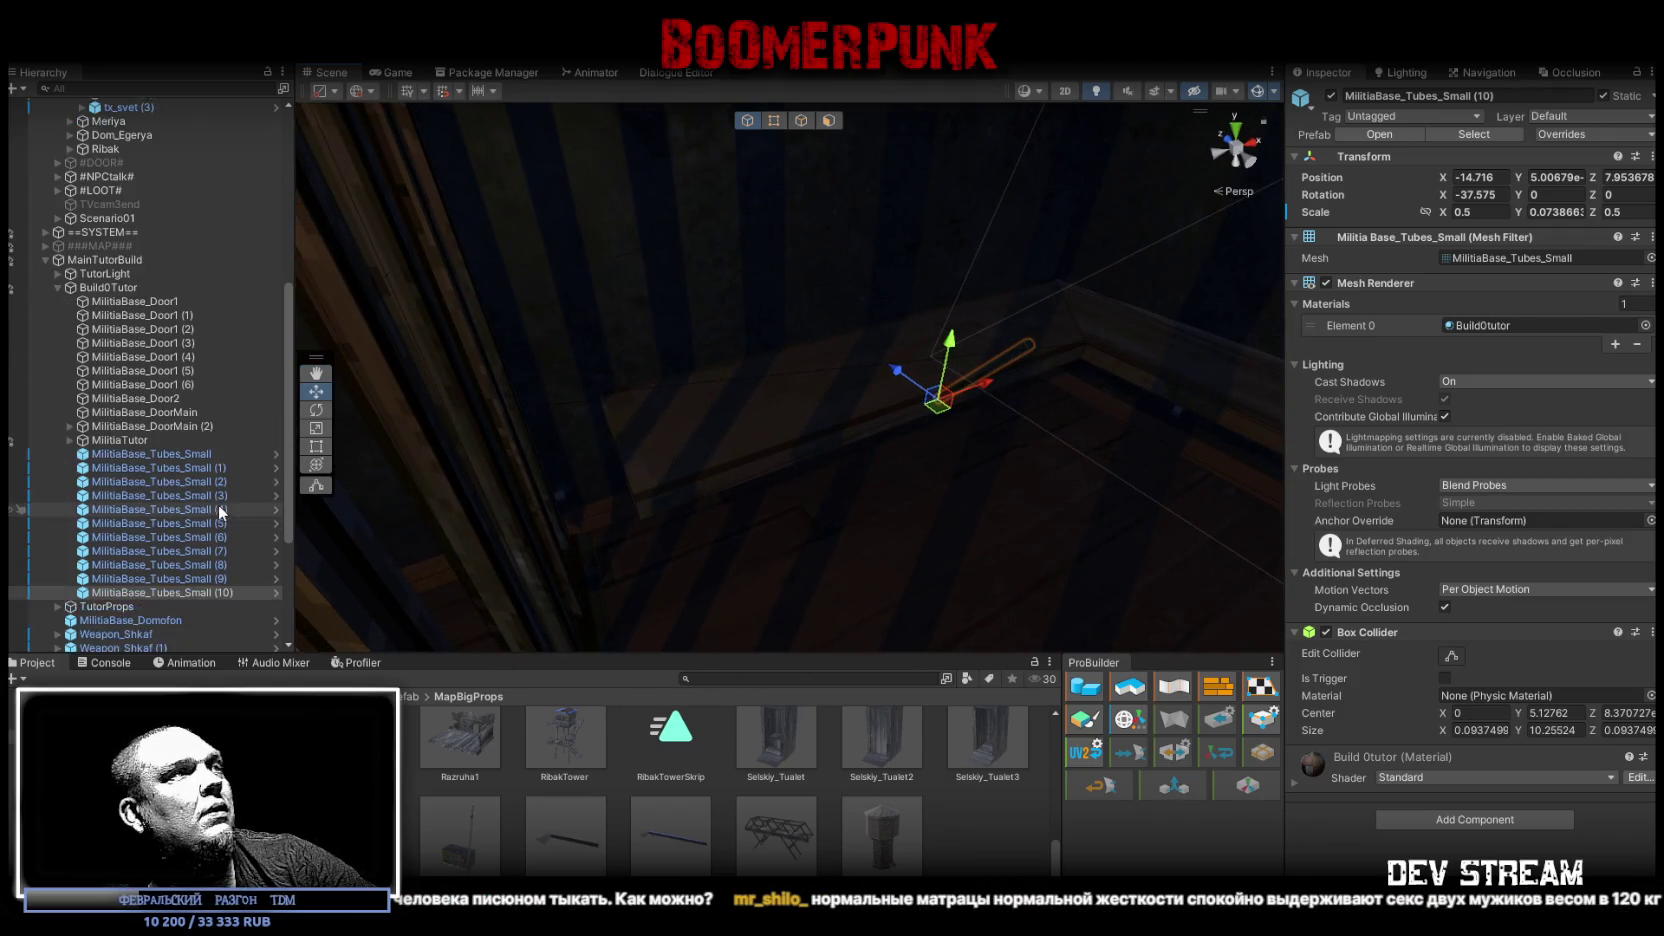
{"action": "left_click", "coordinate": [208, 580], "text": "ctrl"}
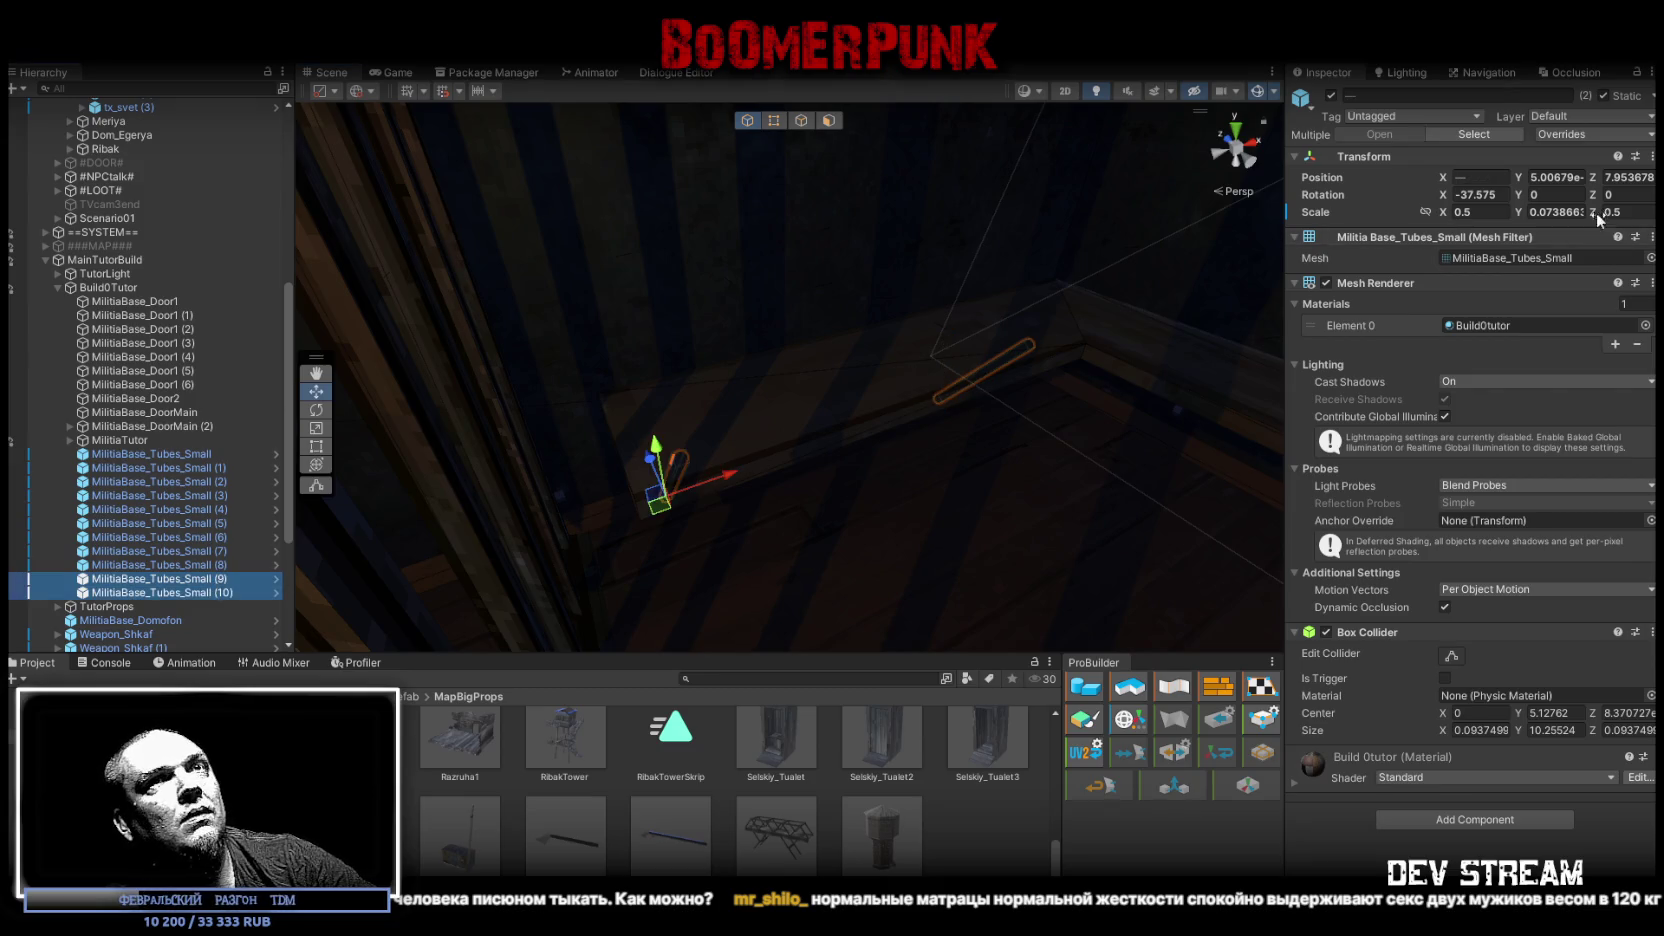
{"action": "left_click", "coordinate": [1558, 211]}
{"action": "type", "text": "0.072"}
{"action": "mouse_move", "coordinate": [1182, 272]}
{"action": "left_mouse_down"}
{"action": "mouse_move", "coordinate": [891, 319]}
{"action": "mouse_move", "coordinate": [992, 193]}
{"action": "mouse_move", "coordinate": [1190, 162]}
{"action": "mouse_move", "coordinate": [982, 313]}
{"action": "left_mouse_up"}
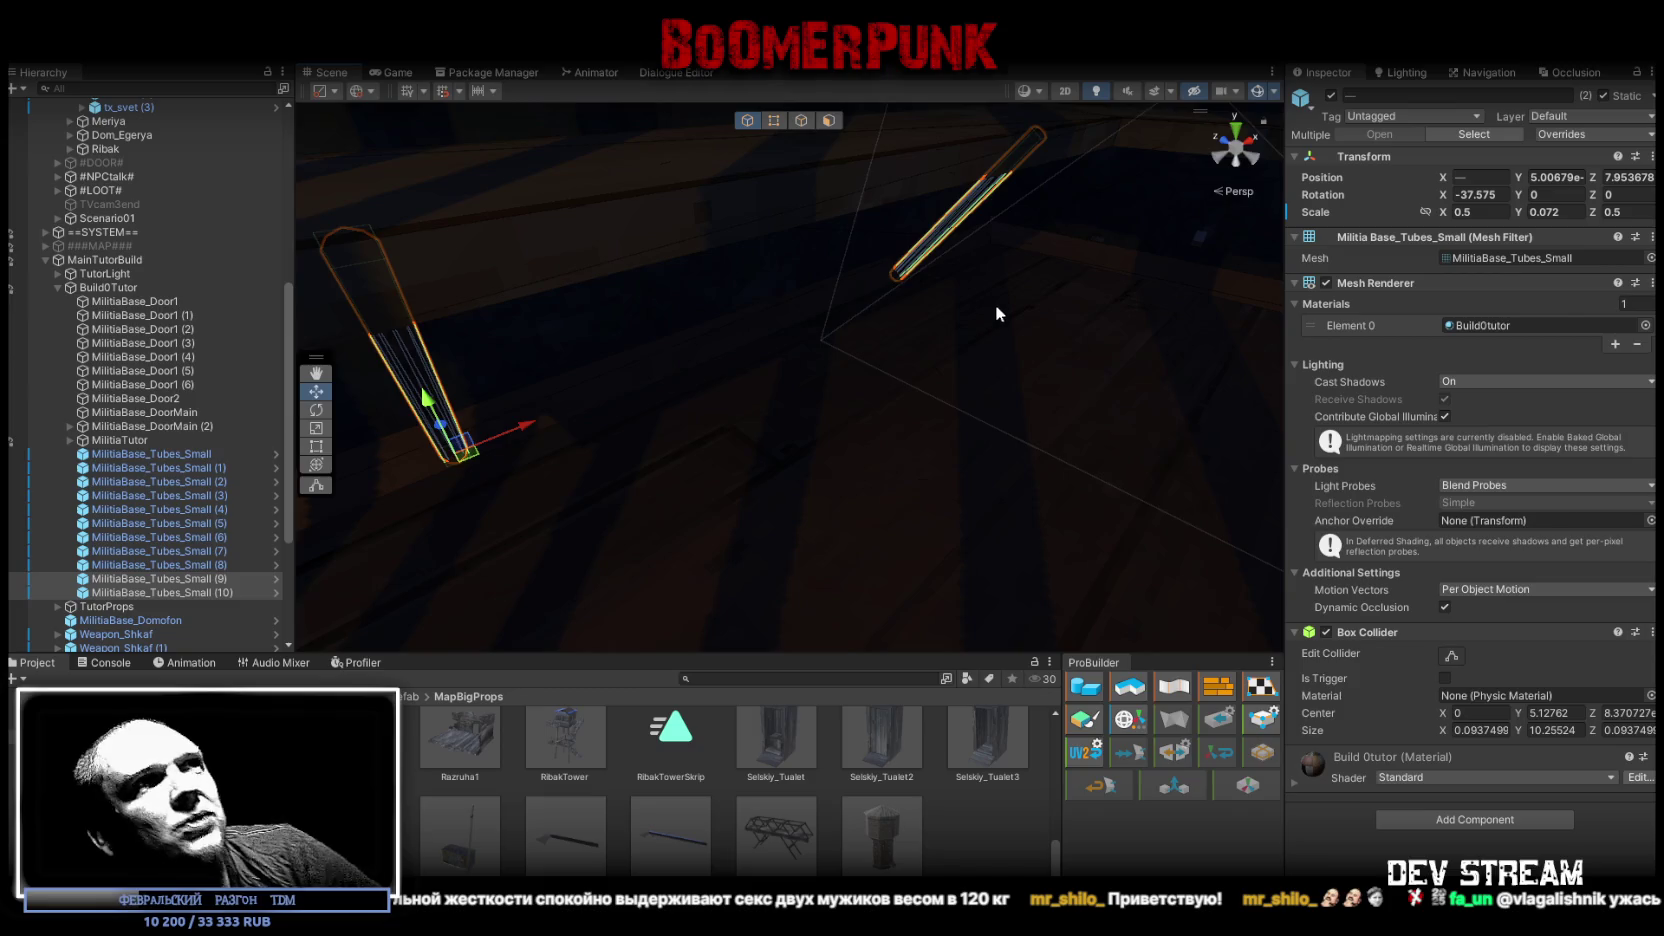
{"action": "mouse_move", "coordinate": [994, 304]}
{"action": "left_mouse_down"}
{"action": "mouse_move", "coordinate": [1077, 230]}
{"action": "mouse_move", "coordinate": [958, 217]}
{"action": "mouse_move", "coordinate": [1040, 232]}
{"action": "left_mouse_up"}
{"action": "left_click_drag", "start_coordinate": [530, 316], "coordinate": [357, 469]}
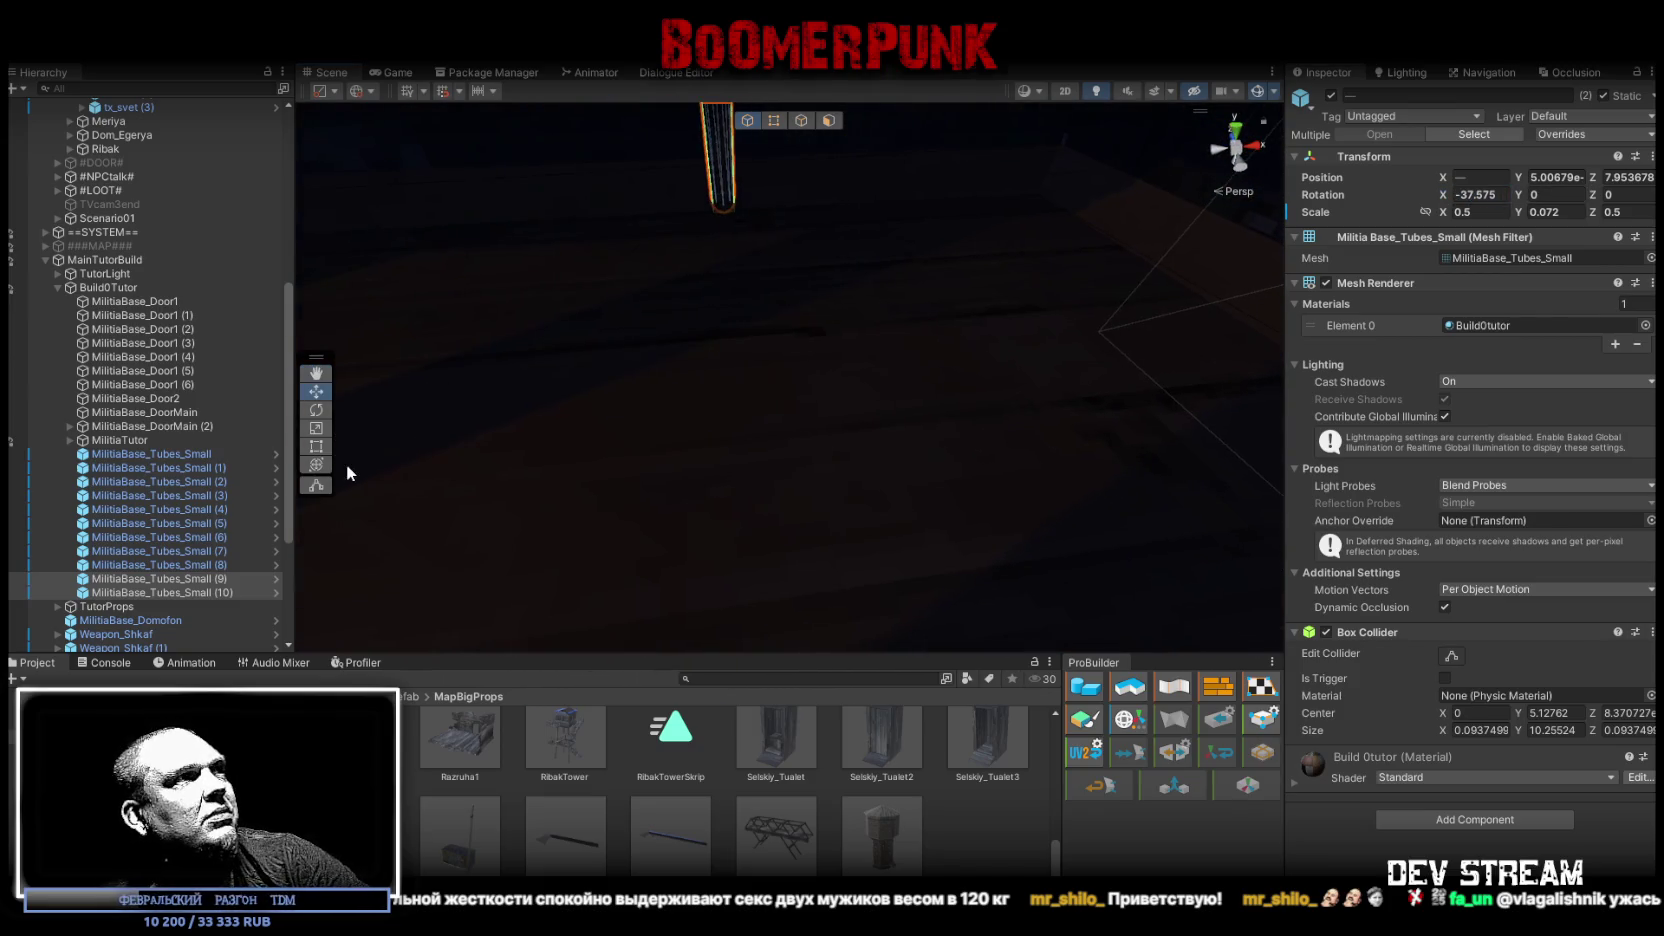
Step: Duplicate MilitiaBase_Tubes_Small (11), set its X rotation to 0 and Z rotation to 37.575
{"action": "left_click", "coordinate": [196, 592]}
{"action": "left_click_drag", "start_coordinate": [757, 419], "coordinate": [776, 431]}
{"action": "key", "text": "ctrl+d"}
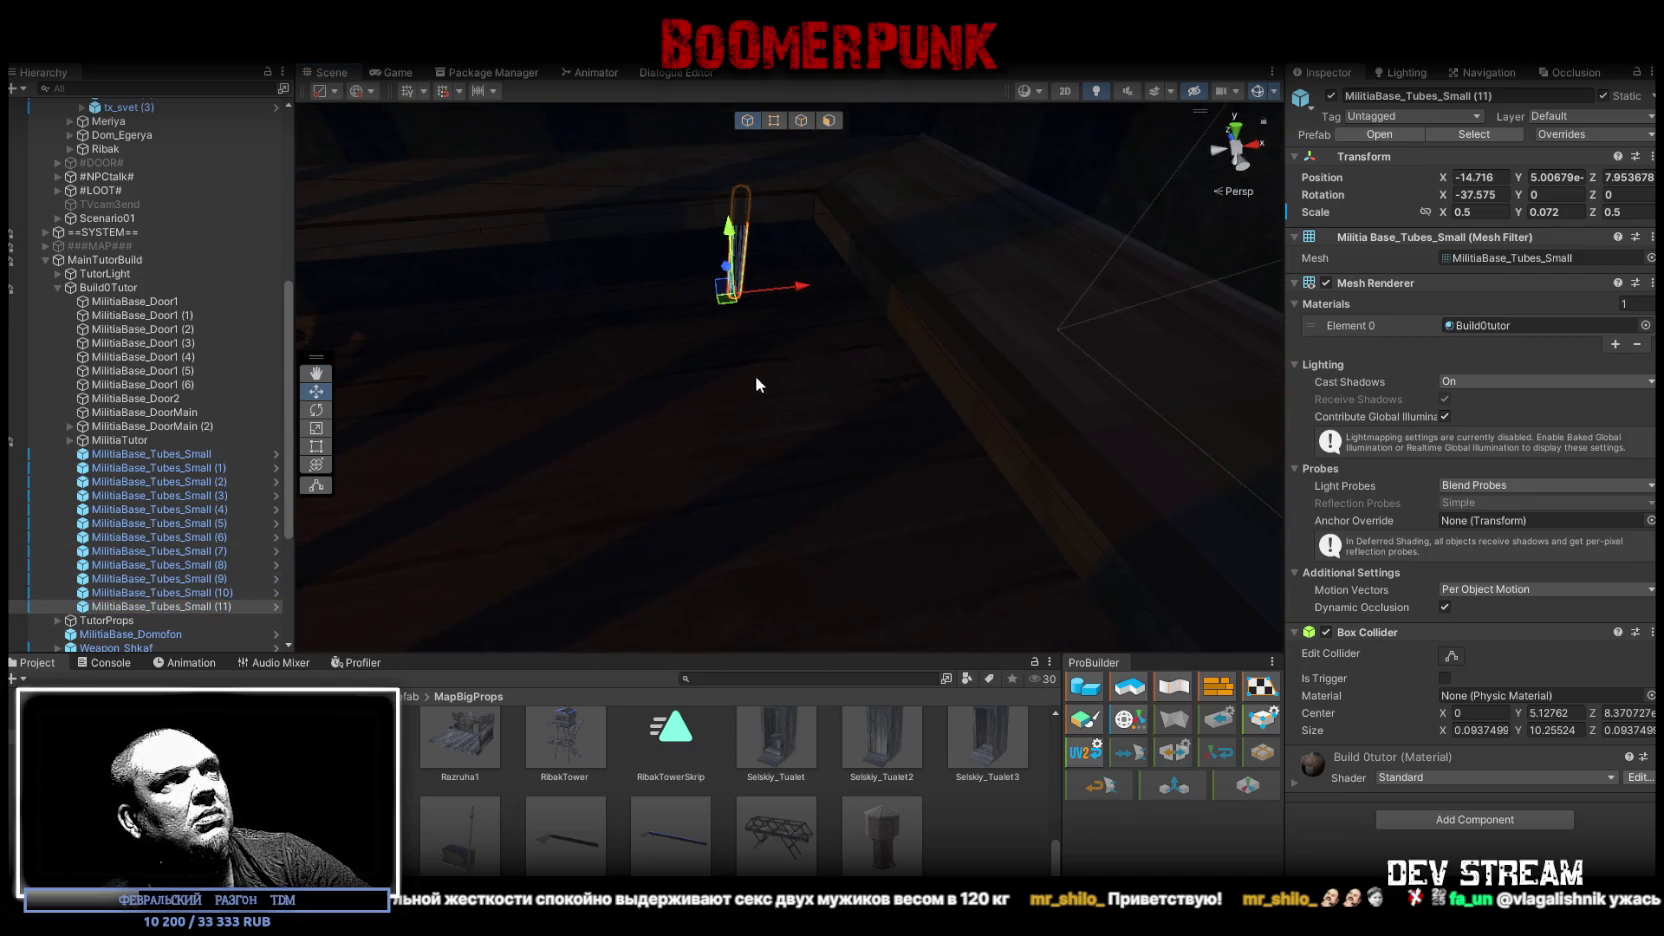
{"action": "left_click_drag", "start_coordinate": [782, 310], "coordinate": [800, 306]}
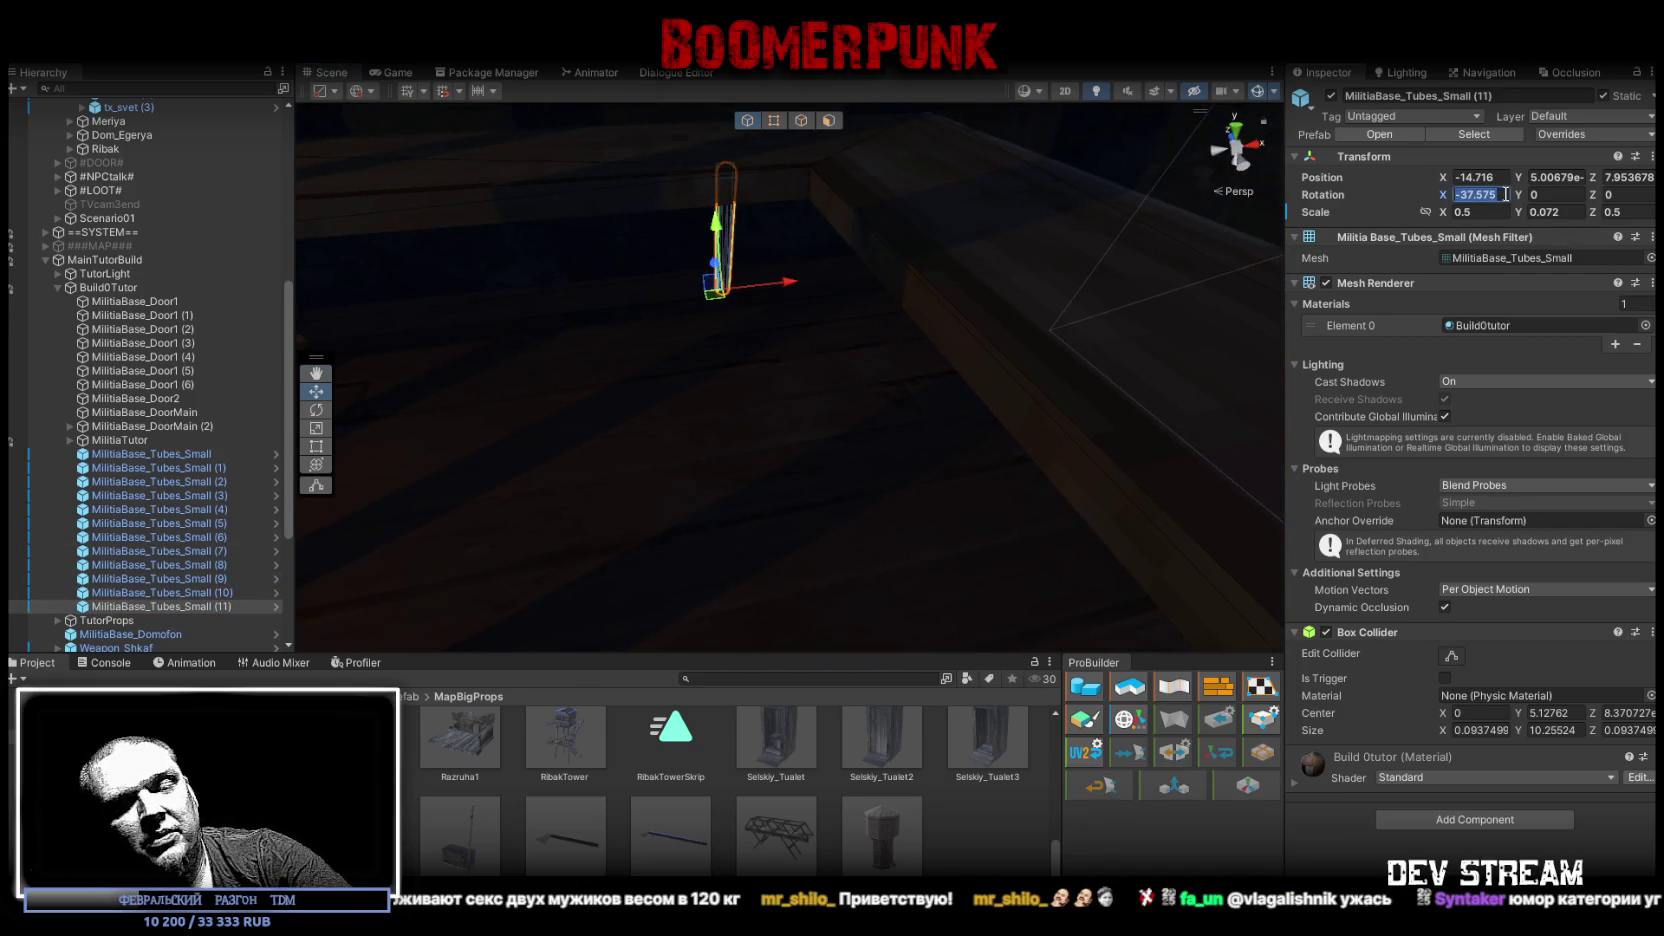
{"action": "type", "text": "0"}
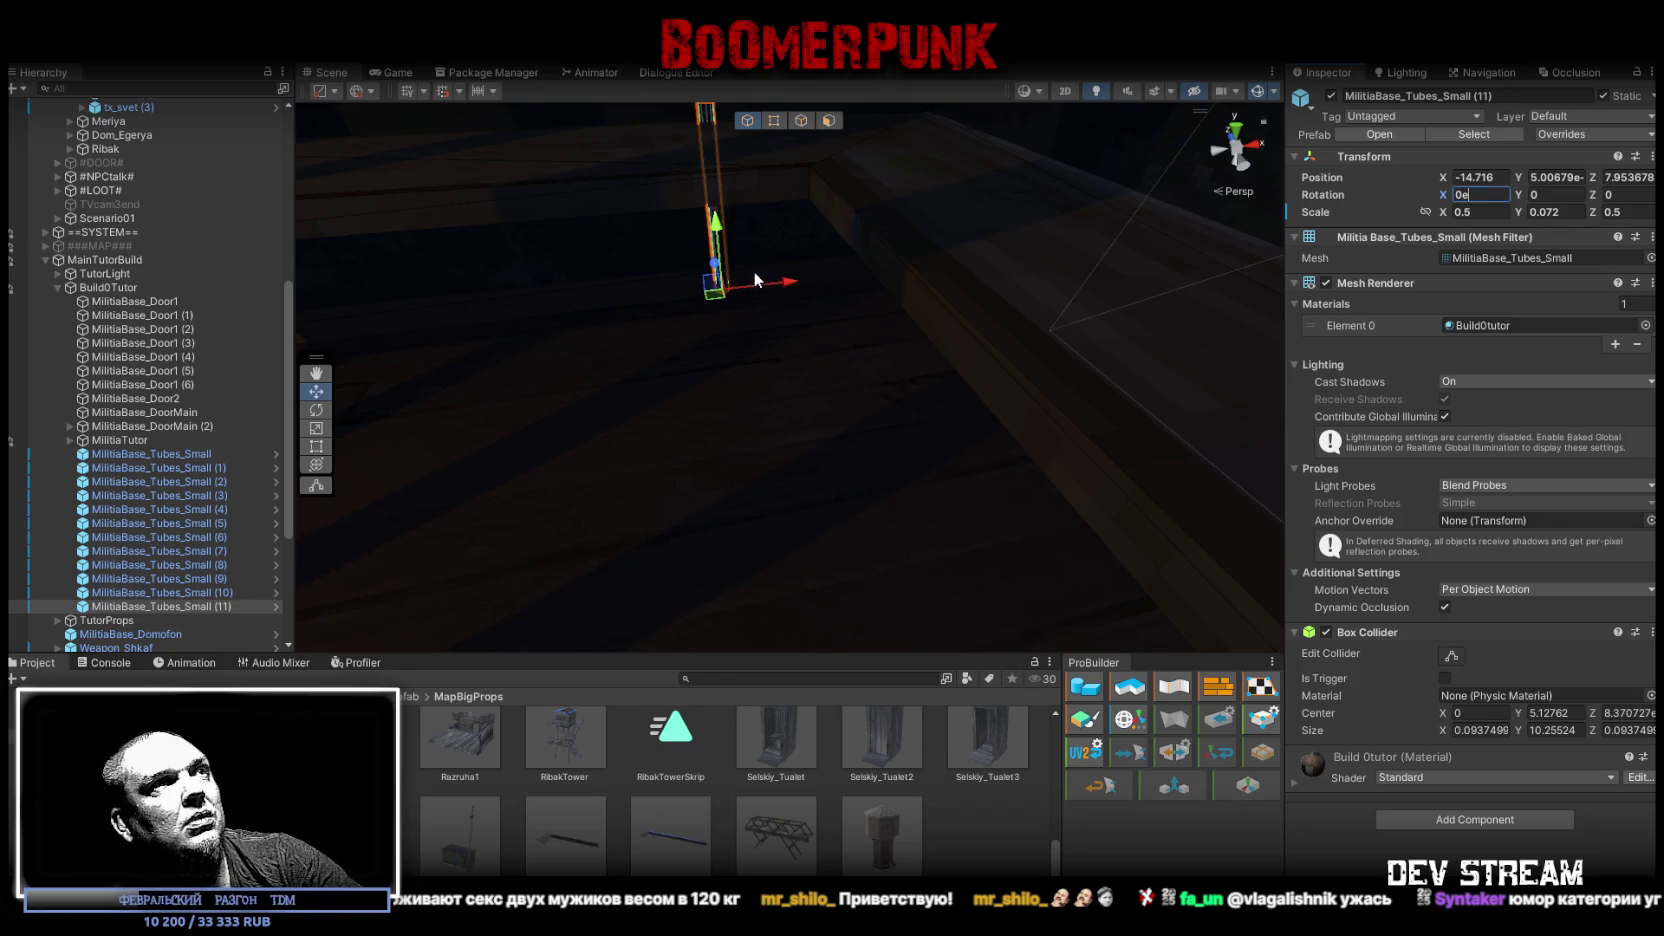
{"action": "mouse_move", "coordinate": [754, 268]}
{"action": "left_mouse_down"}
{"action": "mouse_move", "coordinate": [765, 256]}
{"action": "mouse_move", "coordinate": [736, 259]}
{"action": "left_mouse_up"}
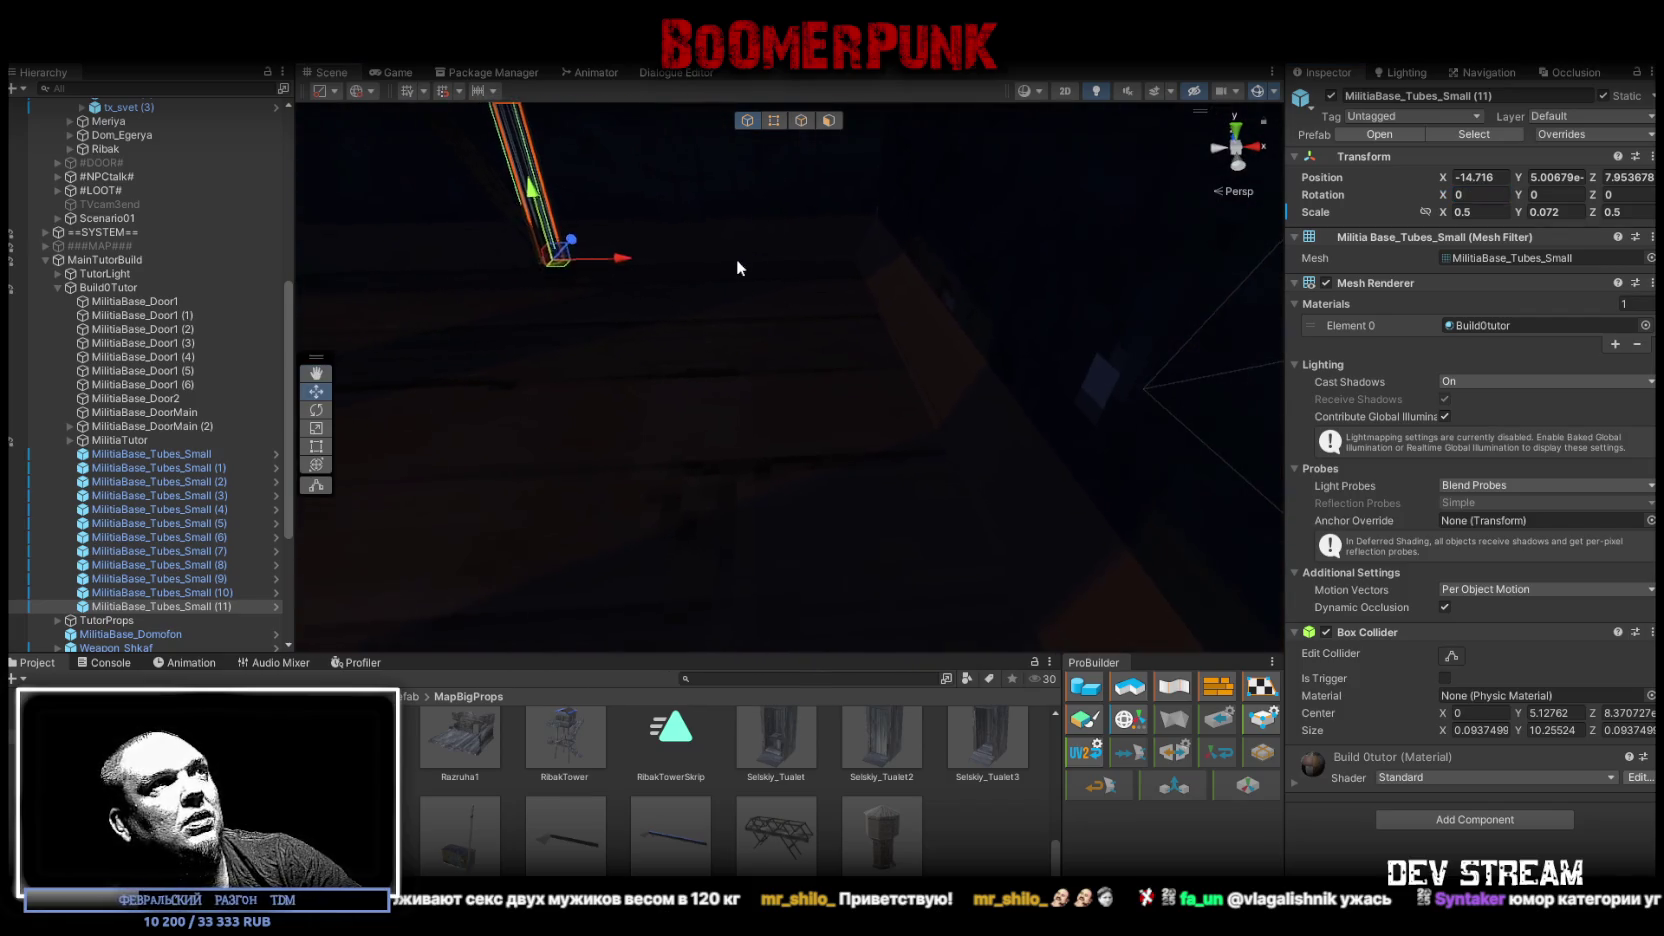
{"action": "mouse_move", "coordinate": [558, 259]}
{"action": "left_mouse_down"}
{"action": "mouse_move", "coordinate": [895, 283]}
{"action": "mouse_move", "coordinate": [888, 270]}
{"action": "left_mouse_up"}
{"action": "key", "text": "f"}
{"action": "key", "text": "e"}
{"action": "left_click_drag", "start_coordinate": [765, 272], "coordinate": [766, 273]}
{"action": "left_click_drag", "start_coordinate": [1625, 194], "coordinate": [1650, 196]}
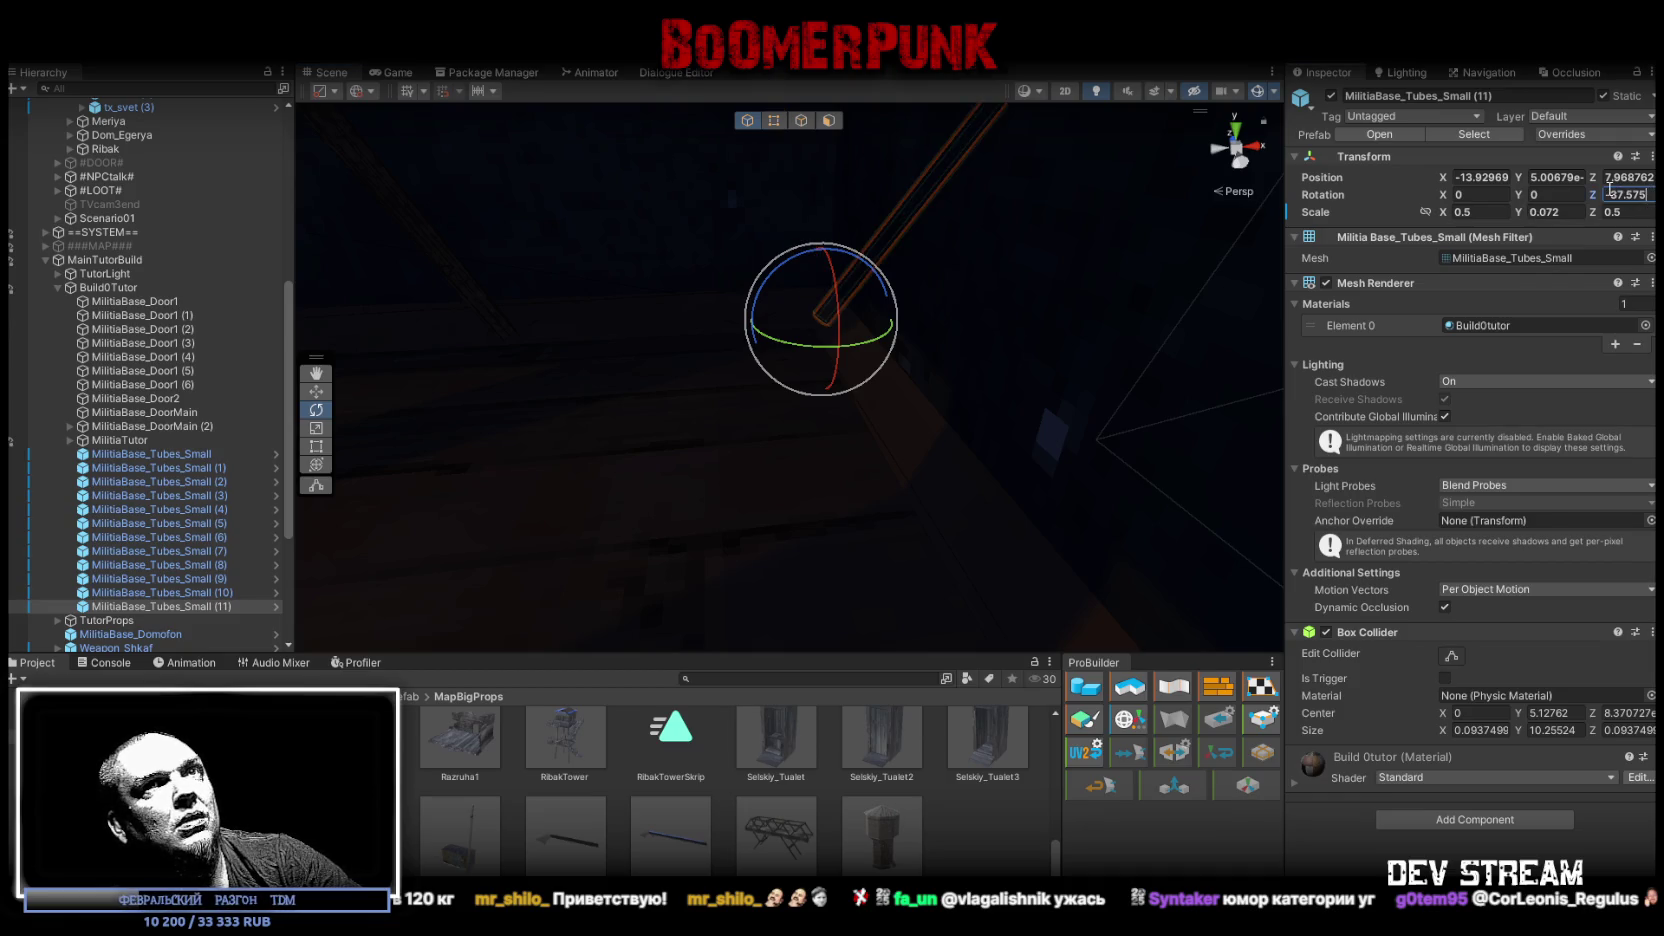
{"action": "type", "text": "37.575"}
{"action": "key", "text": "Return"}
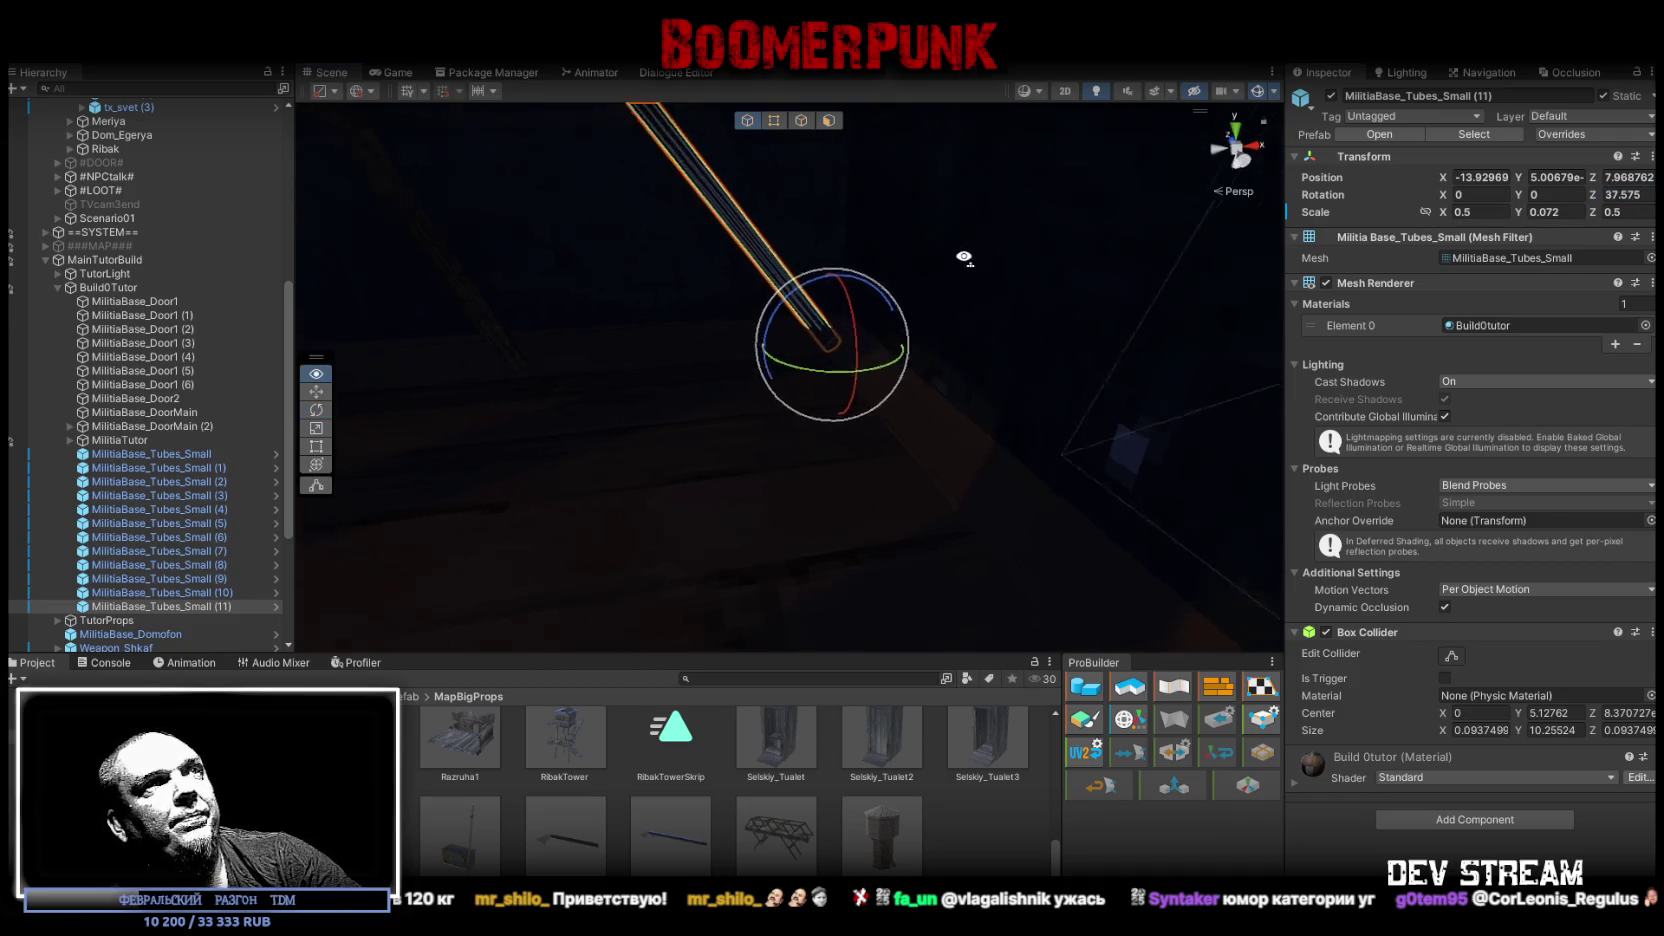
{"action": "key", "text": "w"}
Step: Make two more copies of the tube, stepping each along the Z axis
{"action": "mouse_move", "coordinate": [390, 380]}
{"action": "left_mouse_down"}
{"action": "mouse_move", "coordinate": [533, 368]}
{"action": "mouse_move", "coordinate": [667, 318]}
{"action": "mouse_move", "coordinate": [655, 340]}
{"action": "mouse_move", "coordinate": [572, 370]}
{"action": "left_mouse_up"}
{"action": "key", "text": "ctrl+d"}
{"action": "mouse_move", "coordinate": [737, 344]}
{"action": "left_mouse_down"}
{"action": "mouse_move", "coordinate": [780, 345]}
{"action": "mouse_move", "coordinate": [698, 305]}
{"action": "mouse_move", "coordinate": [943, 308]}
{"action": "mouse_move", "coordinate": [695, 323]}
{"action": "mouse_move", "coordinate": [639, 260]}
{"action": "mouse_move", "coordinate": [787, 333]}
{"action": "mouse_move", "coordinate": [877, 305]}
{"action": "mouse_move", "coordinate": [932, 371]}
{"action": "mouse_move", "coordinate": [654, 364]}
{"action": "mouse_move", "coordinate": [769, 321]}
{"action": "mouse_move", "coordinate": [864, 325]}
{"action": "left_mouse_up"}
{"action": "key", "text": "ctrl+d"}
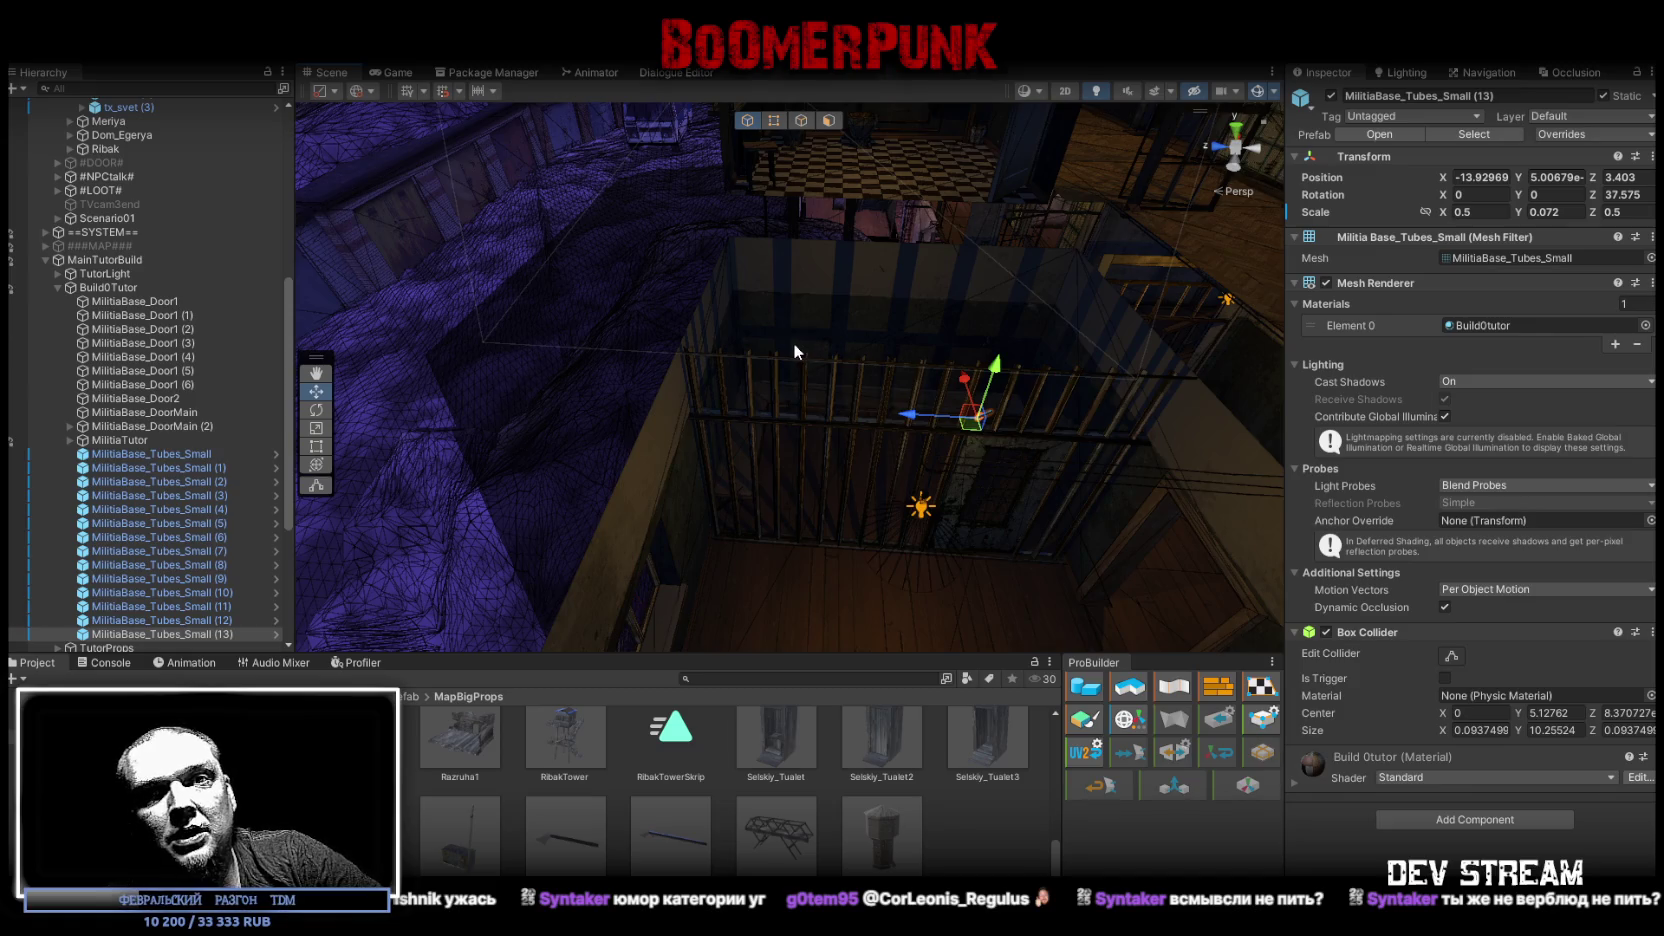
{"action": "mouse_move", "coordinate": [676, 352]}
{"action": "left_mouse_down"}
{"action": "mouse_move", "coordinate": [743, 360]}
{"action": "mouse_move", "coordinate": [708, 348]}
{"action": "left_mouse_up"}
Step: Clear all Console log messages, then orbit the view back over the caged room and building
{"action": "key", "text": "f"}
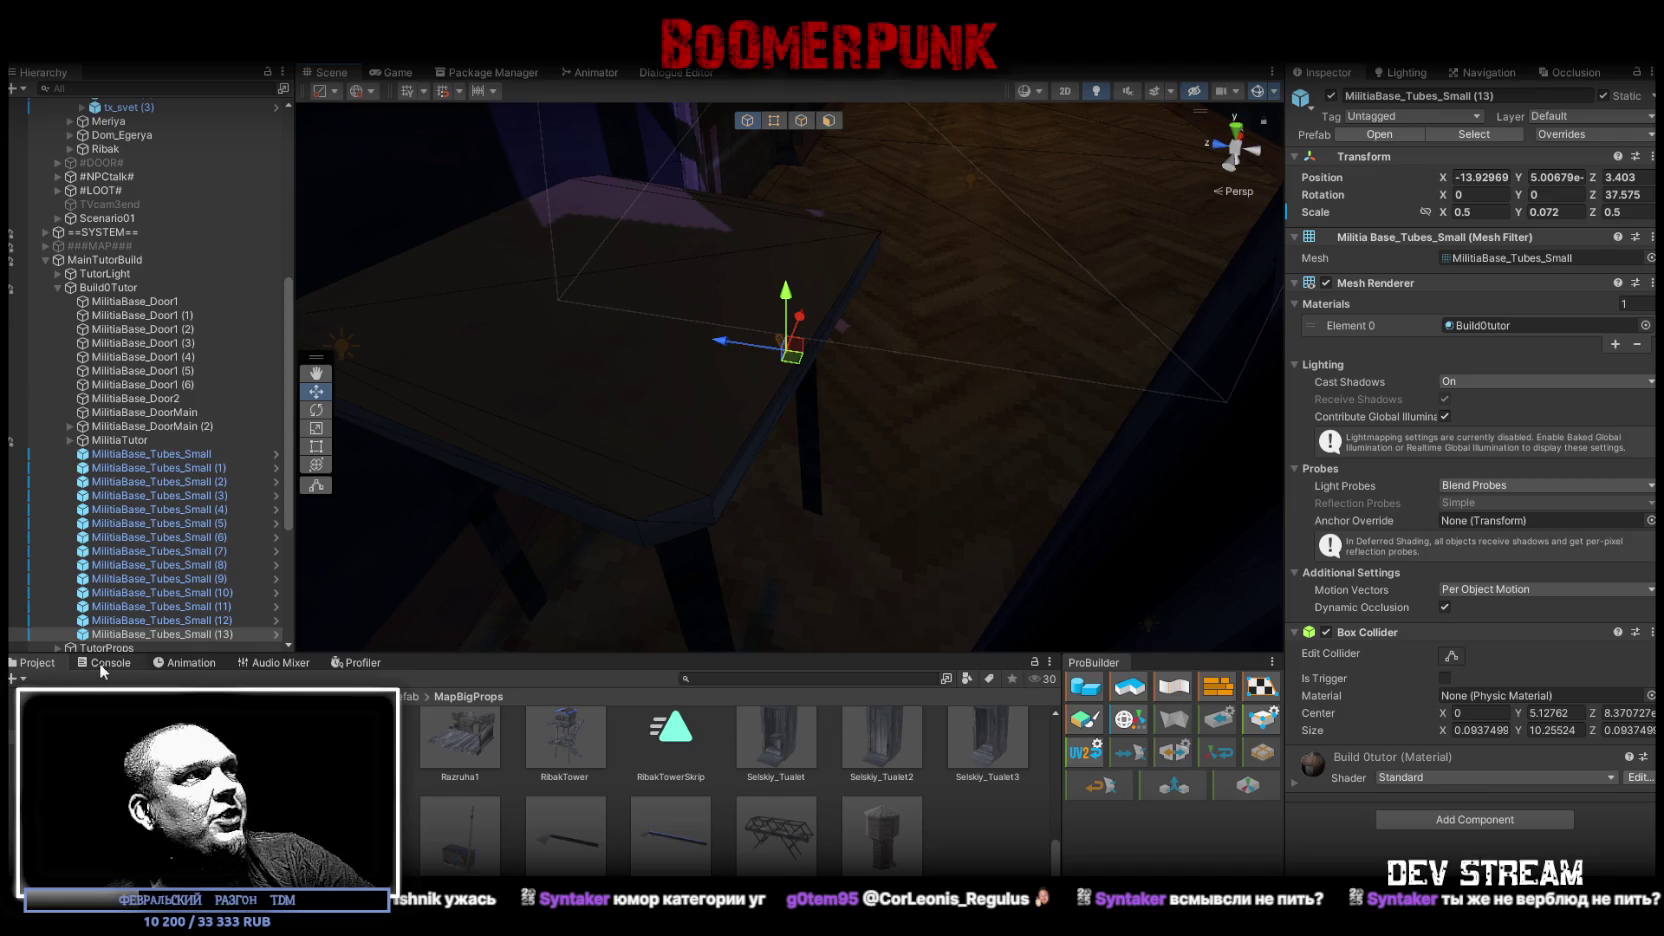
{"action": "left_click", "coordinate": [100, 662]}
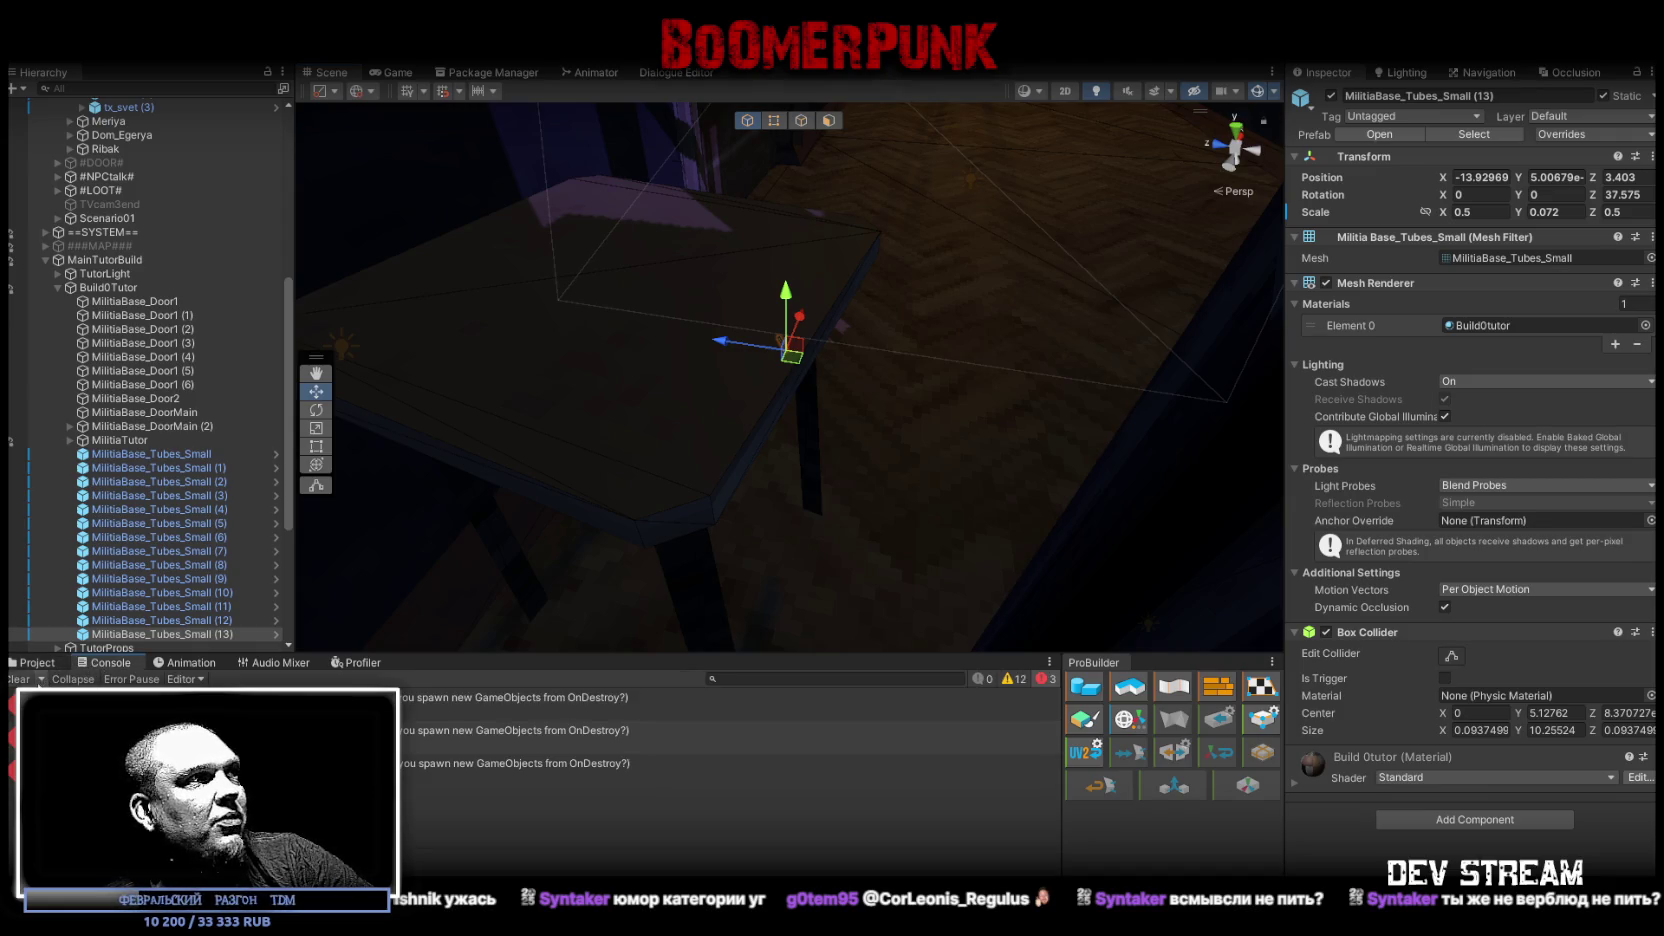
{"action": "left_click", "coordinate": [18, 679]}
{"action": "mouse_move", "coordinate": [868, 572]}
{"action": "left_mouse_down"}
{"action": "mouse_move", "coordinate": [761, 289]}
{"action": "mouse_move", "coordinate": [891, 271]}
{"action": "mouse_move", "coordinate": [1017, 385]}
{"action": "mouse_move", "coordinate": [1045, 388]}
{"action": "left_mouse_up"}
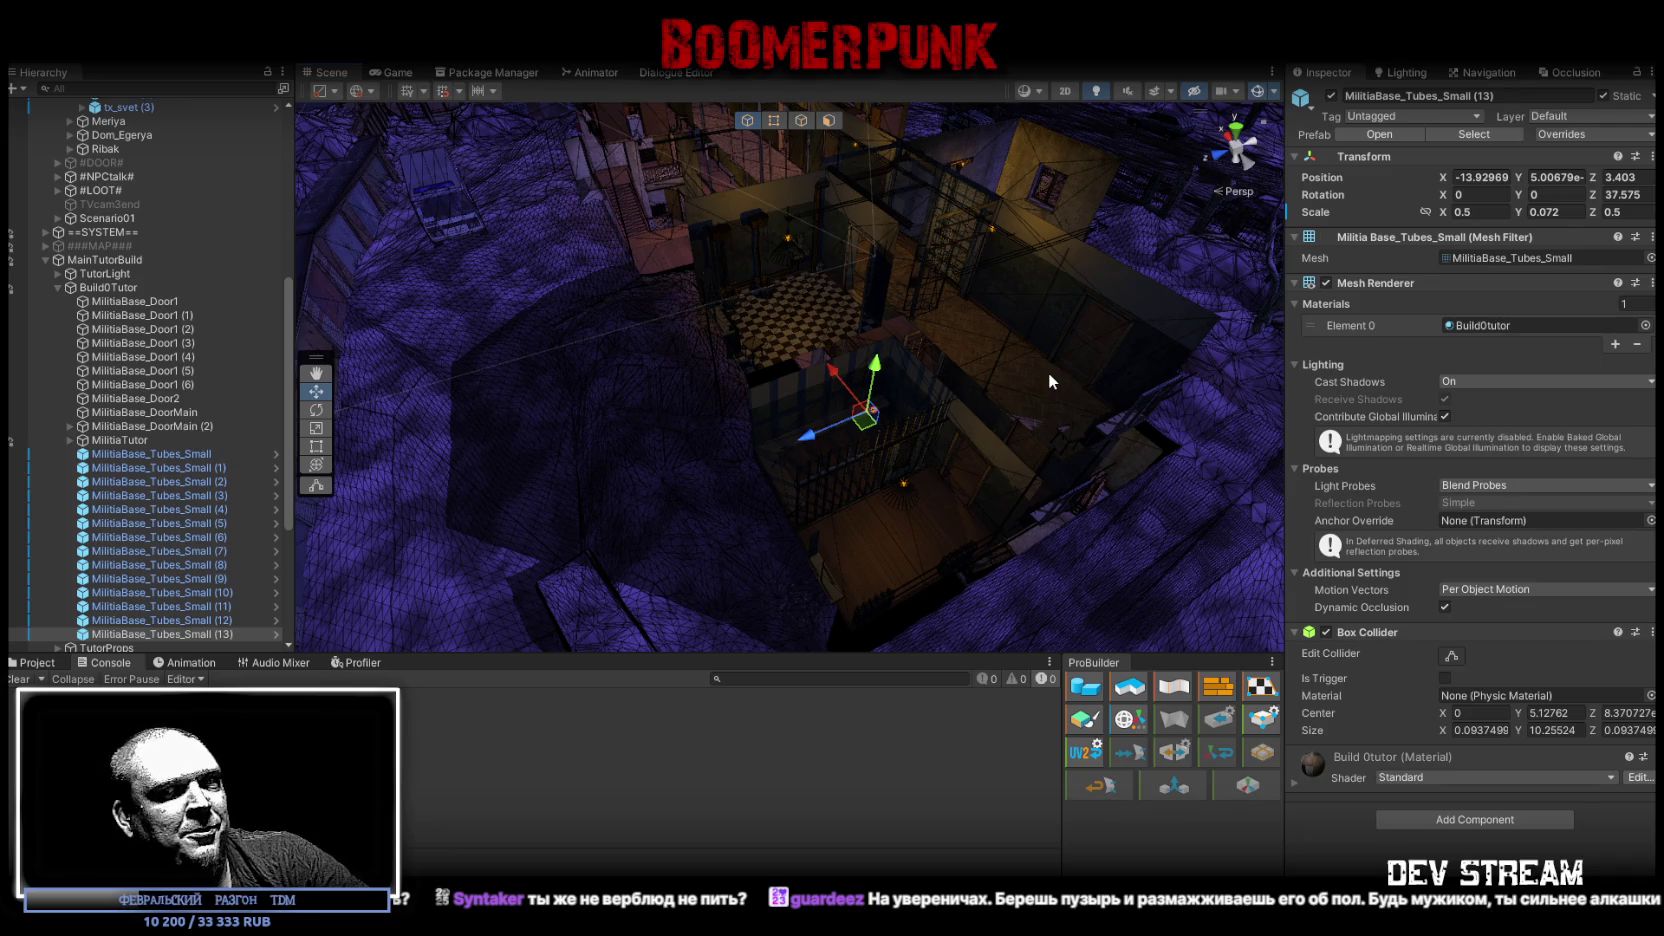
{"action": "mouse_move", "coordinate": [760, 265]}
{"action": "left_mouse_down"}
{"action": "mouse_move", "coordinate": [643, 416]}
{"action": "mouse_move", "coordinate": [995, 449]}
{"action": "mouse_move", "coordinate": [887, 415]}
{"action": "left_mouse_up"}
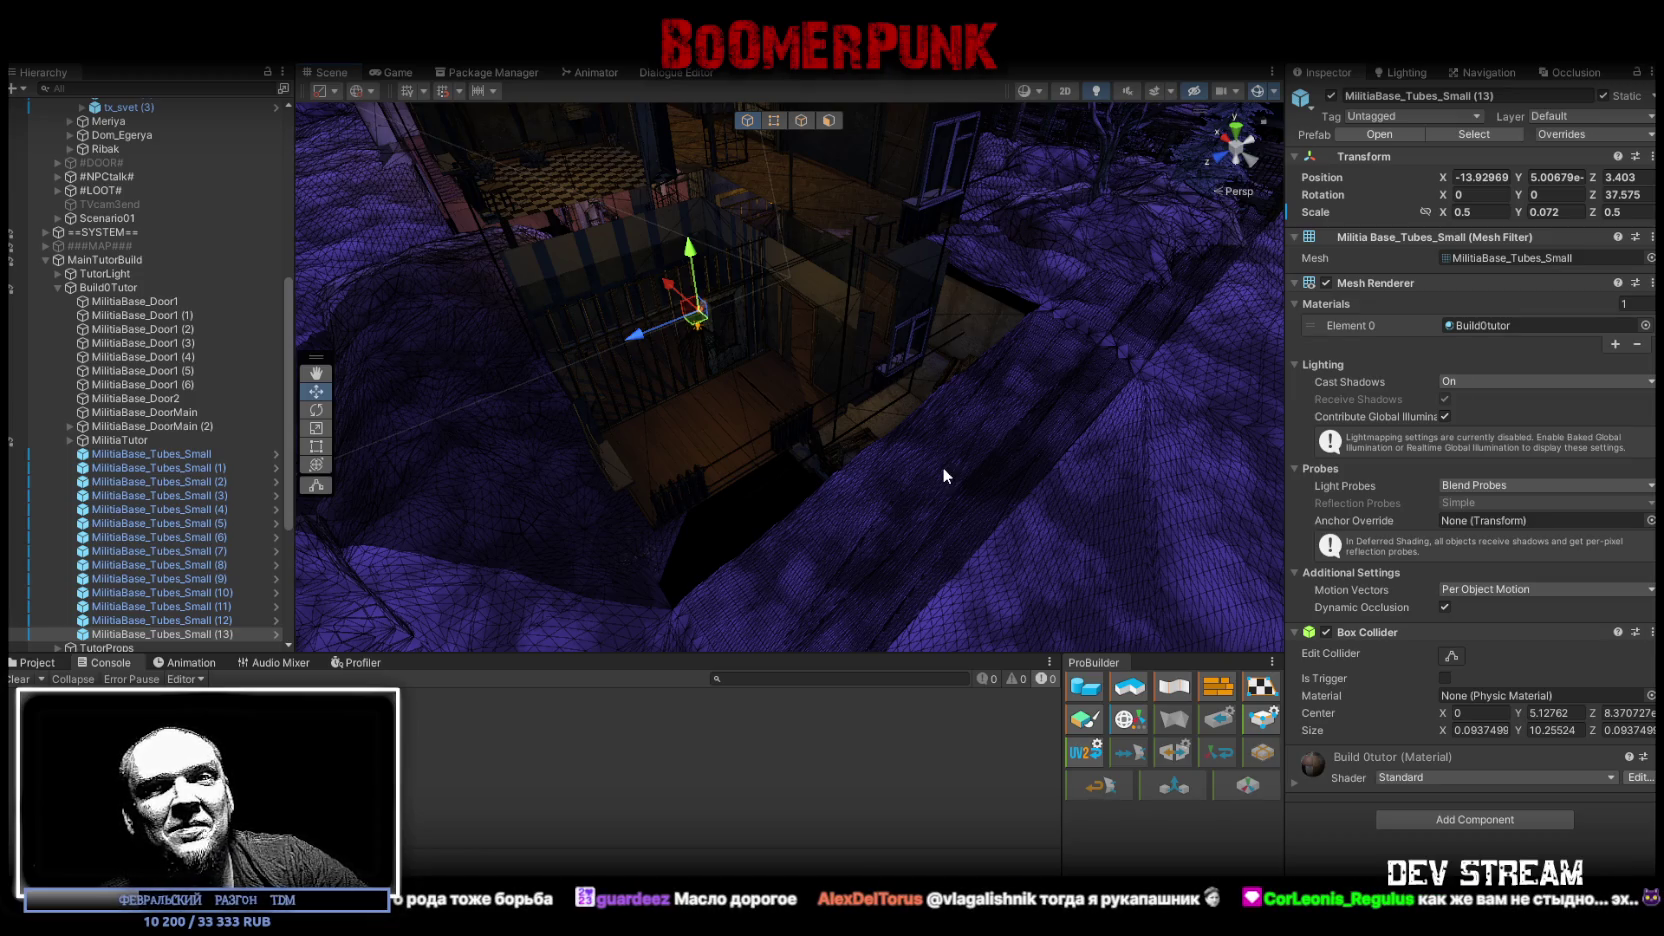
{"action": "mouse_move", "coordinate": [942, 465]}
{"action": "left_mouse_down"}
{"action": "mouse_move", "coordinate": [836, 368]}
{"action": "mouse_move", "coordinate": [740, 366]}
{"action": "left_mouse_up"}
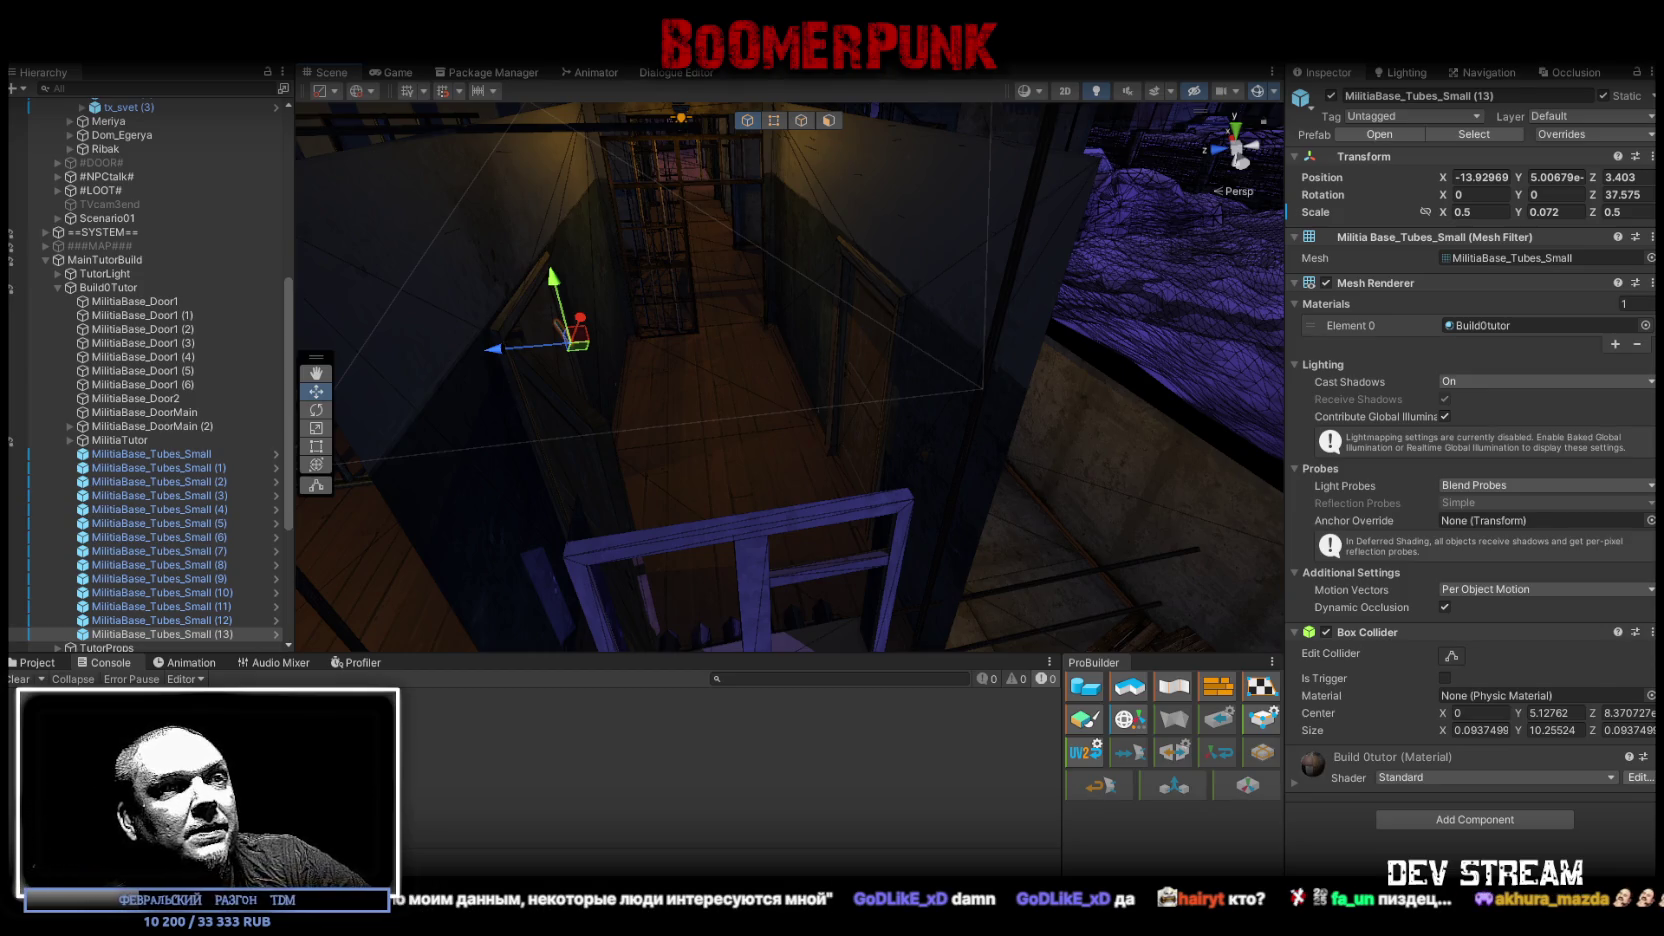
{"action": "mouse_move", "coordinate": [899, 353]}
{"action": "left_mouse_down"}
{"action": "mouse_move", "coordinate": [666, 293]}
{"action": "mouse_move", "coordinate": [910, 371]}
{"action": "mouse_move", "coordinate": [1085, 357]}
{"action": "mouse_move", "coordinate": [862, 345]}
{"action": "mouse_move", "coordinate": [761, 297]}
{"action": "mouse_move", "coordinate": [695, 297]}
{"action": "mouse_move", "coordinate": [777, 280]}
{"action": "left_mouse_up"}
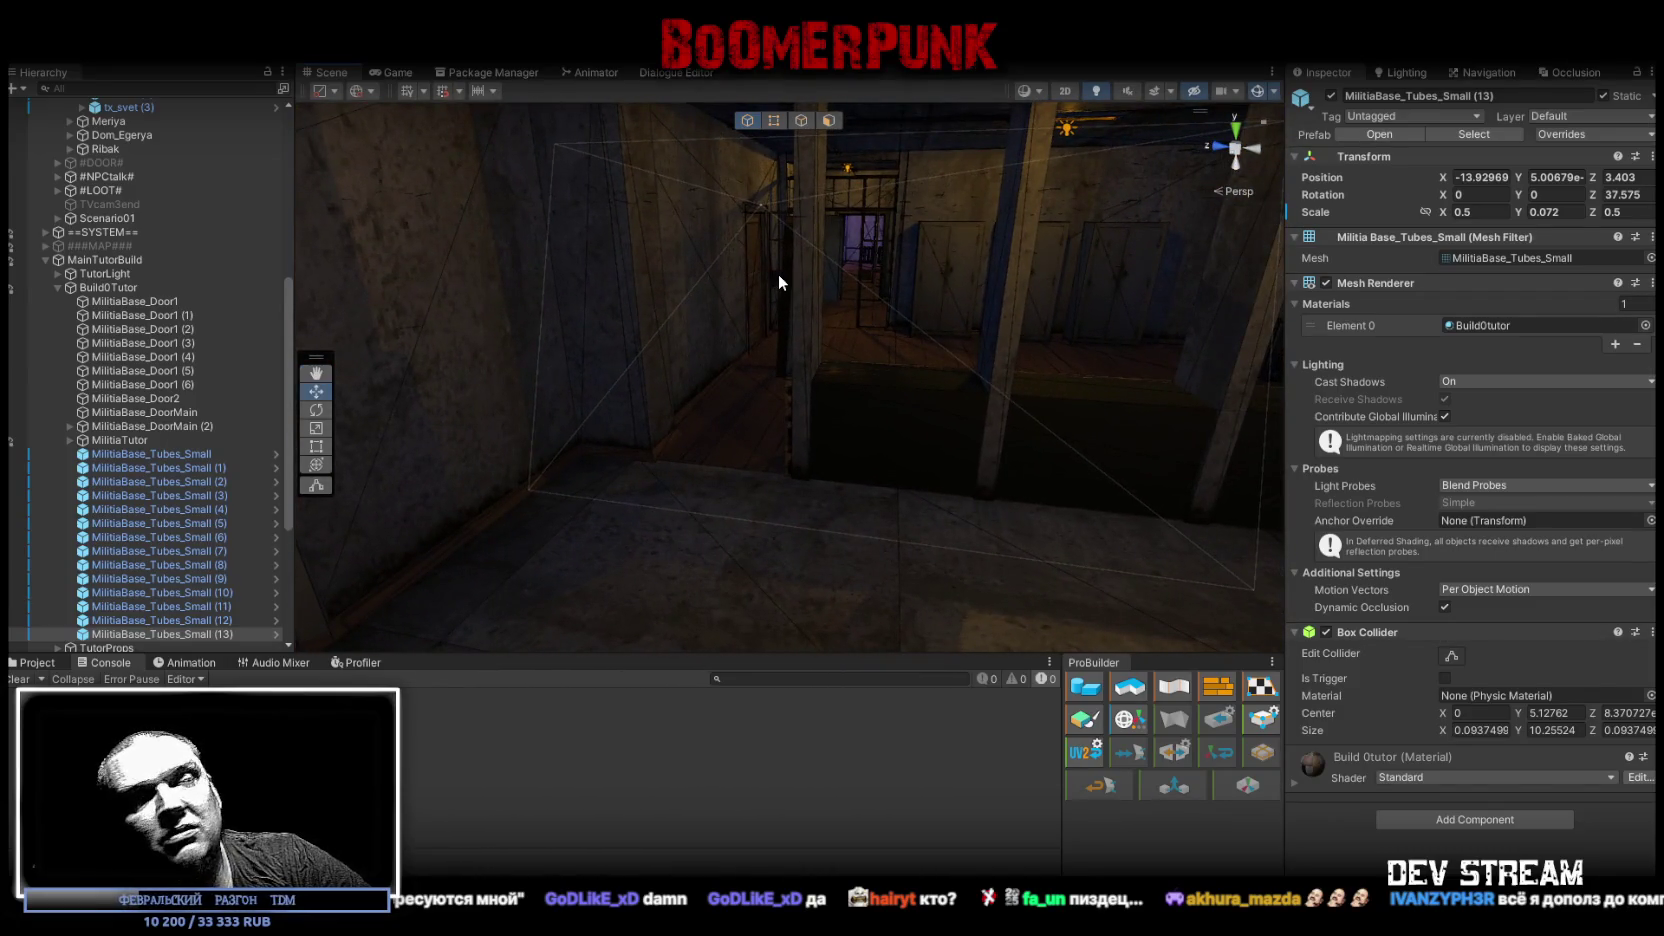
{"action": "mouse_move", "coordinate": [870, 432]}
{"action": "left_mouse_down"}
{"action": "mouse_move", "coordinate": [902, 360]}
{"action": "mouse_move", "coordinate": [929, 349]}
{"action": "mouse_move", "coordinate": [884, 344]}
{"action": "mouse_move", "coordinate": [921, 472]}
{"action": "mouse_move", "coordinate": [876, 495]}
{"action": "mouse_move", "coordinate": [836, 436]}
{"action": "mouse_move", "coordinate": [878, 438]}
{"action": "left_mouse_up"}
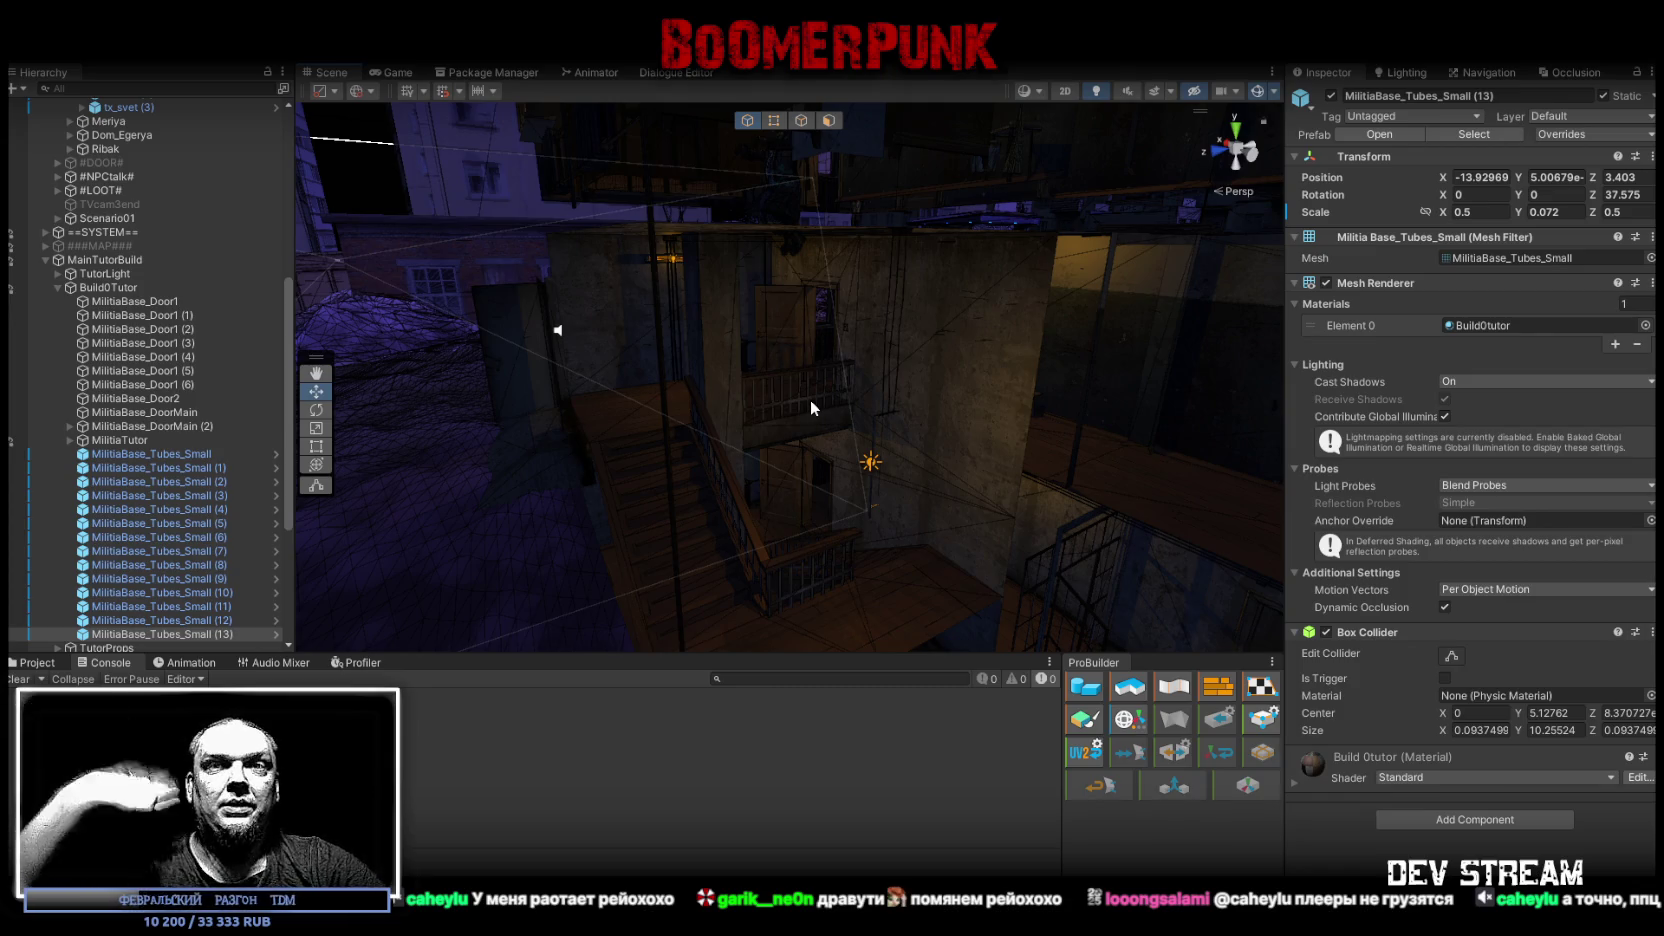
{"action": "left_click_drag", "start_coordinate": [751, 260], "coordinate": [760, 497]}
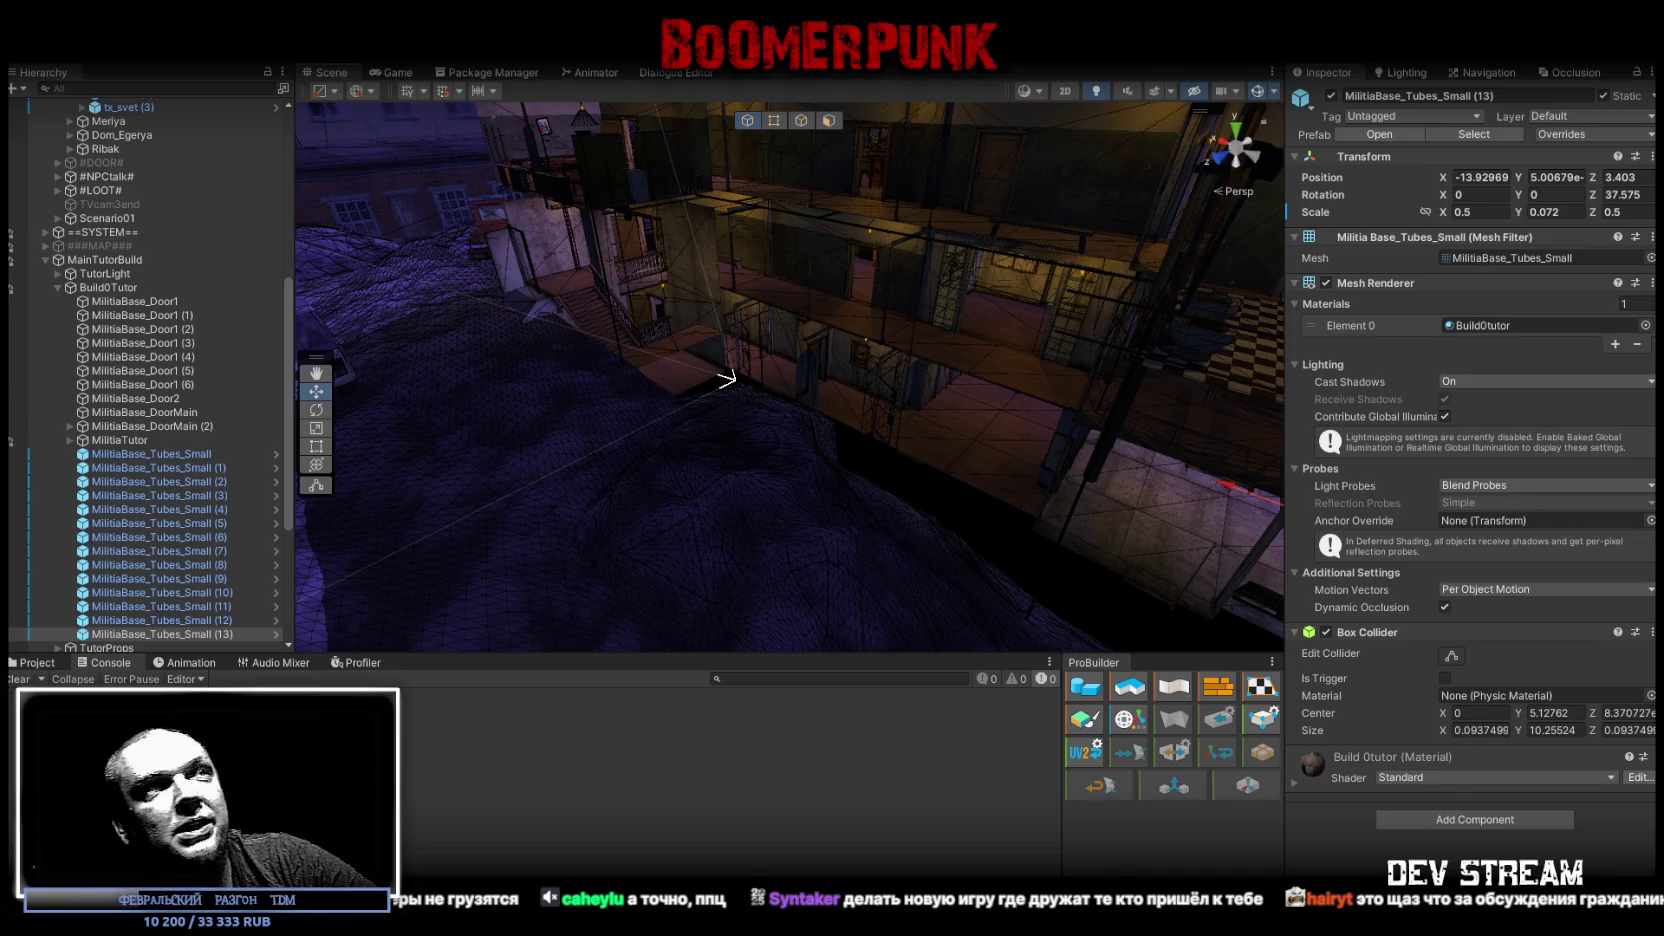
{"action": "mouse_move", "coordinate": [1050, 339]}
{"action": "left_mouse_down"}
{"action": "mouse_move", "coordinate": [1030, 380]}
{"action": "mouse_move", "coordinate": [958, 360]}
{"action": "mouse_move", "coordinate": [1084, 503]}
{"action": "mouse_move", "coordinate": [1003, 476]}
{"action": "mouse_move", "coordinate": [1336, 488]}
{"action": "mouse_move", "coordinate": [1118, 459]}
{"action": "mouse_move", "coordinate": [1123, 444]}
{"action": "left_mouse_up"}
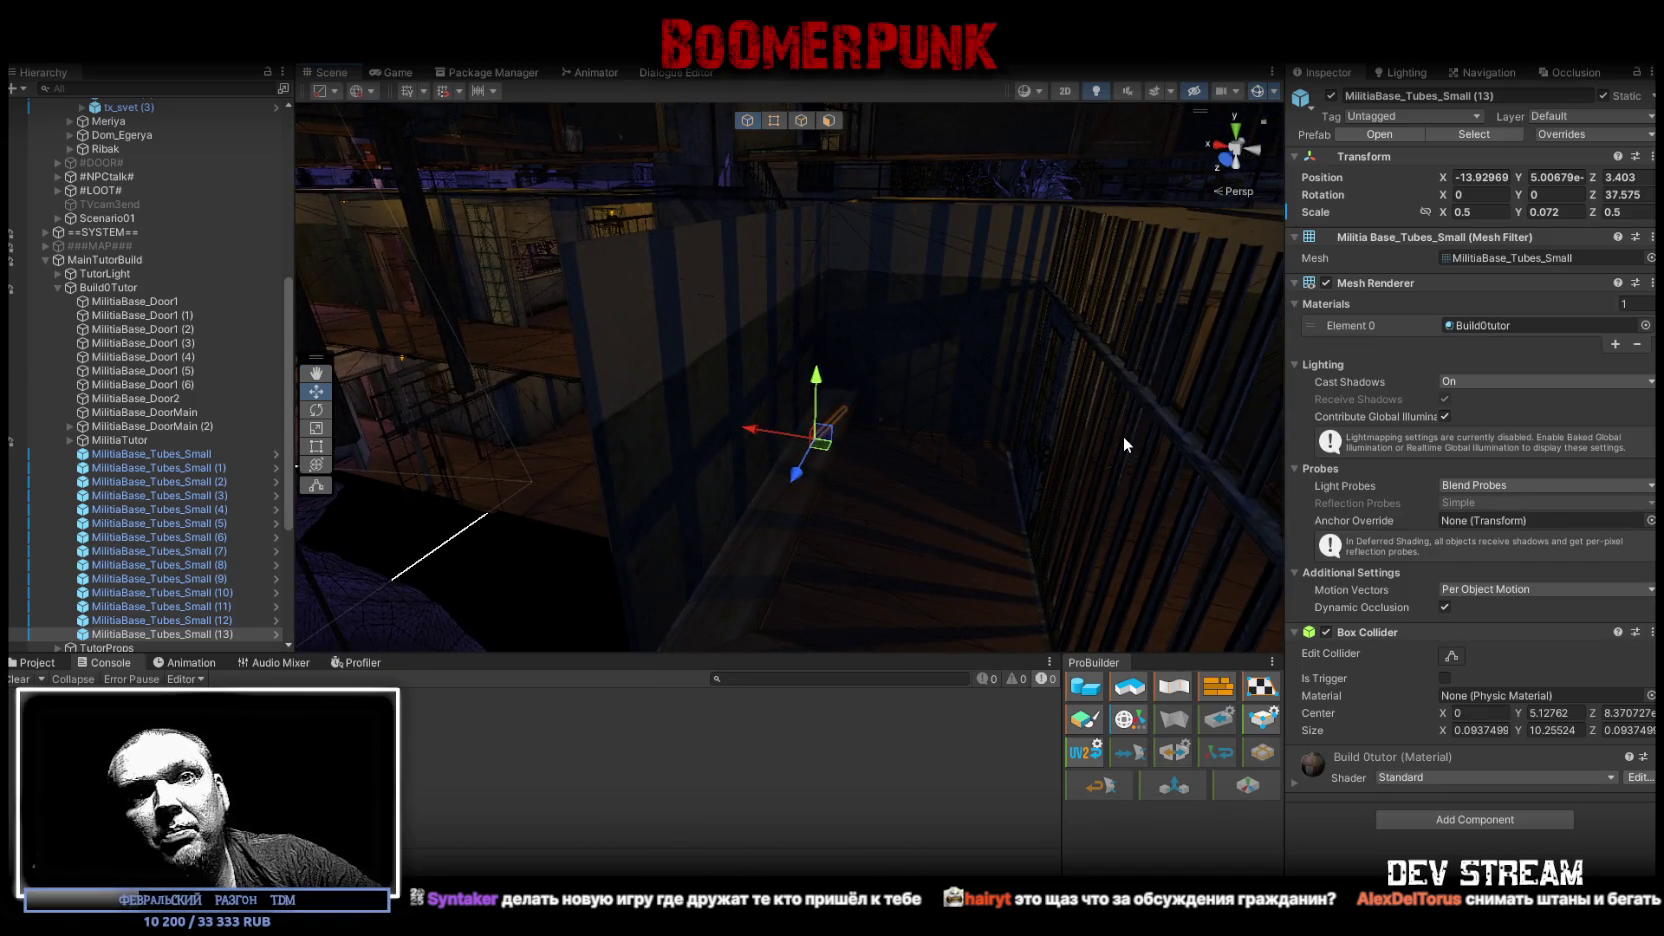
{"action": "left_click_drag", "start_coordinate": [1203, 527], "coordinate": [1080, 524]}
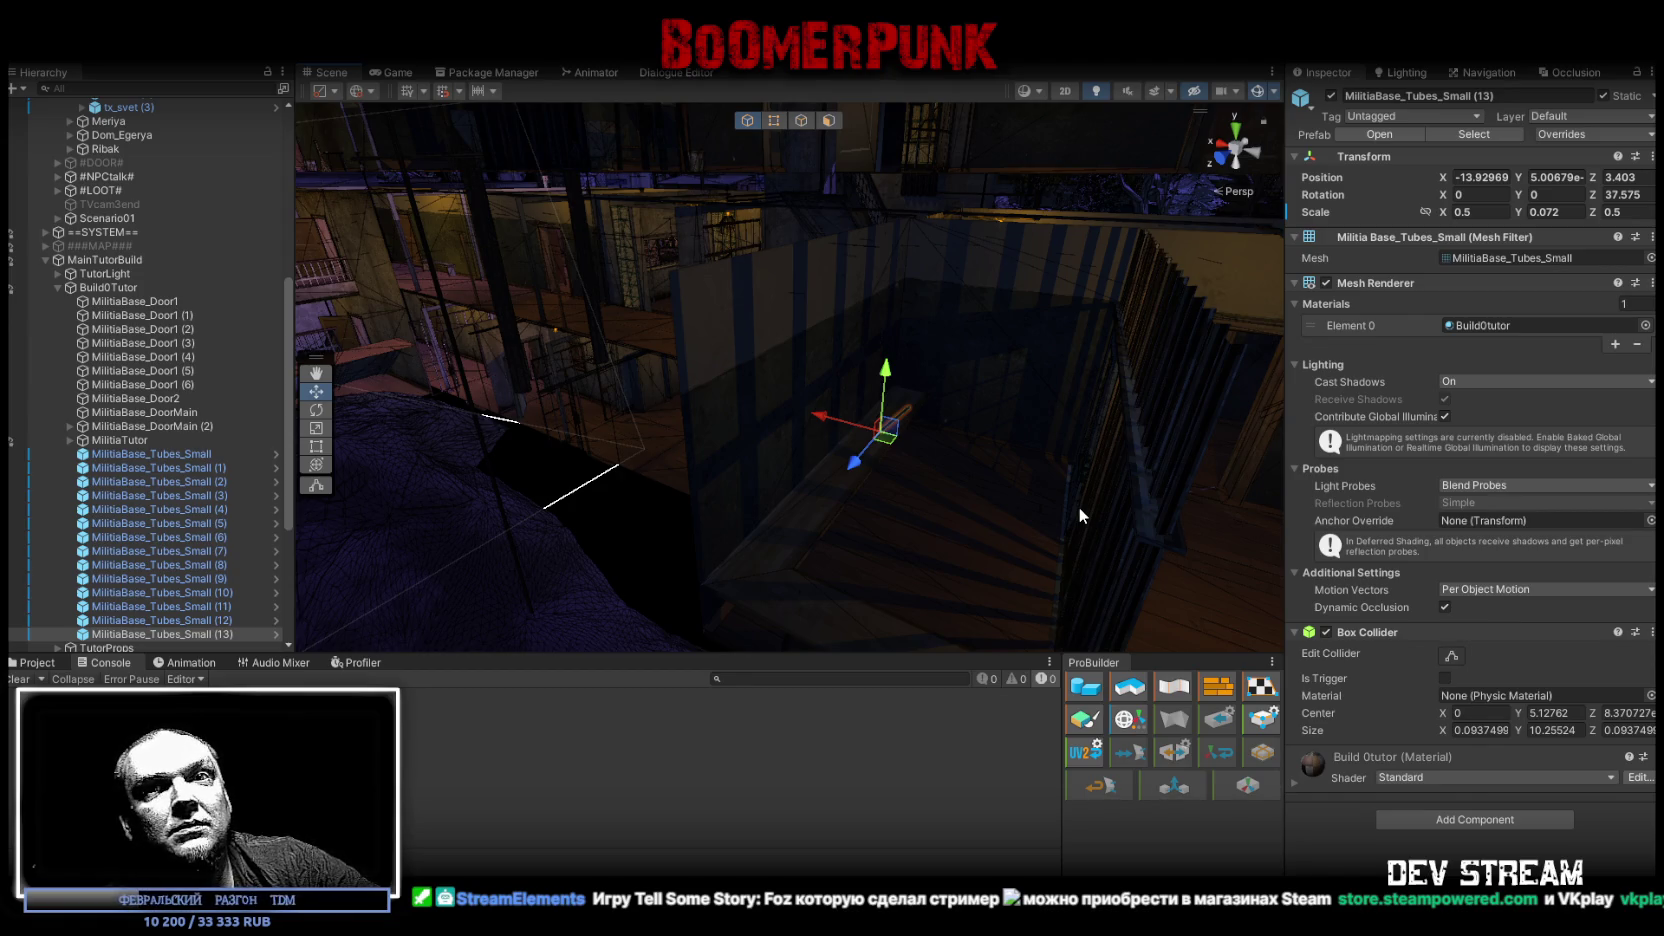
{"action": "left_click_drag", "start_coordinate": [816, 498], "coordinate": [713, 455]}
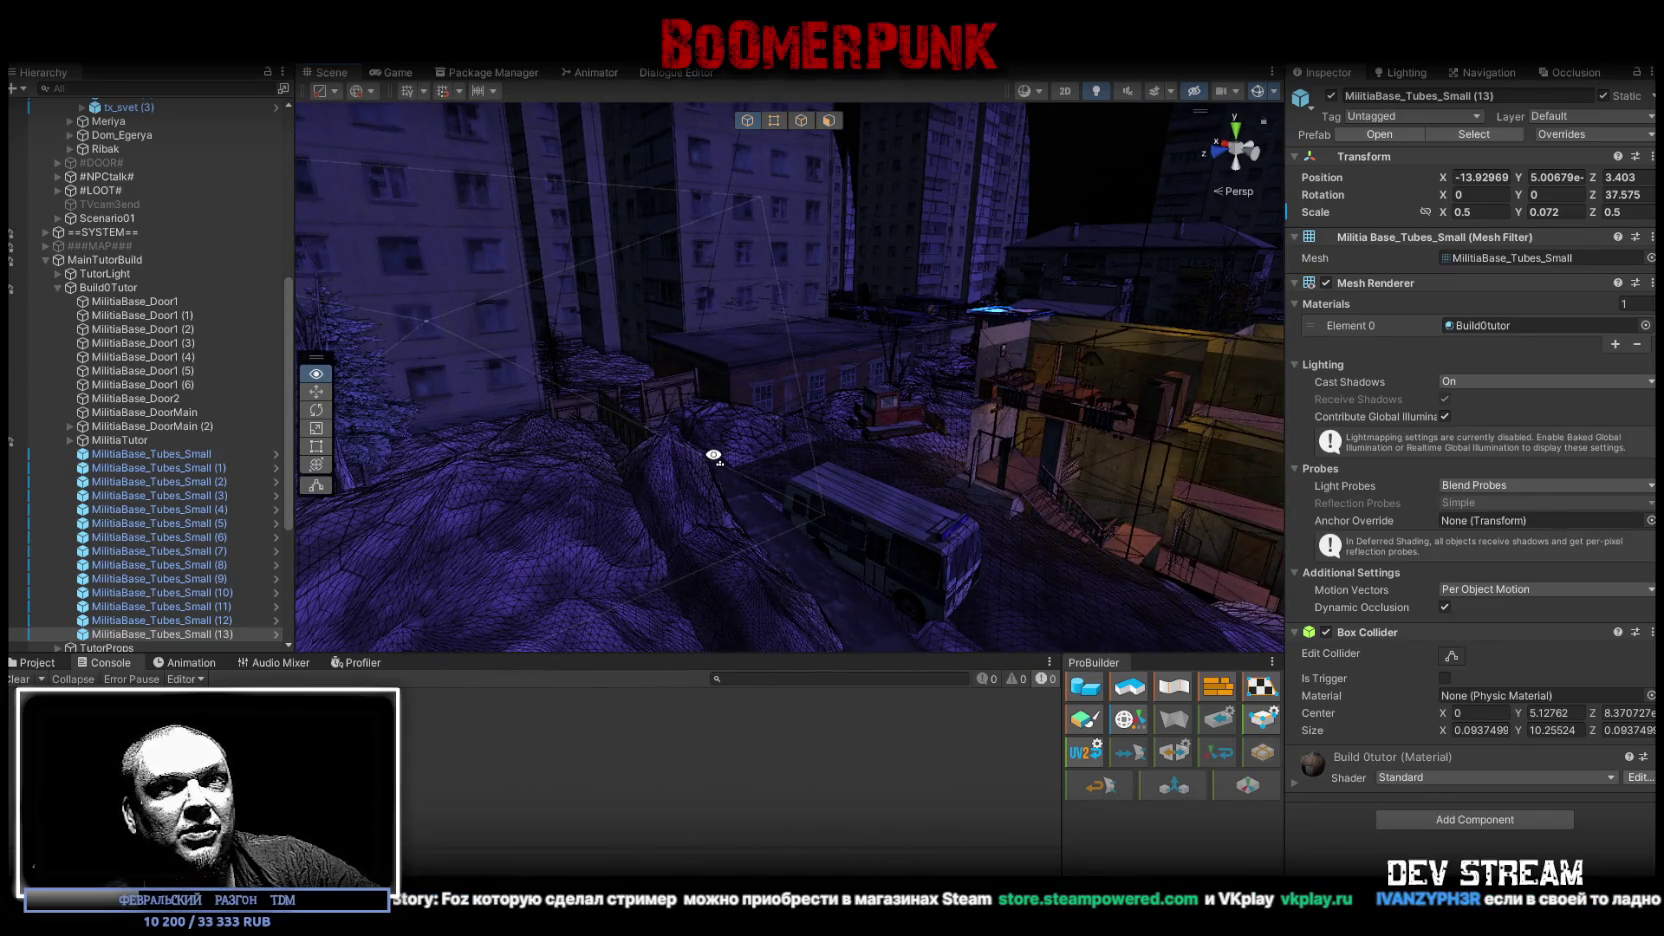
{"action": "left_click_drag", "start_coordinate": [713, 455], "coordinate": [714, 455]}
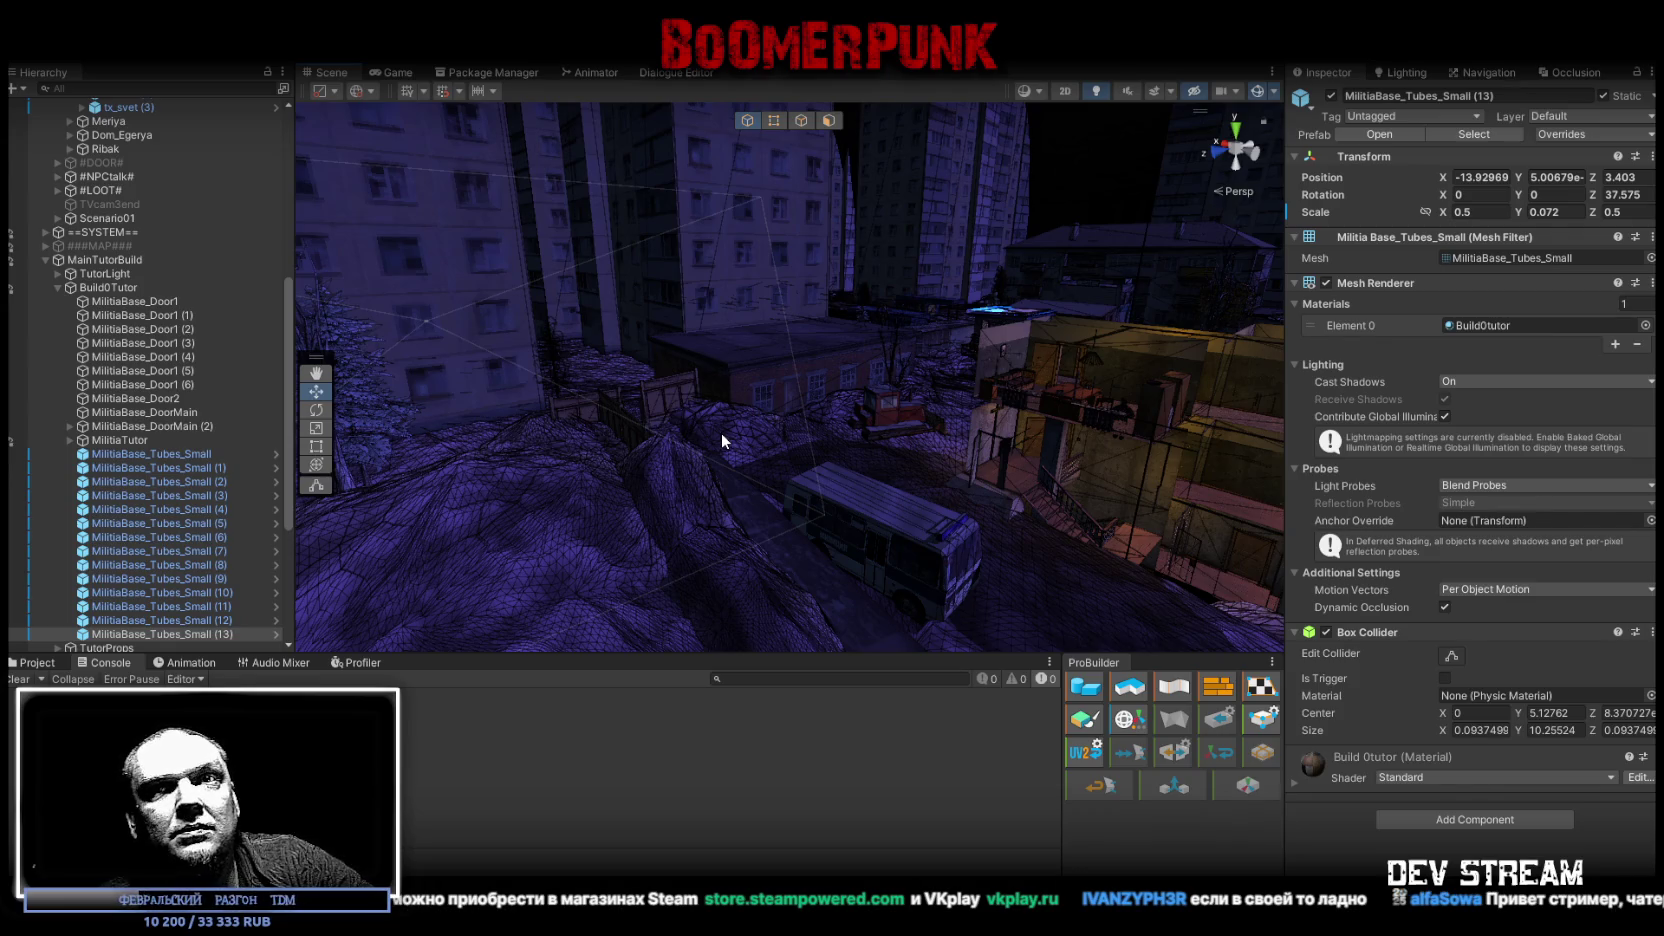
{"action": "mouse_move", "coordinate": [608, 276]}
{"action": "left_mouse_down"}
{"action": "mouse_move", "coordinate": [1093, 476]}
{"action": "mouse_move", "coordinate": [1056, 494]}
{"action": "left_mouse_up"}
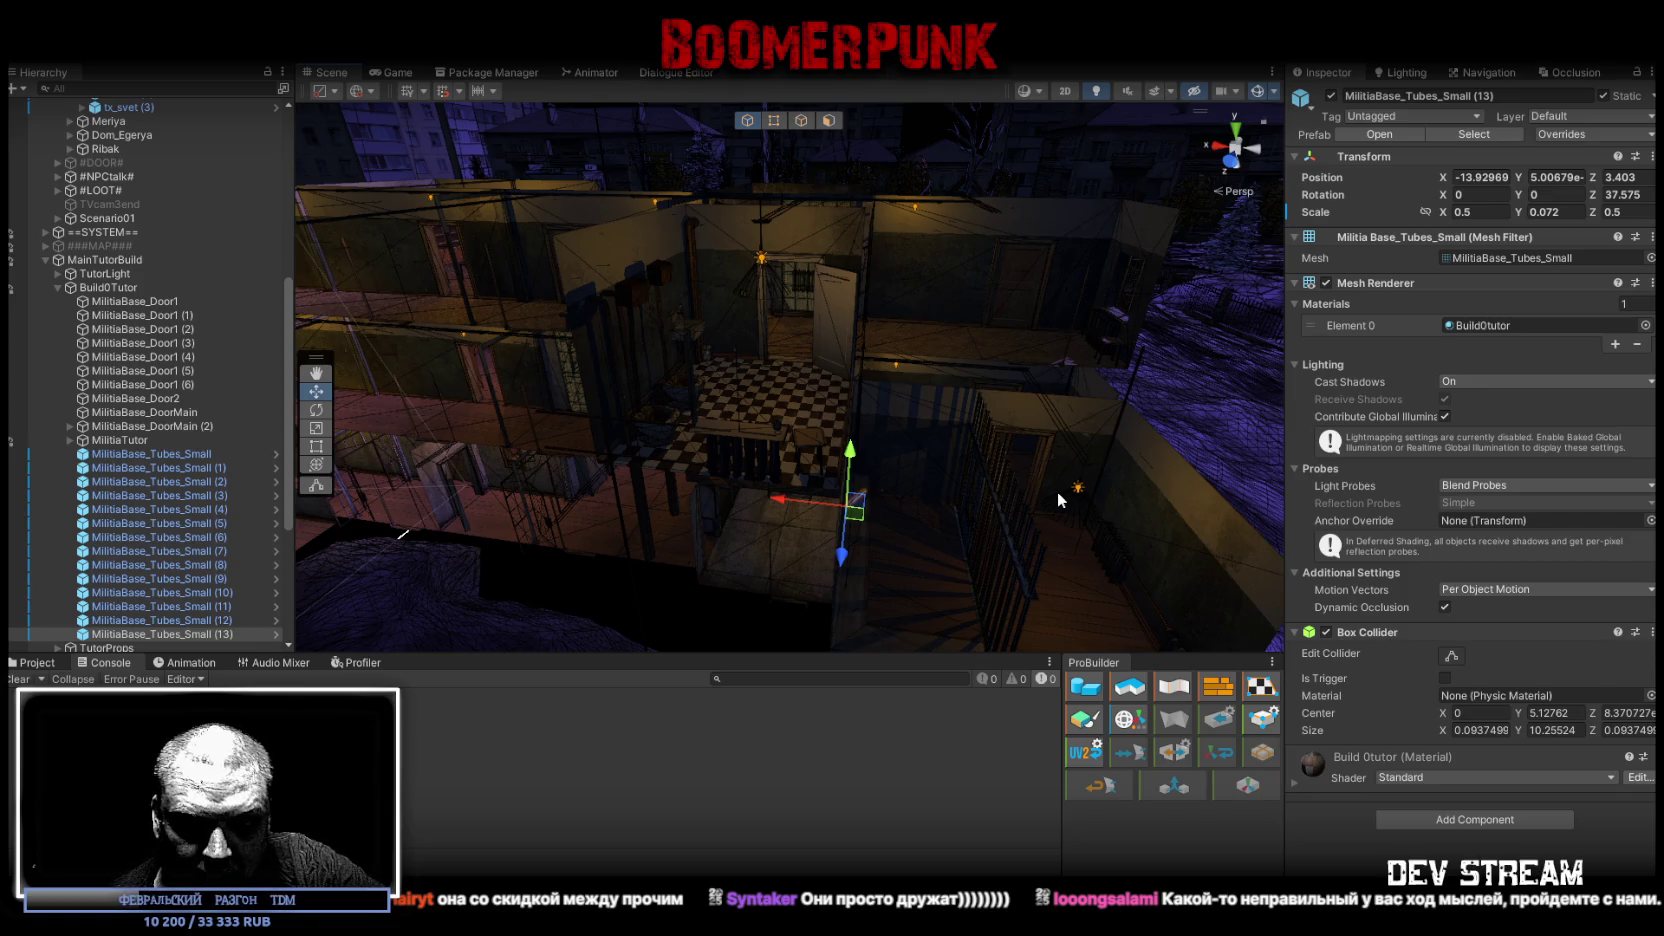
{"action": "mouse_move", "coordinate": [1100, 130]}
{"action": "left_mouse_down"}
{"action": "mouse_move", "coordinate": [689, 406]}
{"action": "mouse_move", "coordinate": [481, 384]}
{"action": "mouse_move", "coordinate": [680, 453]}
{"action": "mouse_move", "coordinate": [609, 416]}
{"action": "mouse_move", "coordinate": [951, 401]}
{"action": "mouse_move", "coordinate": [916, 331]}
{"action": "mouse_move", "coordinate": [837, 389]}
{"action": "left_mouse_up"}
{"action": "left_click", "coordinate": [835, 389]}
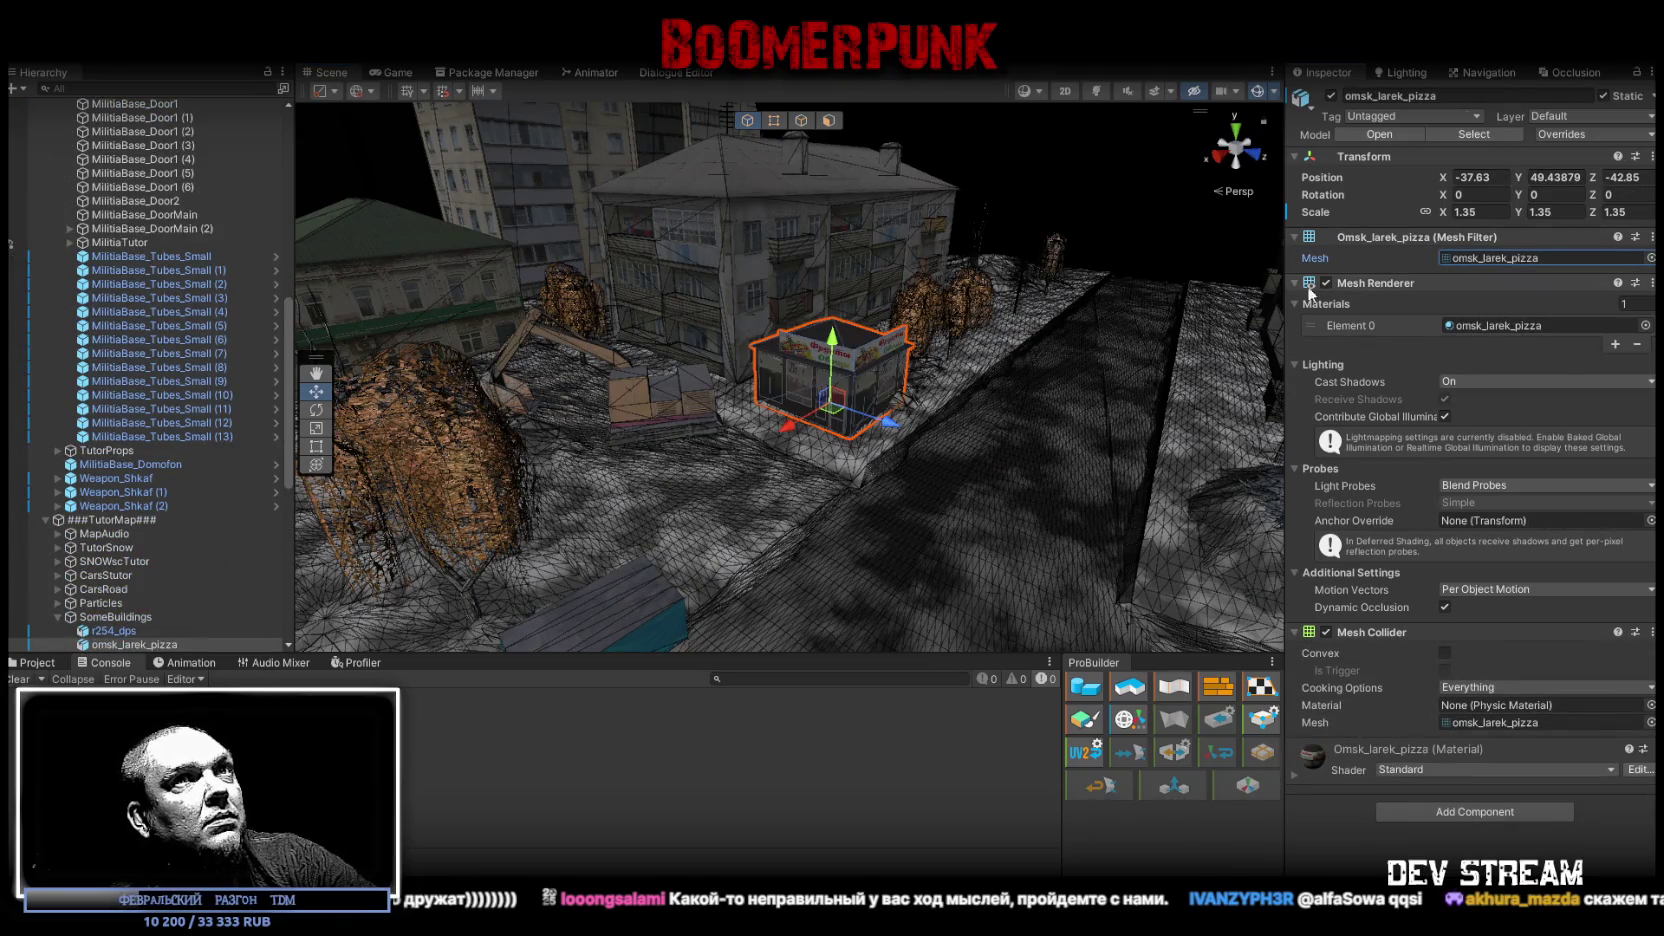
Step: Browse the Project window's Models grid down to the Russian buildings Pack
{"action": "left_click", "coordinate": [40, 663]}
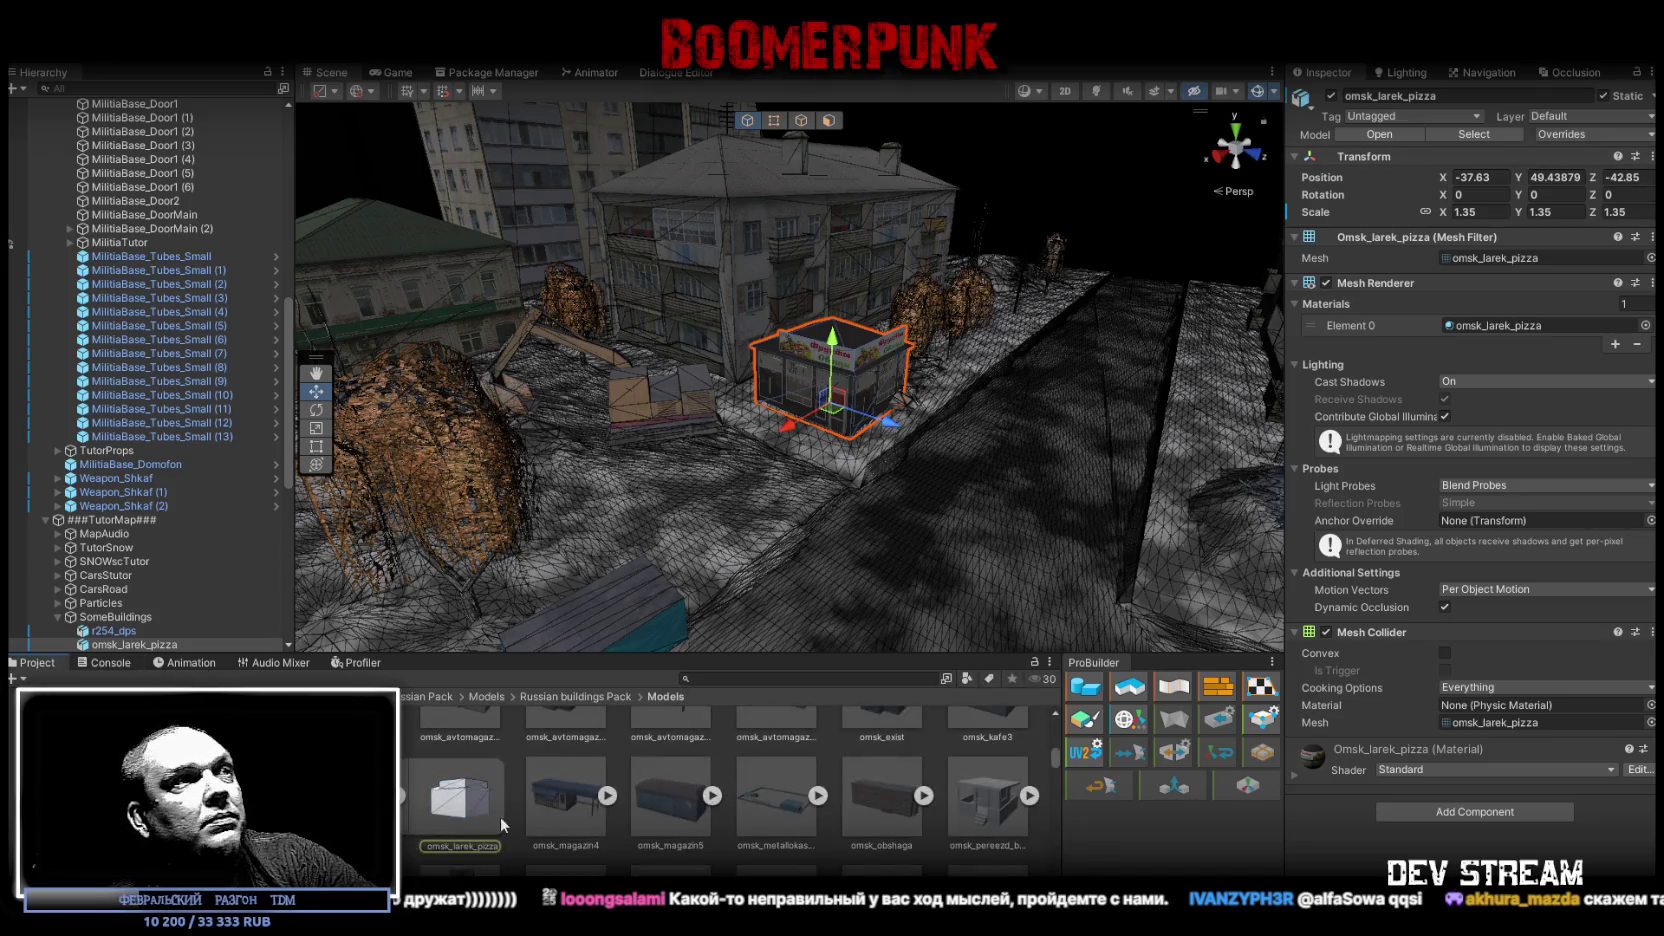
{"action": "scroll", "coordinate": [563, 809], "scroll_direction": "up", "scroll_amount": 3}
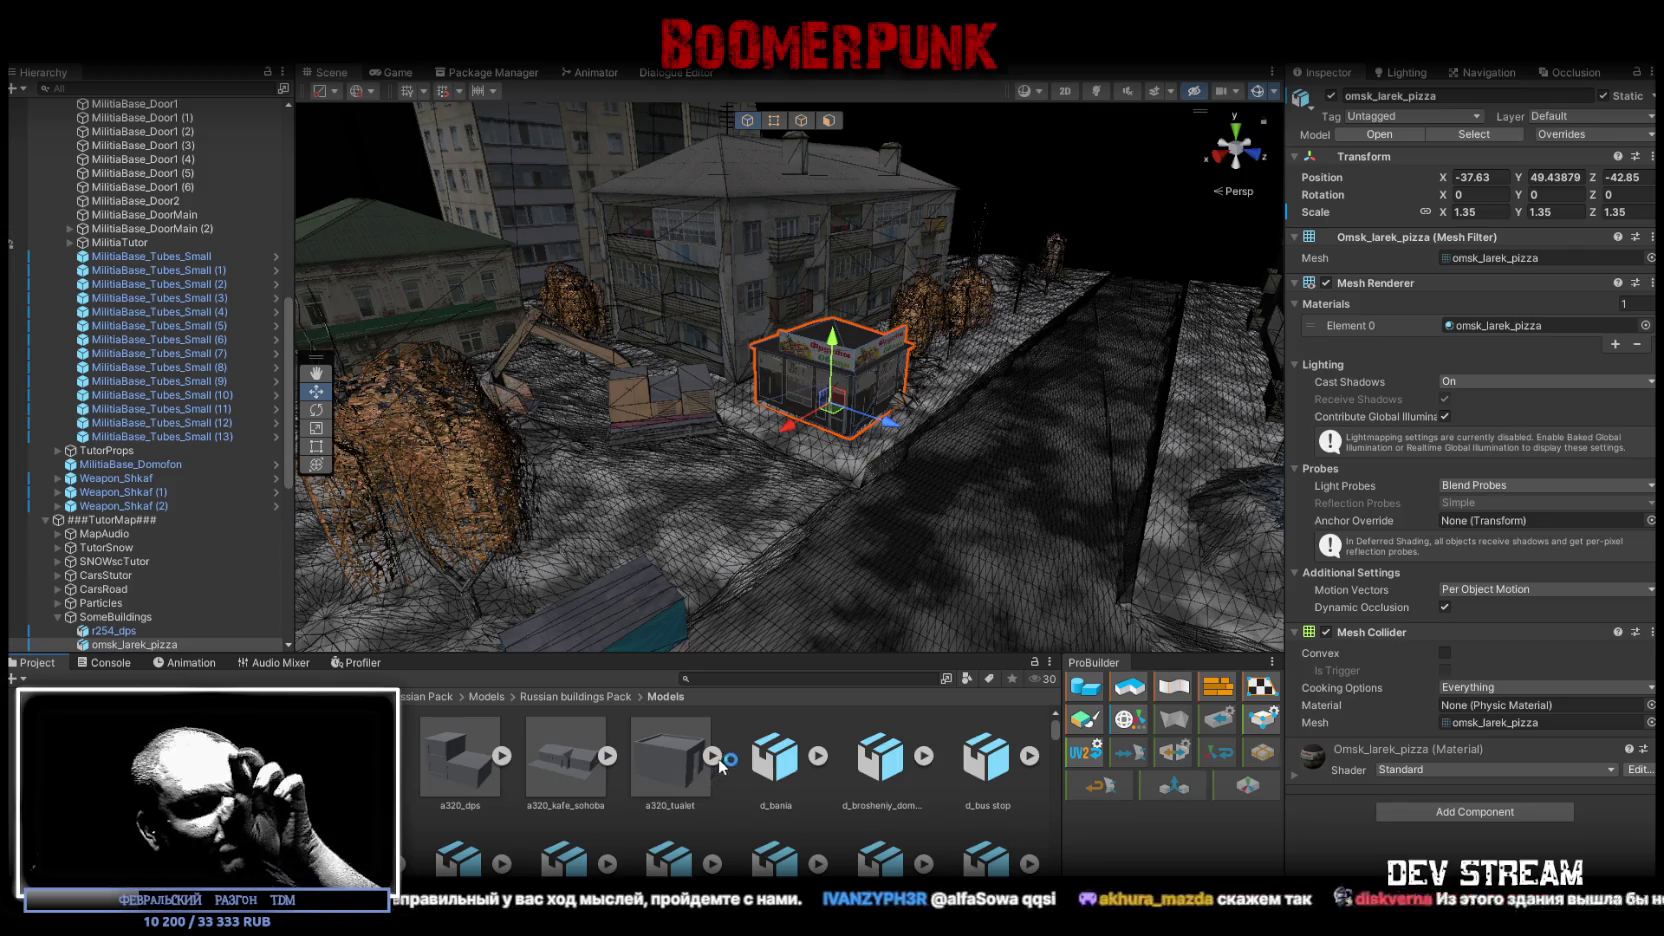
{"action": "scroll", "coordinate": [677, 827], "scroll_direction": "down", "scroll_amount": 1}
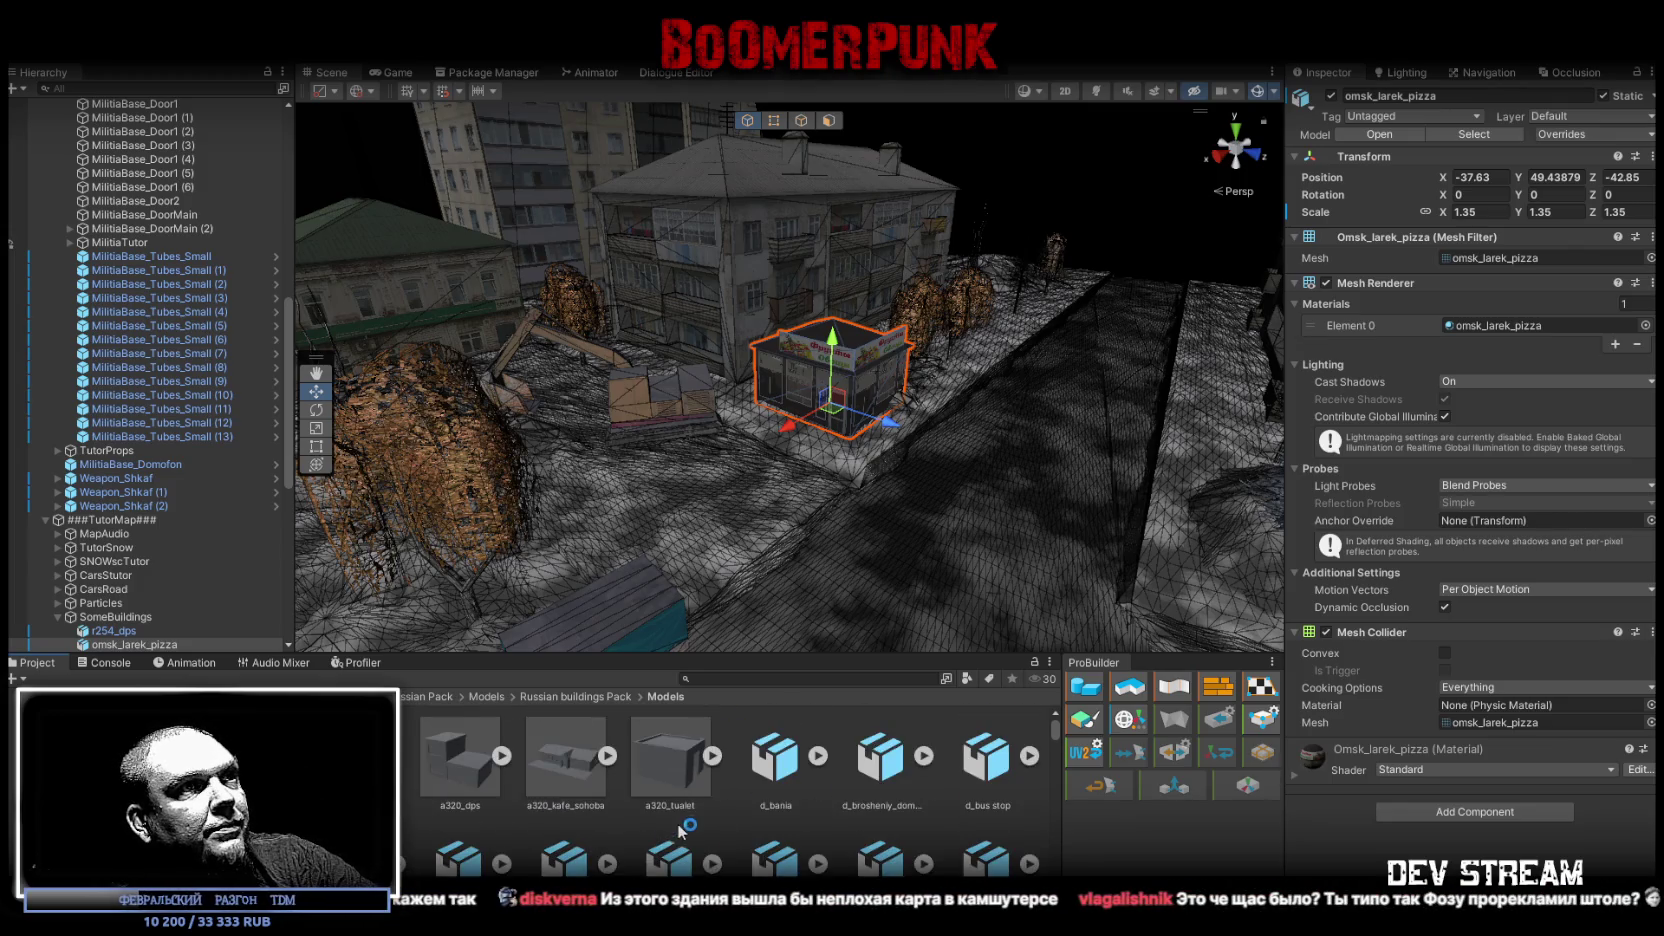
{"action": "scroll", "coordinate": [712, 812], "scroll_direction": "up", "scroll_amount": 1}
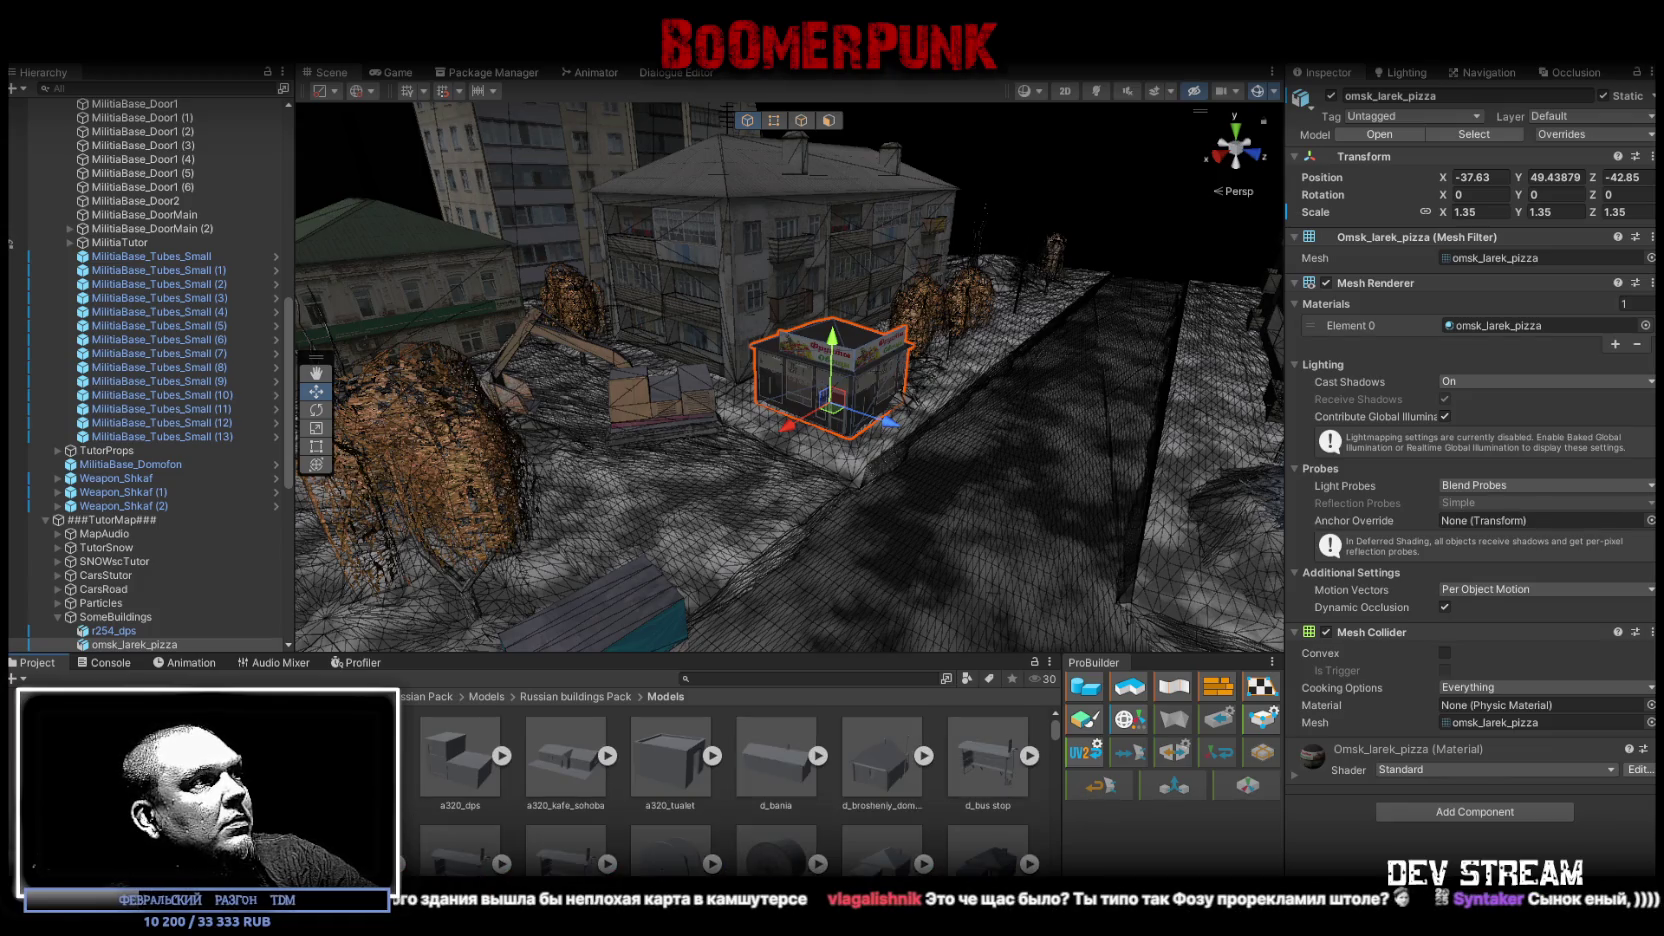
{"action": "scroll", "coordinate": [546, 775], "scroll_direction": "down", "scroll_amount": 3}
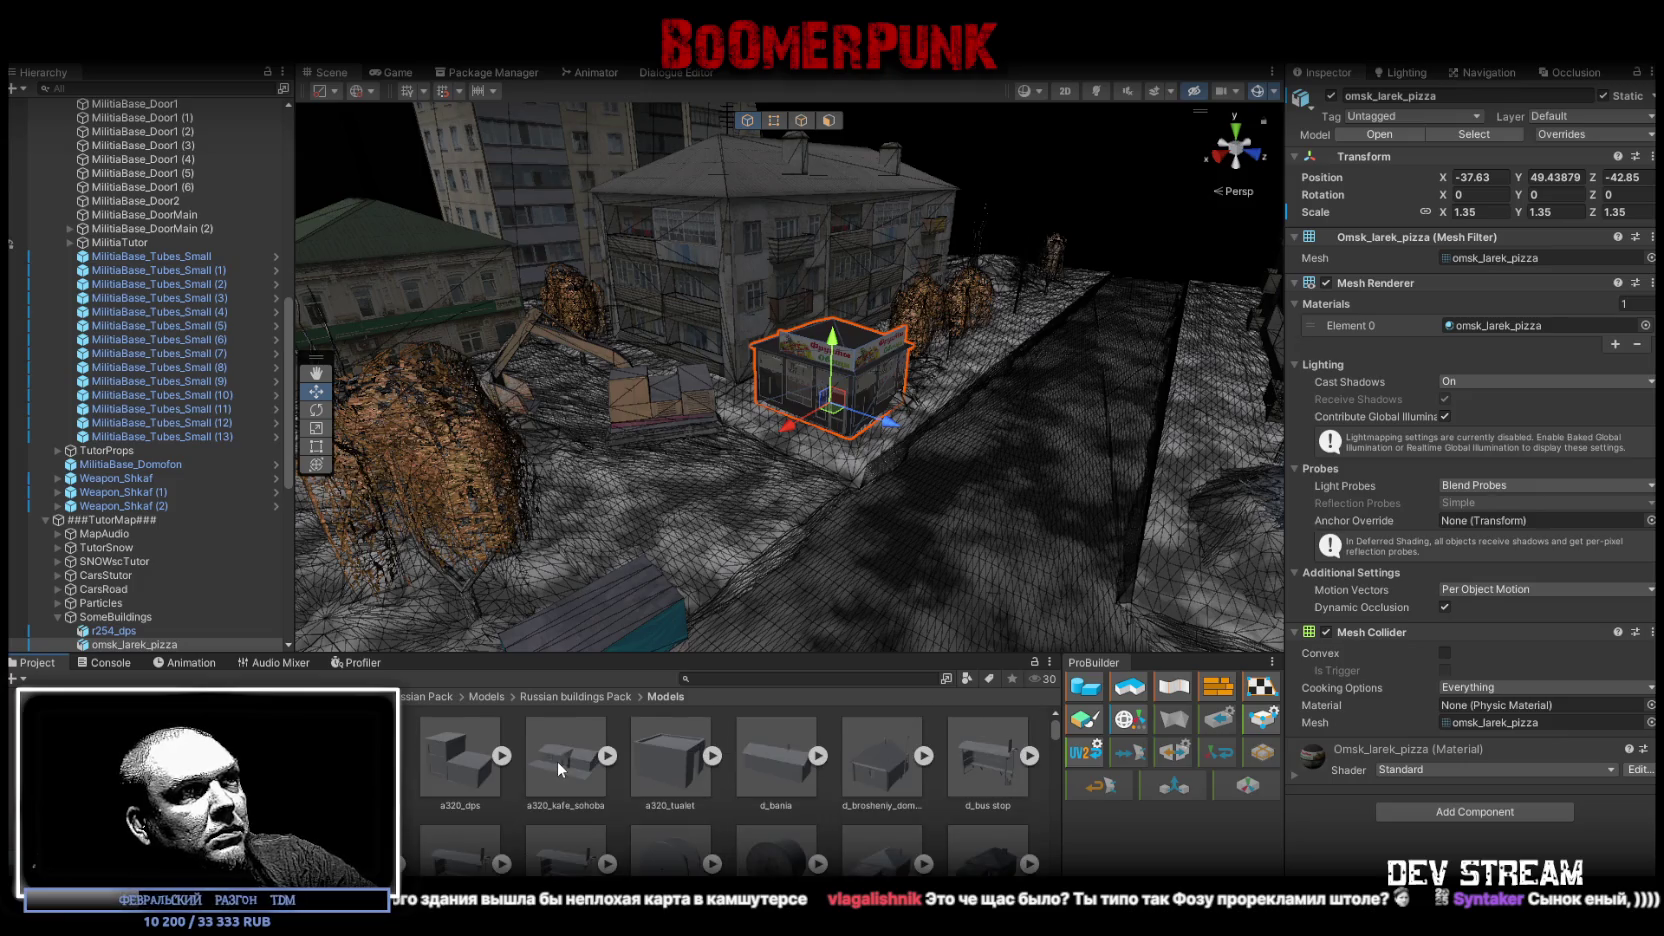
{"action": "scroll", "coordinate": [556, 760], "scroll_direction": "down", "scroll_amount": 2}
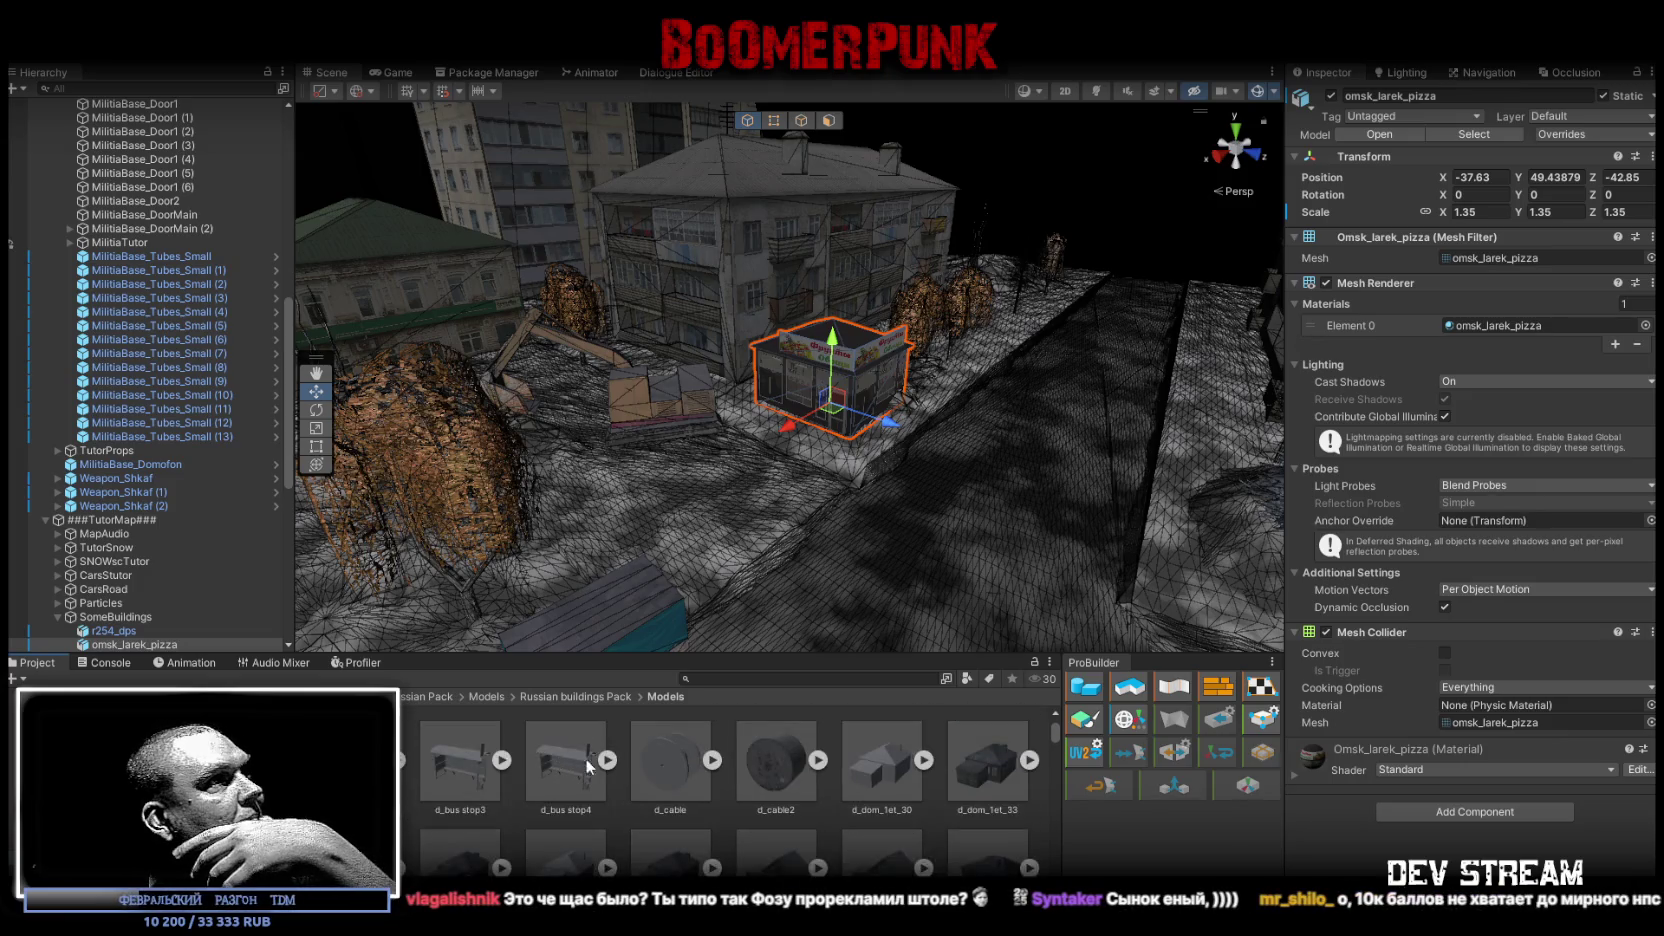
{"action": "scroll", "coordinate": [750, 785], "scroll_direction": "down", "scroll_amount": 3}
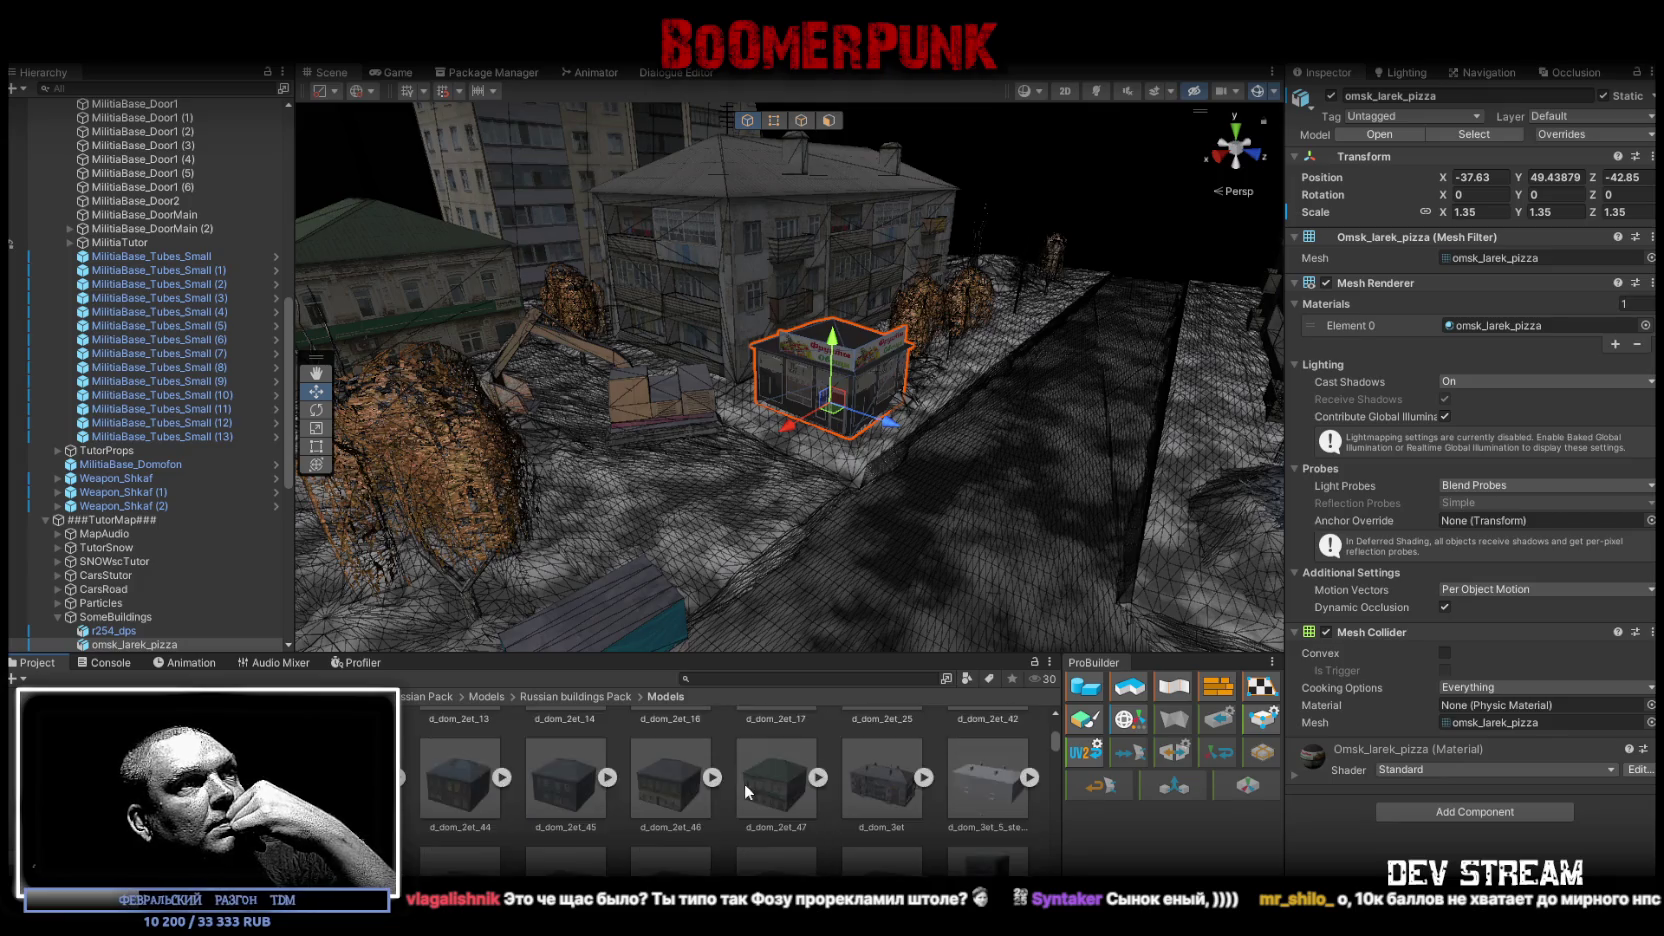
{"action": "scroll", "coordinate": [744, 784], "scroll_direction": "down", "scroll_amount": 3}
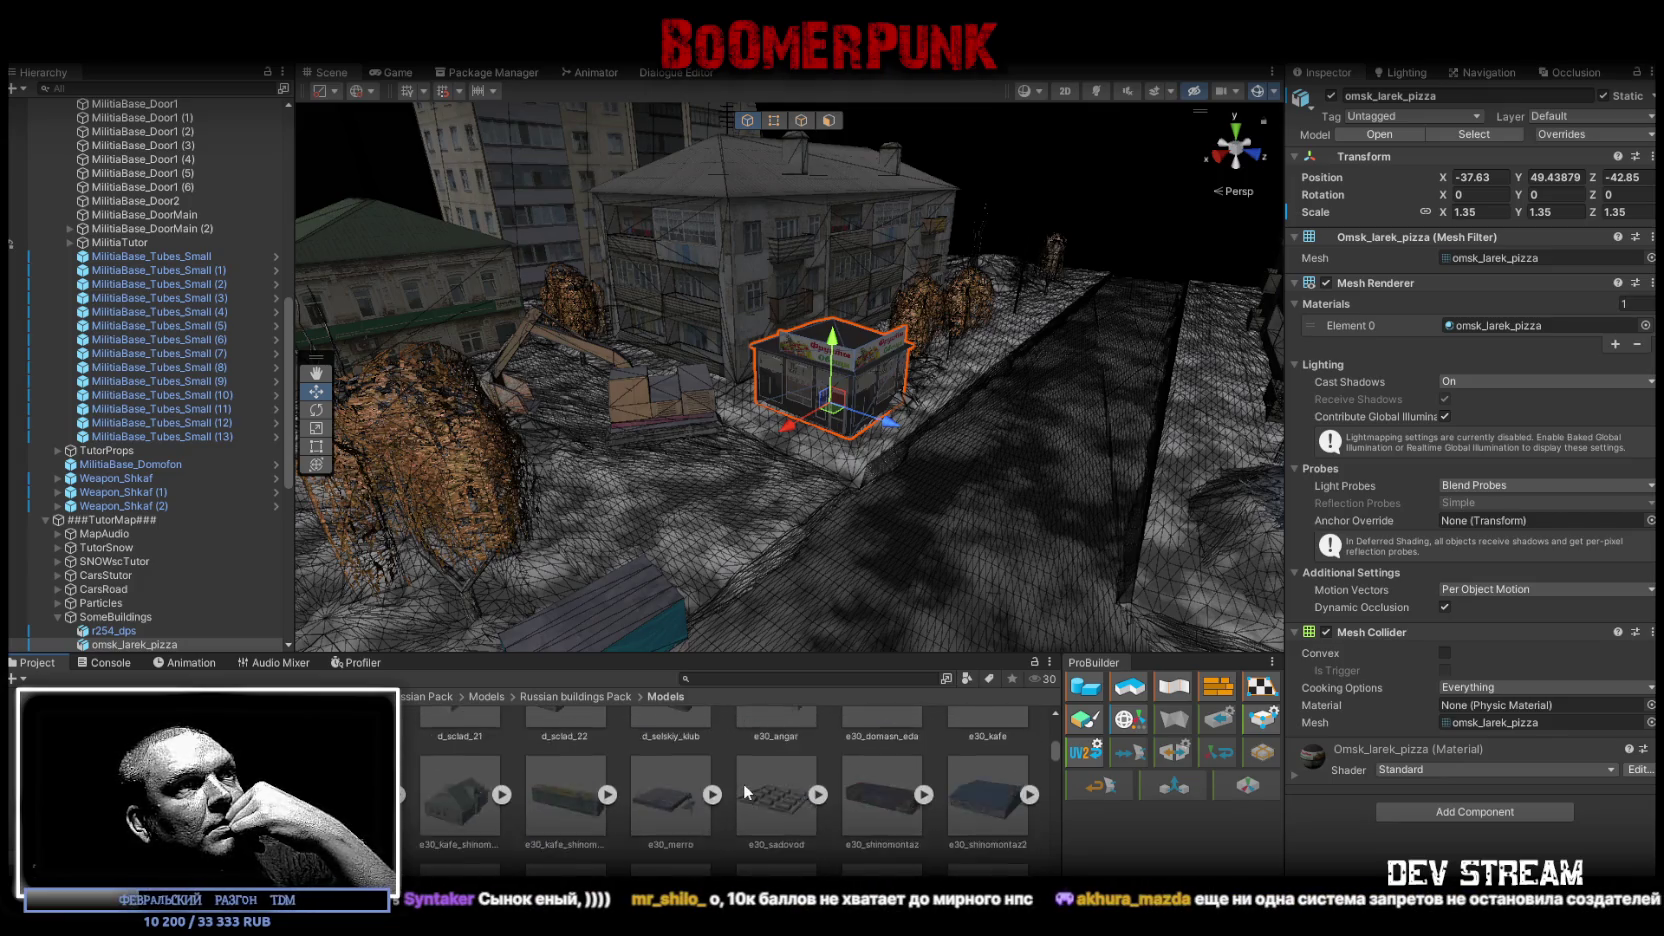
{"action": "scroll", "coordinate": [744, 783], "scroll_direction": "down", "scroll_amount": 5}
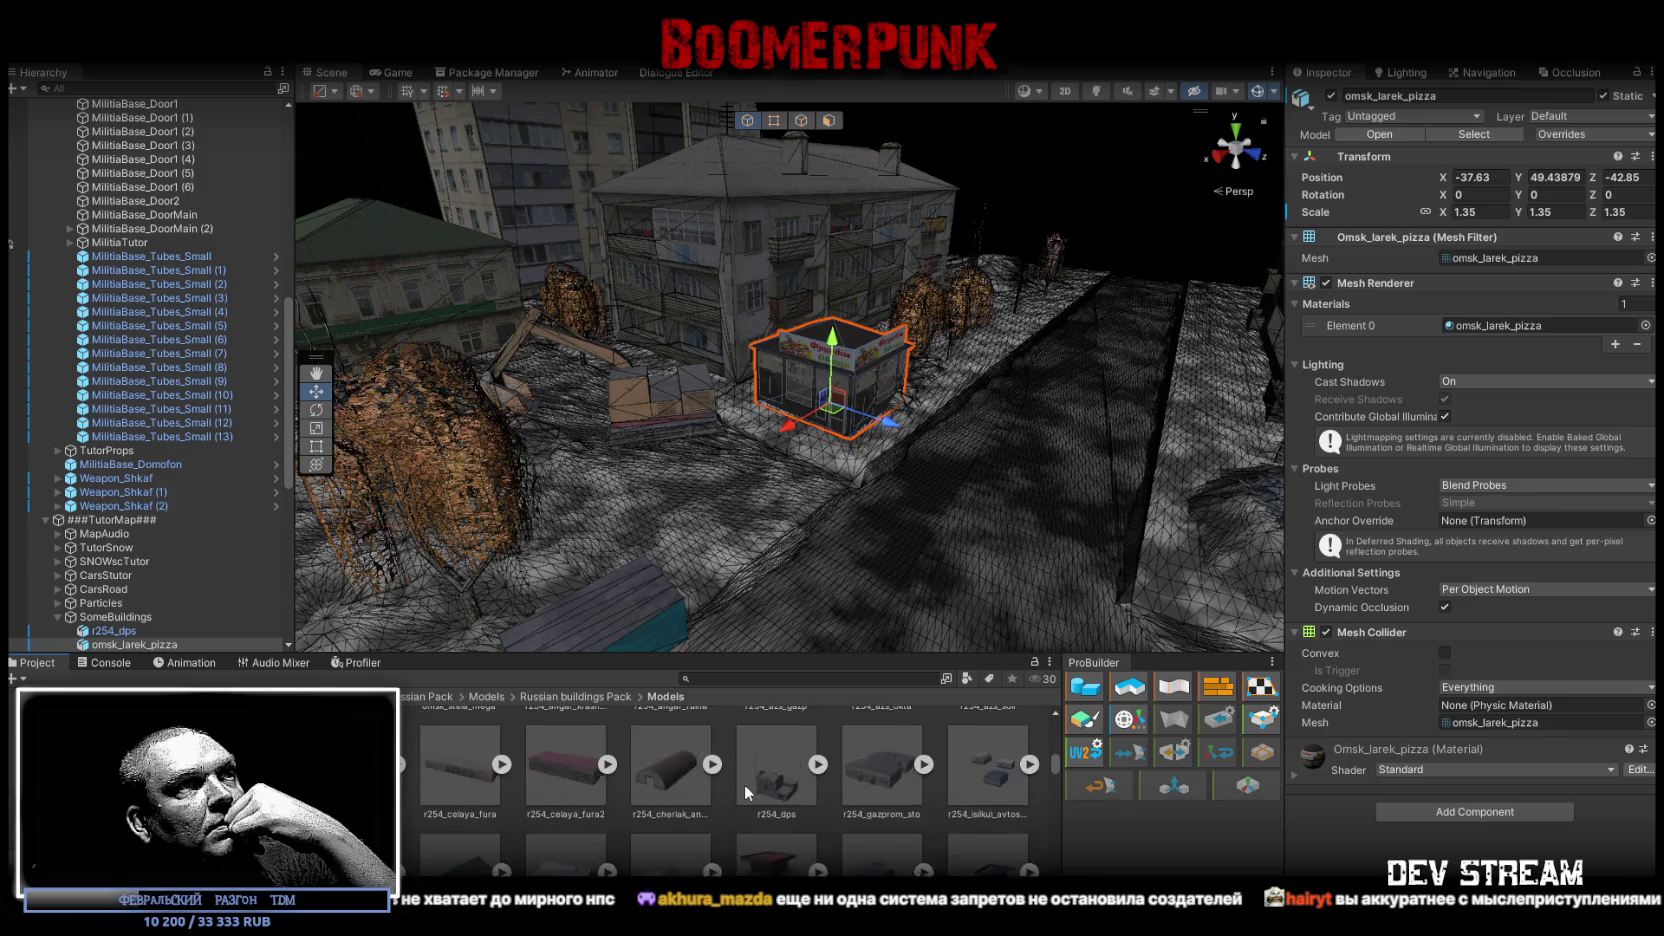
{"action": "scroll", "coordinate": [745, 784], "scroll_direction": "down", "scroll_amount": 5}
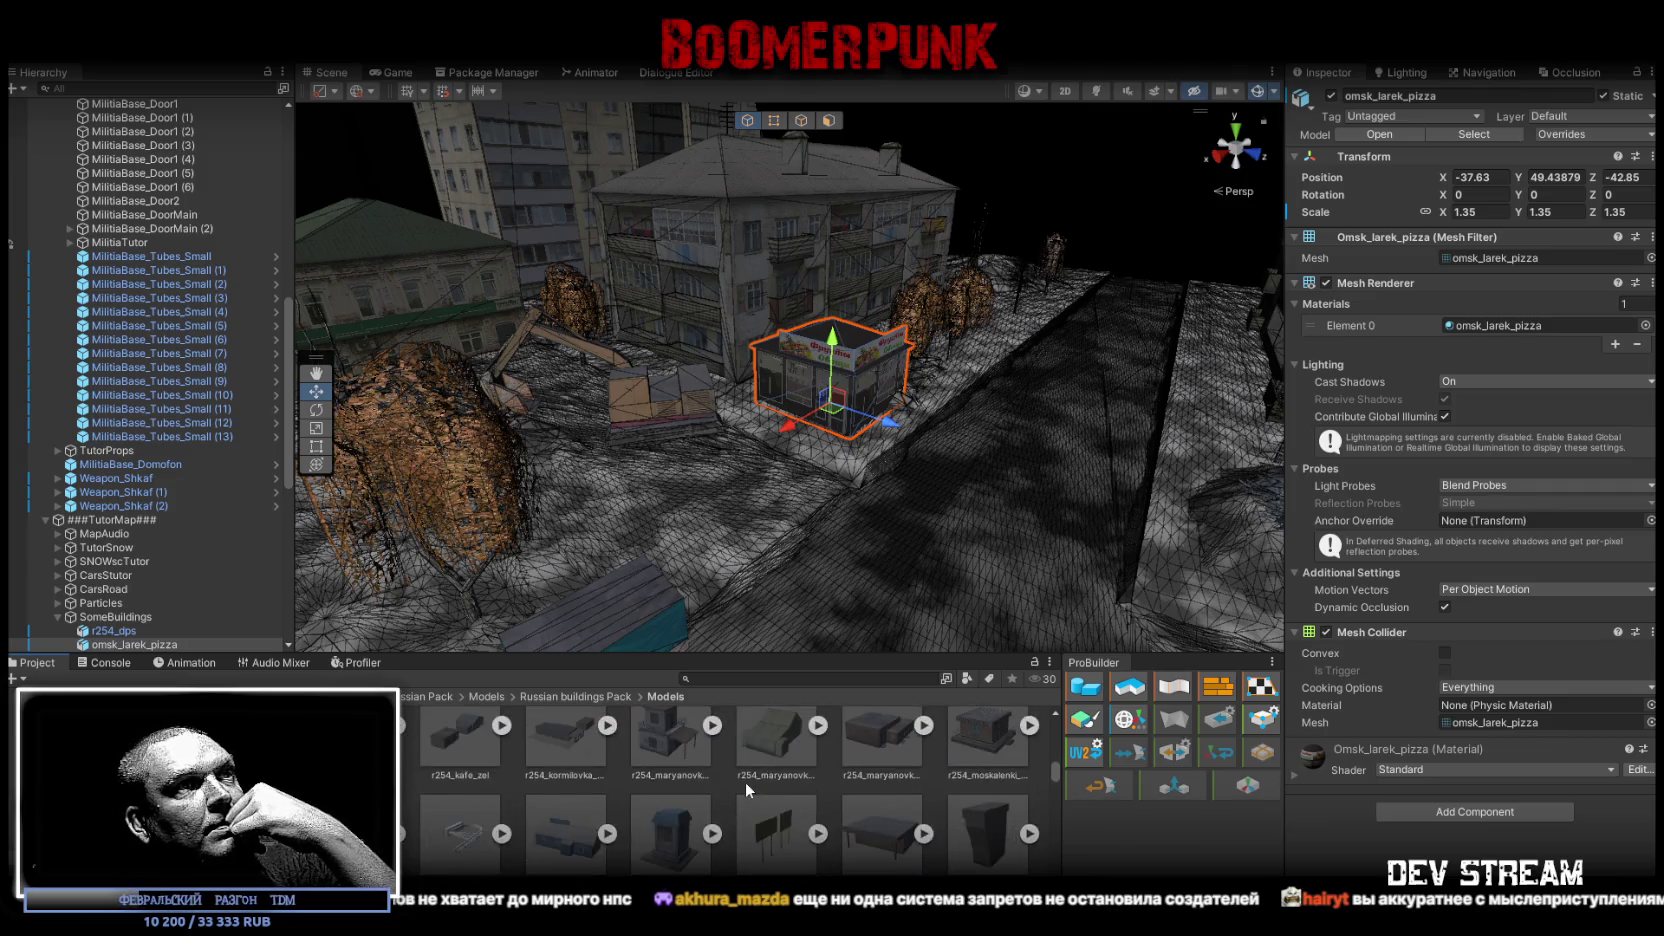
{"action": "scroll", "coordinate": [745, 781], "scroll_direction": "down", "scroll_amount": 5}
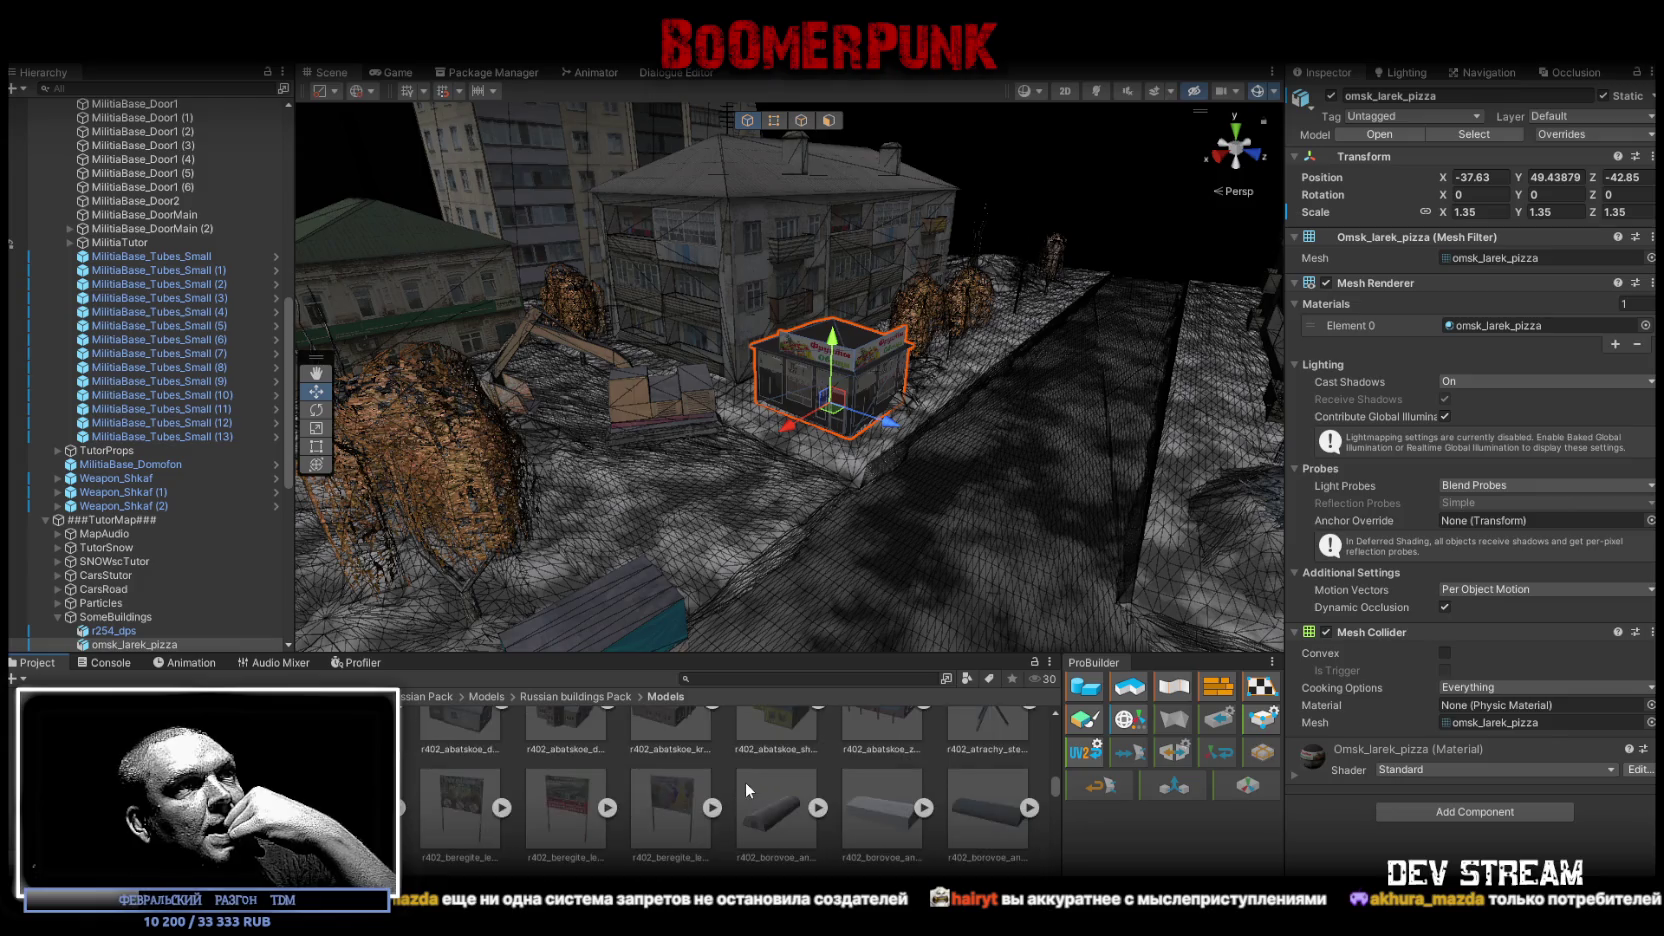
{"action": "scroll", "coordinate": [745, 781], "scroll_direction": "down", "scroll_amount": 5}
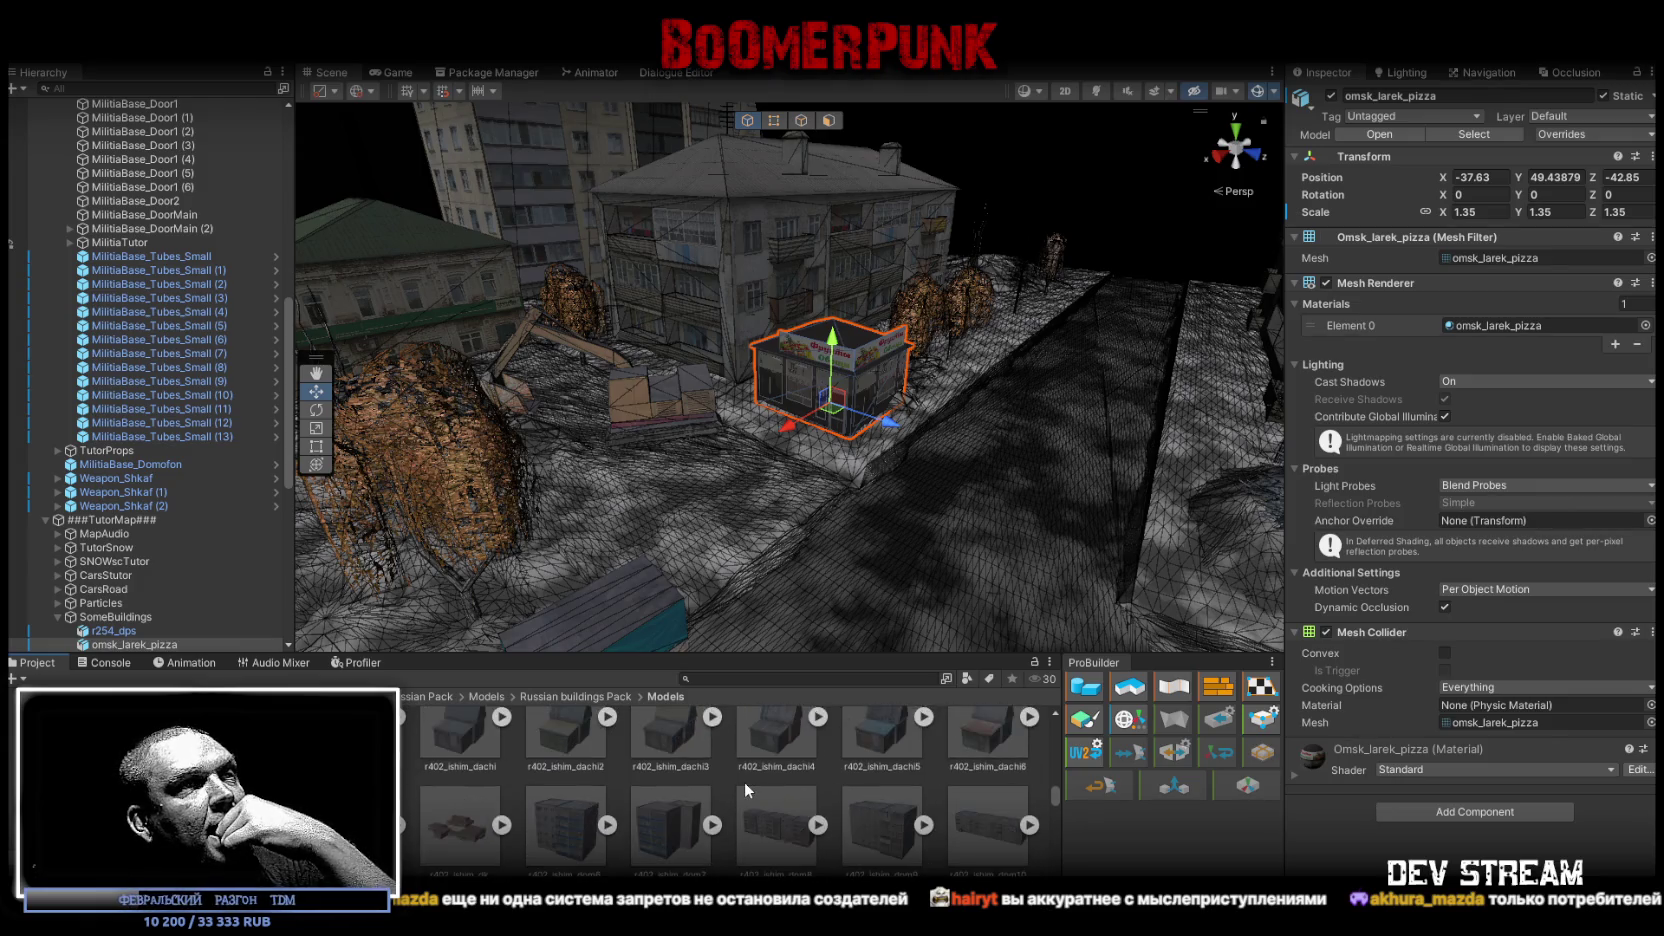
{"action": "scroll", "coordinate": [744, 781], "scroll_direction": "down", "scroll_amount": 3}
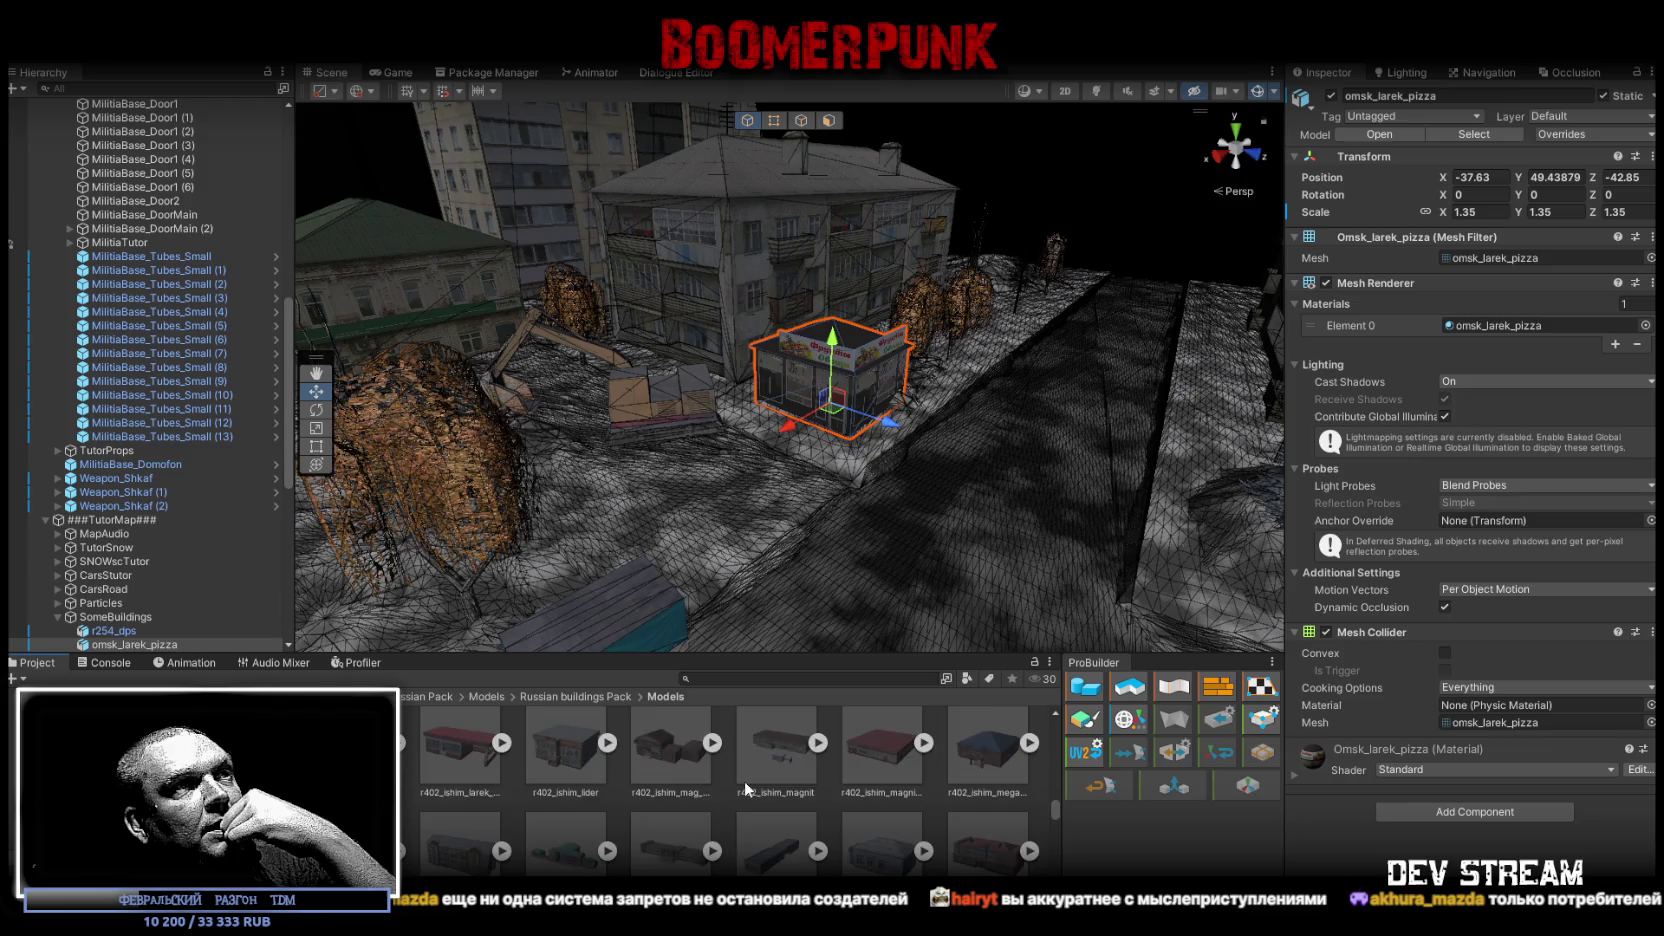
{"action": "scroll", "coordinate": [744, 780], "scroll_direction": "down", "scroll_amount": 5}
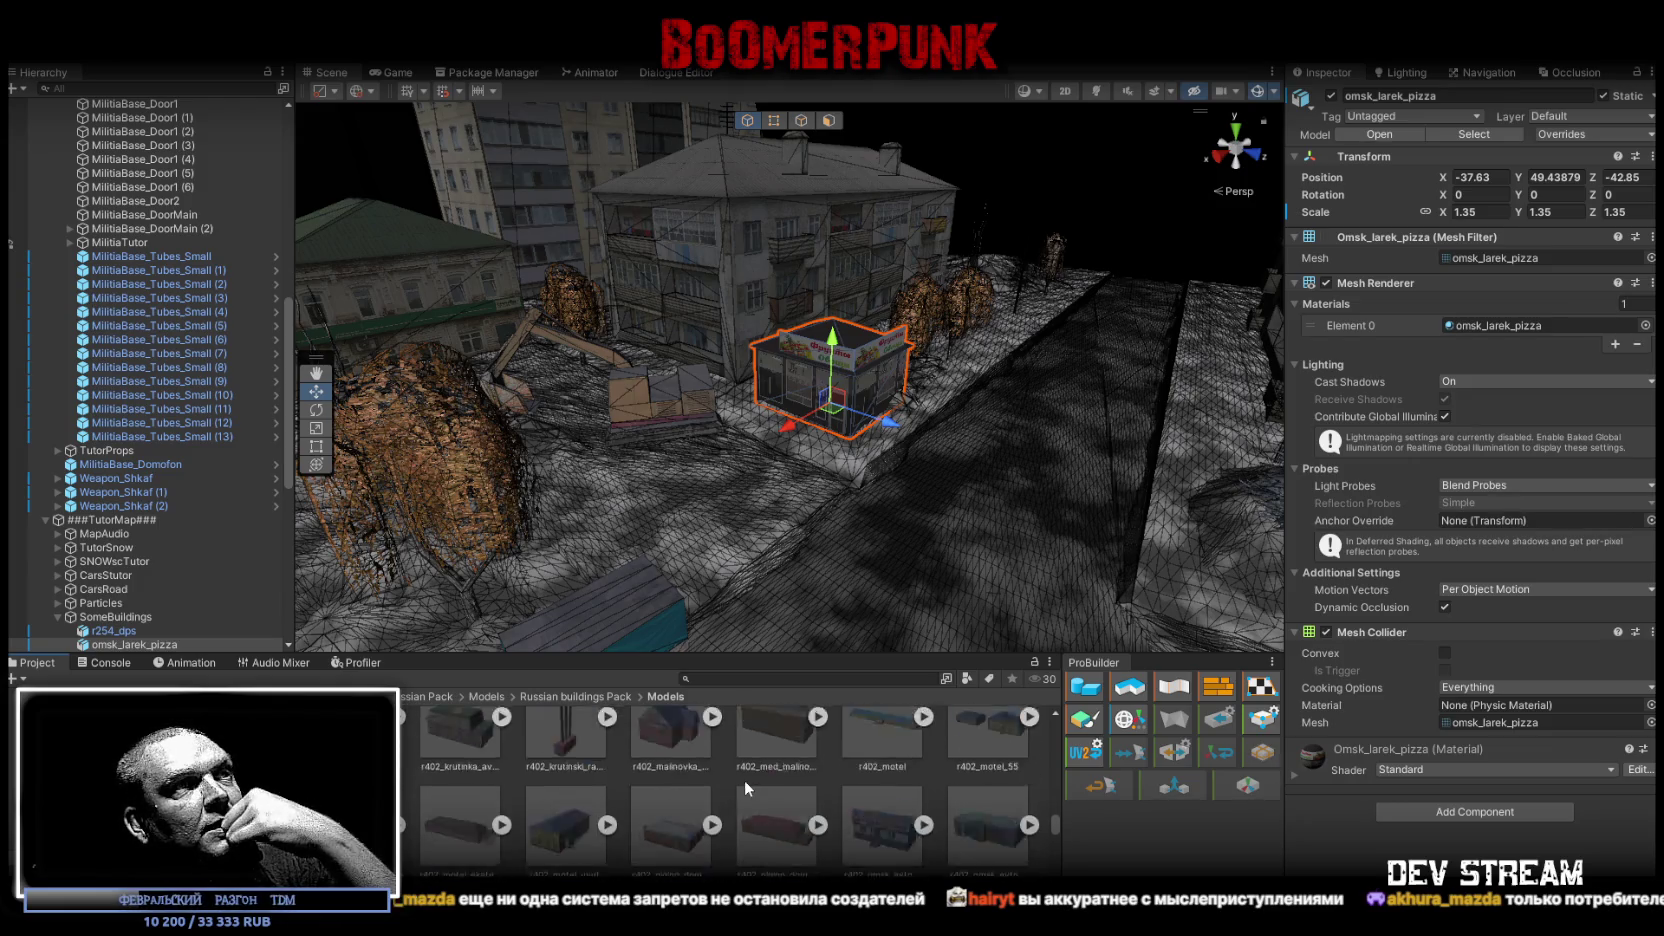
{"action": "scroll", "coordinate": [744, 777], "scroll_direction": "down", "scroll_amount": 3}
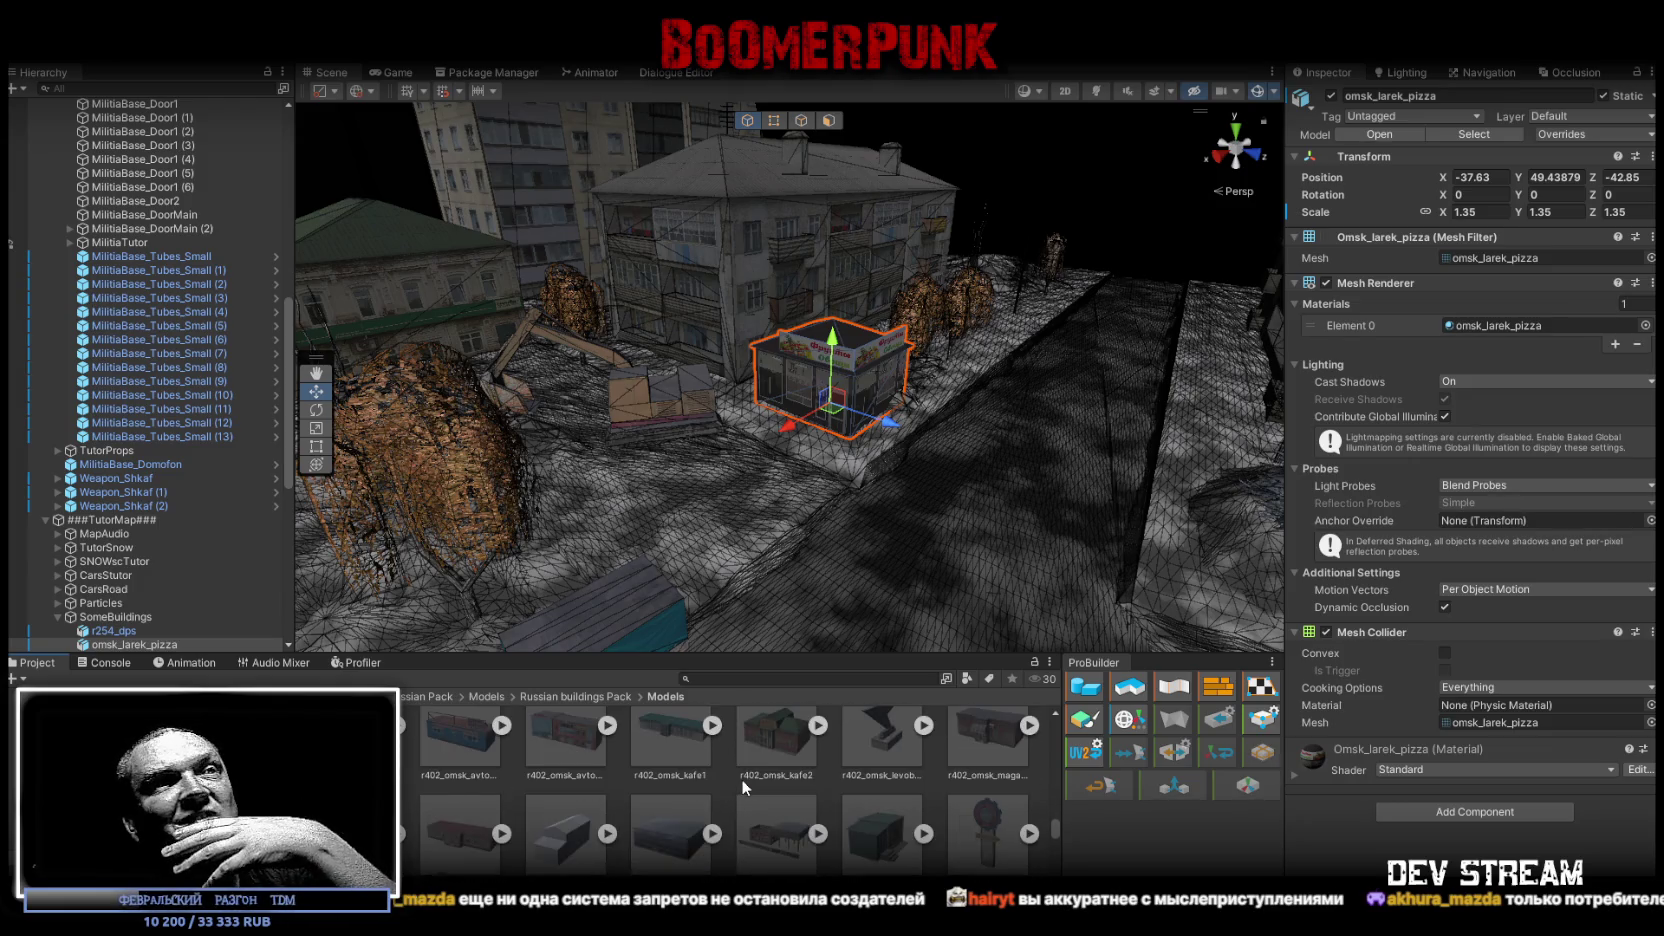
{"action": "scroll", "coordinate": [741, 779], "scroll_direction": "down", "scroll_amount": 3}
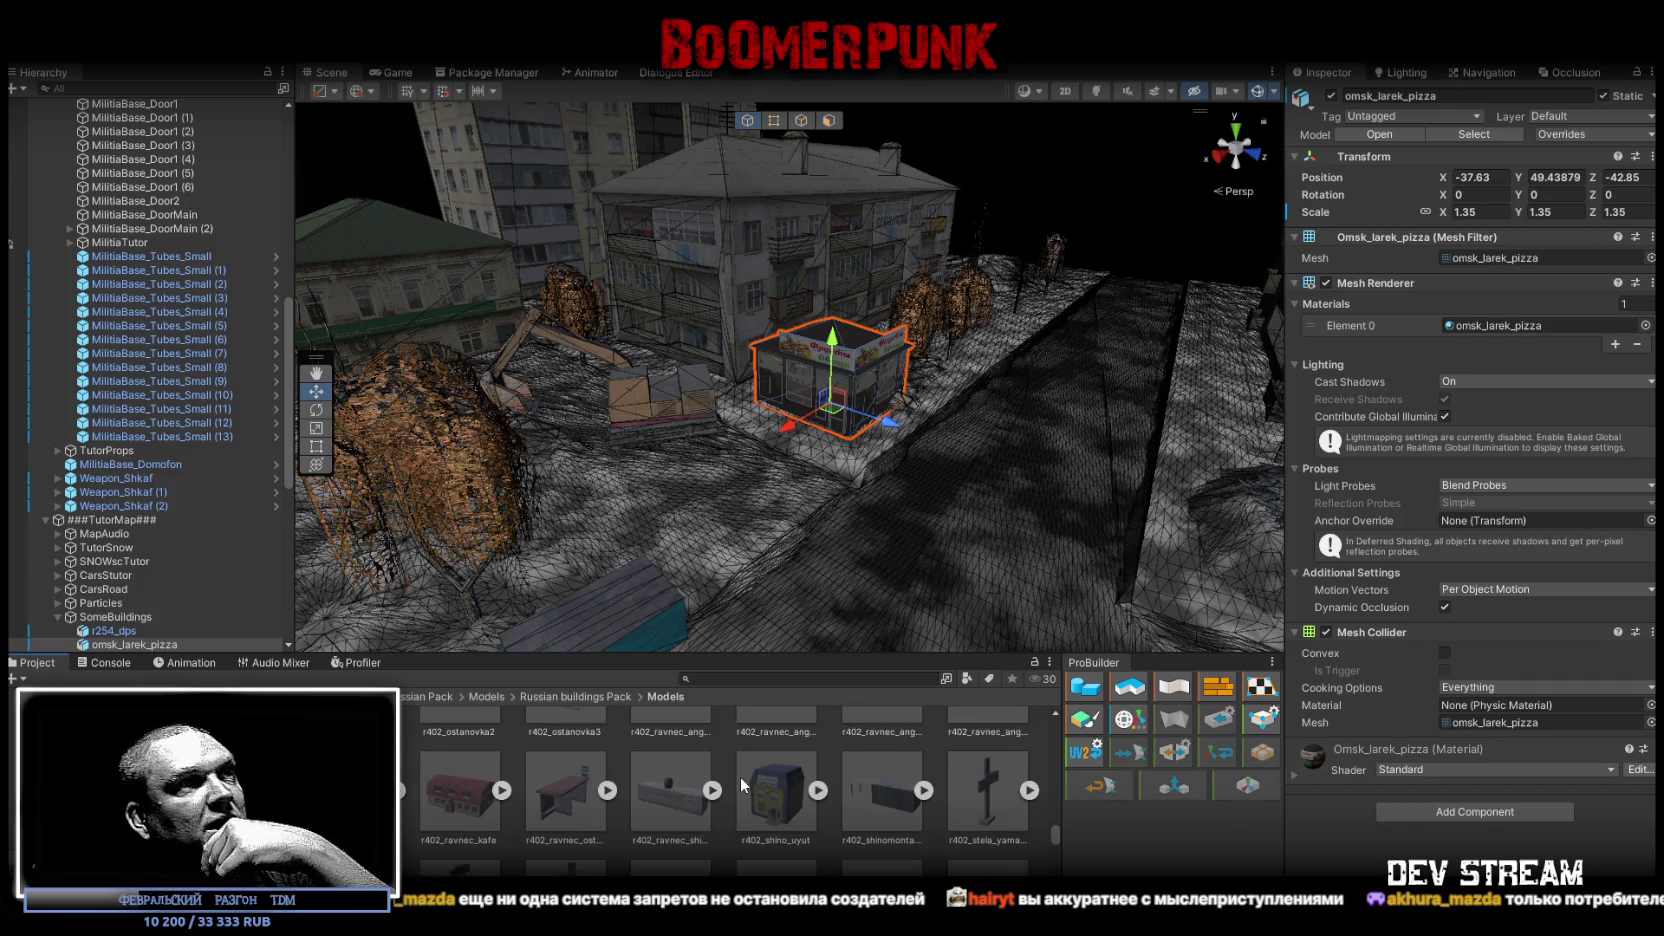
{"action": "scroll", "coordinate": [741, 785], "scroll_direction": "down", "scroll_amount": 2}
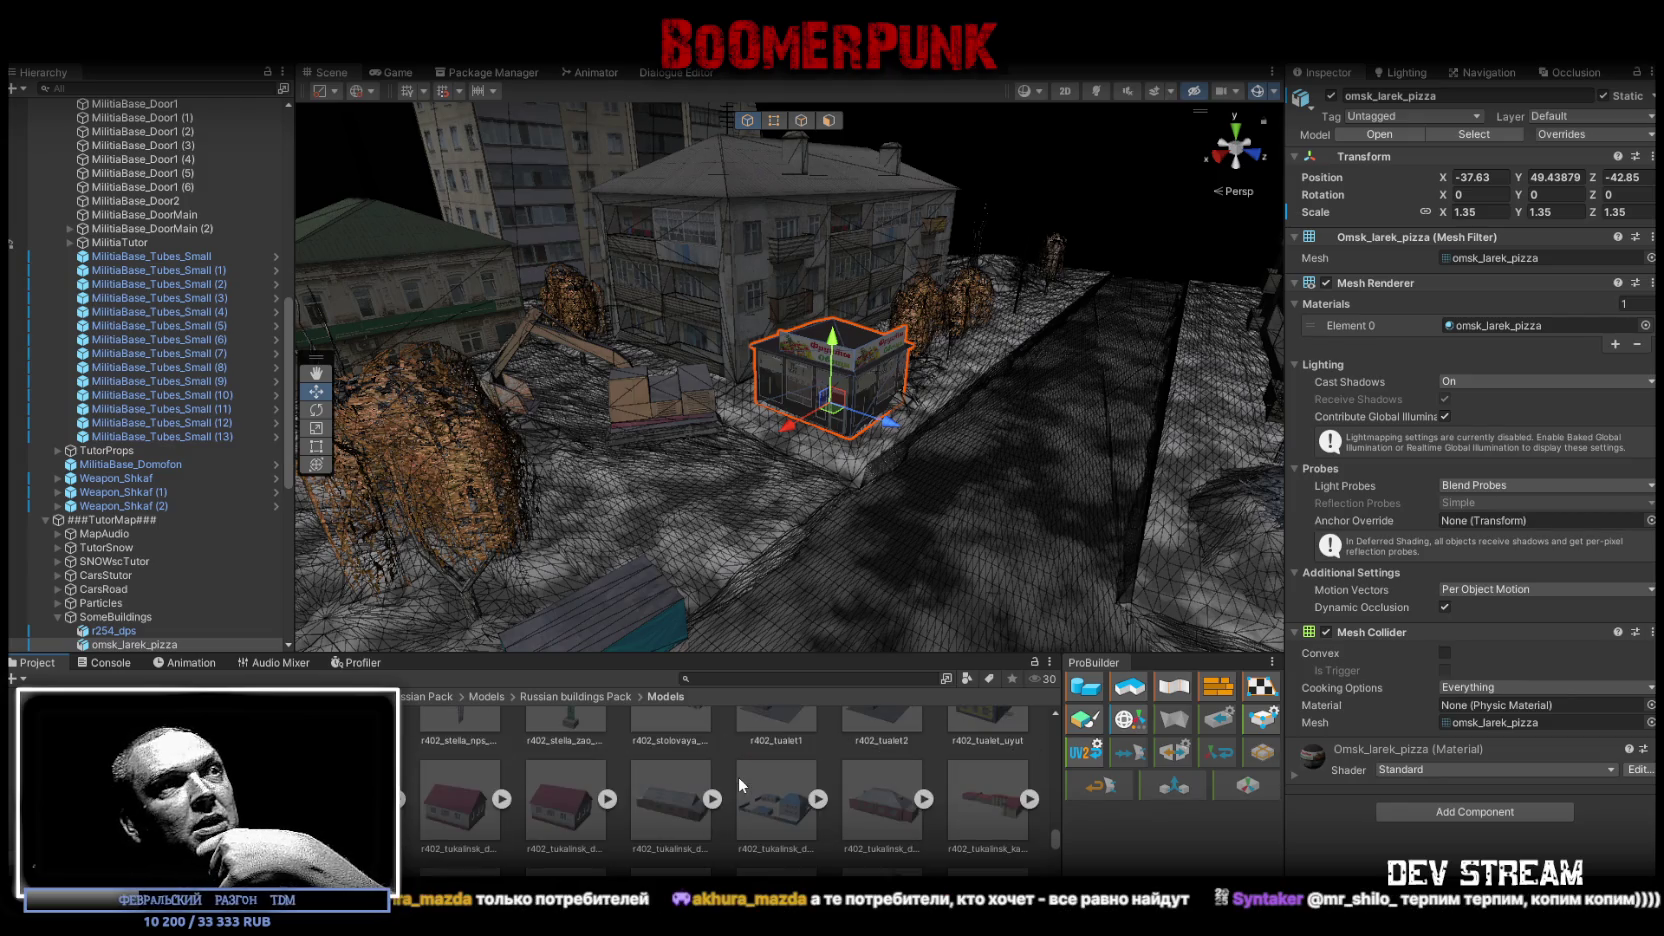
{"action": "scroll", "coordinate": [738, 776], "scroll_direction": "down", "scroll_amount": 5}
{"action": "scroll", "coordinate": [738, 776], "scroll_direction": "down", "scroll_amount": 5}
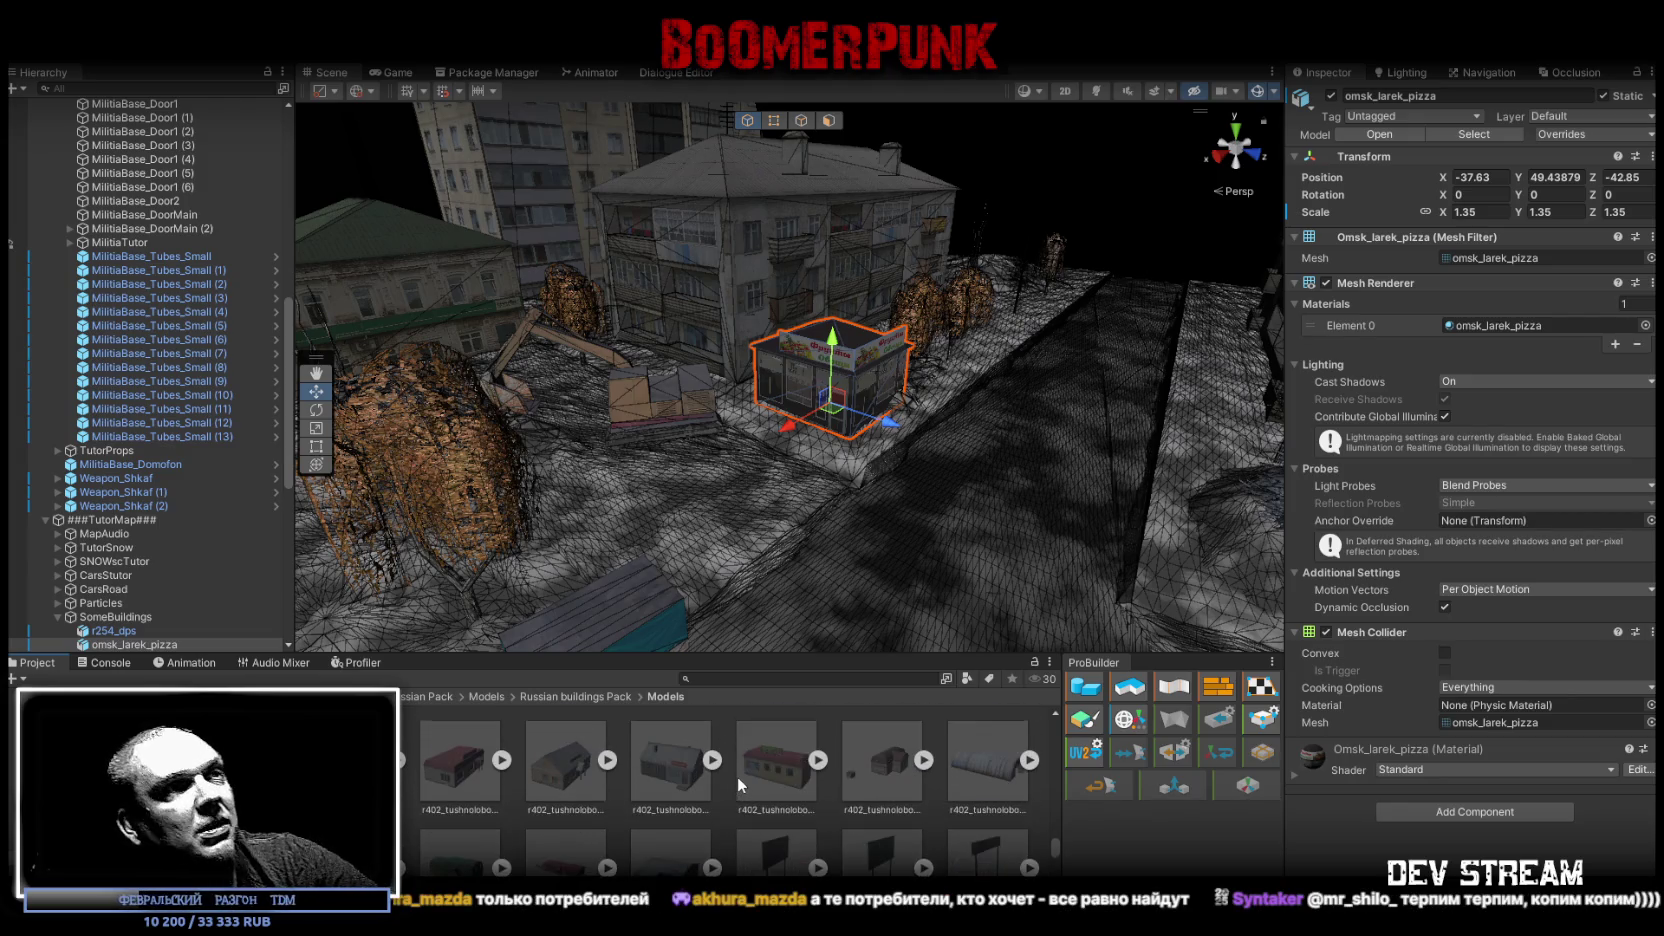
{"action": "scroll", "coordinate": [736, 775], "scroll_direction": "down", "scroll_amount": 5}
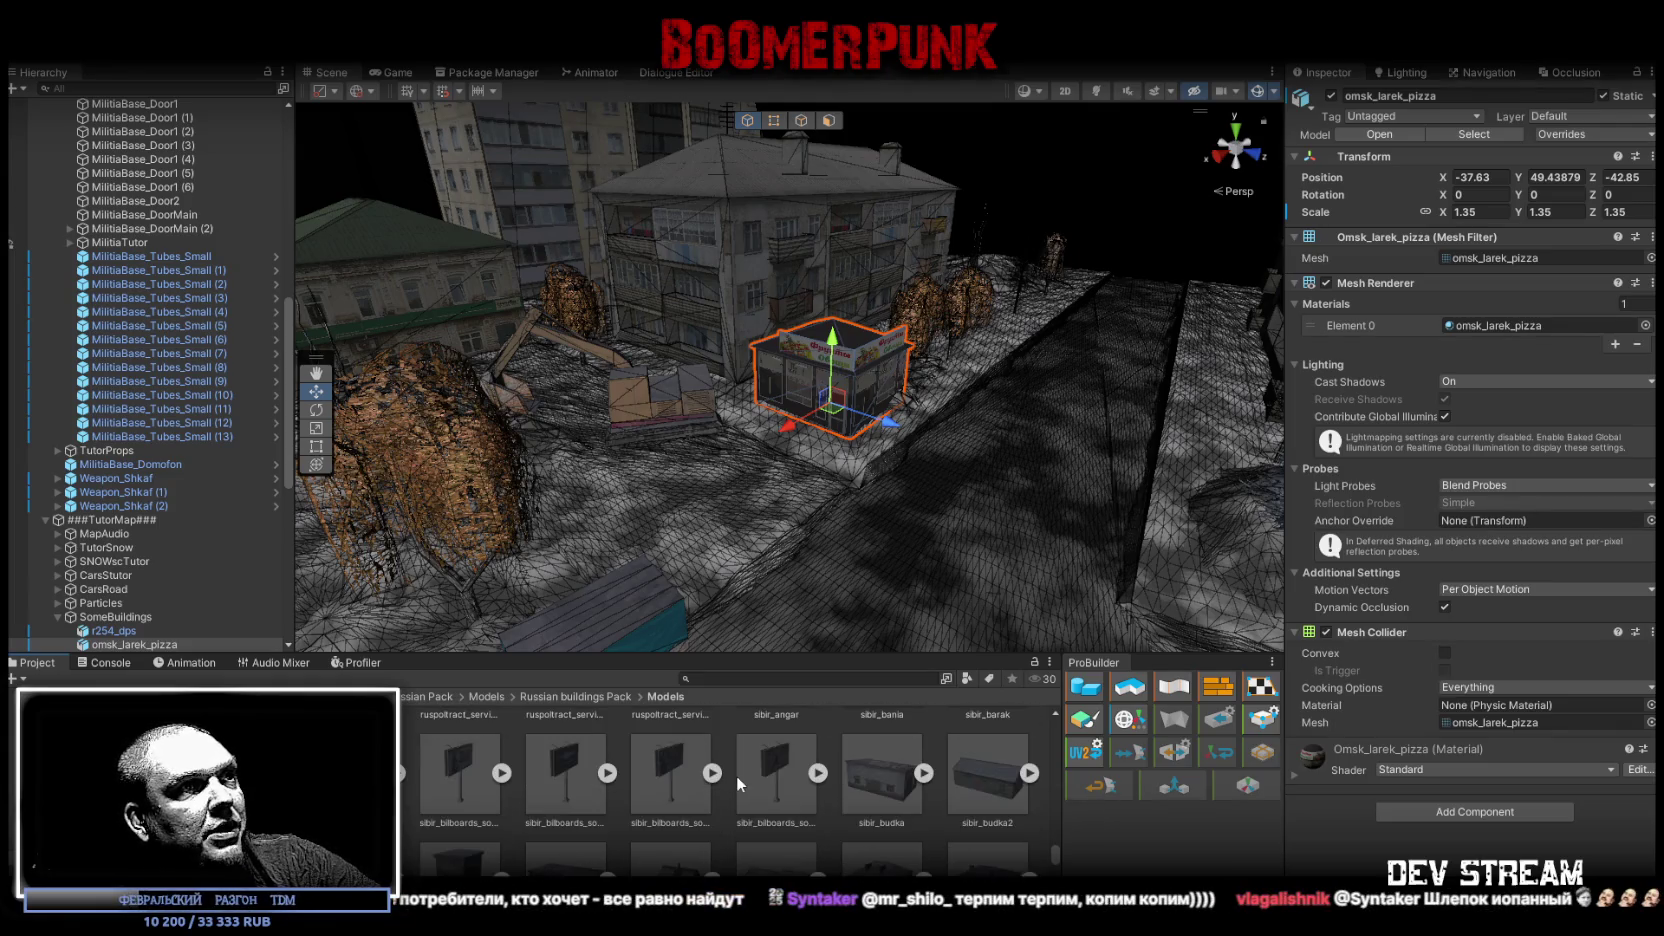
{"action": "scroll", "coordinate": [736, 775], "scroll_direction": "down", "scroll_amount": 5}
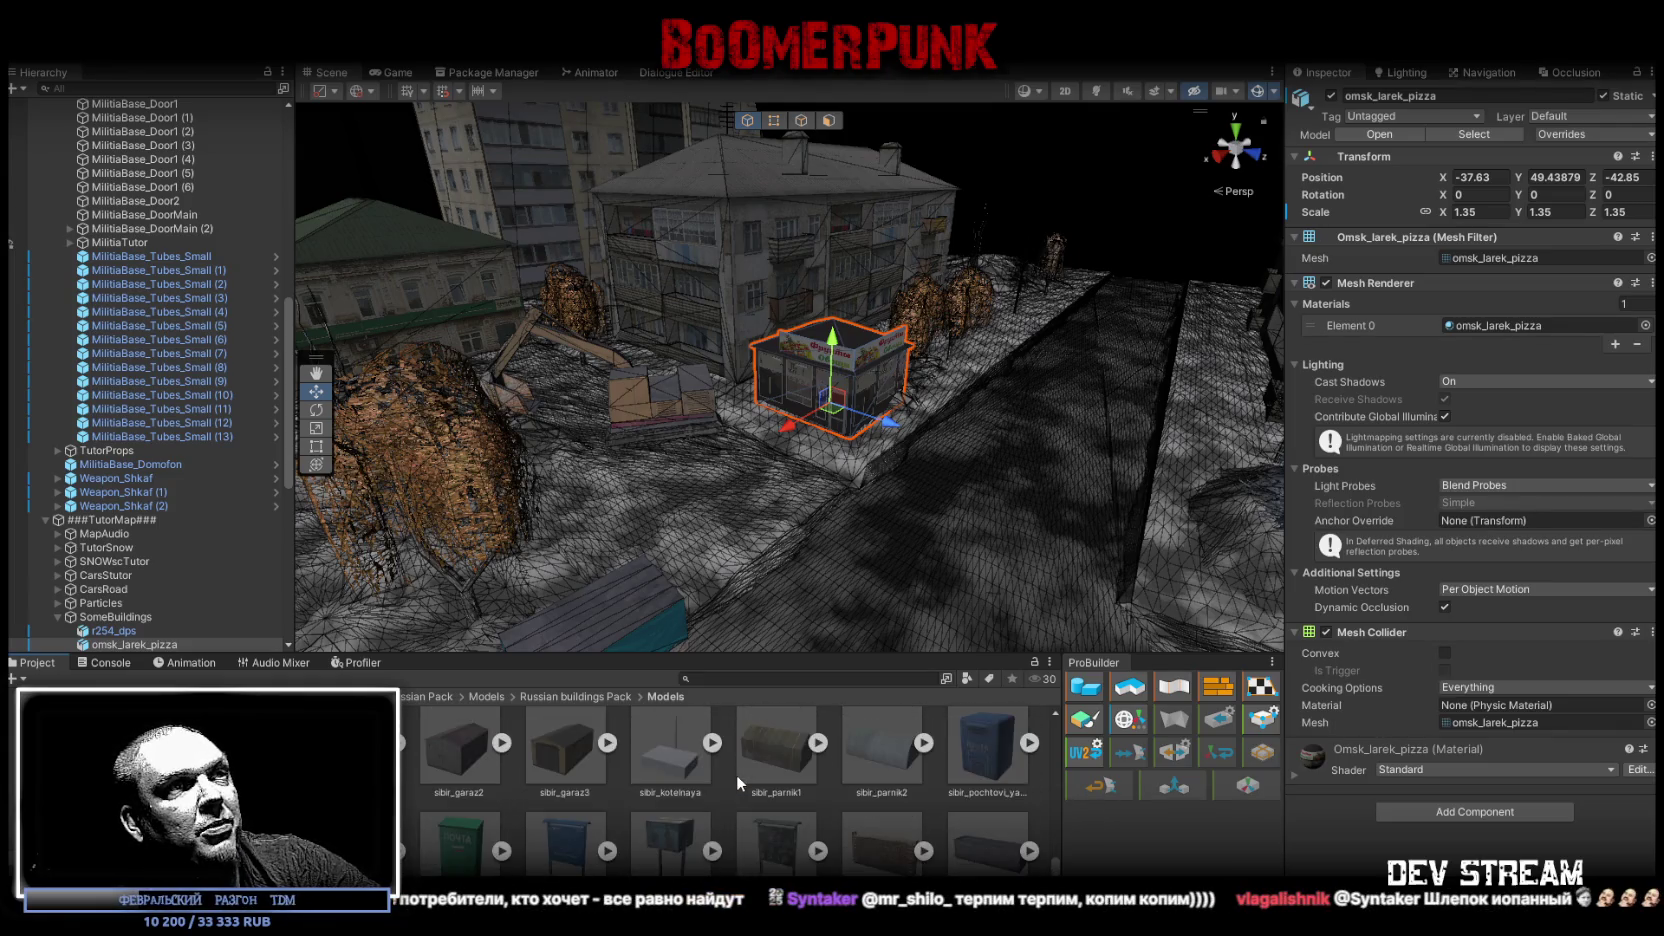
{"action": "scroll", "coordinate": [736, 774], "scroll_direction": "down", "scroll_amount": 3}
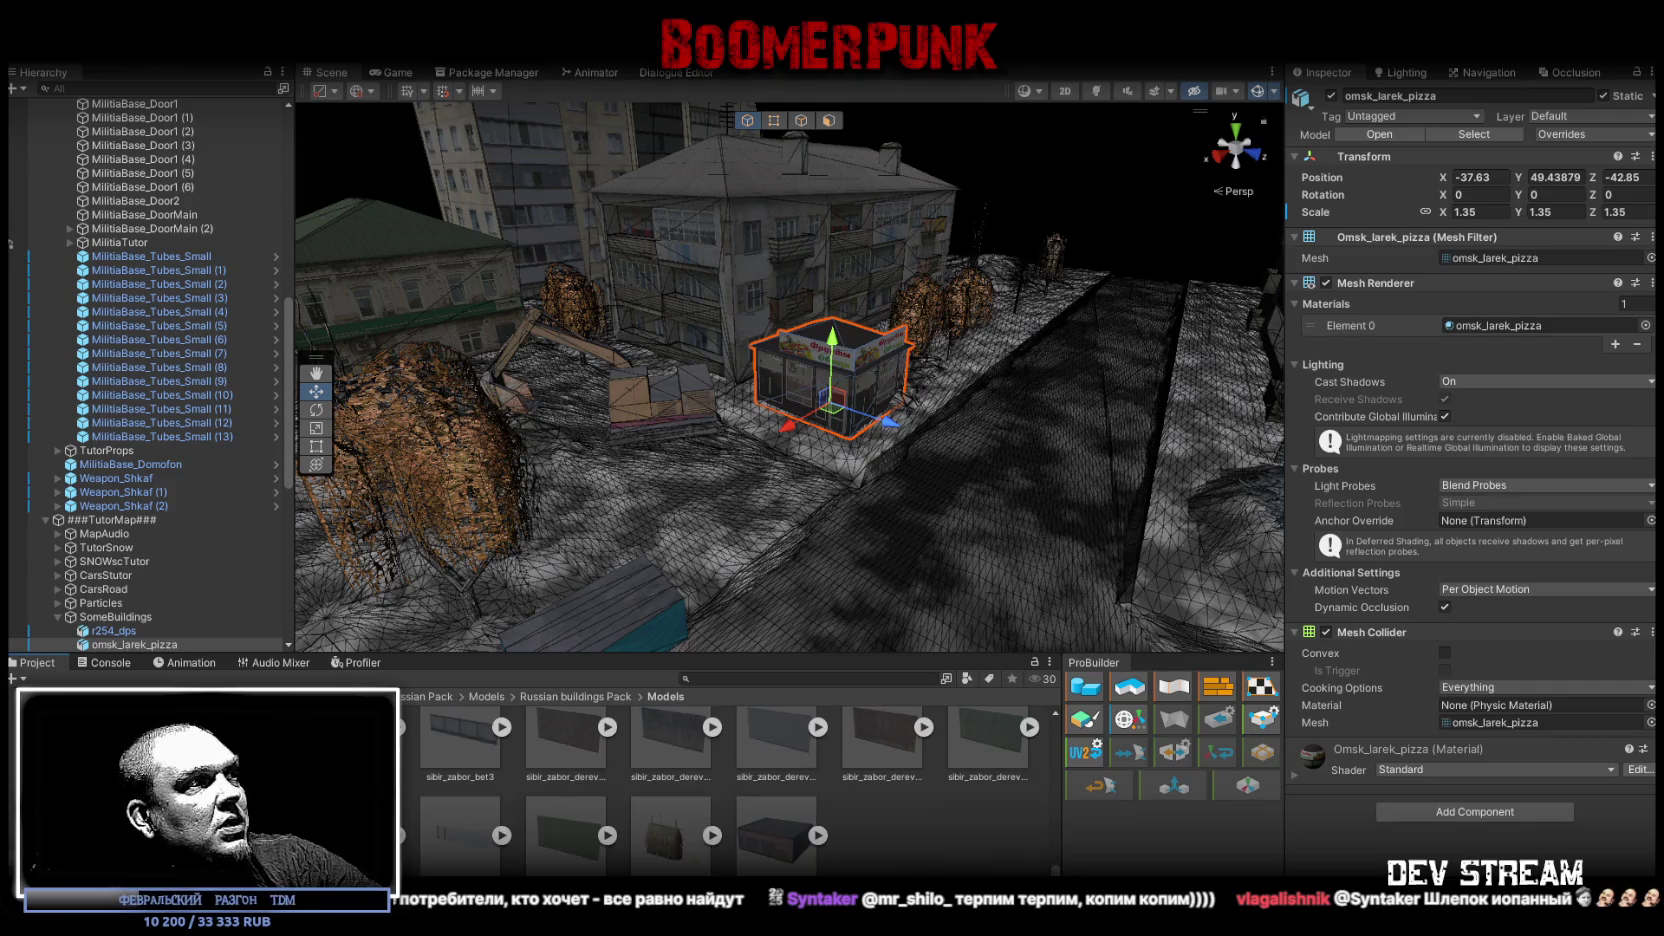
Step: Open the pack's Prefabs folder listing r402_tualet_uyut and the tukalinsk houses
{"action": "double_click", "coordinate": [460, 835]}
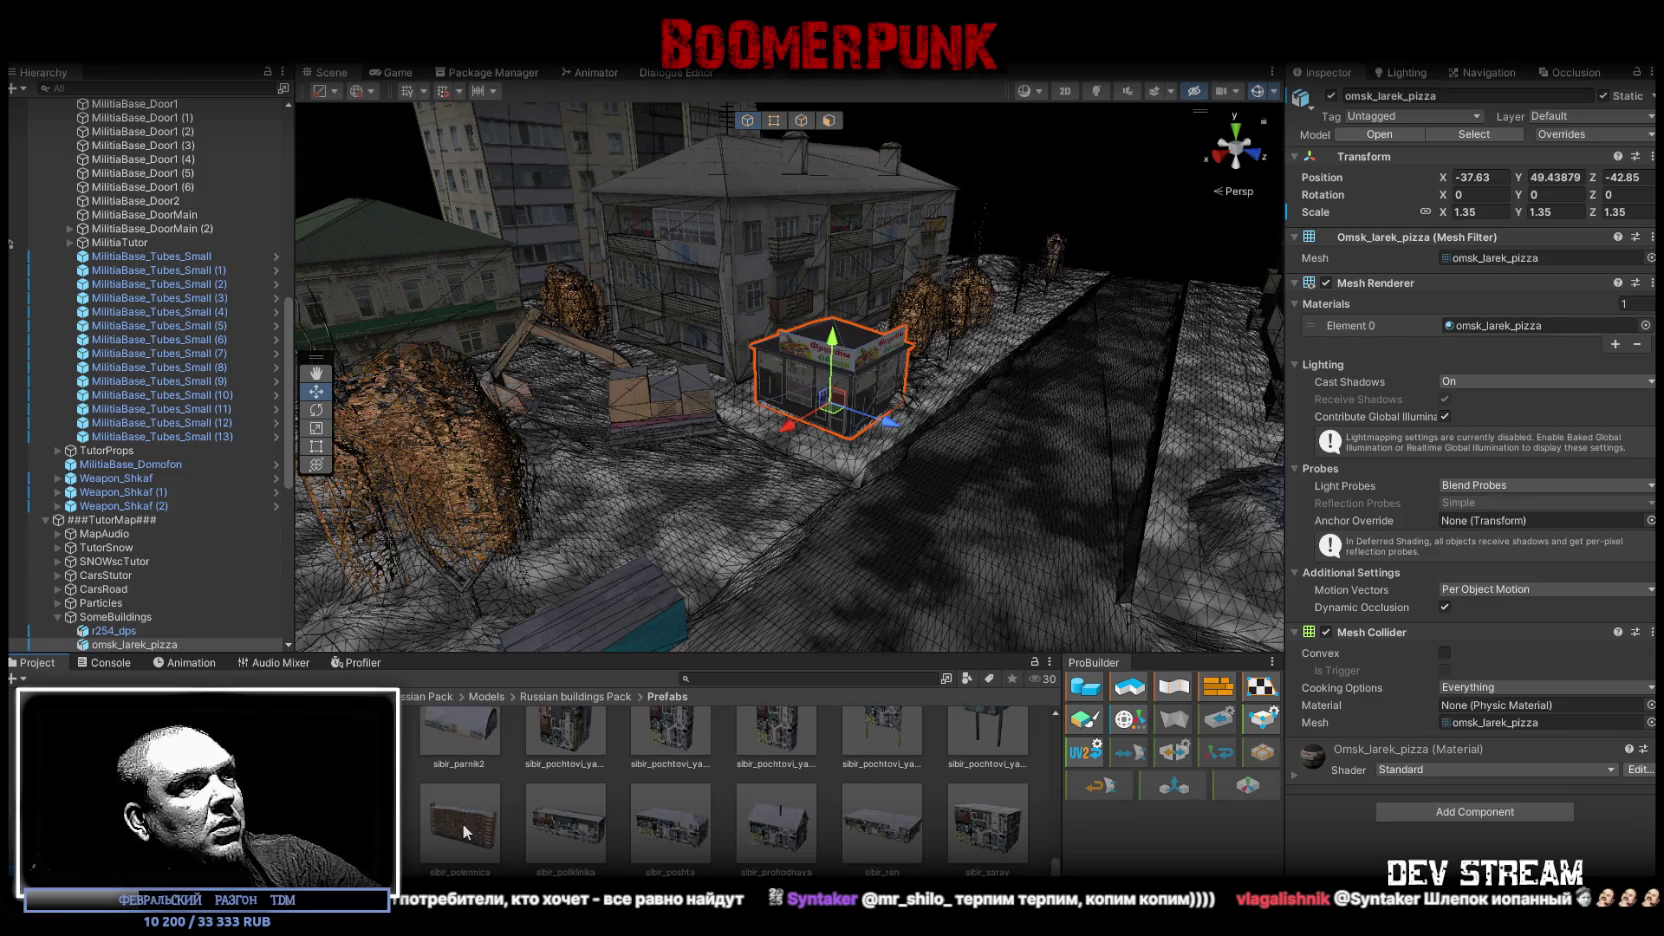
{"action": "scroll", "coordinate": [459, 823], "scroll_direction": "up", "scroll_amount": 5}
{"action": "scroll", "coordinate": [458, 823], "scroll_direction": "up", "scroll_amount": 3}
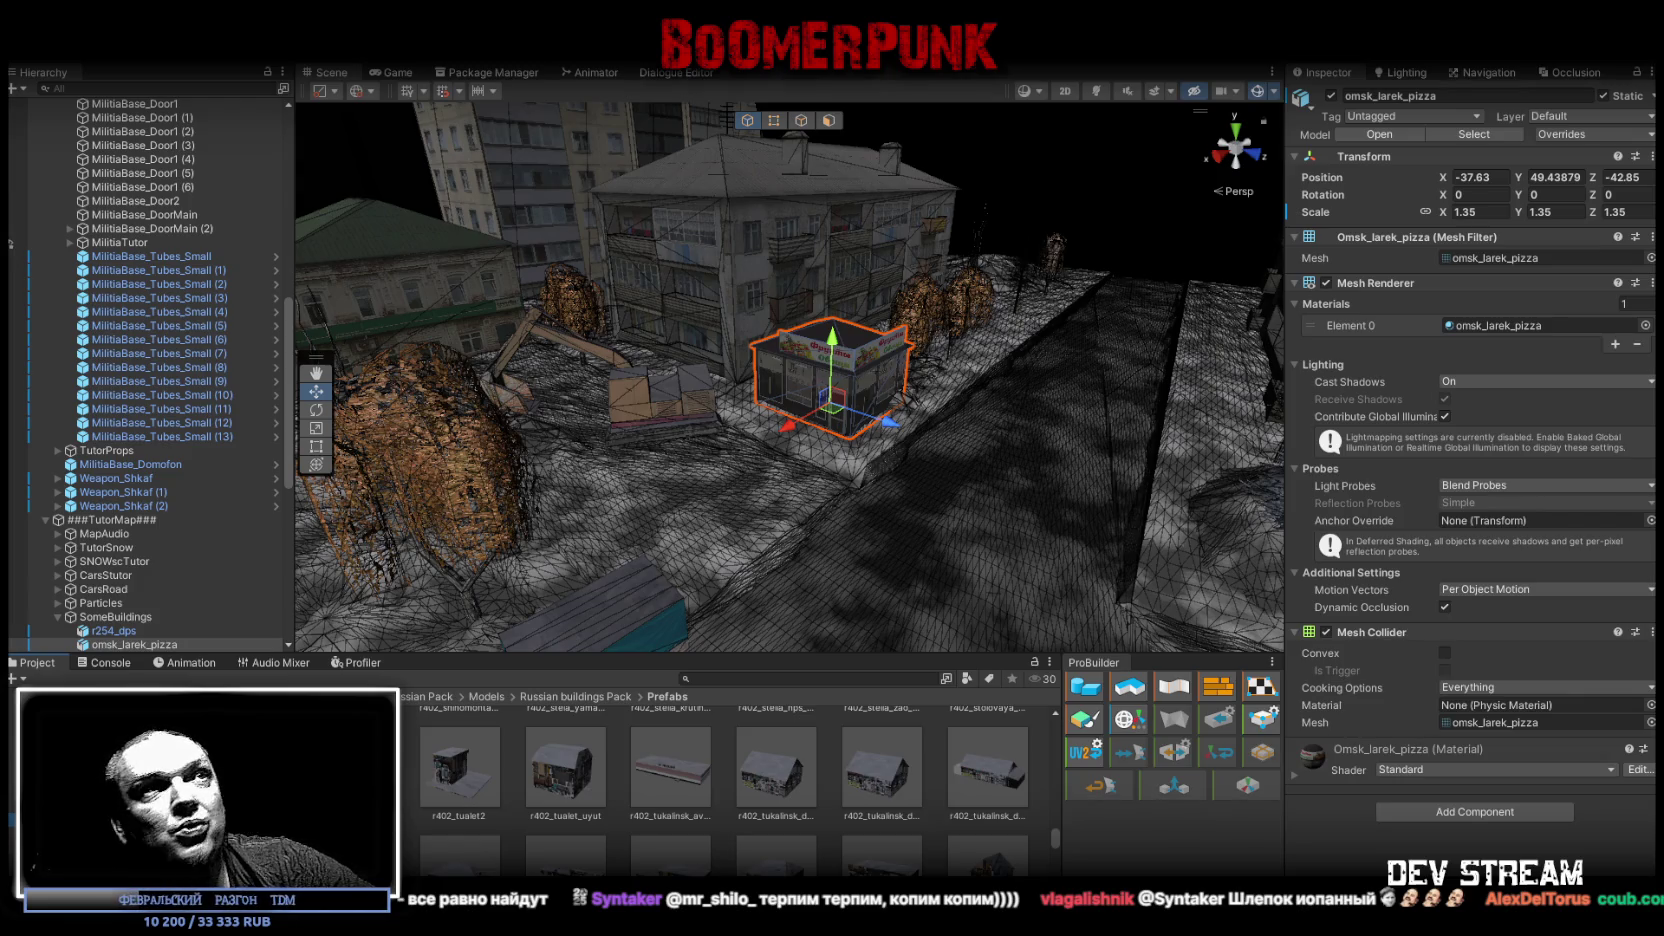
{"action": "mouse_move", "coordinate": [790, 380]}
{"action": "left_mouse_down"}
{"action": "mouse_move", "coordinate": [1470, 403]}
{"action": "mouse_move", "coordinate": [1284, 436]}
{"action": "mouse_move", "coordinate": [1180, 410]}
{"action": "mouse_move", "coordinate": [700, 432]}
{"action": "mouse_move", "coordinate": [820, 432]}
{"action": "left_mouse_up"}
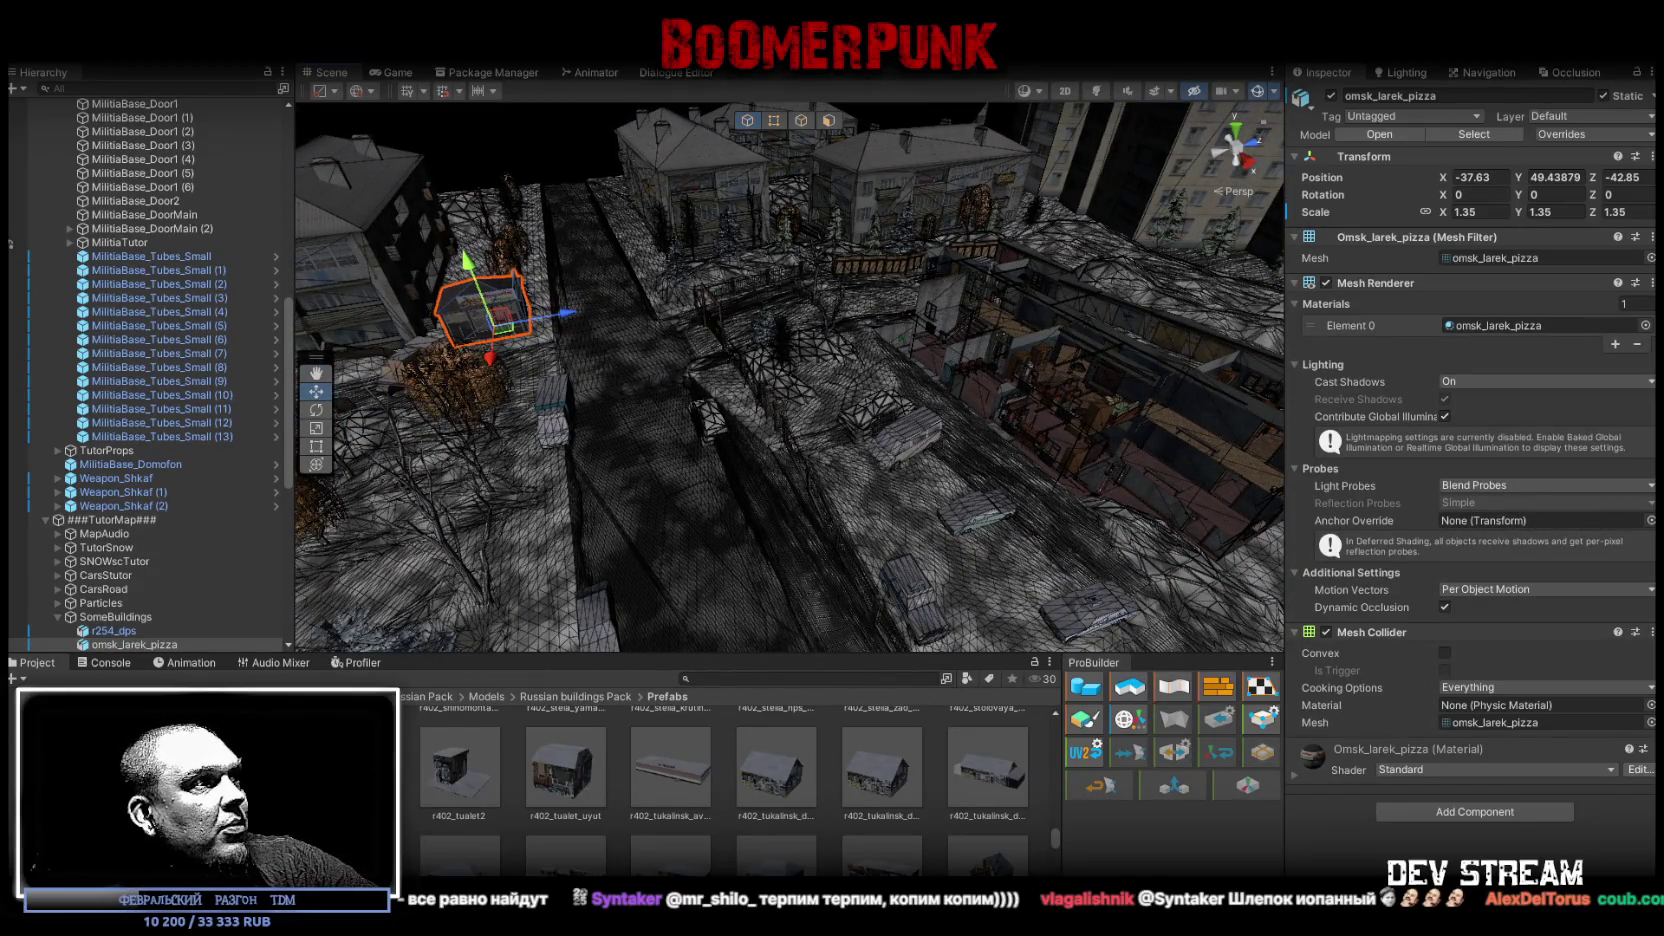
Step: Look down on the gutted building's exposed rooms, then open the road_signs models folder
{"action": "mouse_move", "coordinate": [644, 493]}
{"action": "left_mouse_down"}
{"action": "mouse_move", "coordinate": [798, 455]}
{"action": "mouse_move", "coordinate": [645, 428]}
{"action": "mouse_move", "coordinate": [590, 461]}
{"action": "mouse_move", "coordinate": [640, 480]}
{"action": "left_mouse_up"}
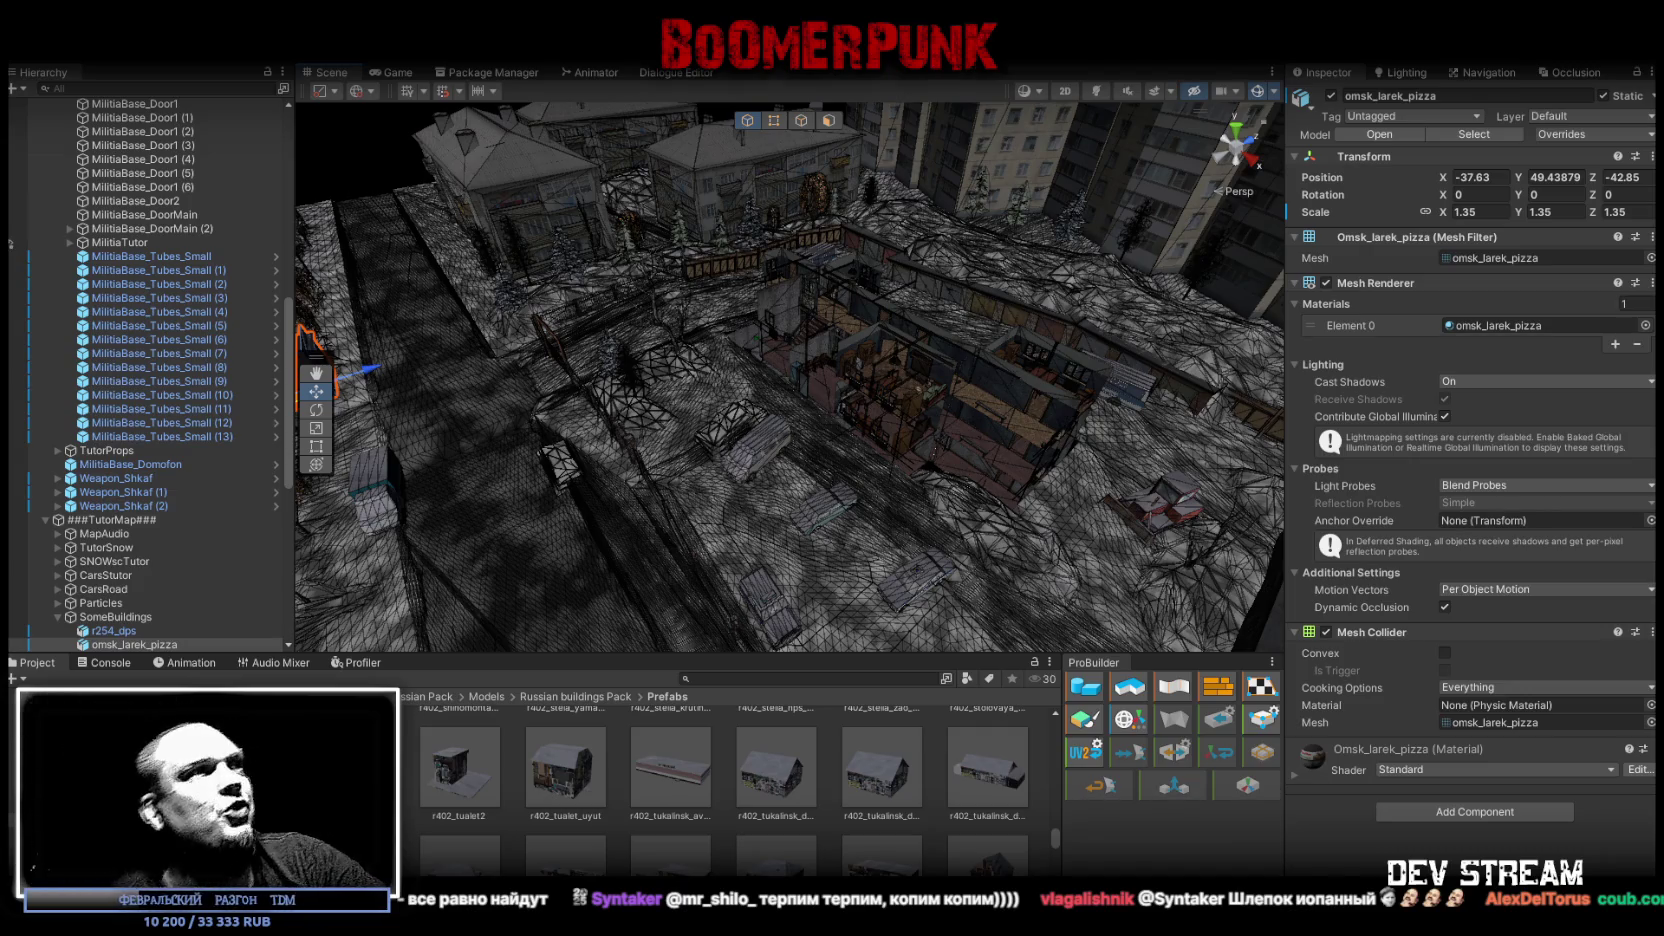
{"action": "scroll", "coordinate": [542, 820], "scroll_direction": "down", "scroll_amount": 5}
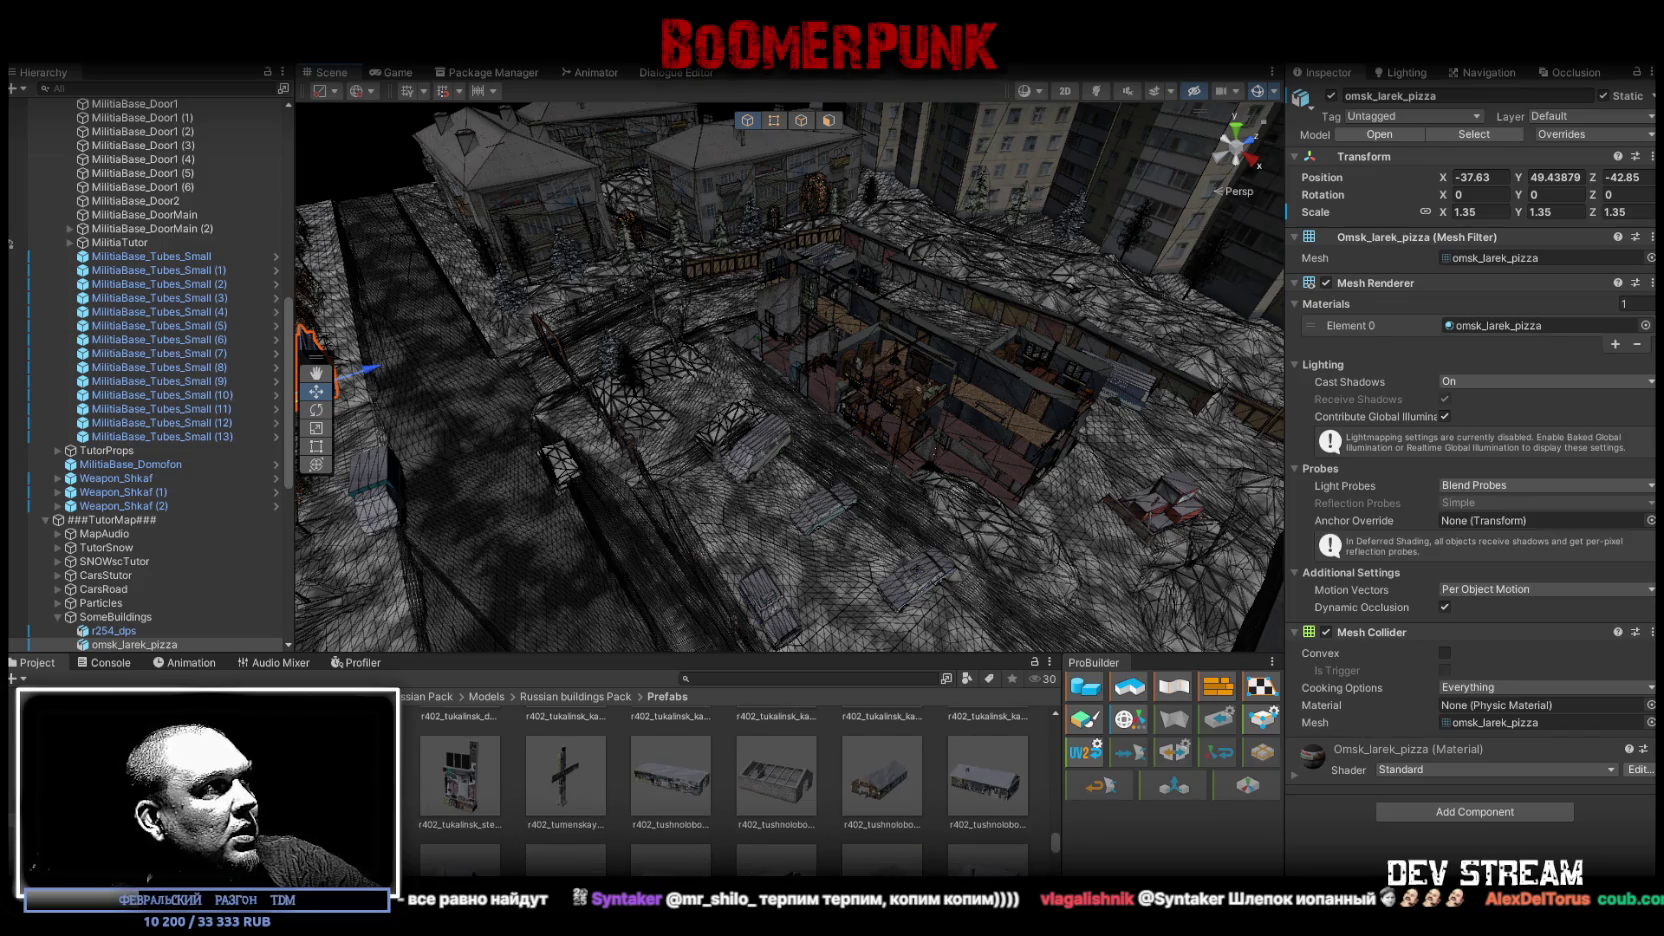
{"action": "left_click", "coordinate": [120, 770]}
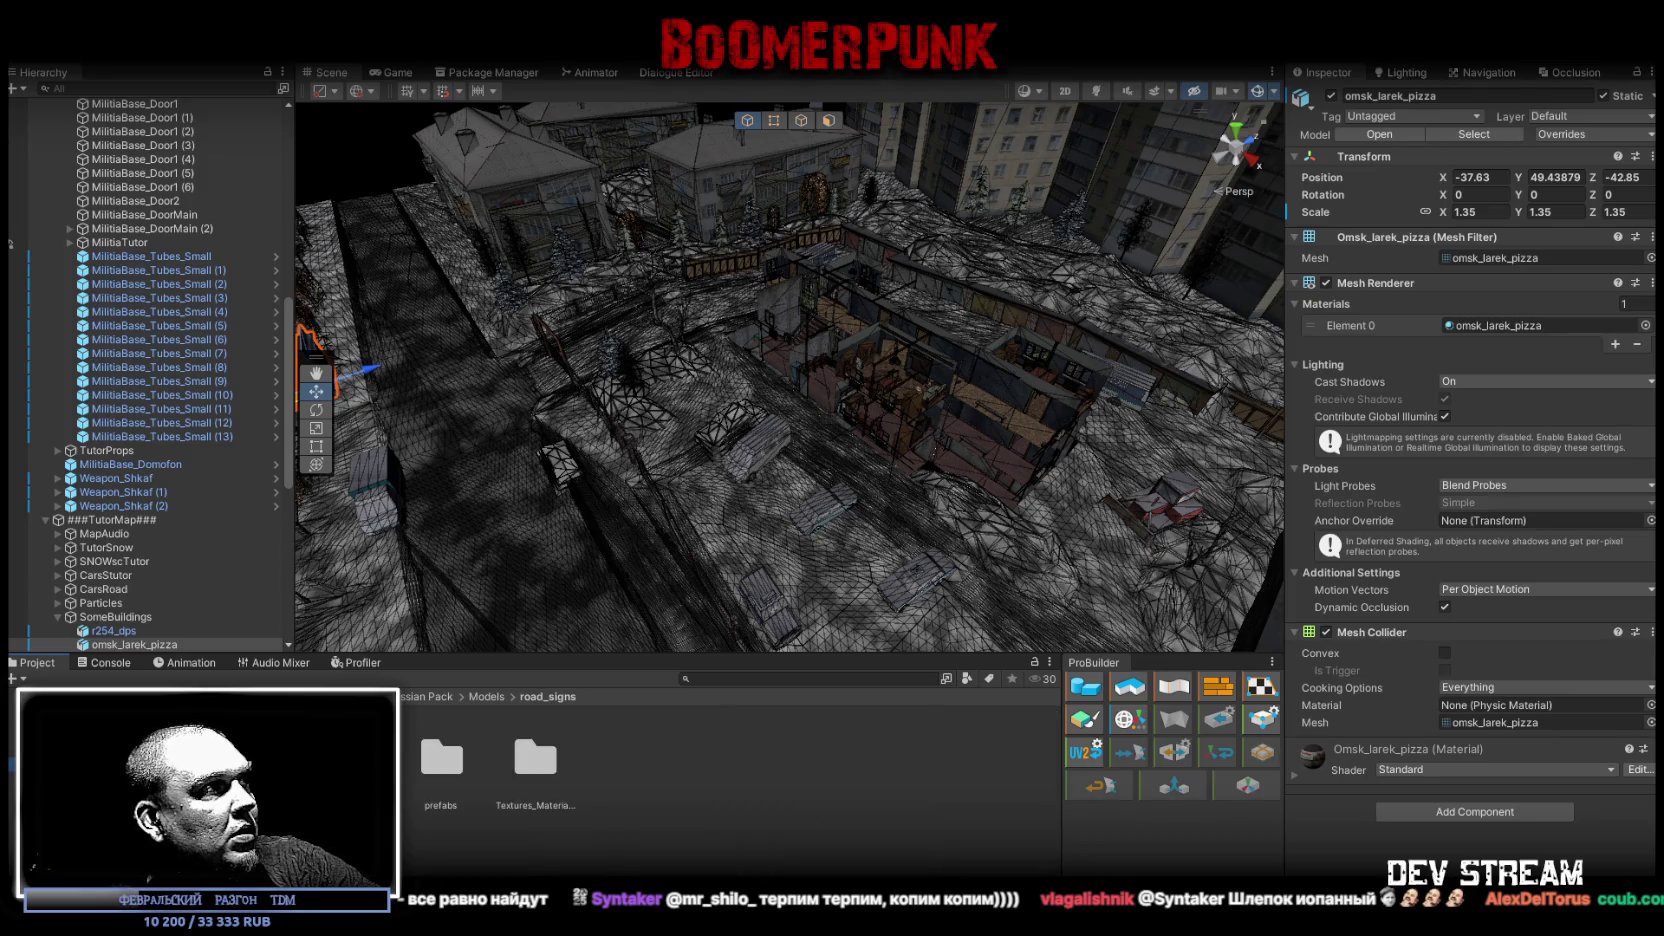
Step: Browse the Road_2_Lines folders and inspect the Road_signs prefab asset
{"action": "key", "text": "Down"}
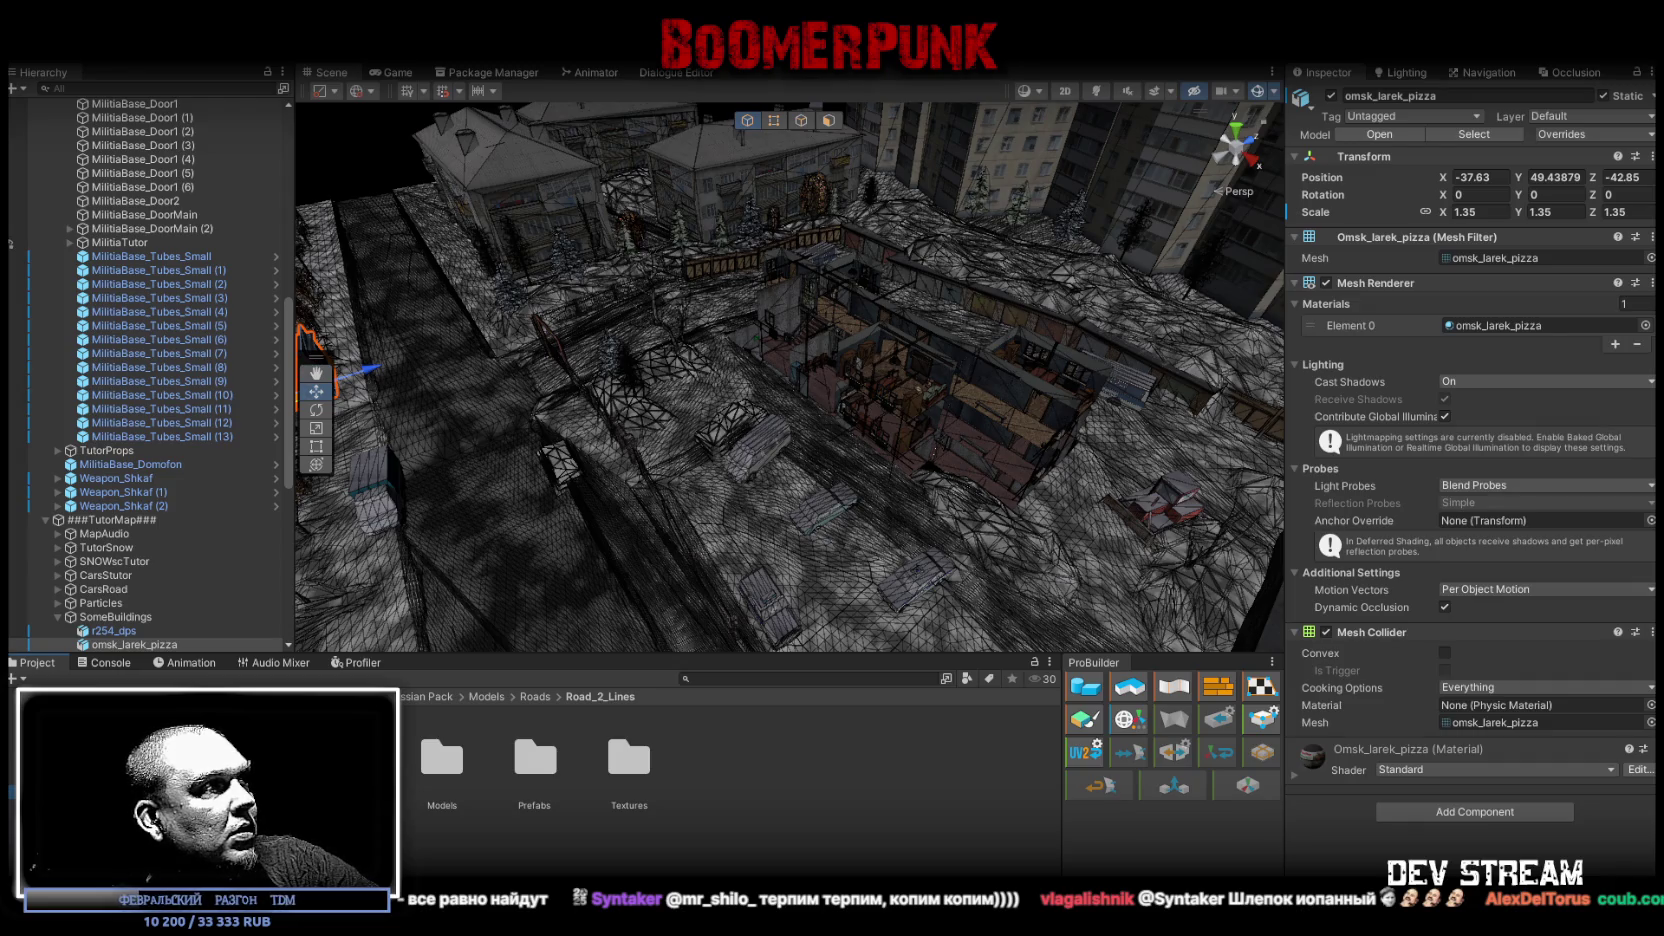
{"action": "key", "text": "Down"}
{"action": "key", "text": "Down"}
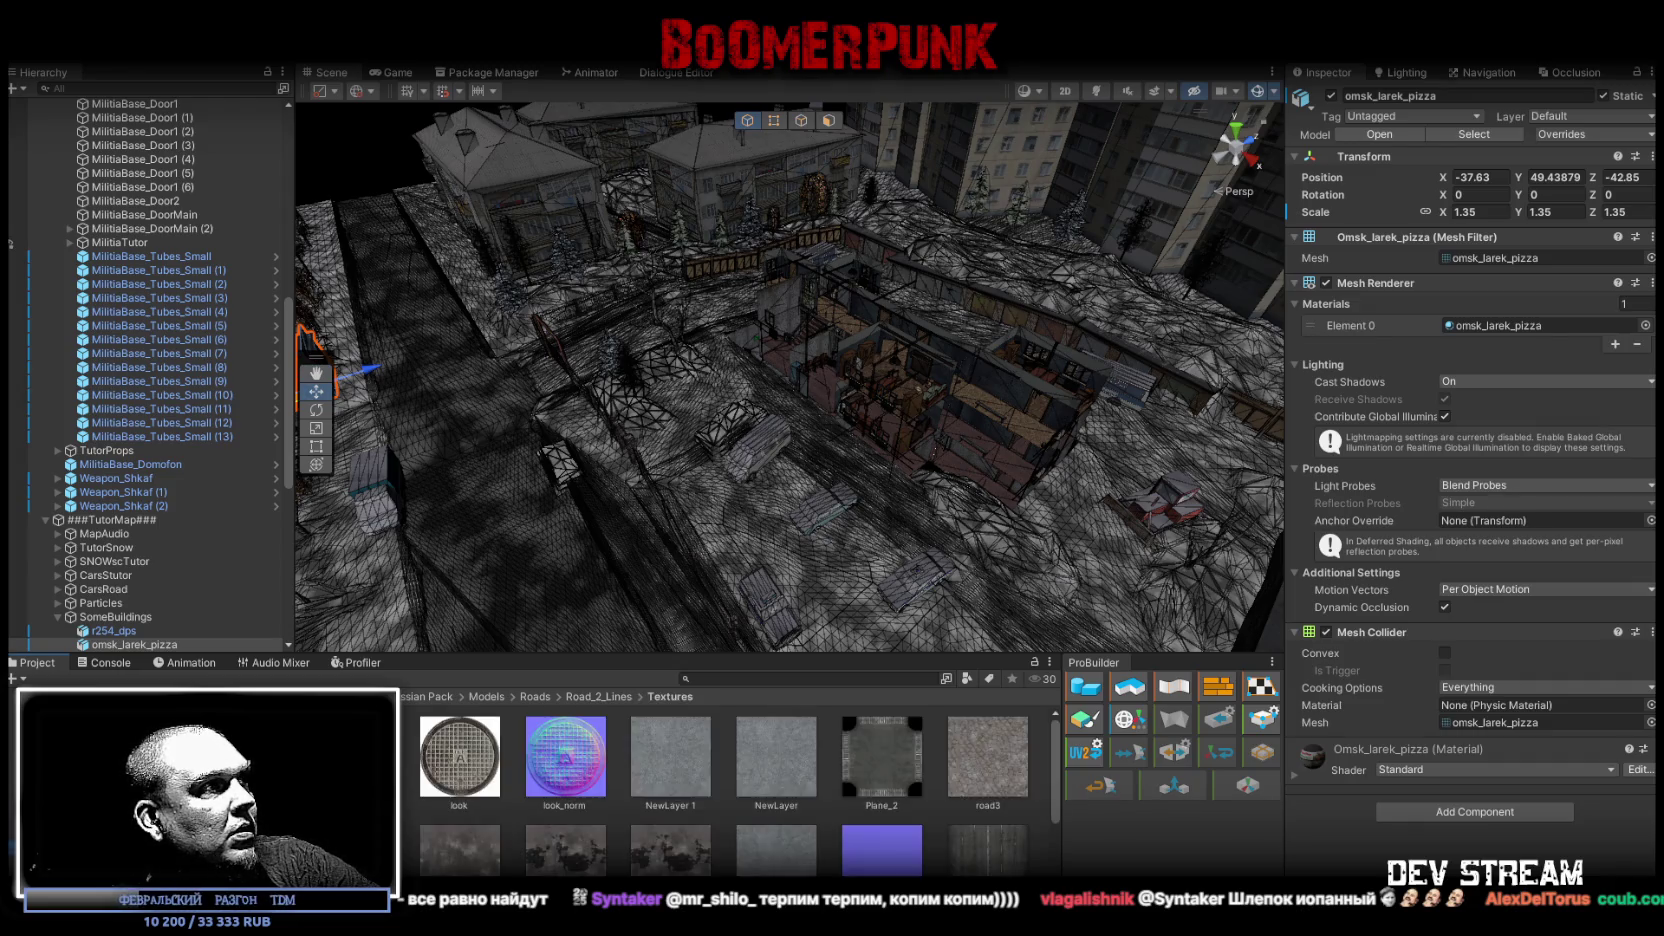
{"action": "key", "text": "Down"}
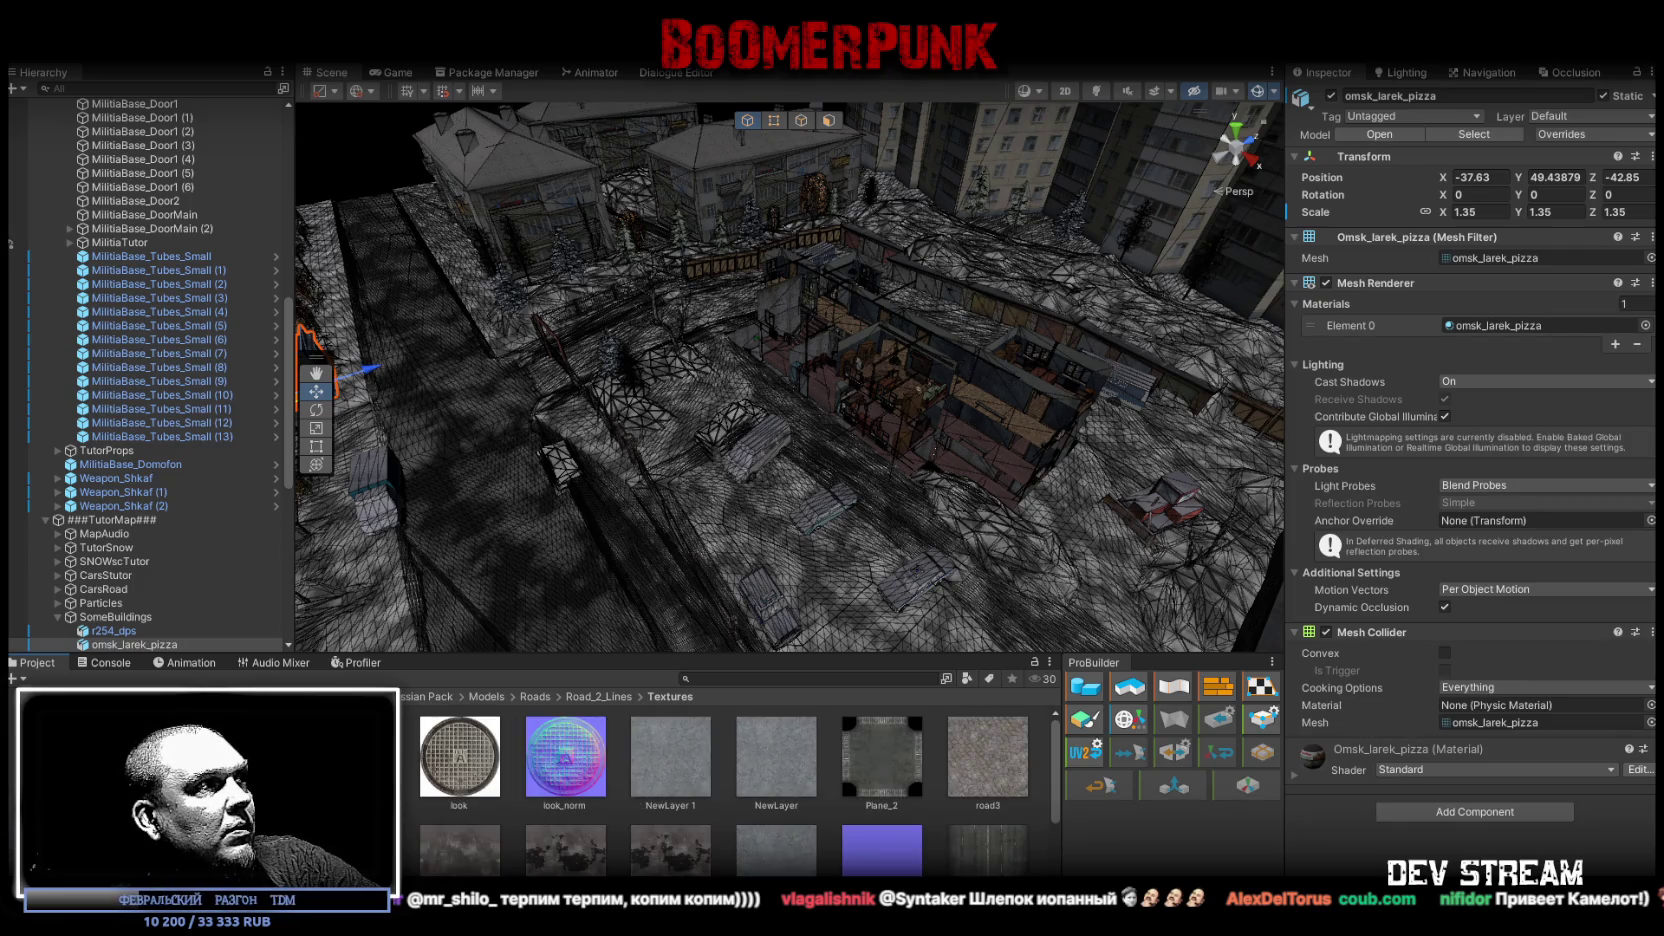
{"action": "key", "text": "Down"}
{"action": "scroll", "coordinate": [623, 816], "scroll_direction": "down", "scroll_amount": 2}
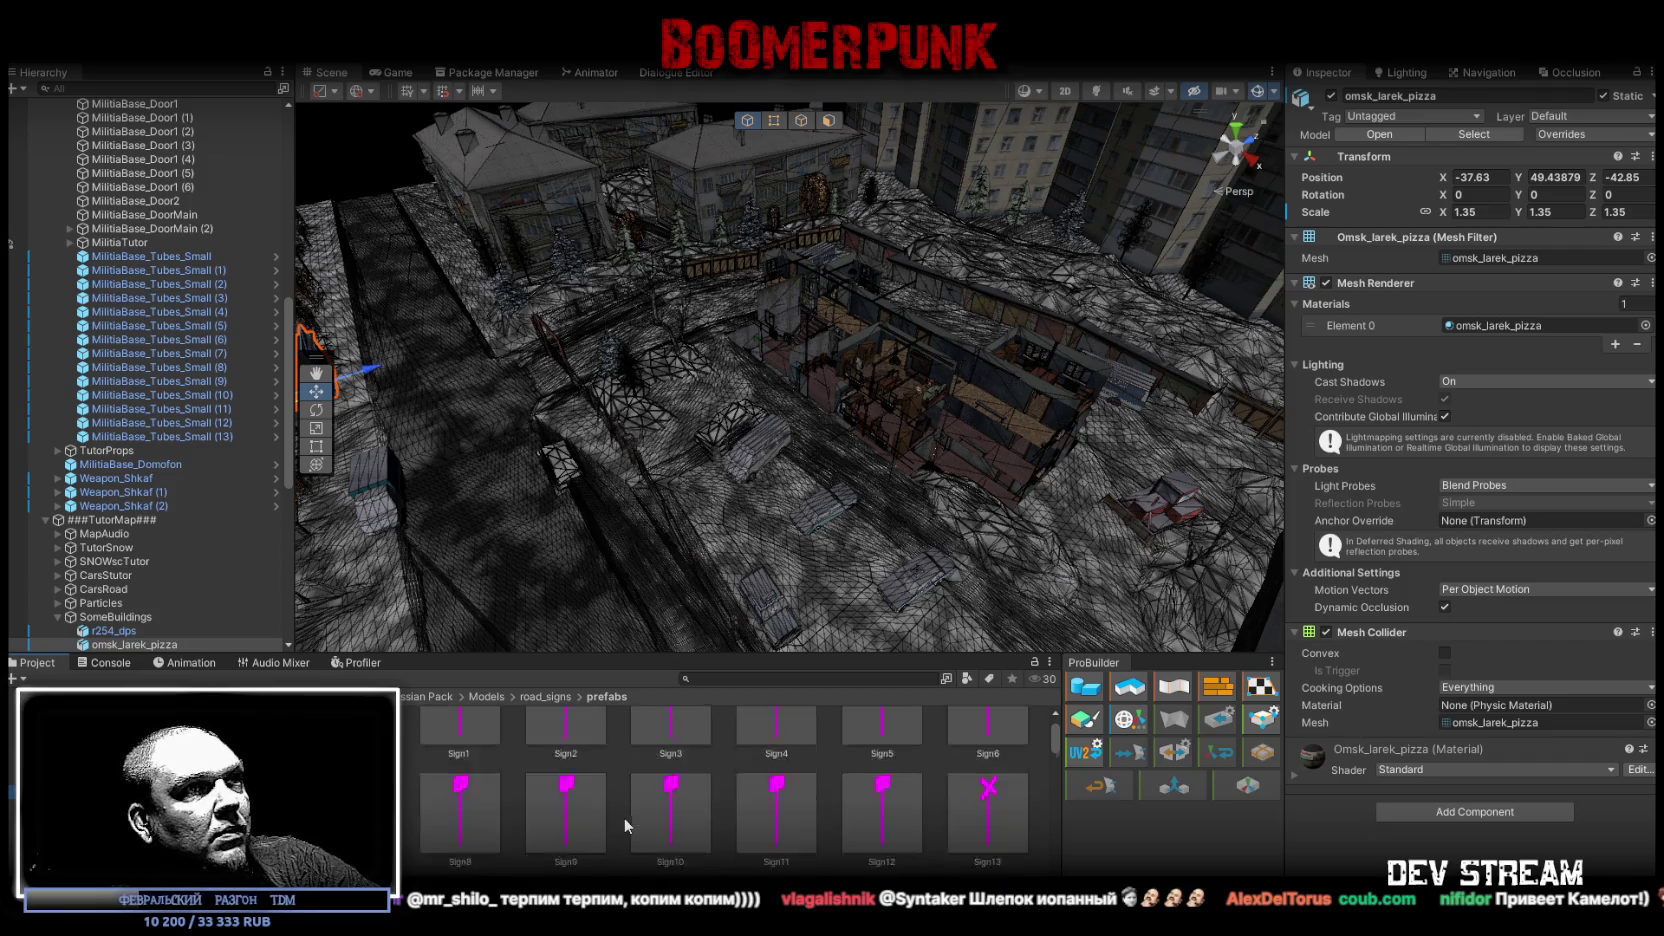
{"action": "scroll", "coordinate": [623, 816], "scroll_direction": "down", "scroll_amount": 15}
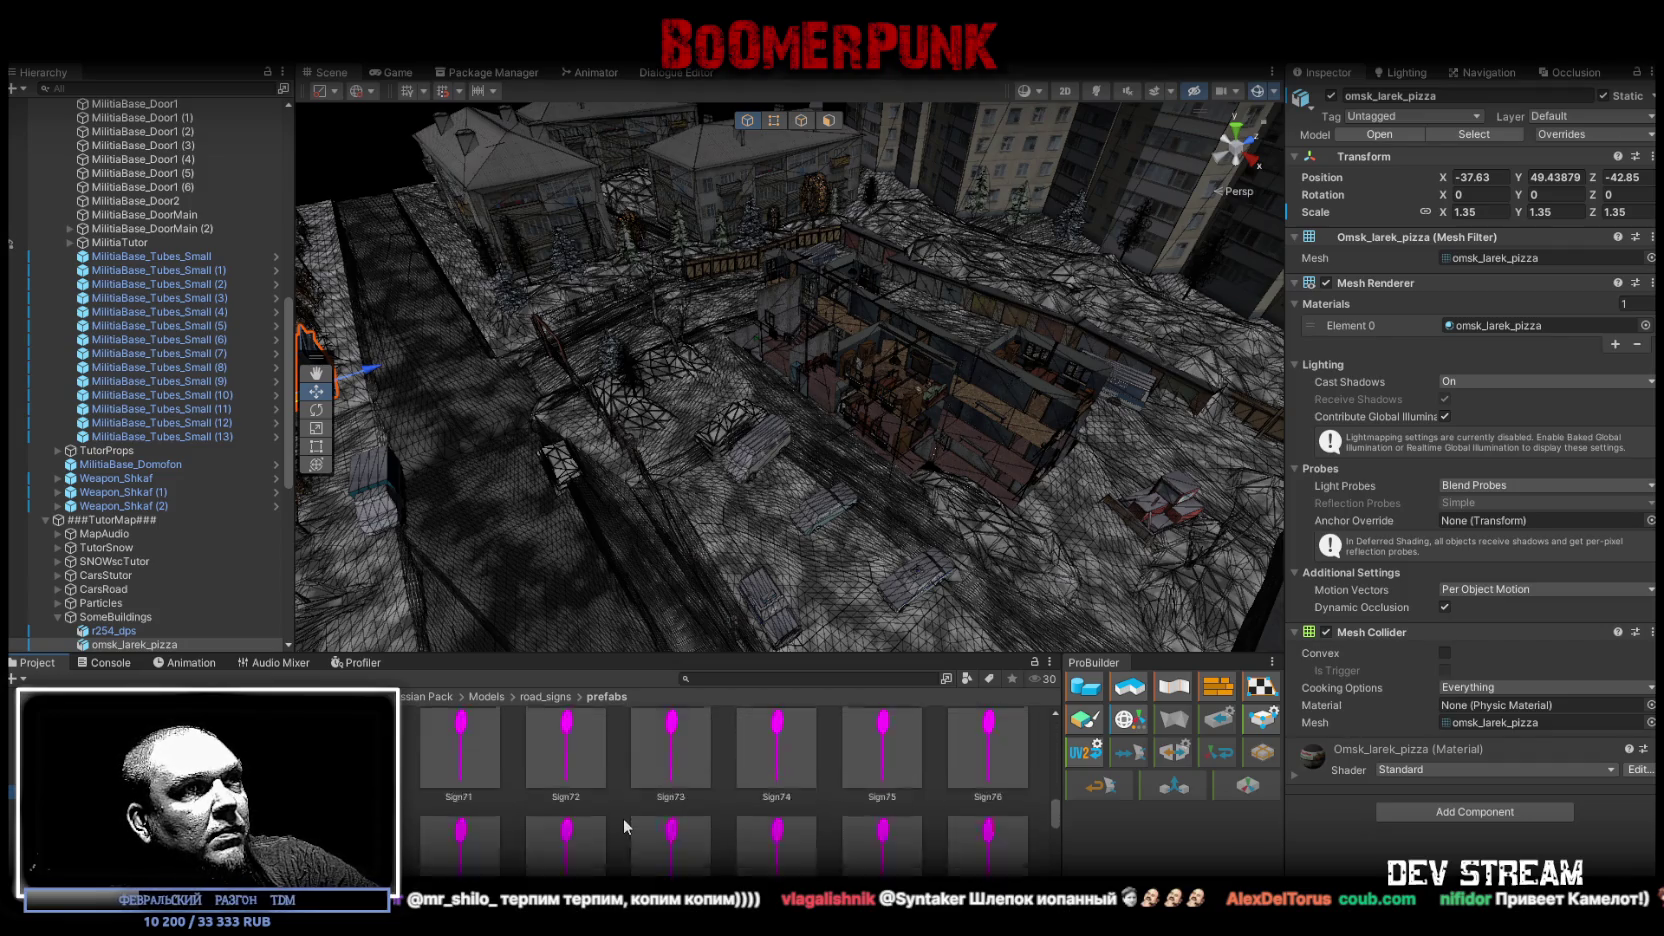
{"action": "scroll", "coordinate": [621, 816], "scroll_direction": "up", "scroll_amount": 15}
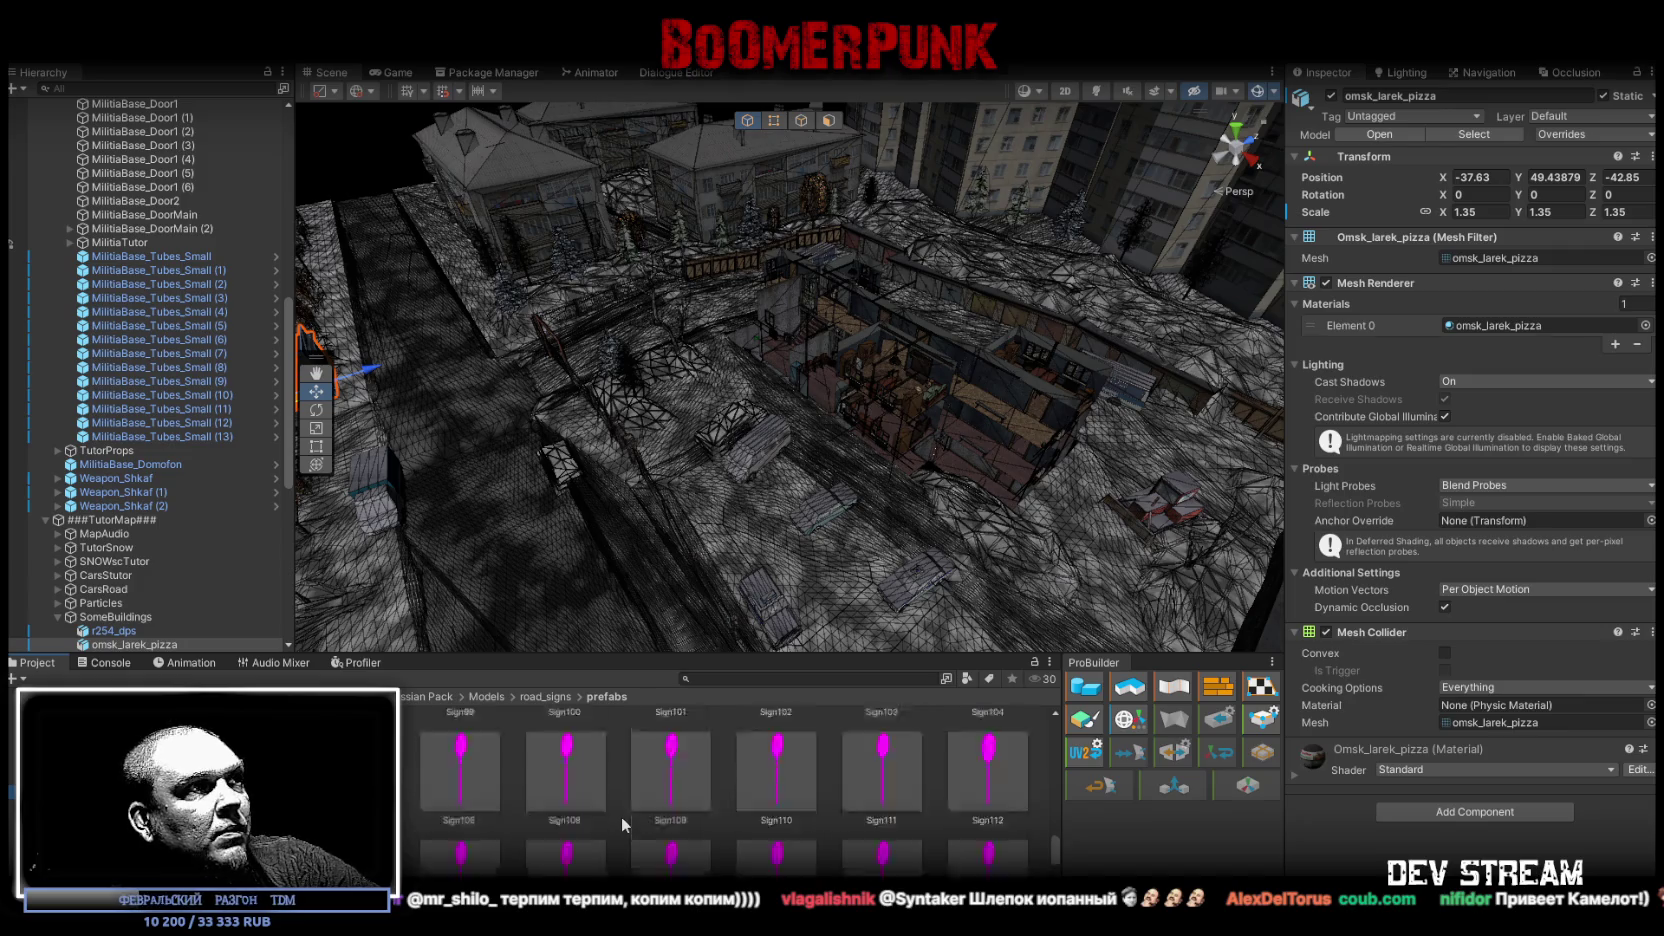
{"action": "scroll", "coordinate": [621, 812], "scroll_direction": "up", "scroll_amount": 3}
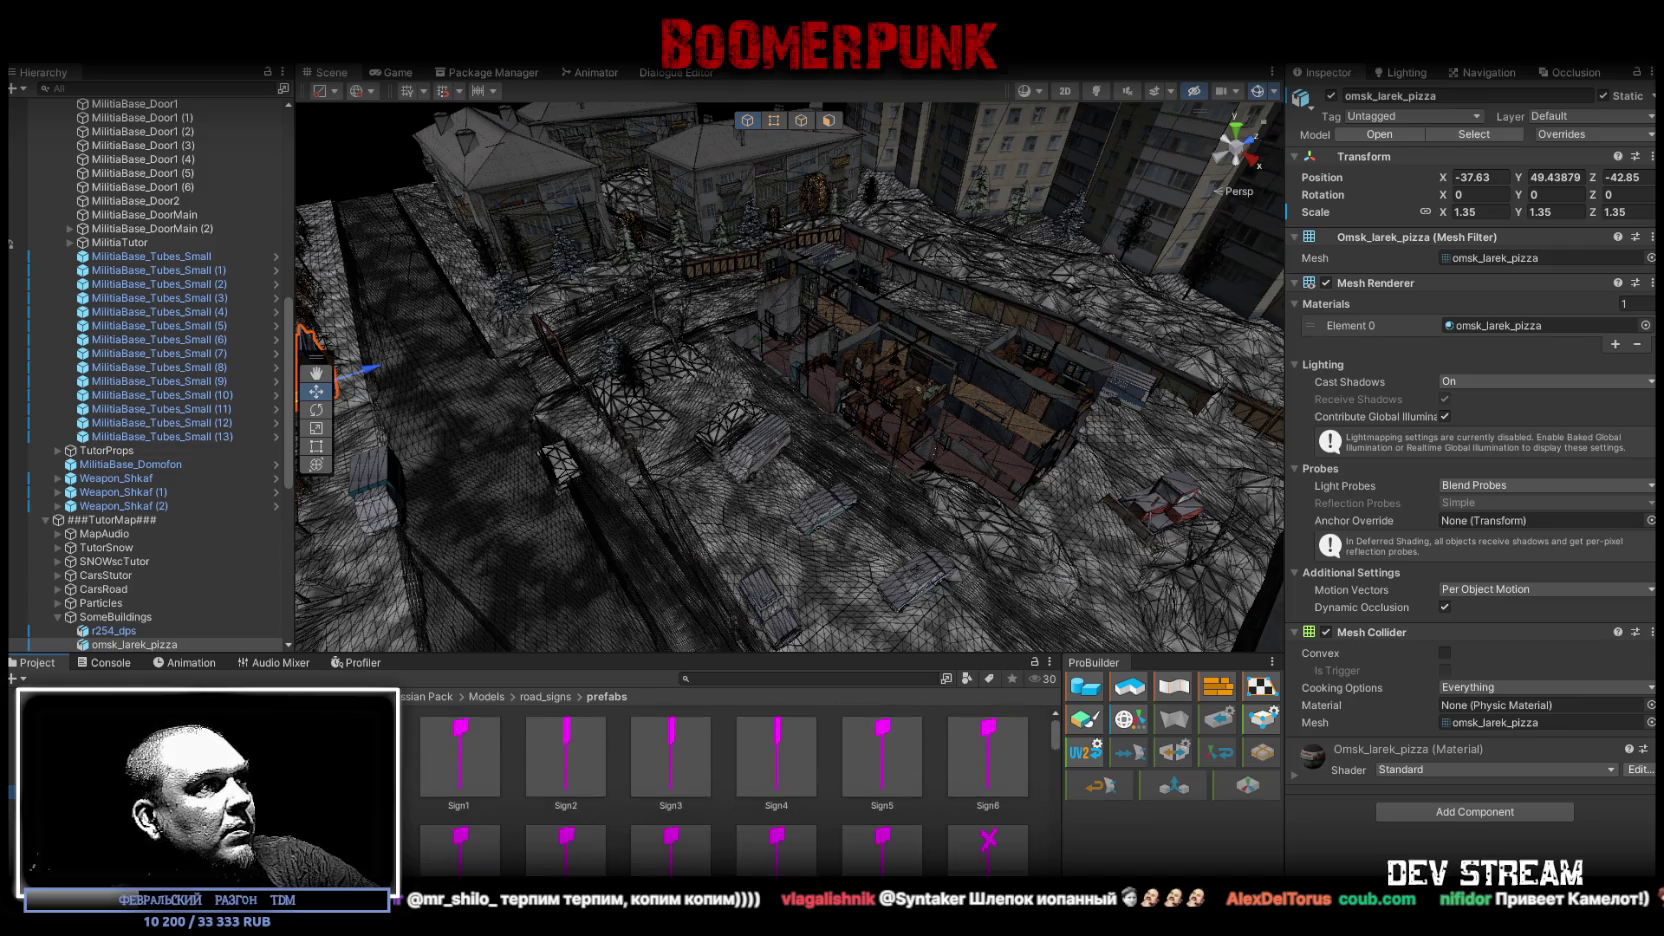
{"action": "left_click", "coordinate": [410, 762]}
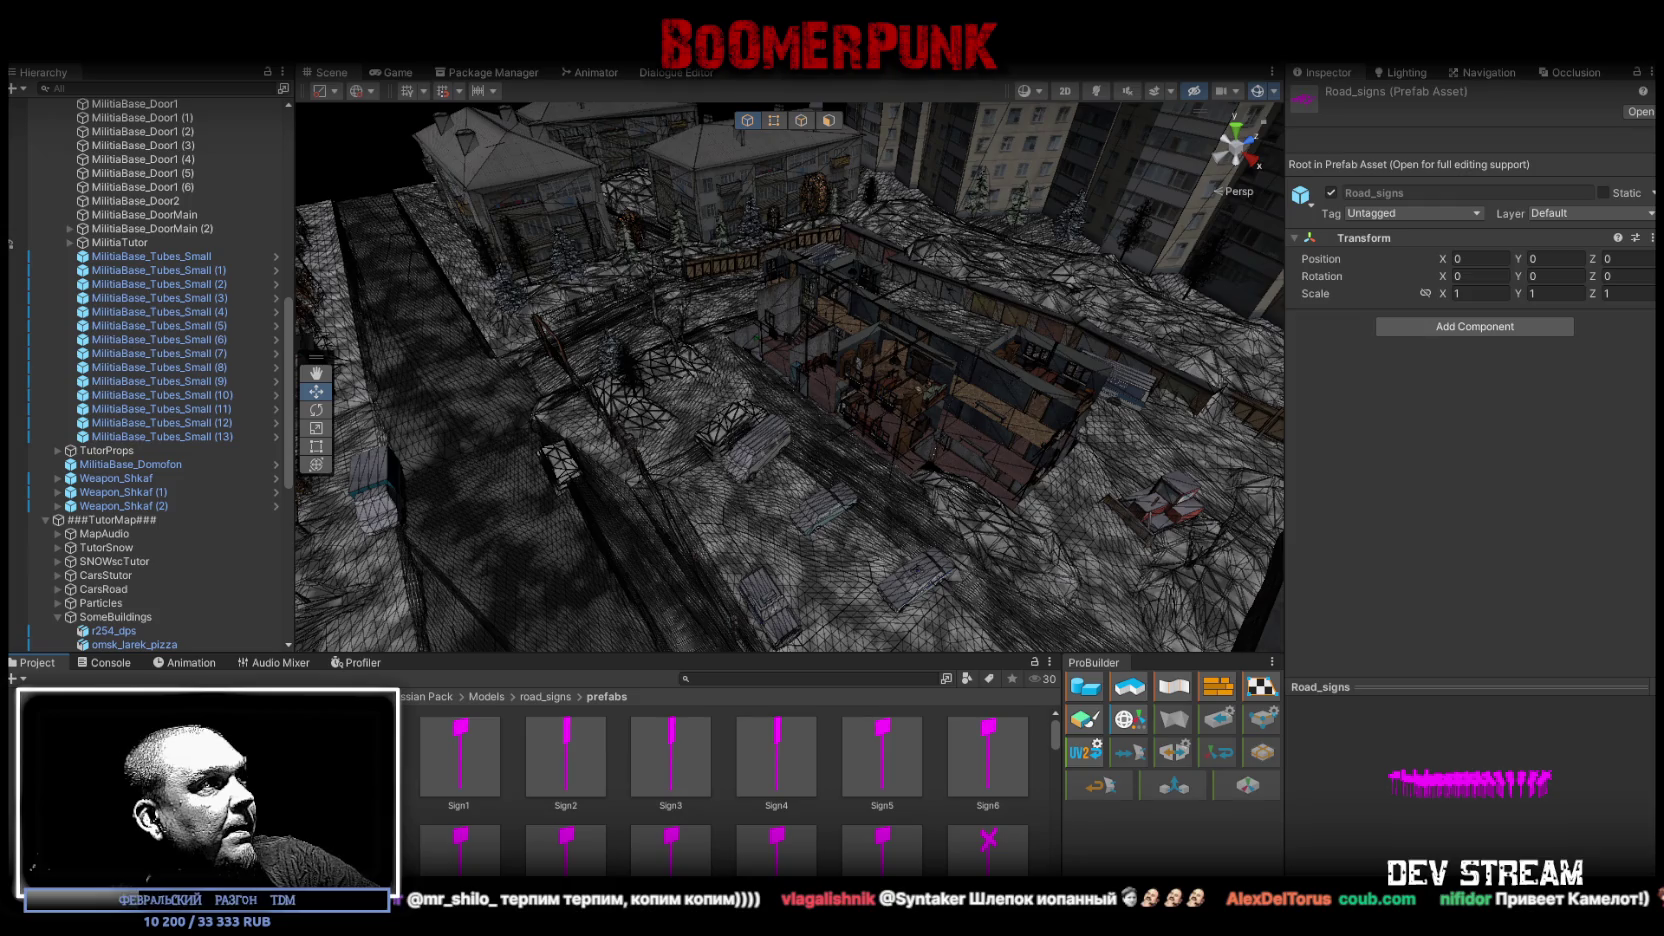
Step: Select Power_lines_2 in the Power_lines Prefabs folder, facing the view toward the alley
{"action": "left_click", "coordinate": [60, 762]}
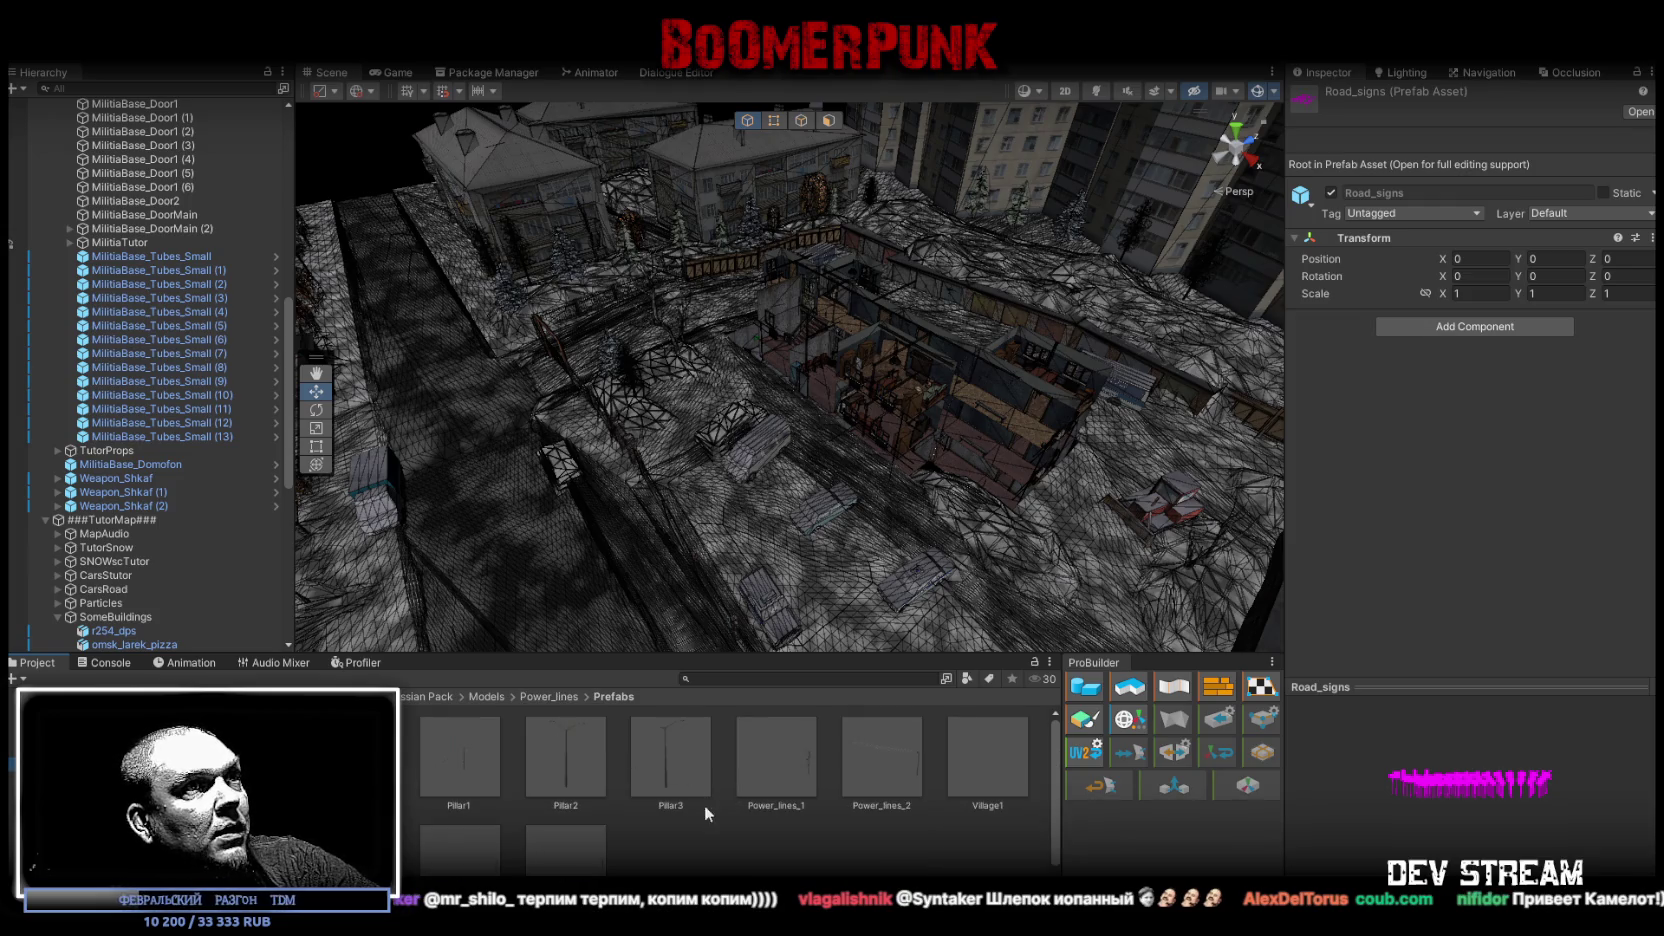
{"action": "left_click", "coordinate": [910, 734]}
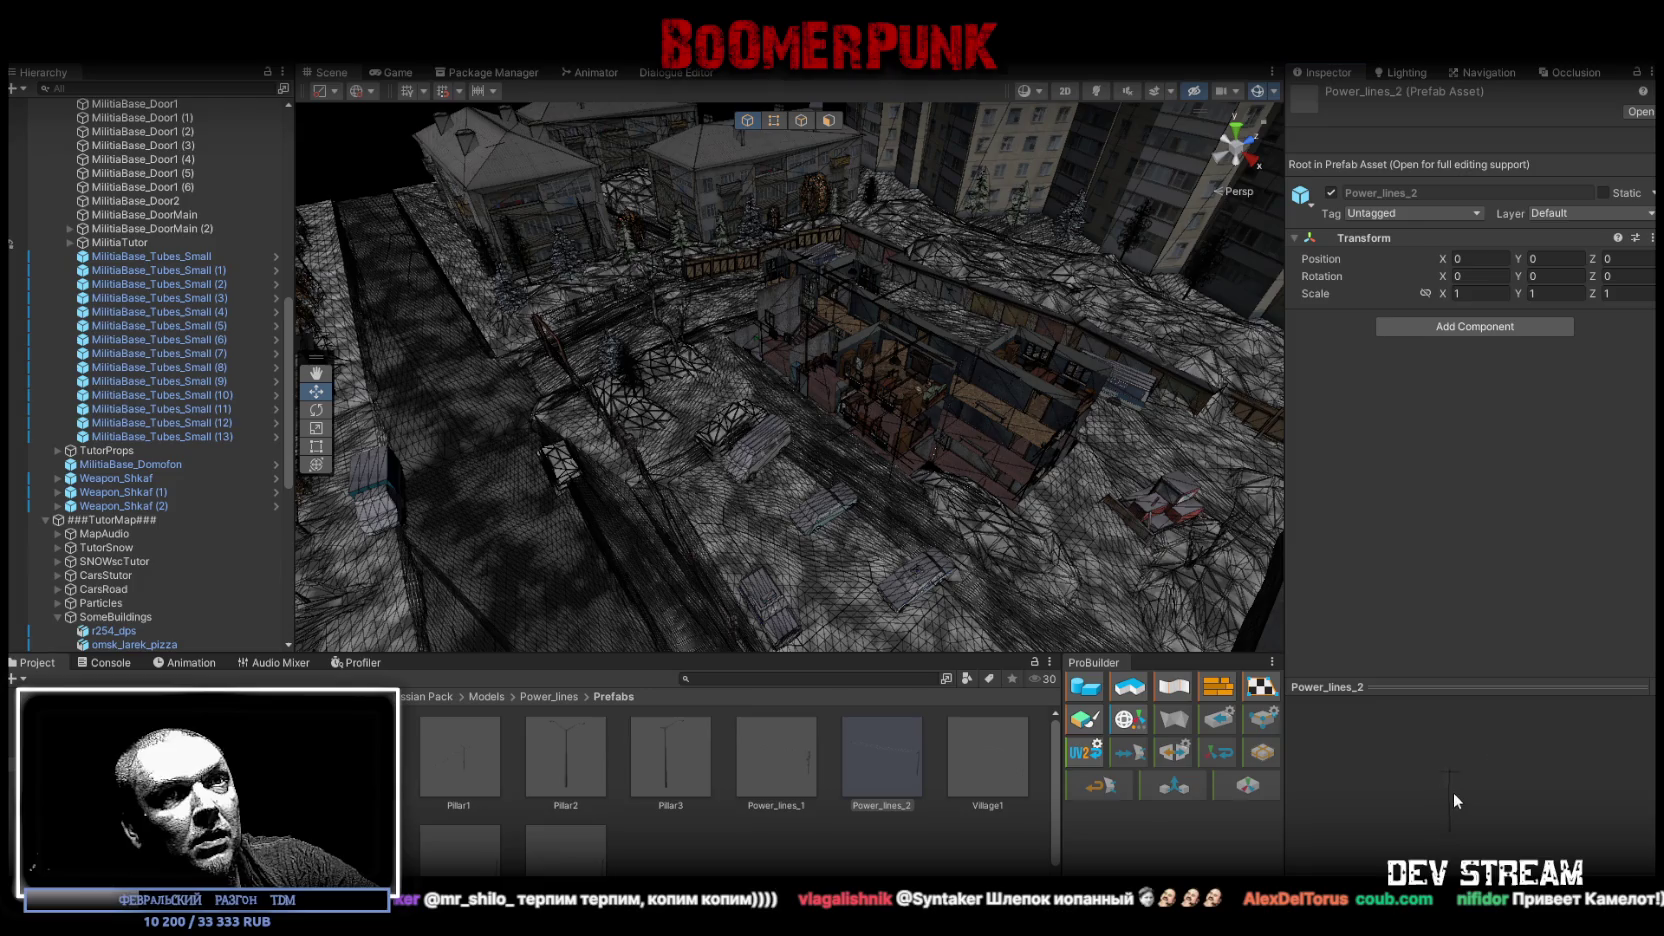
{"action": "left_click_drag", "start_coordinate": [1250, 620], "coordinate": [900, 450]}
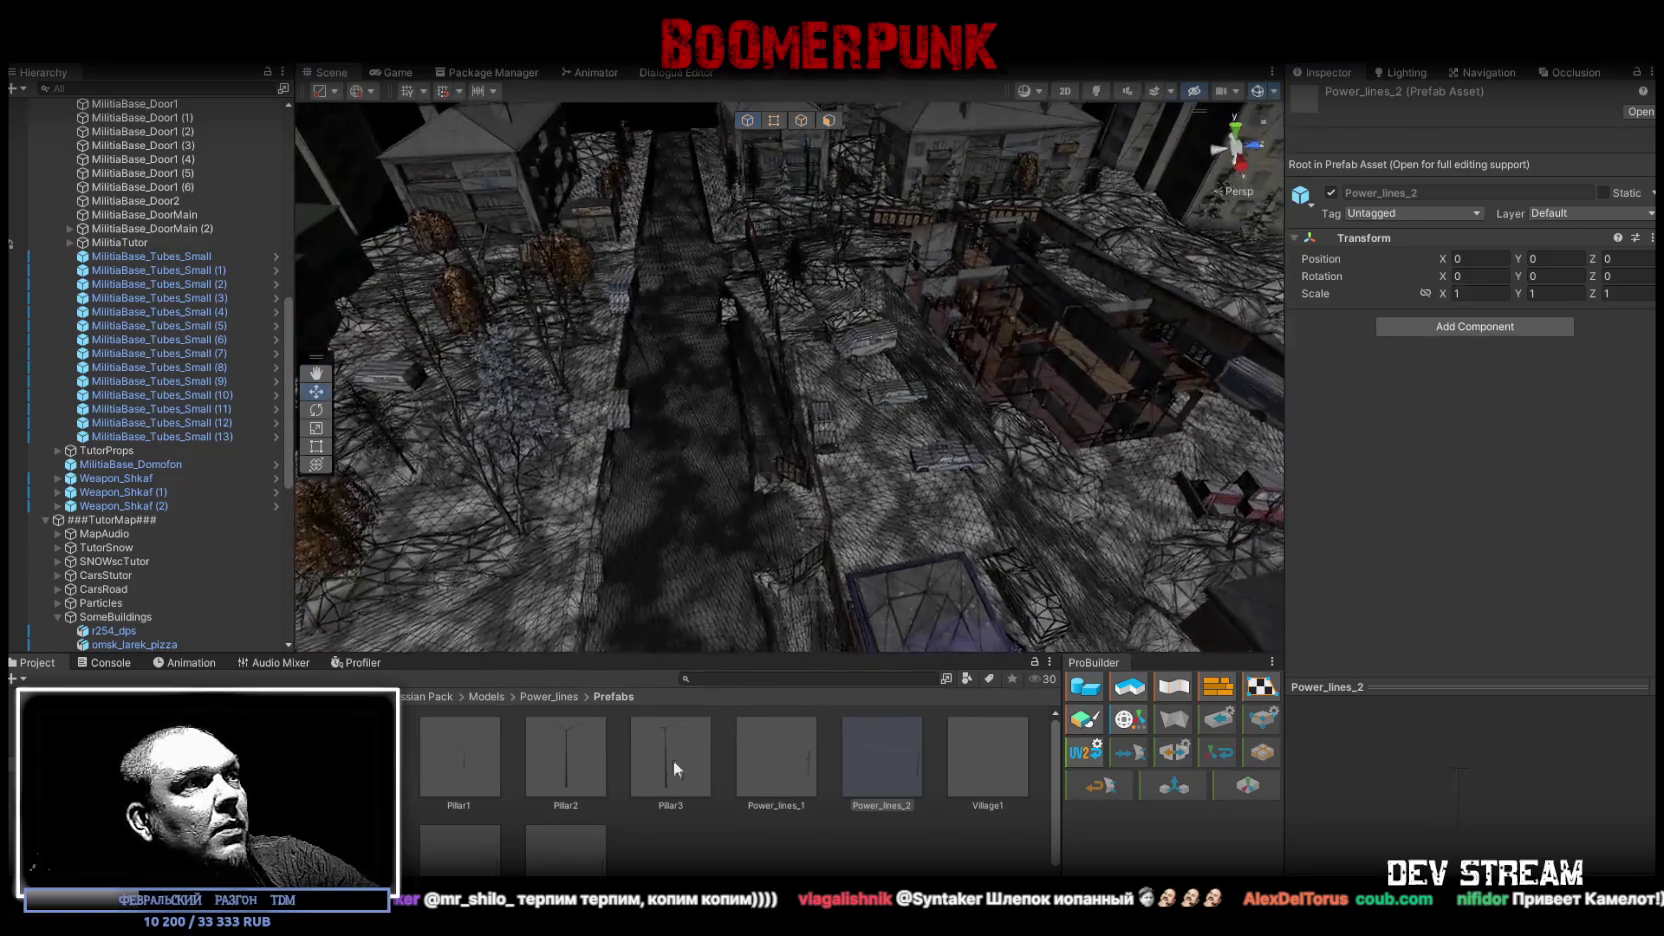
{"action": "scroll", "coordinate": [680, 738], "scroll_direction": "down", "scroll_amount": 1}
Step: Place Power_lines_2 in the scene and select its Village2 pole mesh in the Hierarchy
{"action": "mouse_move", "coordinate": [880, 735]}
{"action": "left_mouse_down"}
{"action": "mouse_move", "coordinate": [875, 482]}
{"action": "mouse_move", "coordinate": [626, 324]}
{"action": "mouse_move", "coordinate": [502, 190]}
{"action": "mouse_move", "coordinate": [1029, 690]}
{"action": "mouse_move", "coordinate": [1068, 532]}
{"action": "mouse_move", "coordinate": [743, 501]}
{"action": "mouse_move", "coordinate": [687, 516]}
{"action": "mouse_move", "coordinate": [874, 472]}
{"action": "mouse_move", "coordinate": [1368, 604]}
{"action": "mouse_move", "coordinate": [1294, 413]}
{"action": "left_mouse_up"}
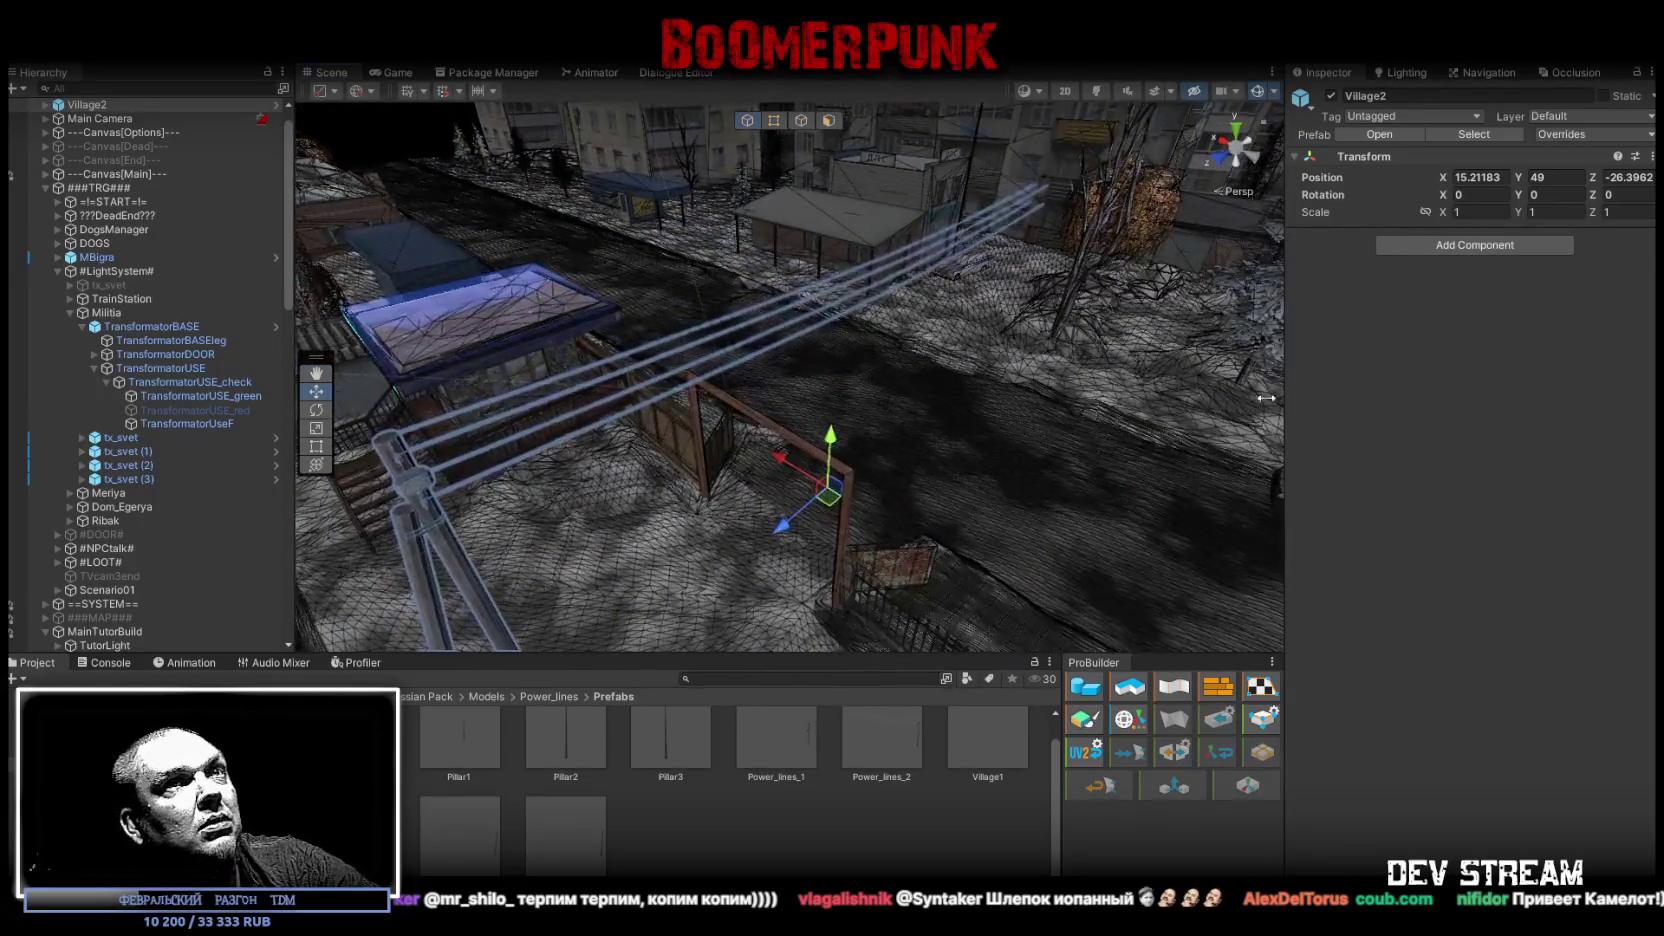
{"action": "left_click", "coordinate": [46, 106]}
{"action": "left_click", "coordinate": [93, 119]}
{"action": "left_click", "coordinate": [96, 134]}
{"action": "left_click_drag", "start_coordinate": [820, 426], "coordinate": [1054, 503]}
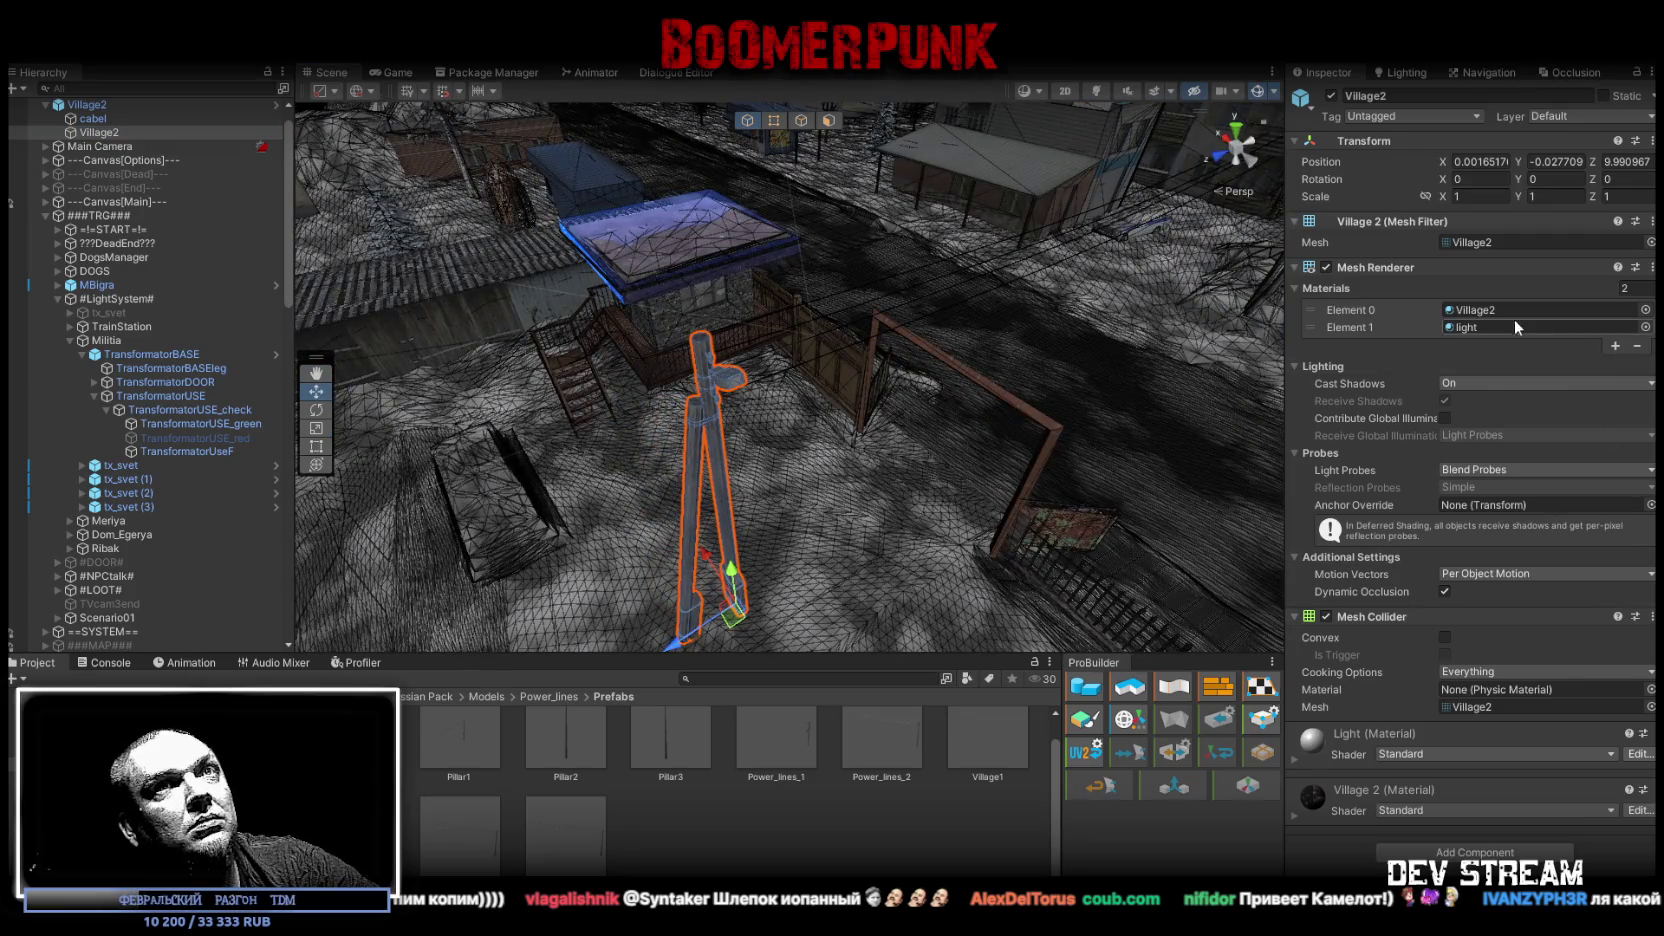
Step: Locate the pole's Village2 and light materials in Textures_Materials
{"action": "left_click", "coordinate": [1477, 310]}
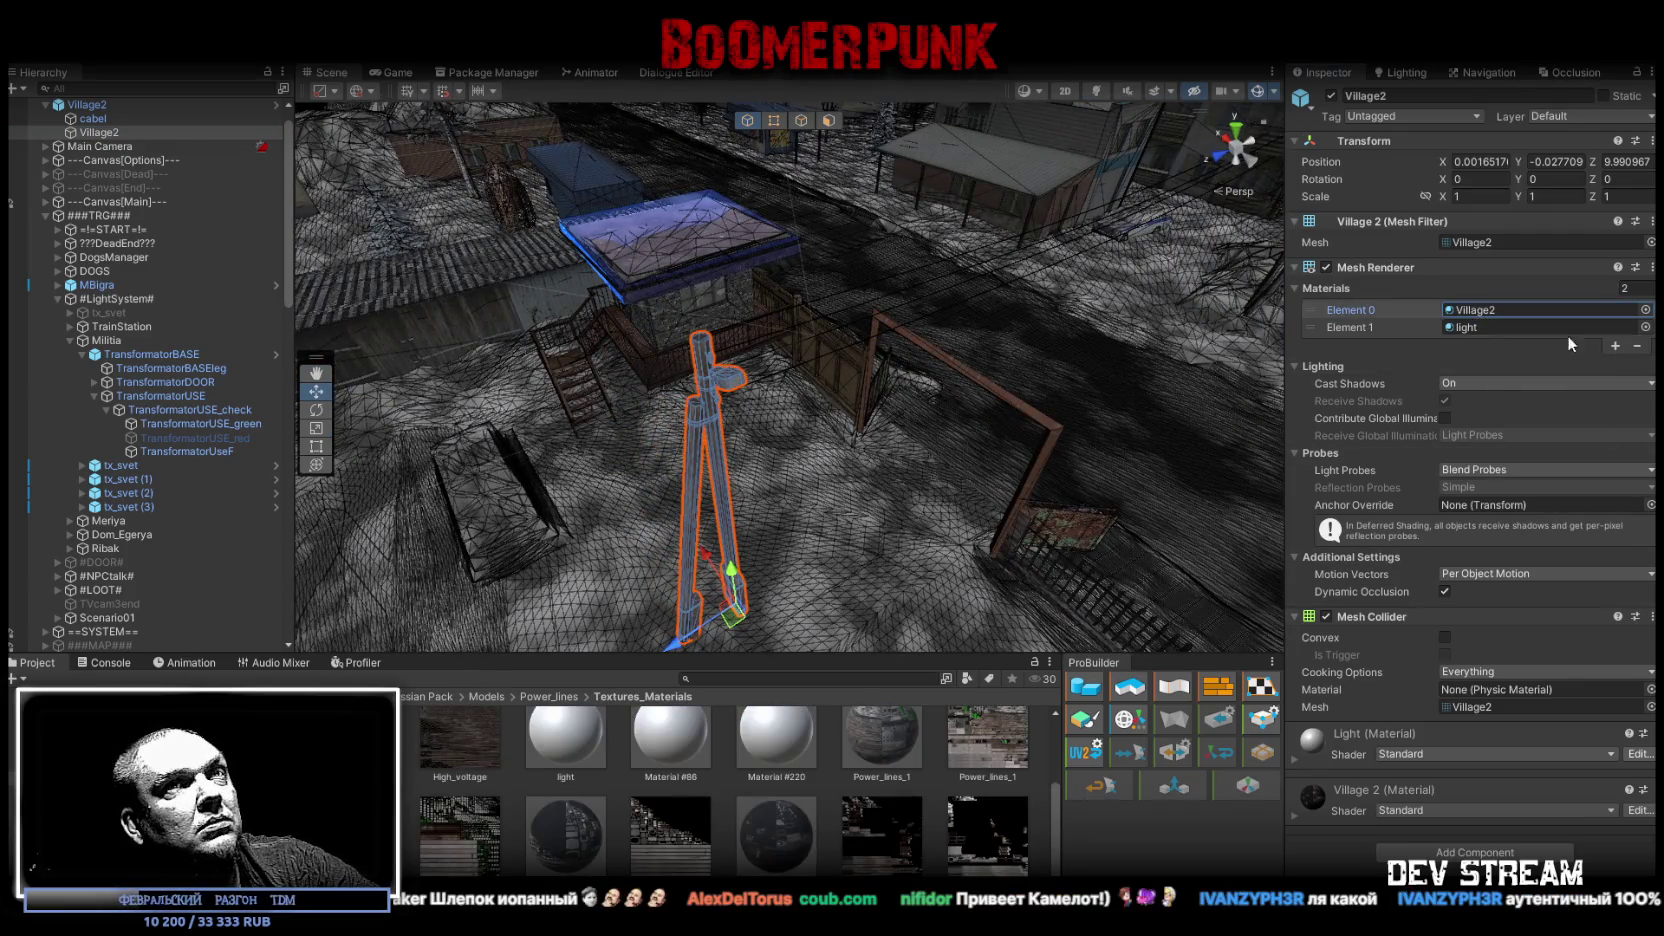
{"action": "left_click", "coordinate": [1460, 329]}
{"action": "scroll", "coordinate": [627, 838], "scroll_direction": "down", "scroll_amount": 2, "text": "ctrl"}
{"action": "scroll", "coordinate": [627, 838], "scroll_direction": "down", "scroll_amount": 2, "text": "ctrl"}
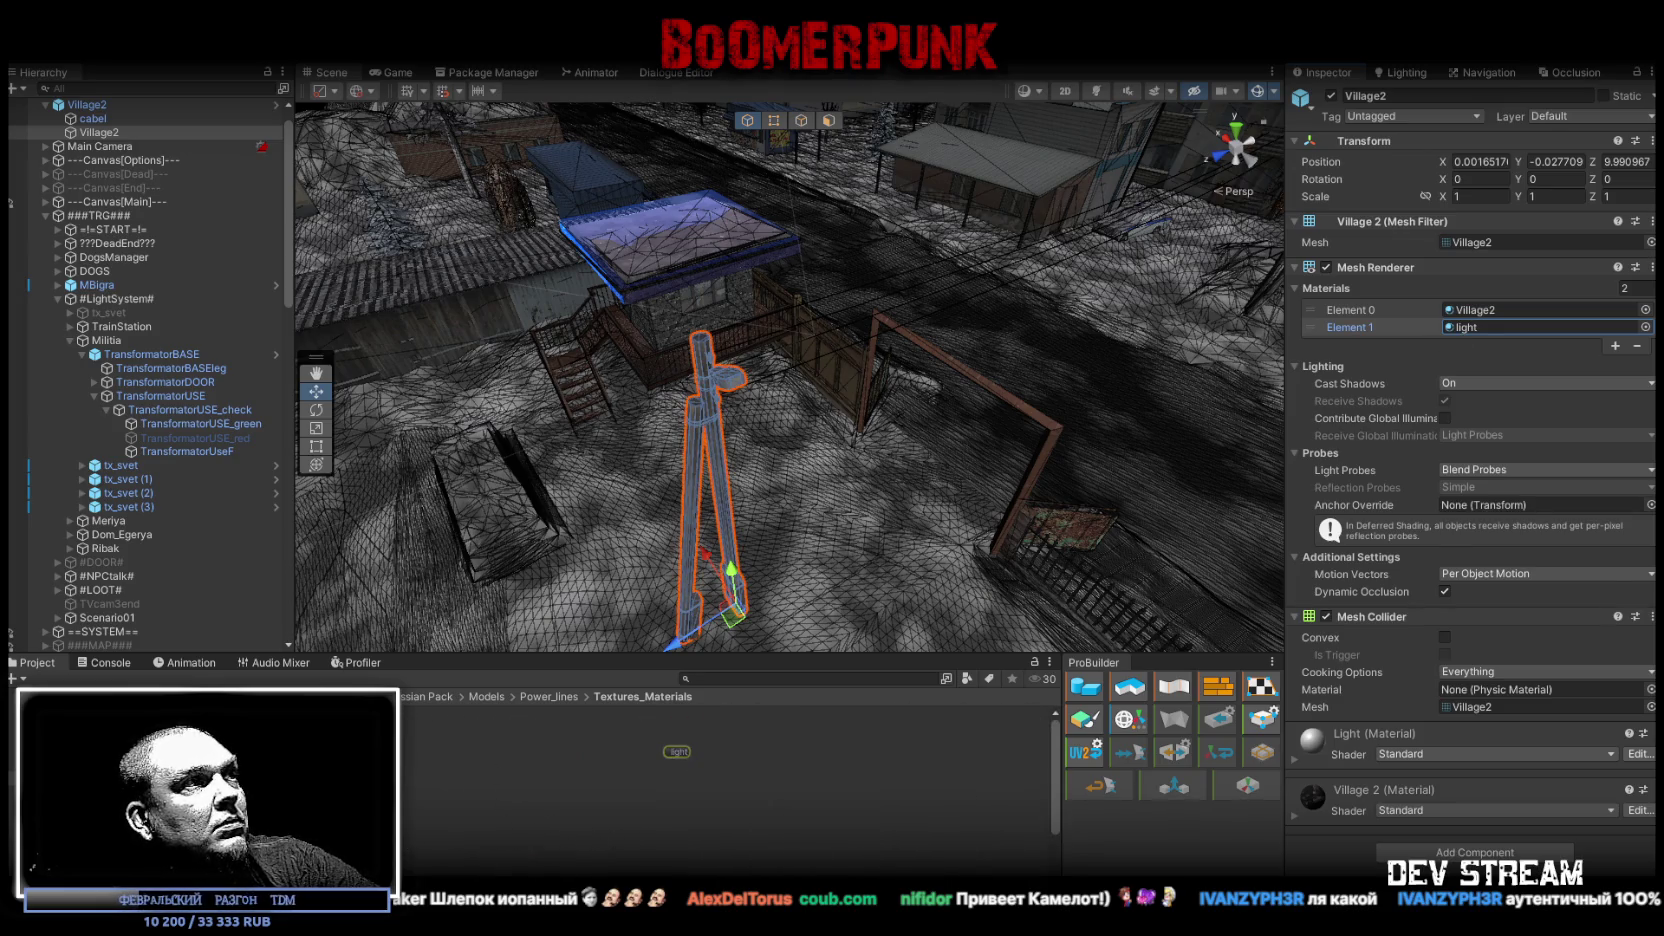
Step: Check the Black material and textures, then select all 9 textures in Textures_Materials
{"action": "left_click", "coordinate": [414, 714]}
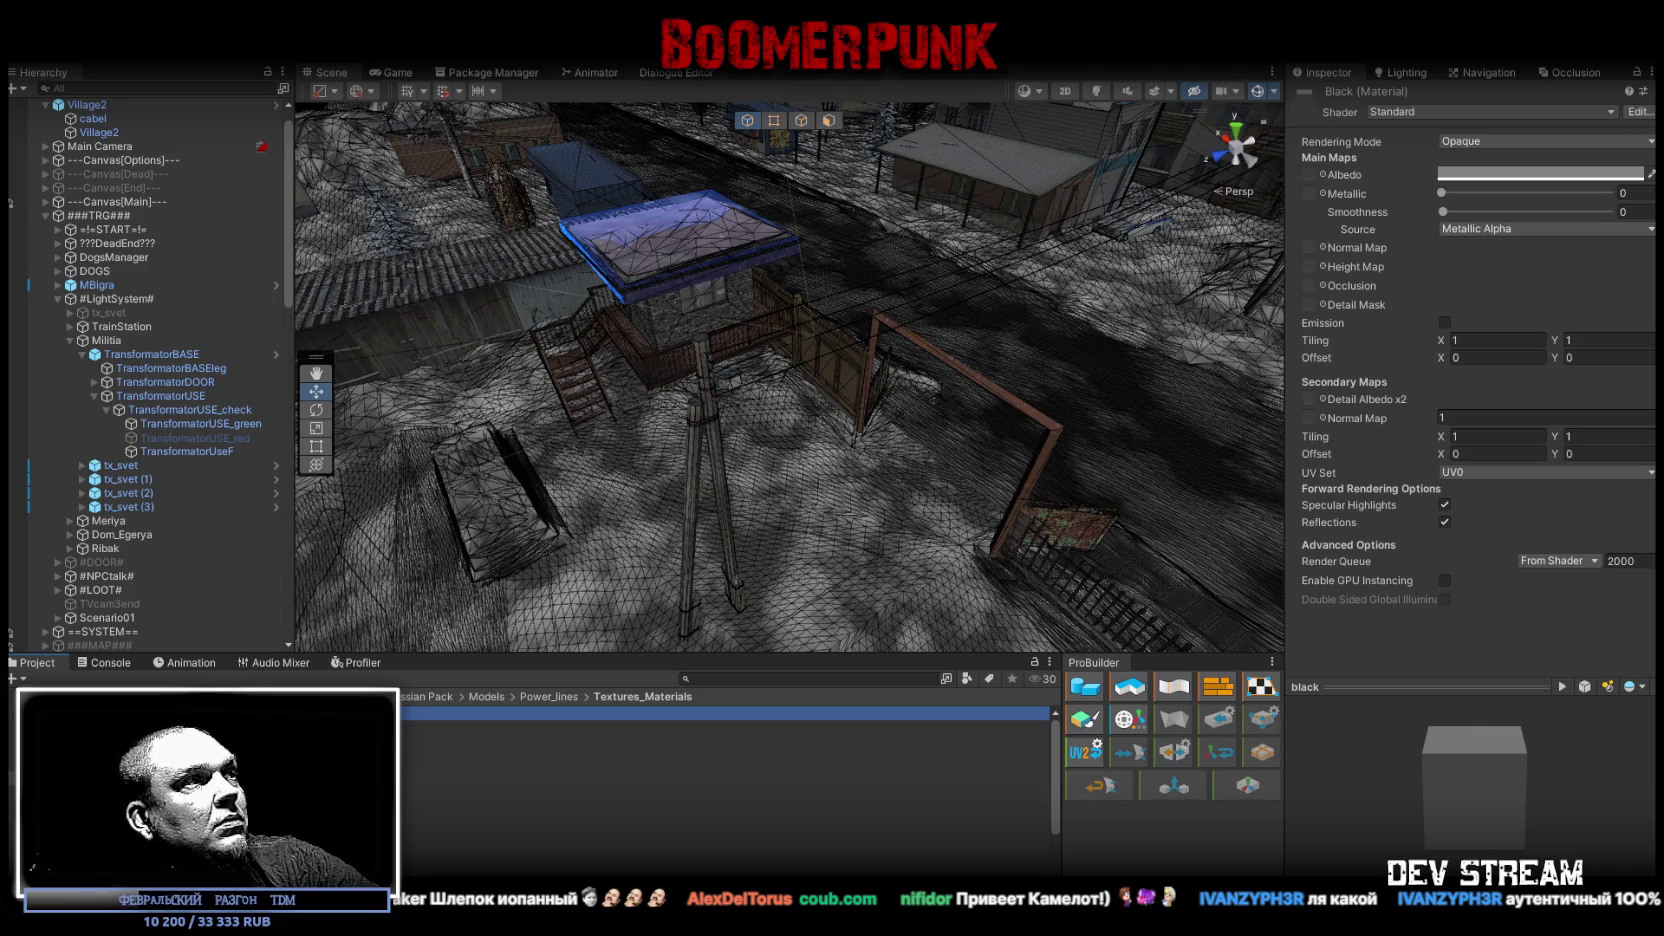
{"action": "left_click", "coordinate": [700, 741]}
{"action": "left_click", "coordinate": [700, 768], "text": "shift"}
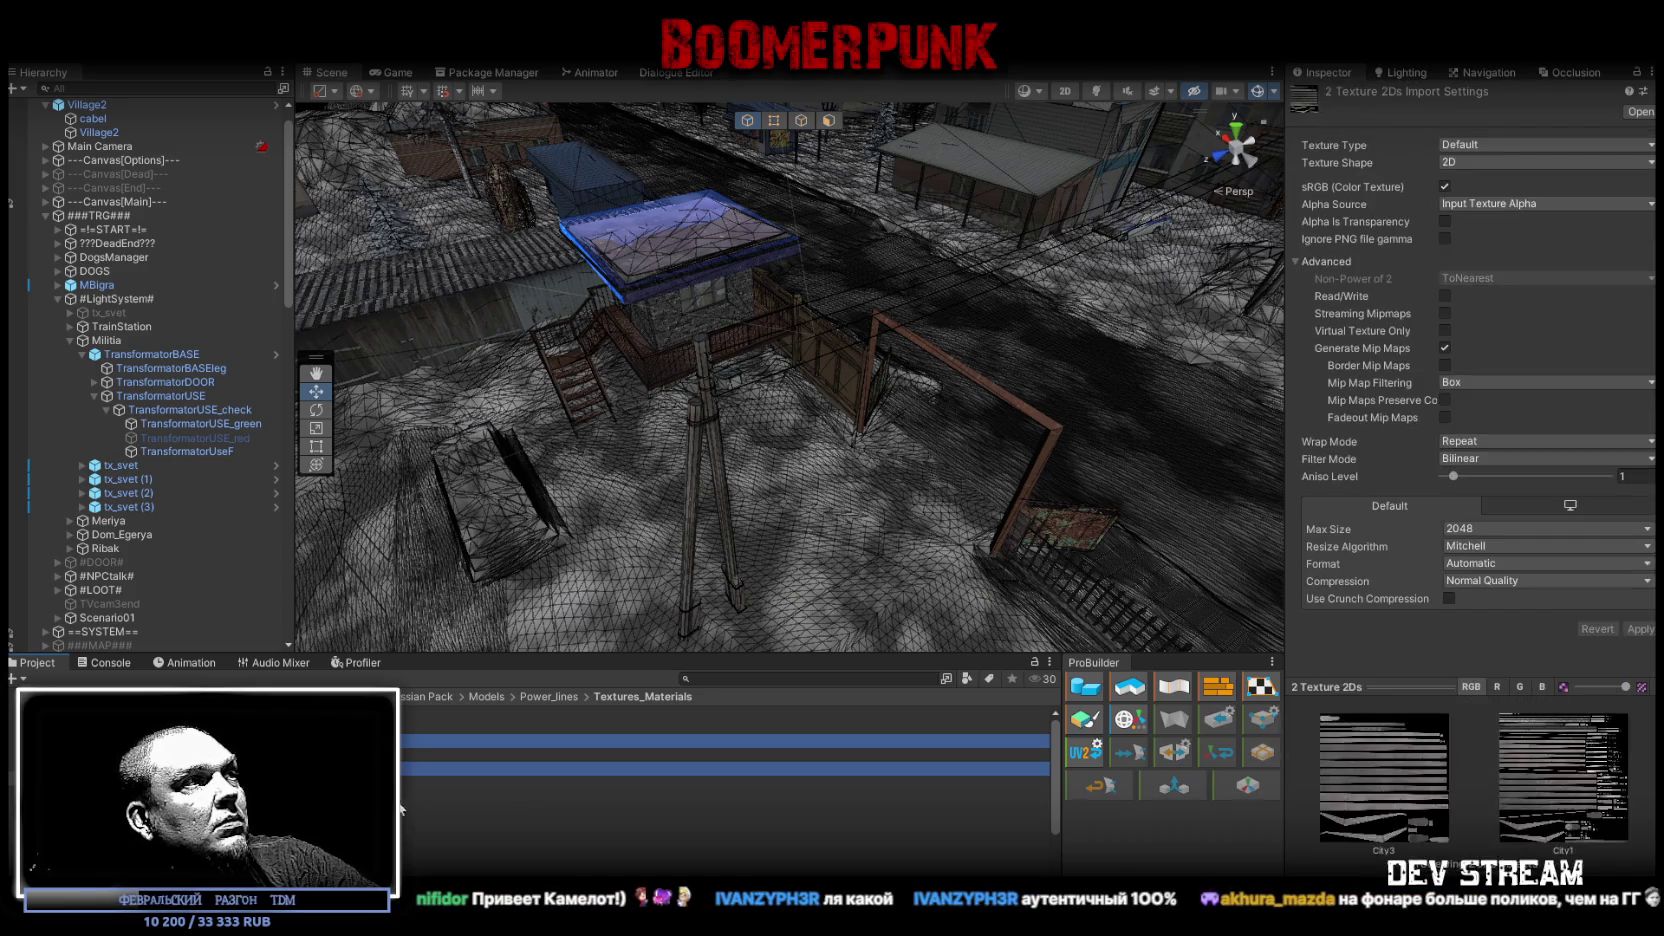
{"action": "left_click", "coordinate": [414, 714]}
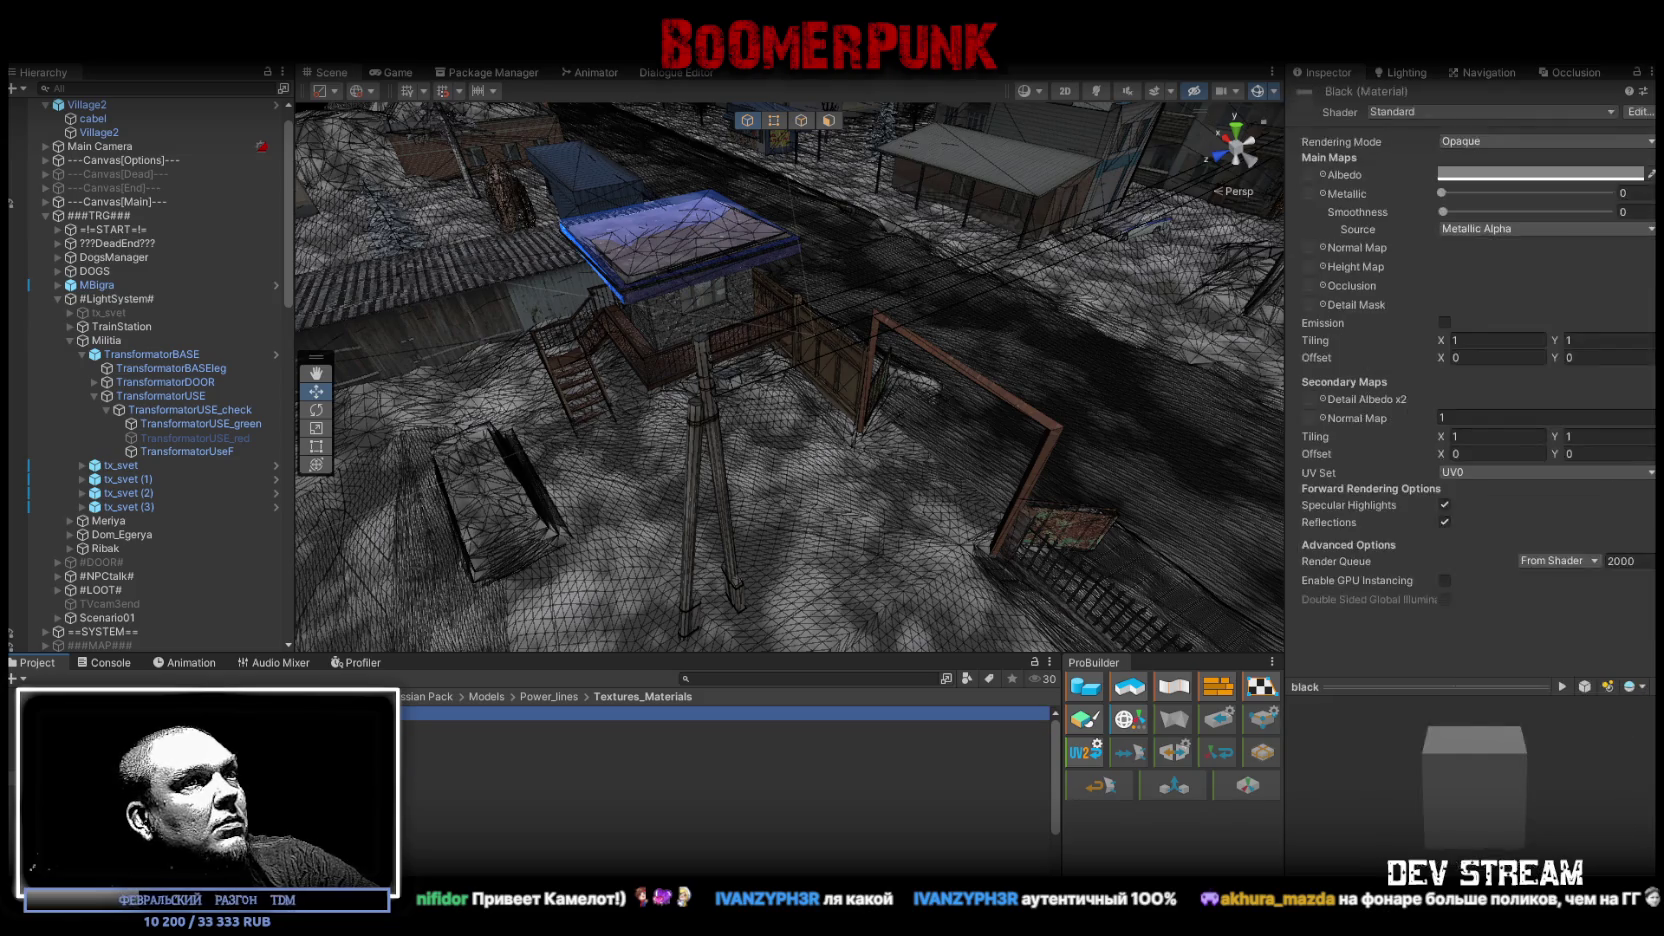
{"action": "key", "text": "ctrl+a"}
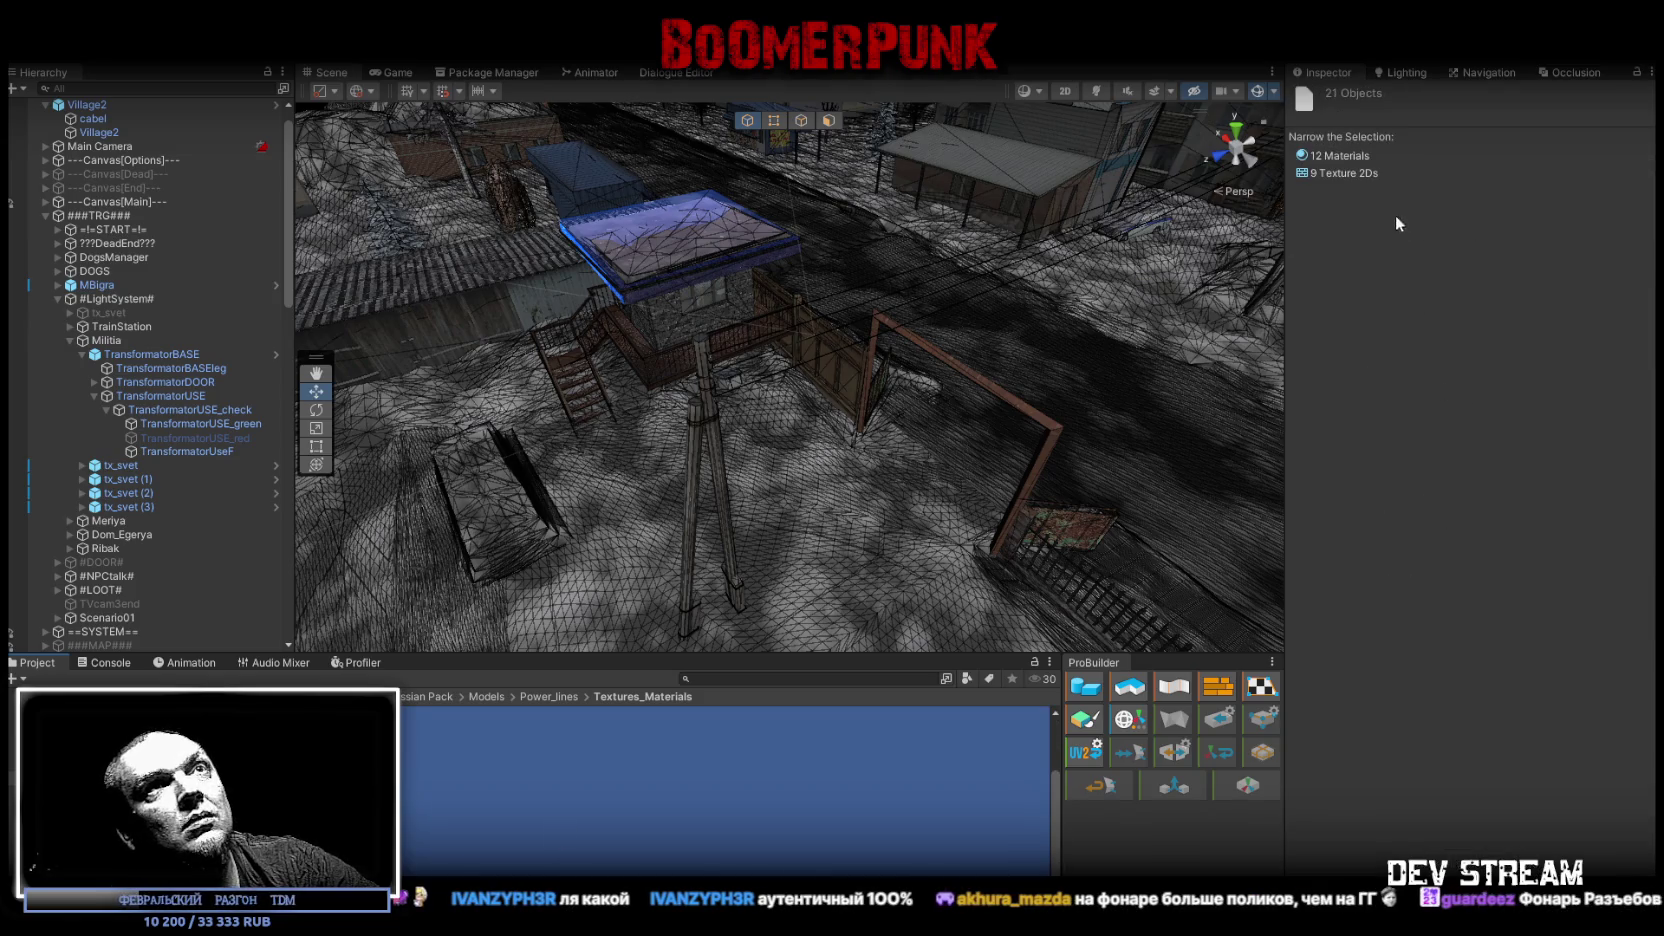
{"action": "left_click", "coordinate": [1333, 174]}
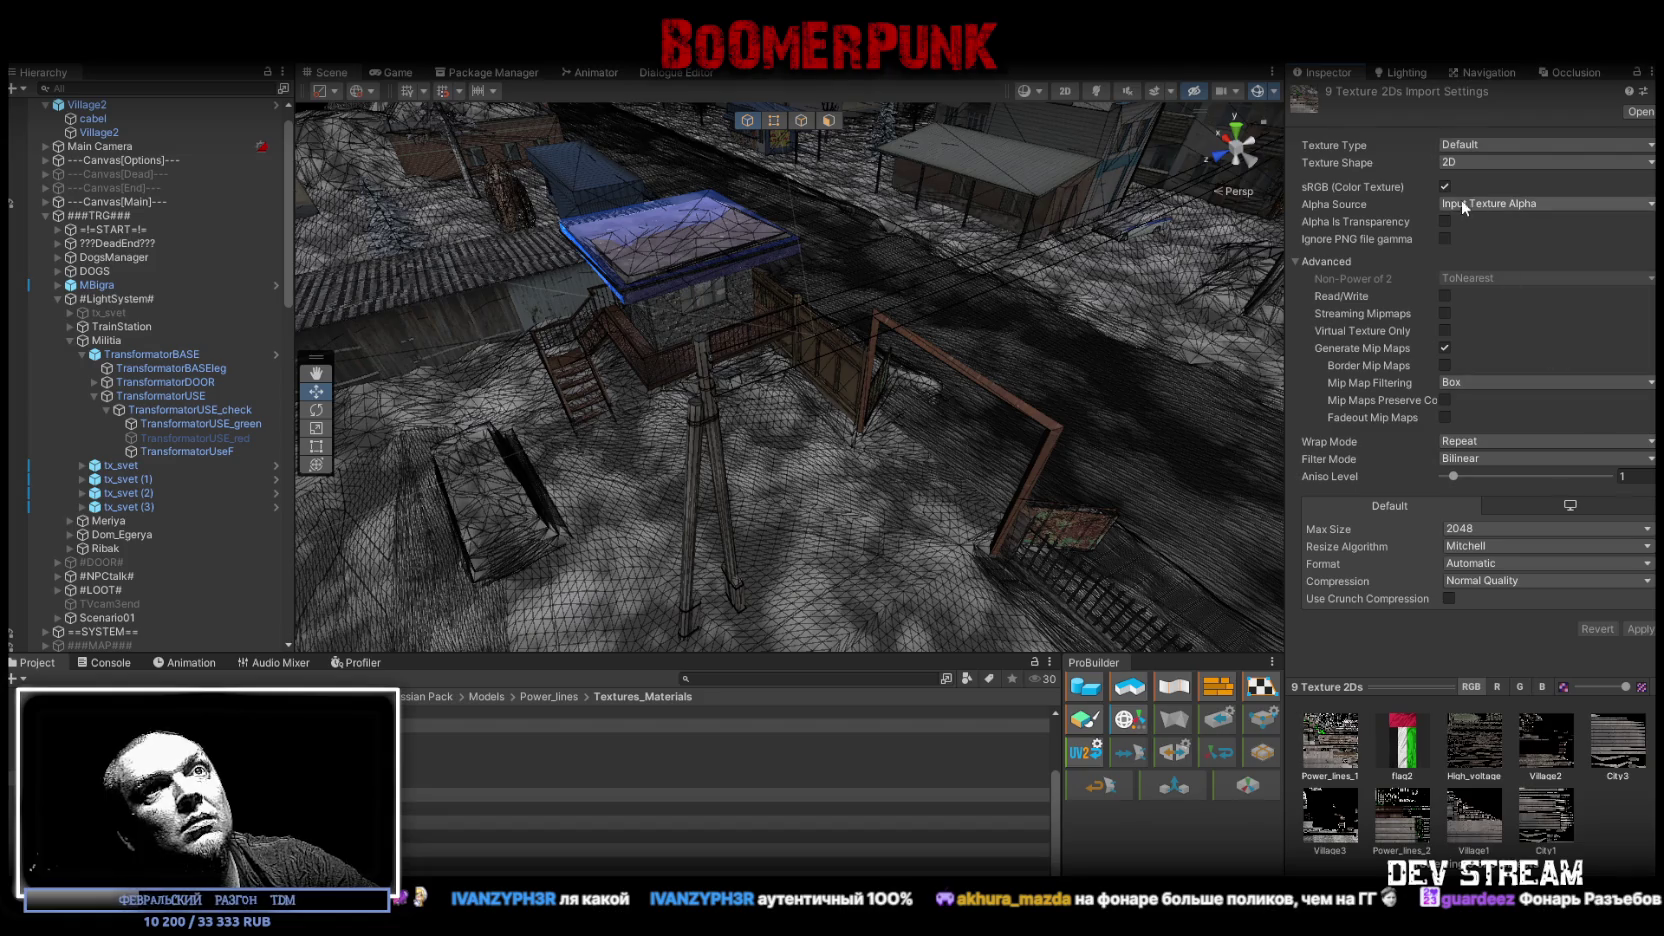
Step: Apply Max Size 256, Point filter, Sprite (2D and UI) type and Read/Write to the textures
{"action": "left_click", "coordinate": [1482, 531]}
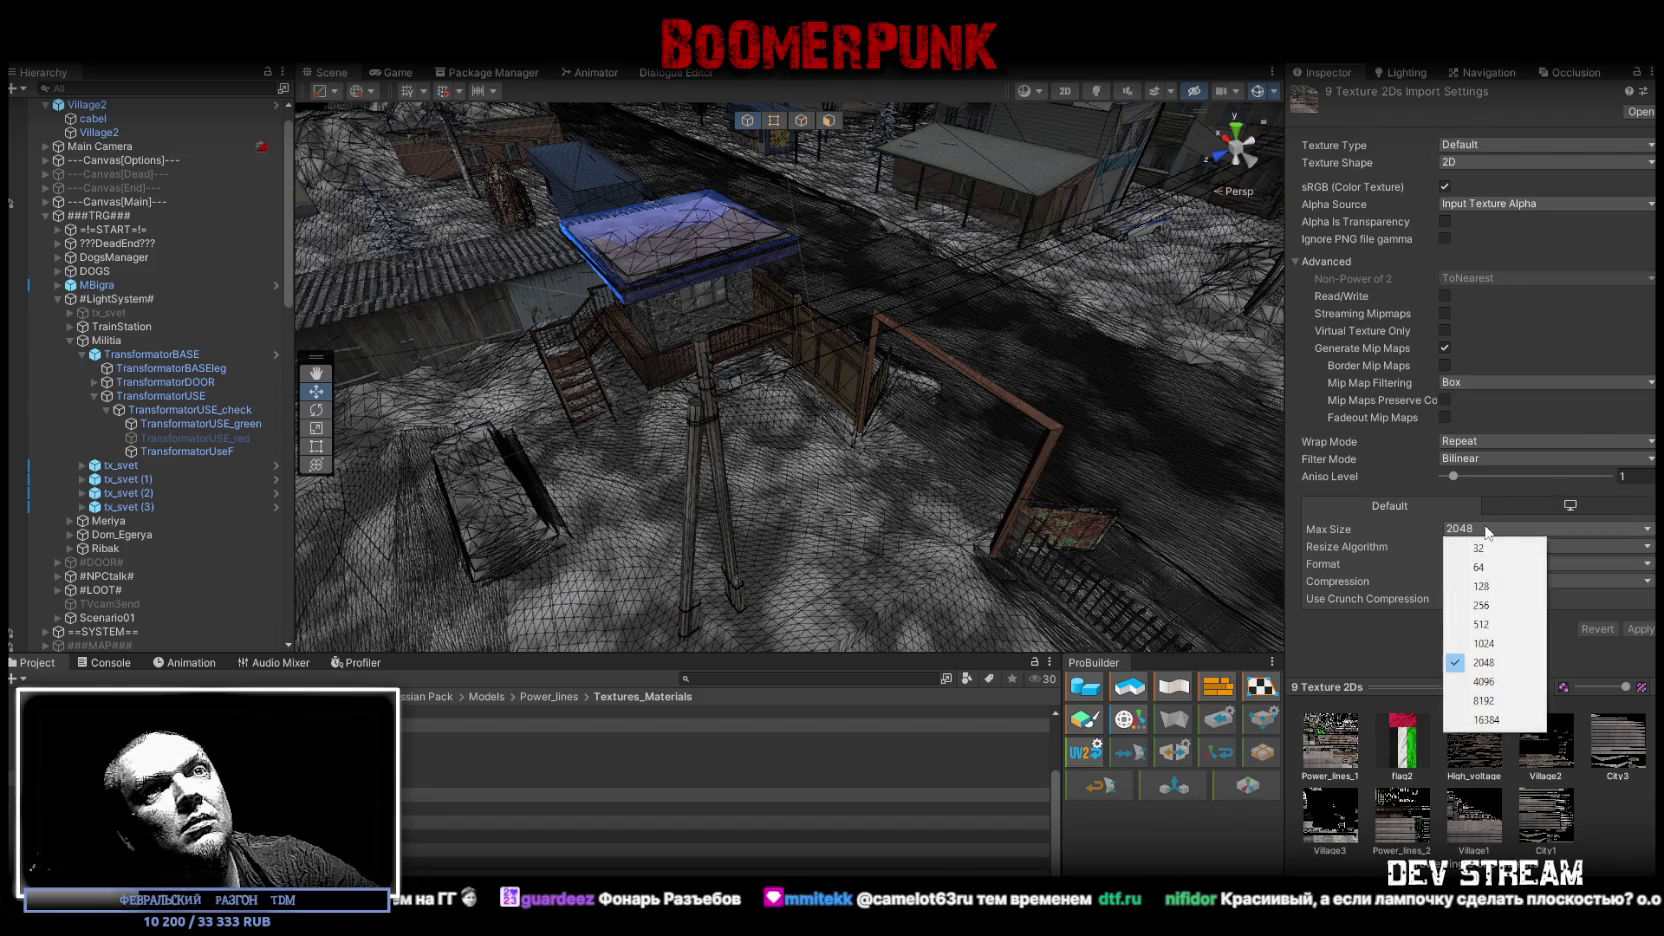
{"action": "left_click", "coordinate": [1475, 599]}
{"action": "left_click", "coordinate": [1467, 456]}
{"action": "left_click", "coordinate": [1465, 474]}
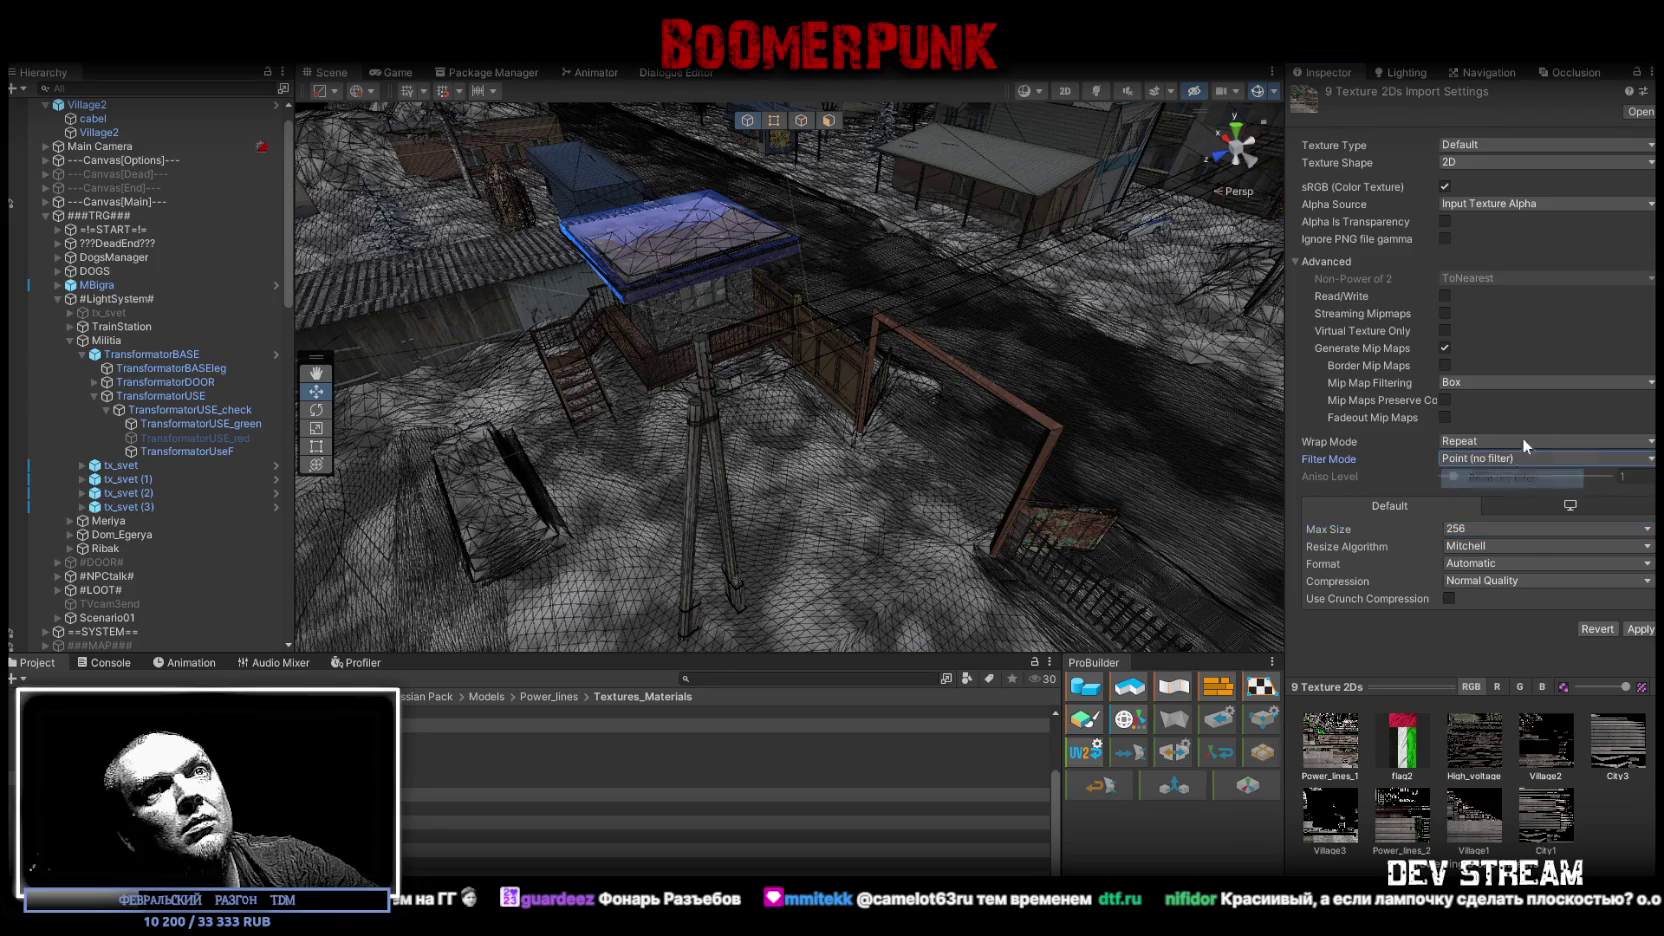
{"action": "left_click", "coordinate": [1488, 146]}
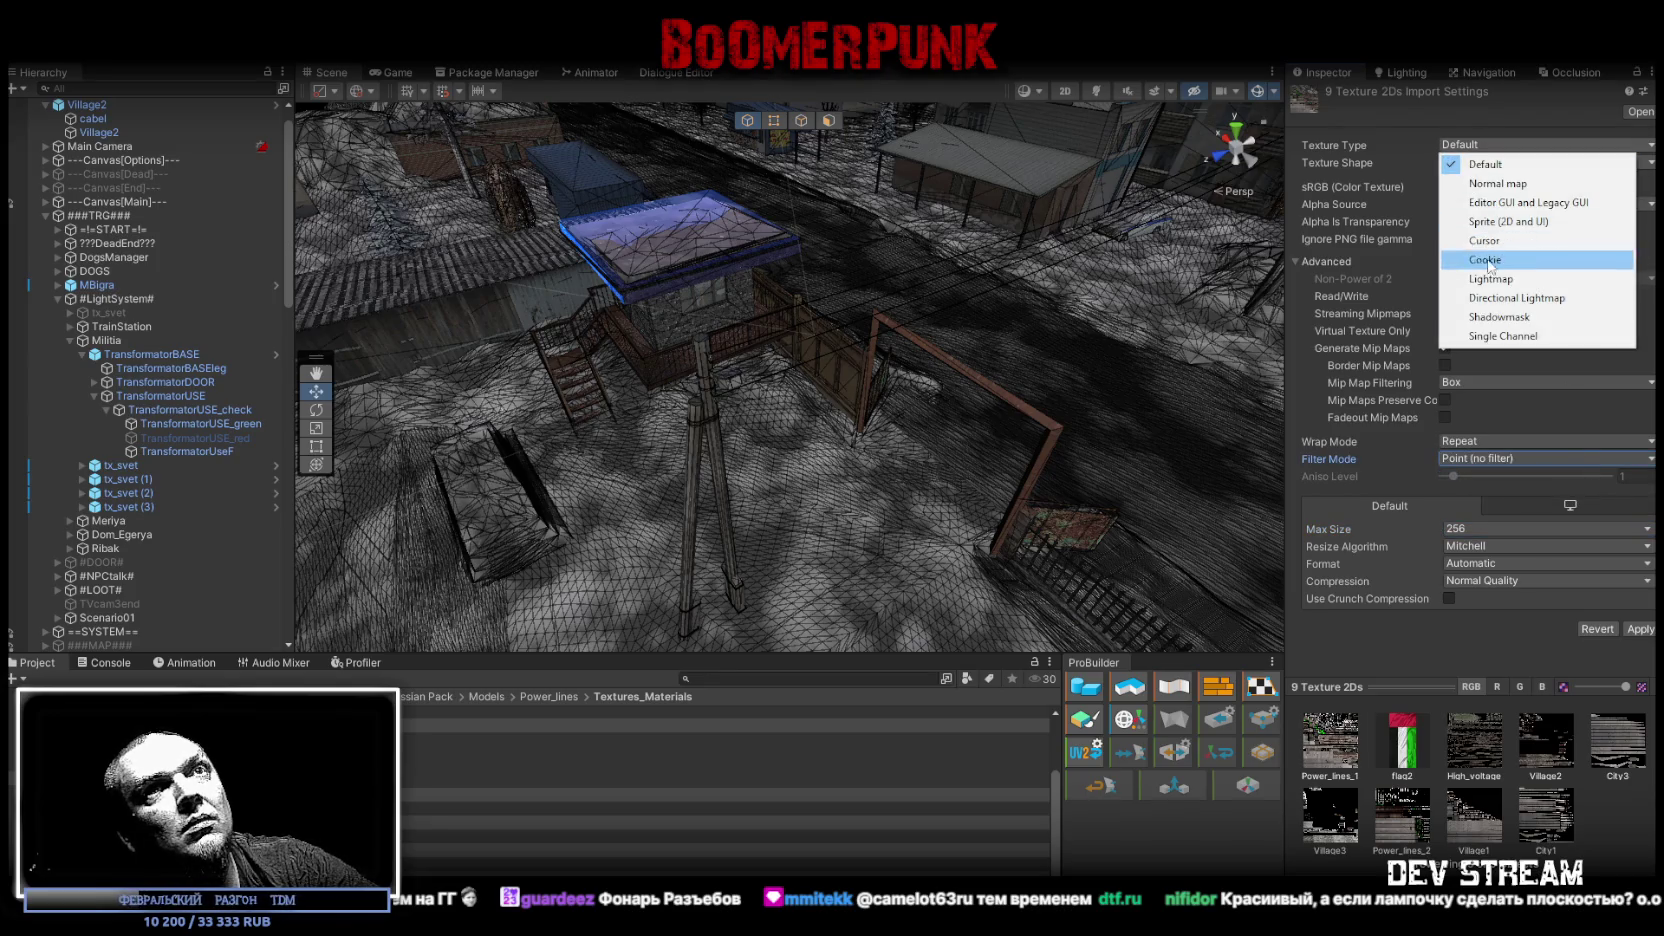
{"action": "left_click", "coordinate": [1500, 220]}
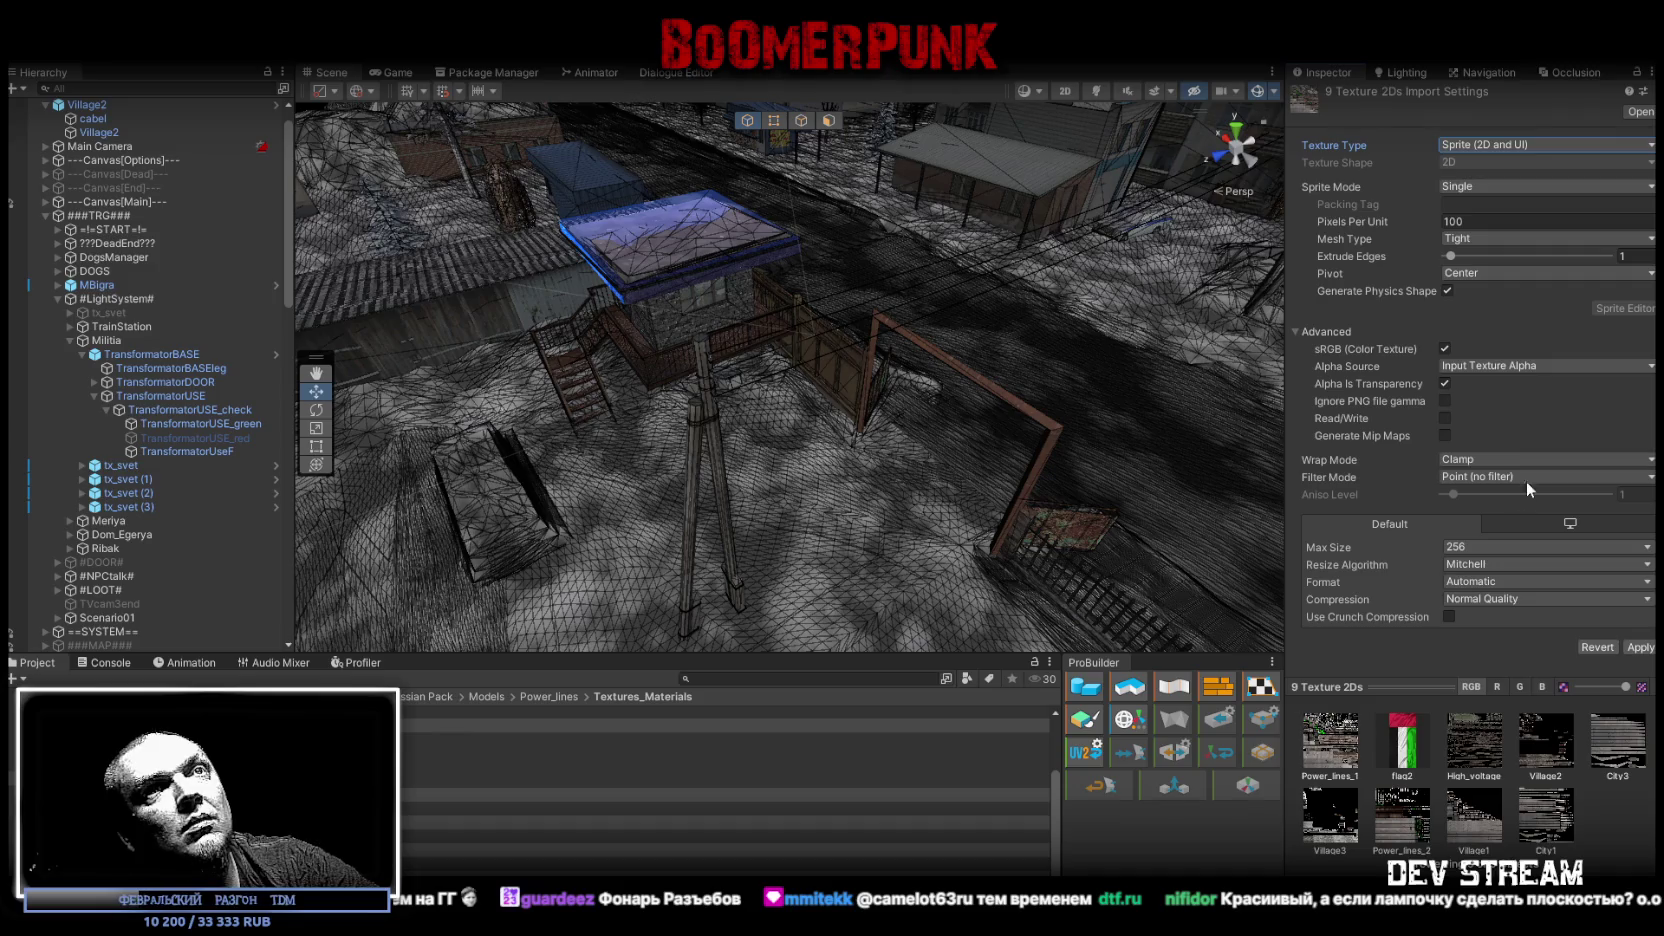
{"action": "left_click", "coordinate": [1444, 416]}
{"action": "left_click", "coordinate": [1638, 648]}
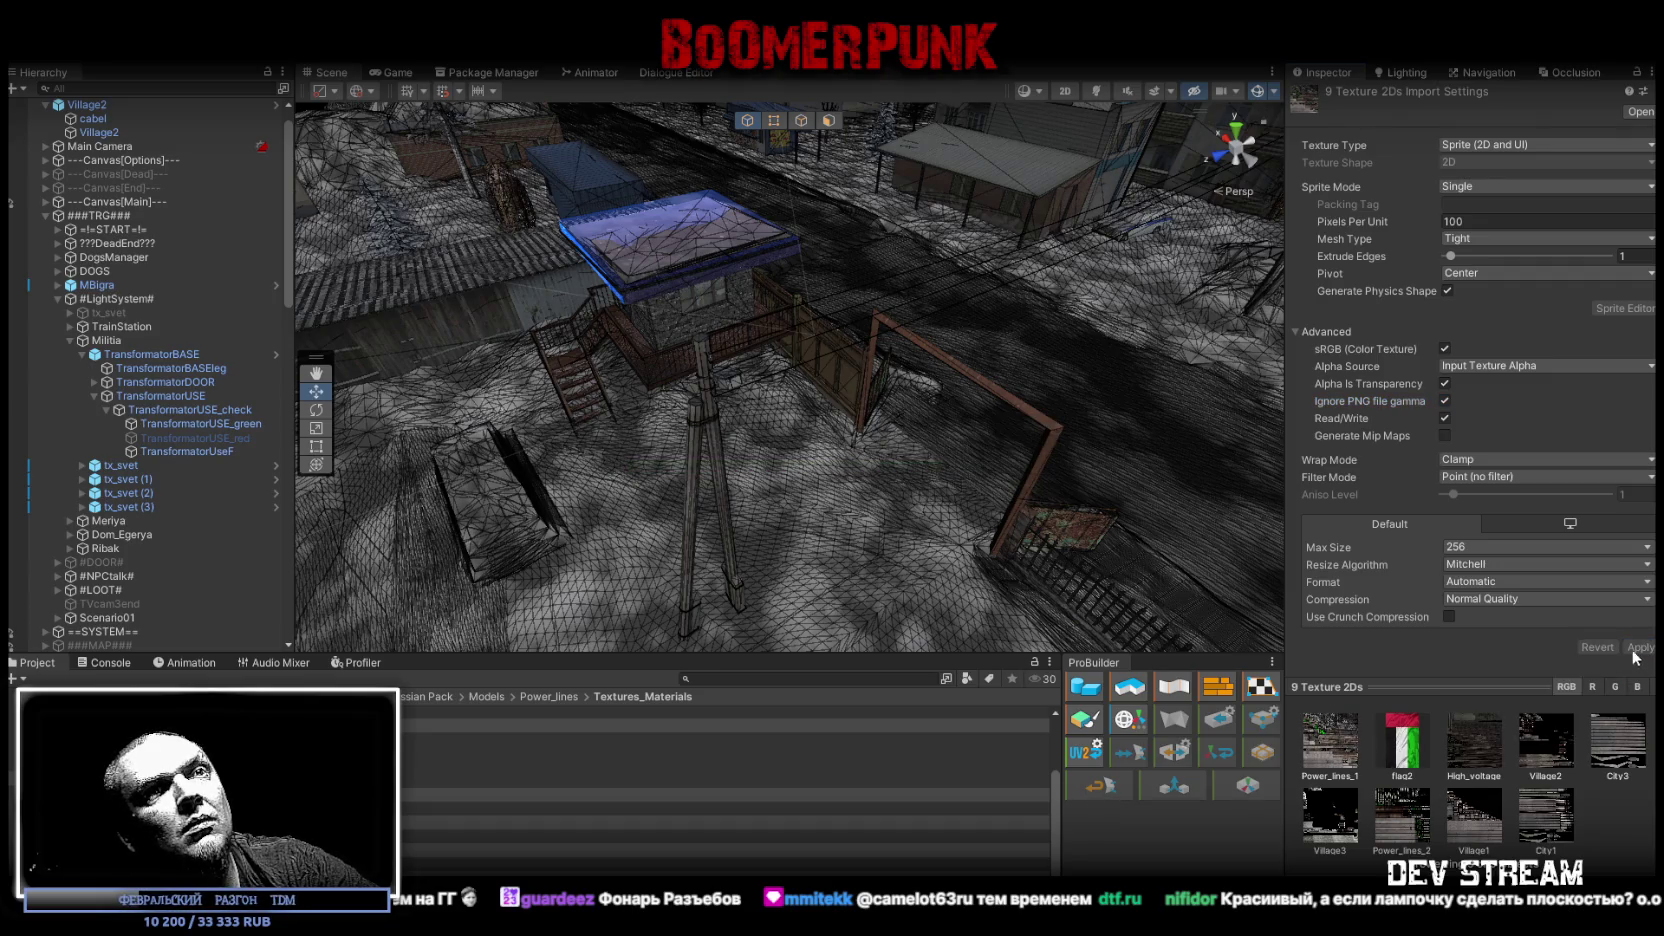
{"action": "mouse_move", "coordinate": [880, 360]}
{"action": "left_mouse_down"}
{"action": "mouse_move", "coordinate": [887, 376]}
{"action": "mouse_move", "coordinate": [774, 290]}
{"action": "mouse_move", "coordinate": [766, 150]}
{"action": "mouse_move", "coordinate": [928, 332]}
{"action": "mouse_move", "coordinate": [958, 312]}
{"action": "mouse_move", "coordinate": [973, 342]}
{"action": "mouse_move", "coordinate": [846, 348]}
{"action": "left_mouse_up"}
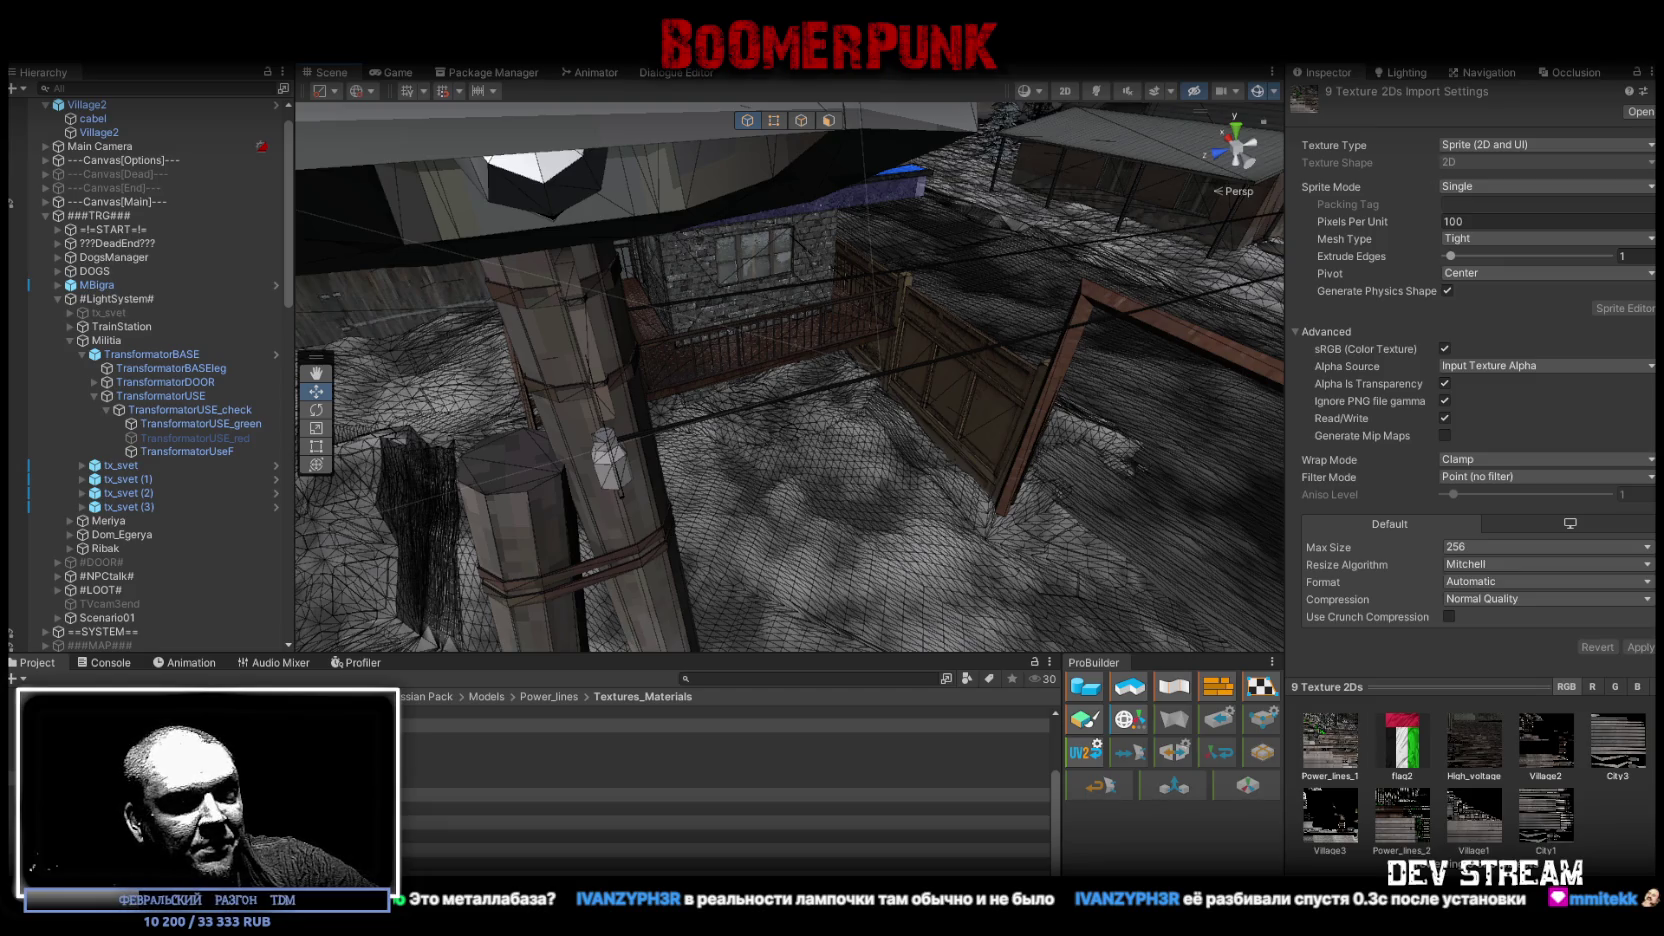
{"action": "key", "text": "alt+Tab"}
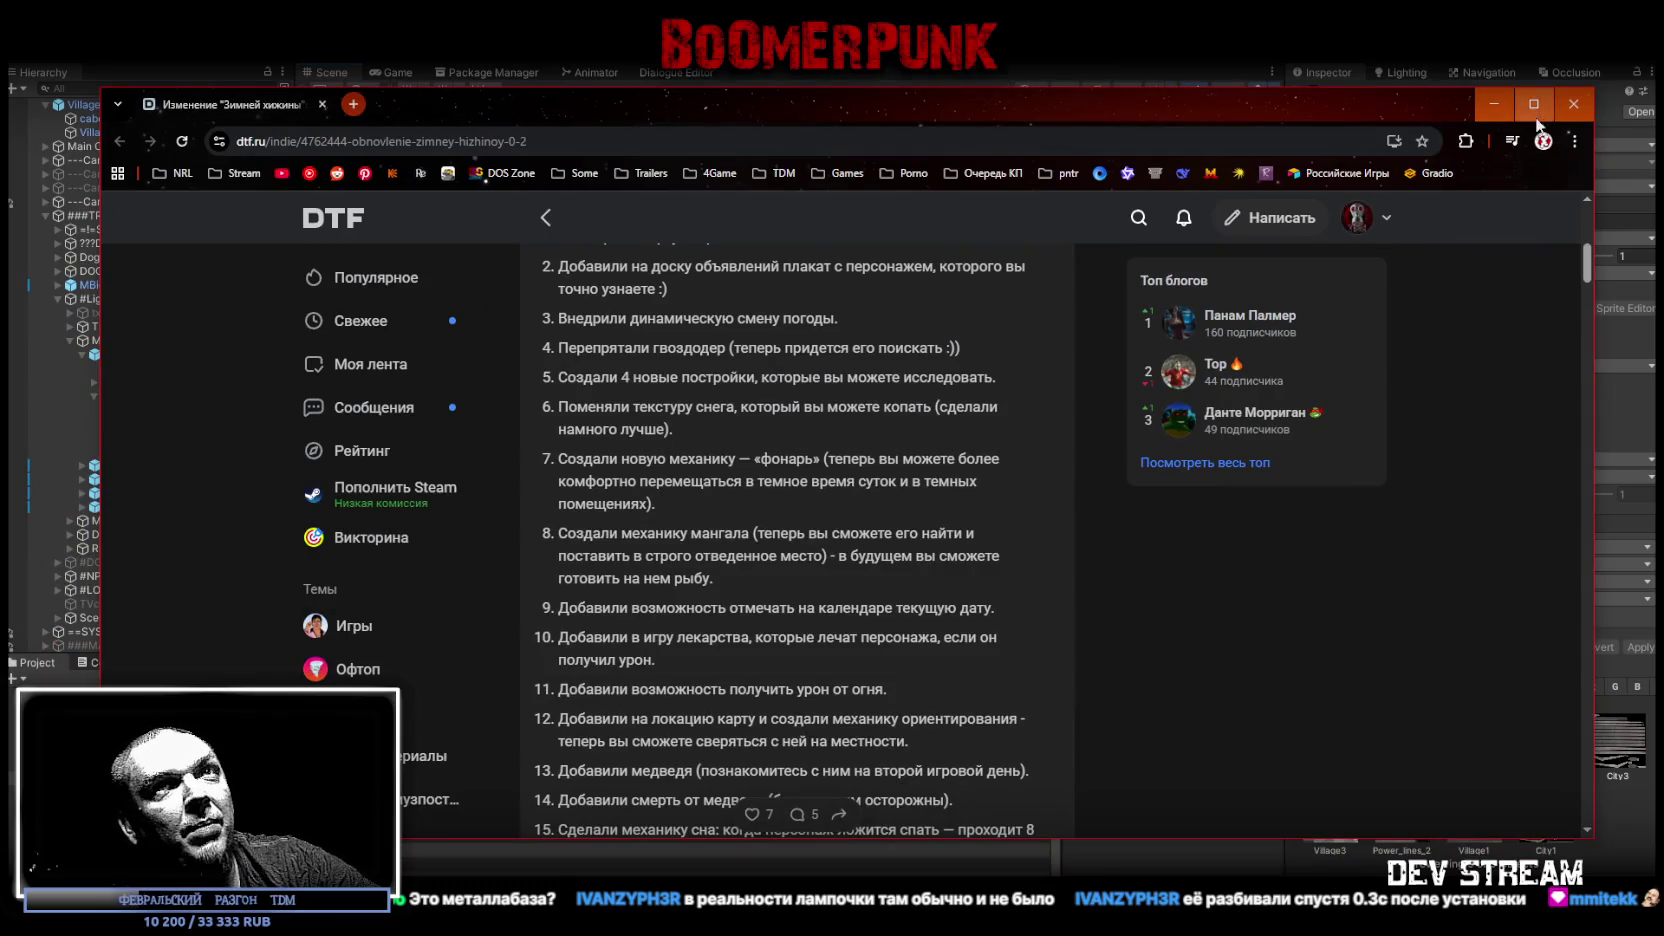
{"action": "left_click", "coordinate": [1533, 103]}
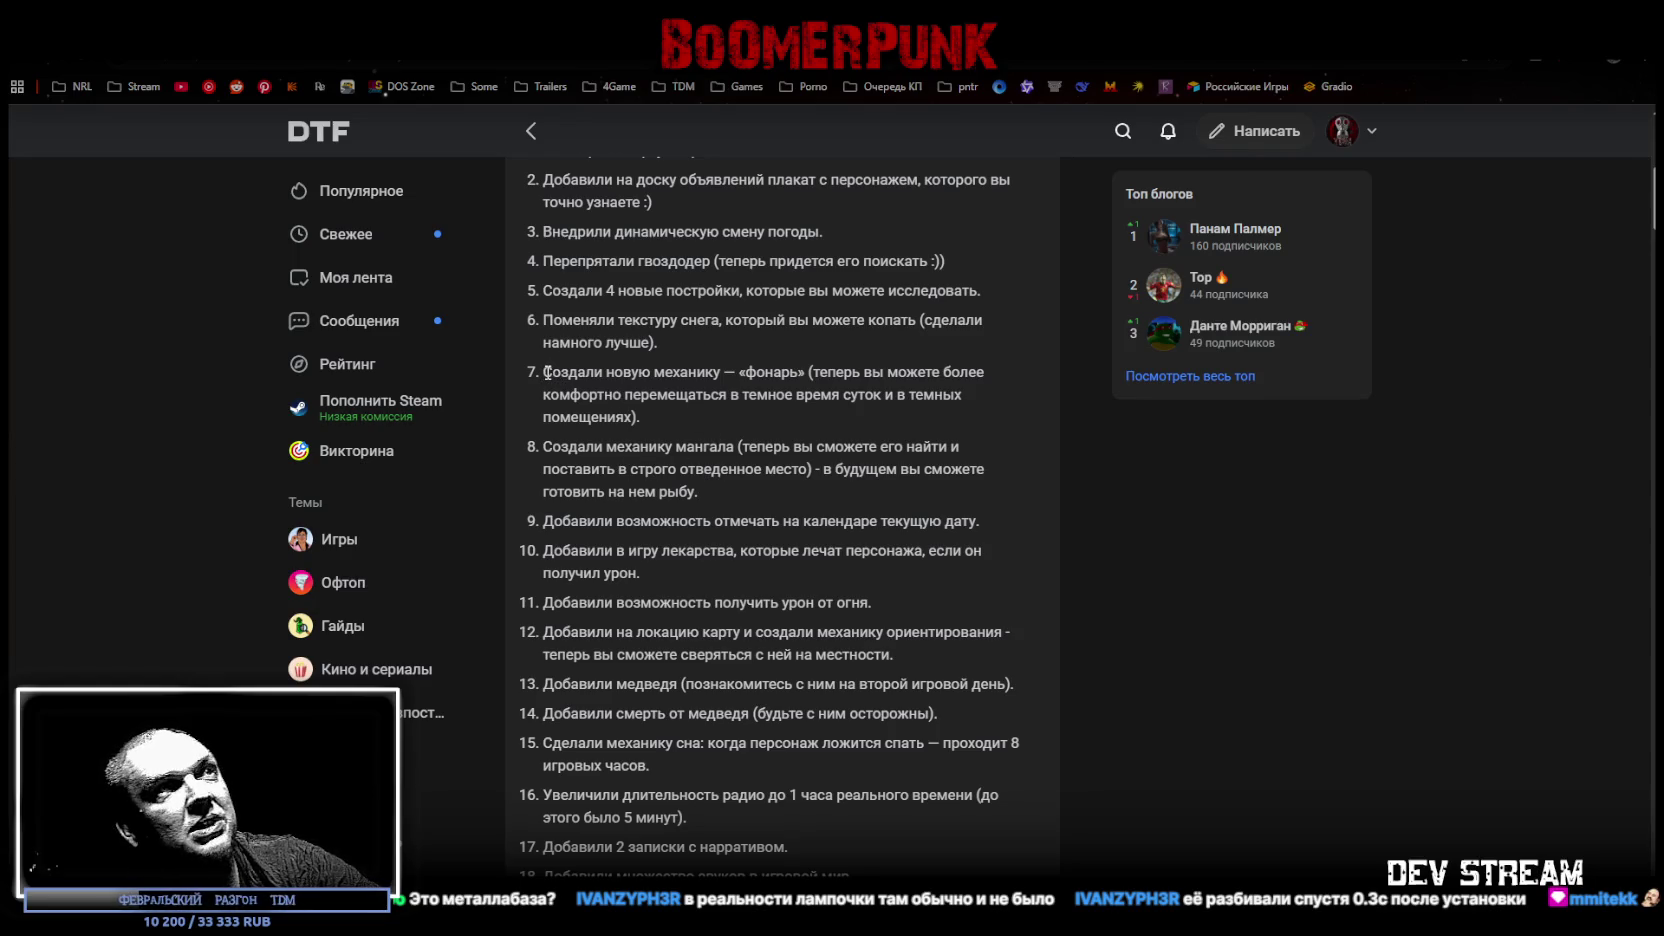
{"action": "left_click_drag", "start_coordinate": [546, 371], "coordinate": [798, 371]}
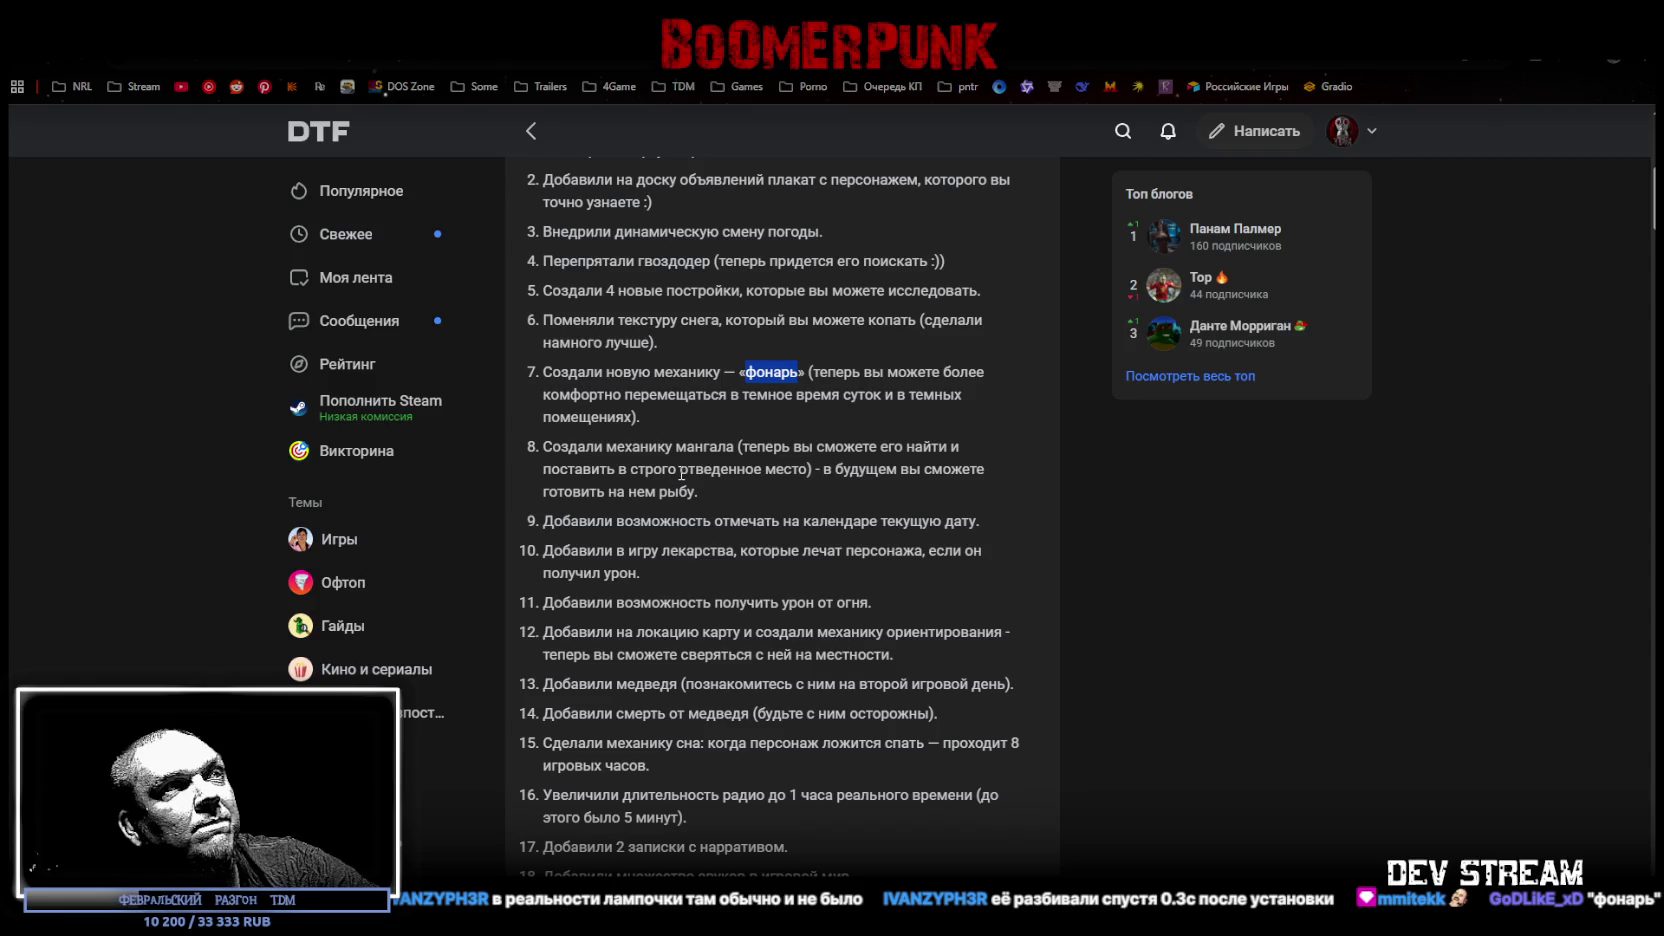
{"action": "scroll", "coordinate": [681, 476], "scroll_direction": "down", "scroll_amount": 1}
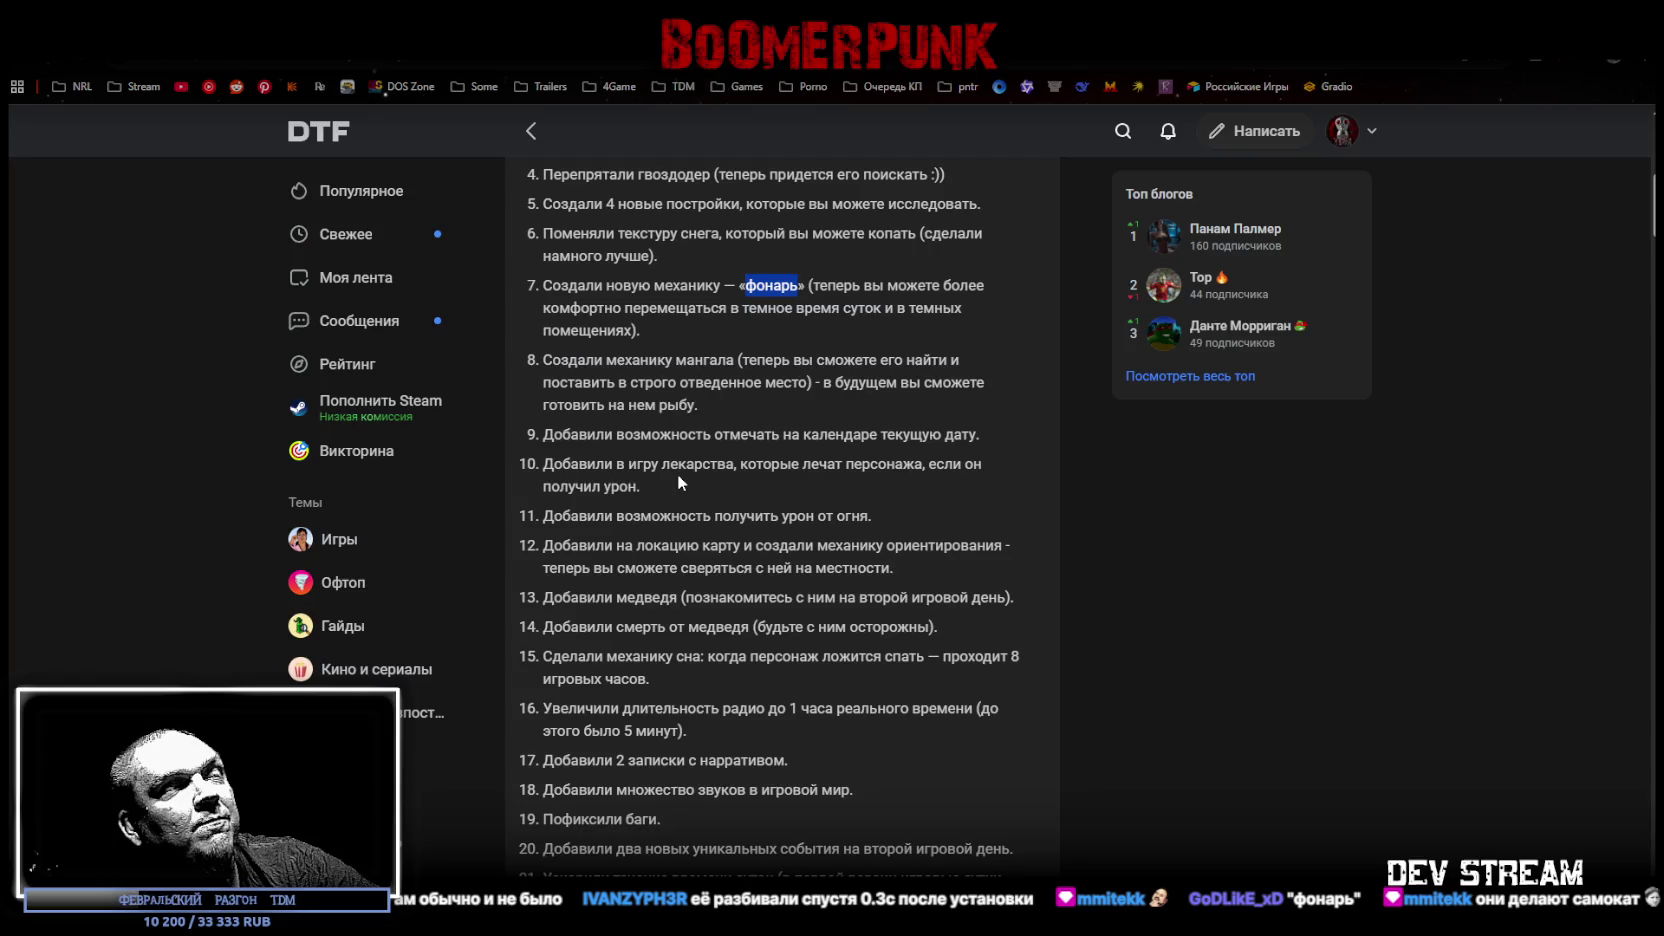
{"action": "scroll", "coordinate": [677, 476], "scroll_direction": "down", "scroll_amount": 1}
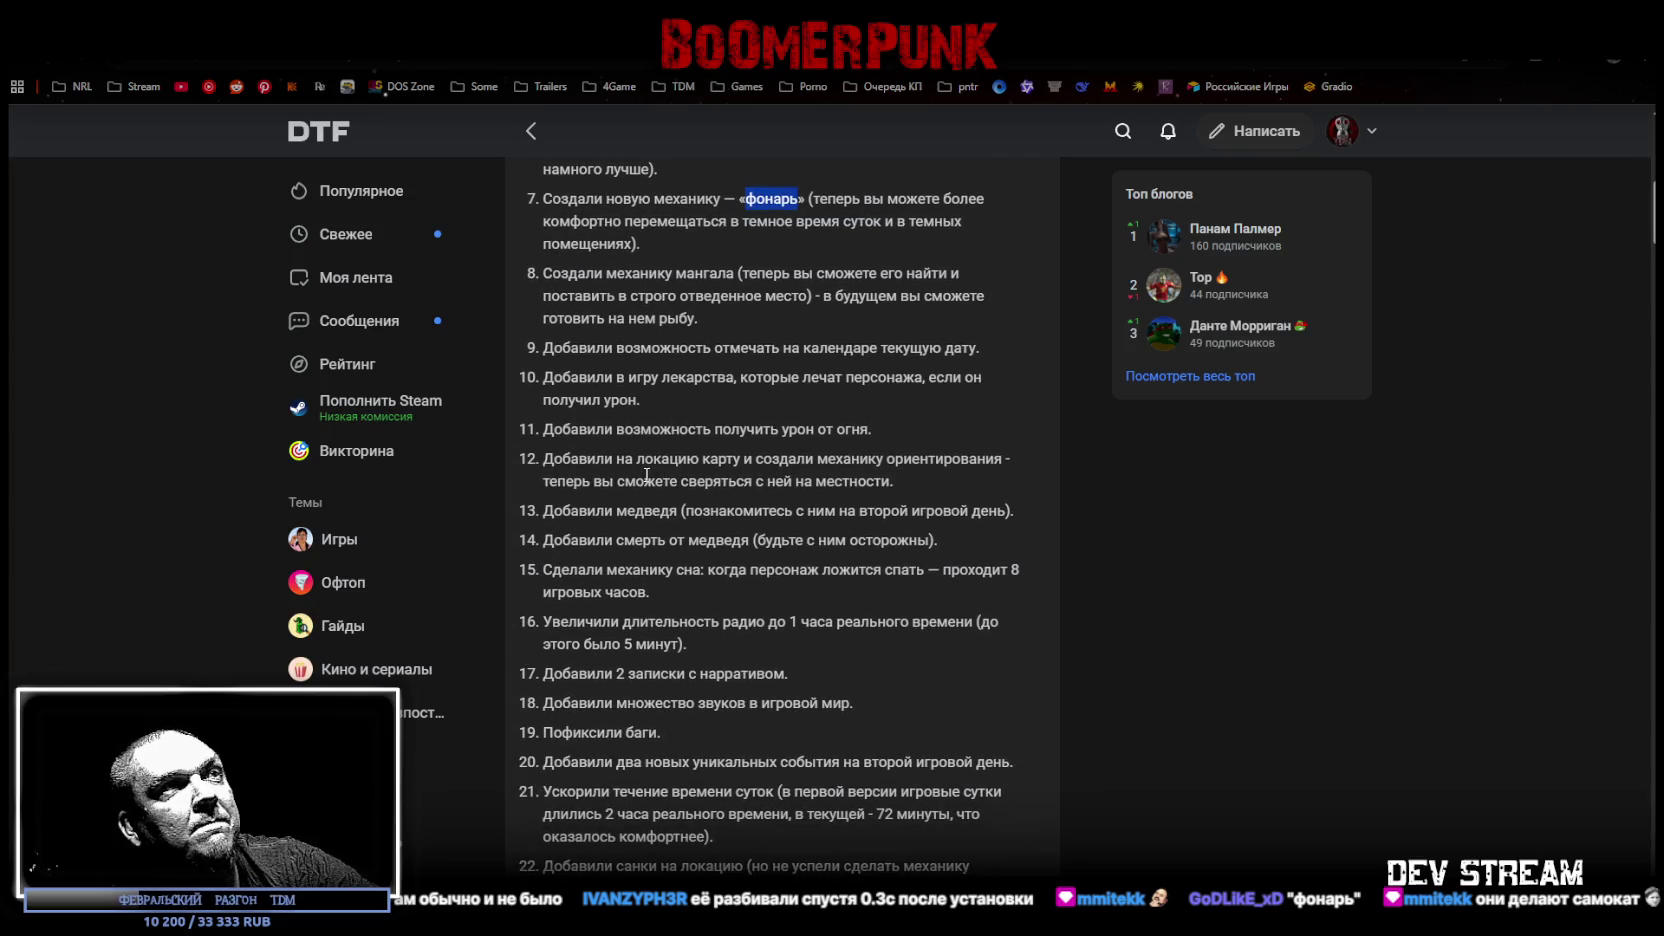
{"action": "scroll", "coordinate": [646, 476], "scroll_direction": "down", "scroll_amount": 1}
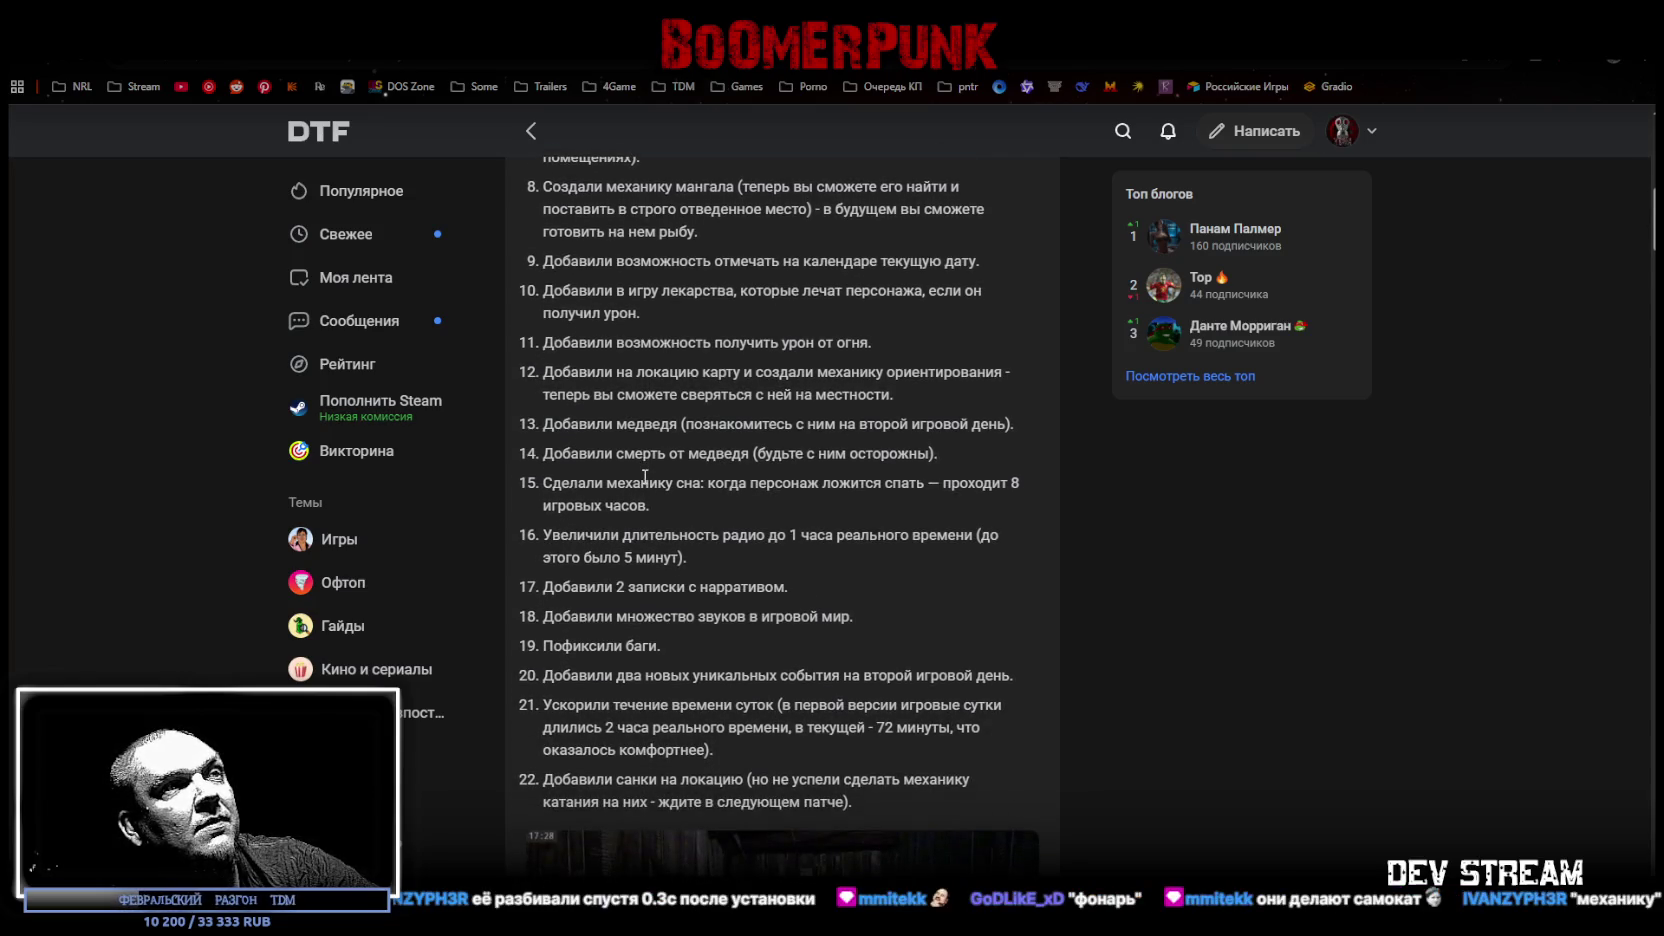
{"action": "scroll", "coordinate": [645, 476], "scroll_direction": "down", "scroll_amount": 6}
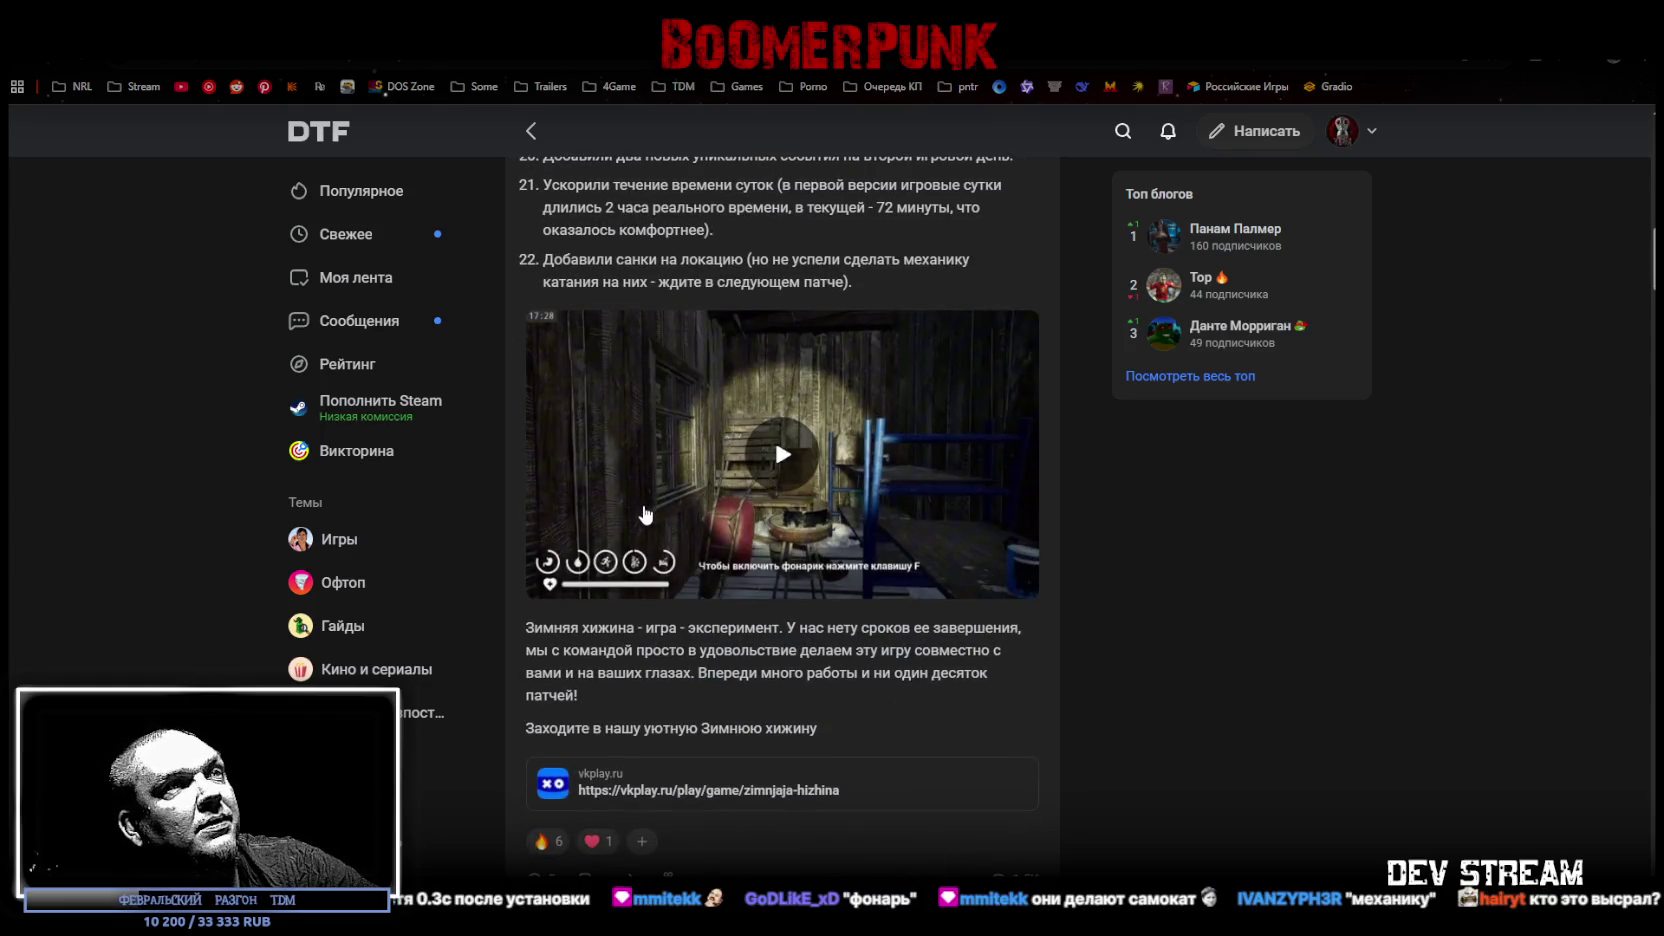
{"action": "left_click_drag", "start_coordinate": [526, 627], "coordinate": [755, 624]}
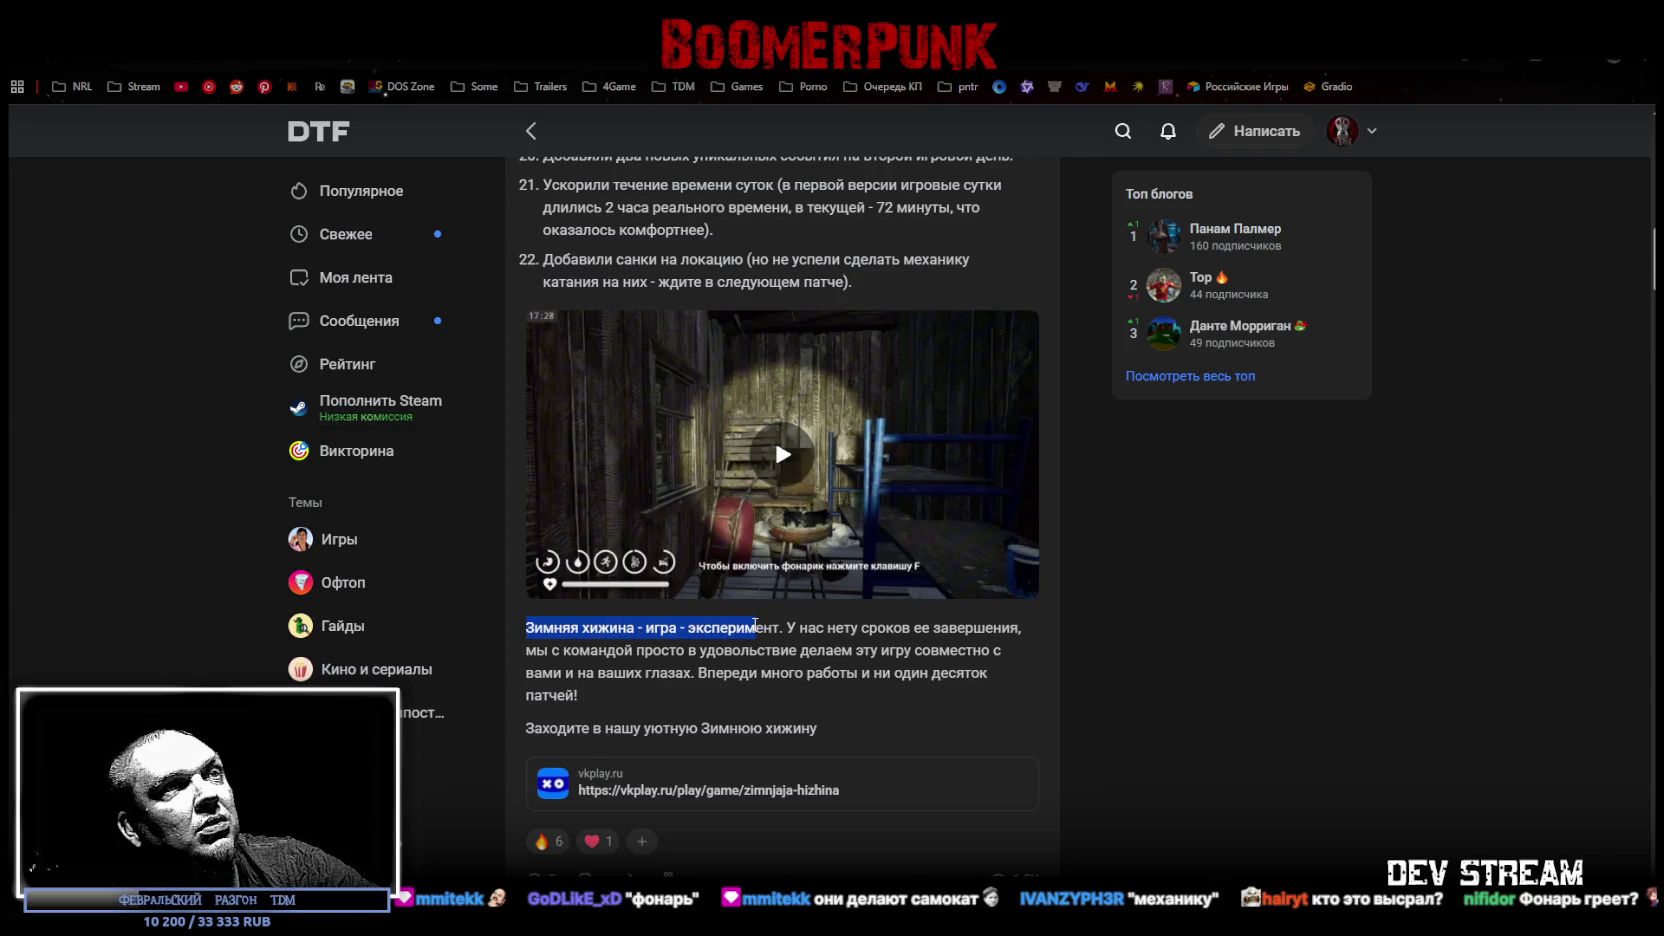
{"action": "mouse_move", "coordinate": [738, 631]}
{"action": "left_mouse_down"}
{"action": "mouse_move", "coordinate": [549, 651]}
{"action": "mouse_move", "coordinate": [886, 650]}
{"action": "mouse_move", "coordinate": [654, 651]}
{"action": "mouse_move", "coordinate": [580, 670]}
{"action": "mouse_move", "coordinate": [757, 651]}
{"action": "left_mouse_up"}
{"action": "key", "text": "super+Down"}
{"action": "key", "text": "super+Down"}
{"action": "mouse_move", "coordinate": [820, 300]}
{"action": "left_mouse_down"}
{"action": "mouse_move", "coordinate": [884, 511]}
{"action": "mouse_move", "coordinate": [812, 462]}
{"action": "mouse_move", "coordinate": [791, 490]}
{"action": "mouse_move", "coordinate": [716, 447]}
{"action": "mouse_move", "coordinate": [800, 430]}
{"action": "left_mouse_up"}
Step: Rotate the Village2 power line to -90 on Y and move it along the street to -21.95, 49, -25.01
{"action": "left_click", "coordinate": [884, 511]}
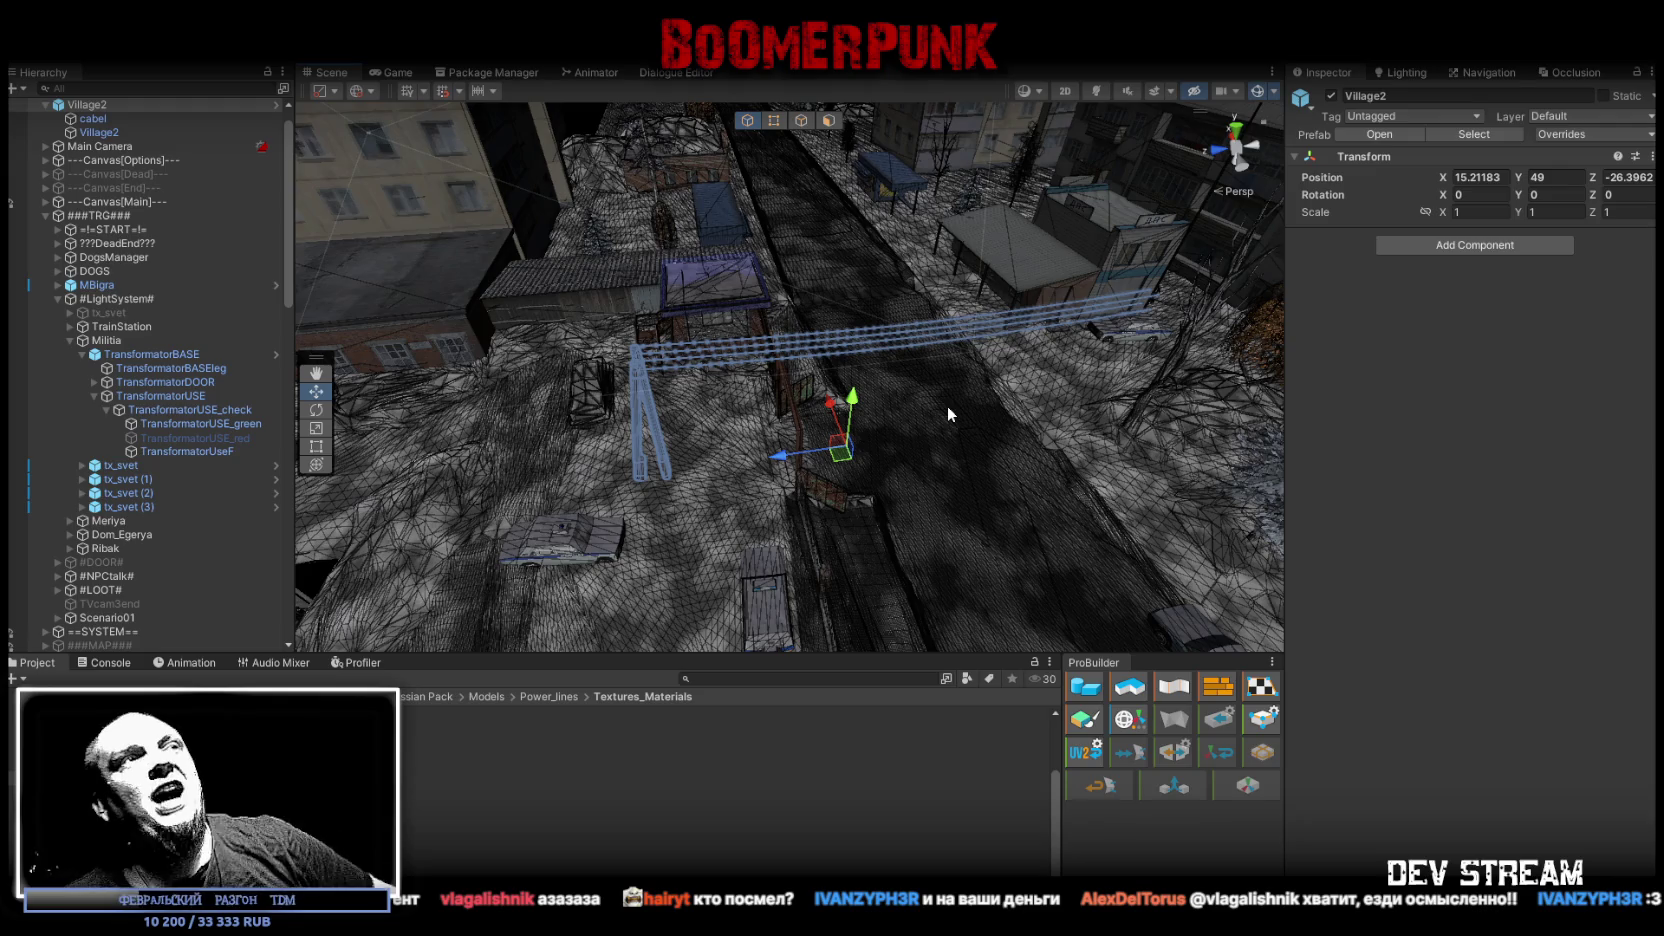
{"action": "mouse_move", "coordinate": [946, 406]}
{"action": "left_mouse_down"}
{"action": "mouse_move", "coordinate": [910, 464]}
{"action": "mouse_move", "coordinate": [722, 430]}
{"action": "mouse_move", "coordinate": [760, 496]}
{"action": "mouse_move", "coordinate": [570, 538]}
{"action": "left_mouse_up"}
{"action": "mouse_move", "coordinate": [894, 422]}
{"action": "left_mouse_down"}
{"action": "mouse_move", "coordinate": [984, 449]}
{"action": "mouse_move", "coordinate": [1138, 404]}
{"action": "left_mouse_up"}
{"action": "key", "text": "w"}
{"action": "mouse_move", "coordinate": [910, 371]}
{"action": "left_mouse_down"}
{"action": "mouse_move", "coordinate": [510, 483]}
{"action": "mouse_move", "coordinate": [1163, 441]}
{"action": "mouse_move", "coordinate": [830, 500]}
{"action": "mouse_move", "coordinate": [838, 515]}
{"action": "left_mouse_up"}
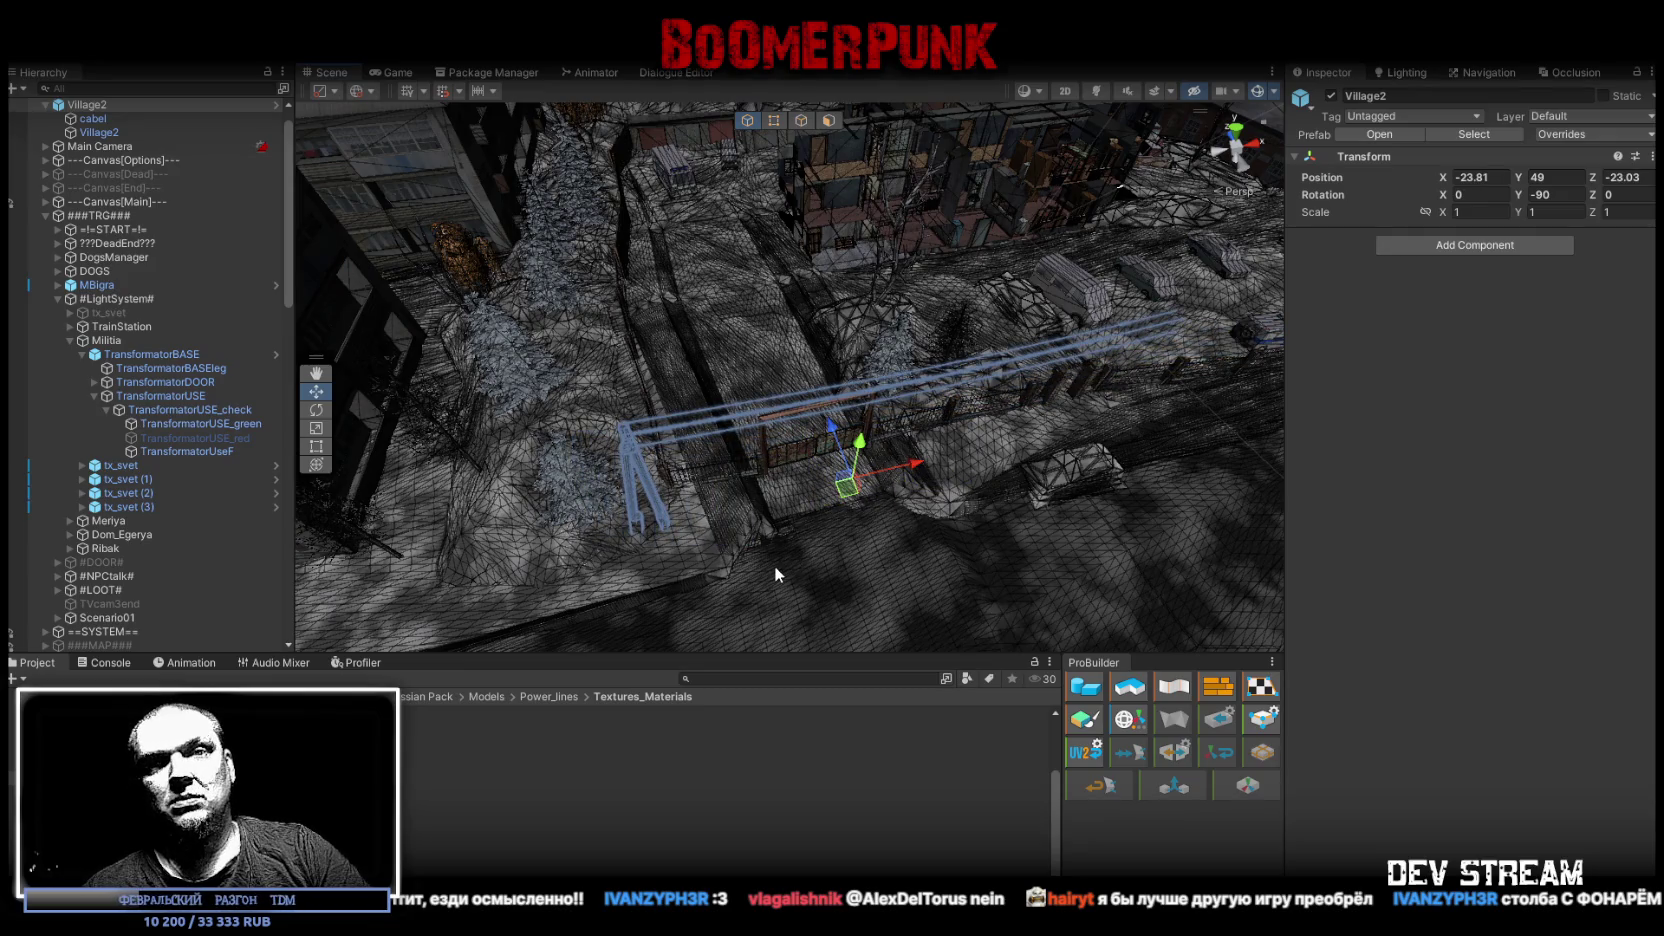
{"action": "mouse_move", "coordinate": [774, 566]}
{"action": "left_mouse_down"}
{"action": "mouse_move", "coordinate": [1083, 500]}
{"action": "mouse_move", "coordinate": [792, 452]}
{"action": "mouse_move", "coordinate": [589, 453]}
{"action": "mouse_move", "coordinate": [739, 431]}
{"action": "mouse_move", "coordinate": [795, 445]}
{"action": "left_mouse_up"}
{"action": "mouse_move", "coordinate": [1106, 398]}
{"action": "left_mouse_down"}
{"action": "mouse_move", "coordinate": [742, 397]}
{"action": "mouse_move", "coordinate": [1126, 361]}
{"action": "left_mouse_up"}
{"action": "scroll", "coordinate": [120, 250], "scroll_direction": "up", "scroll_amount": 2}
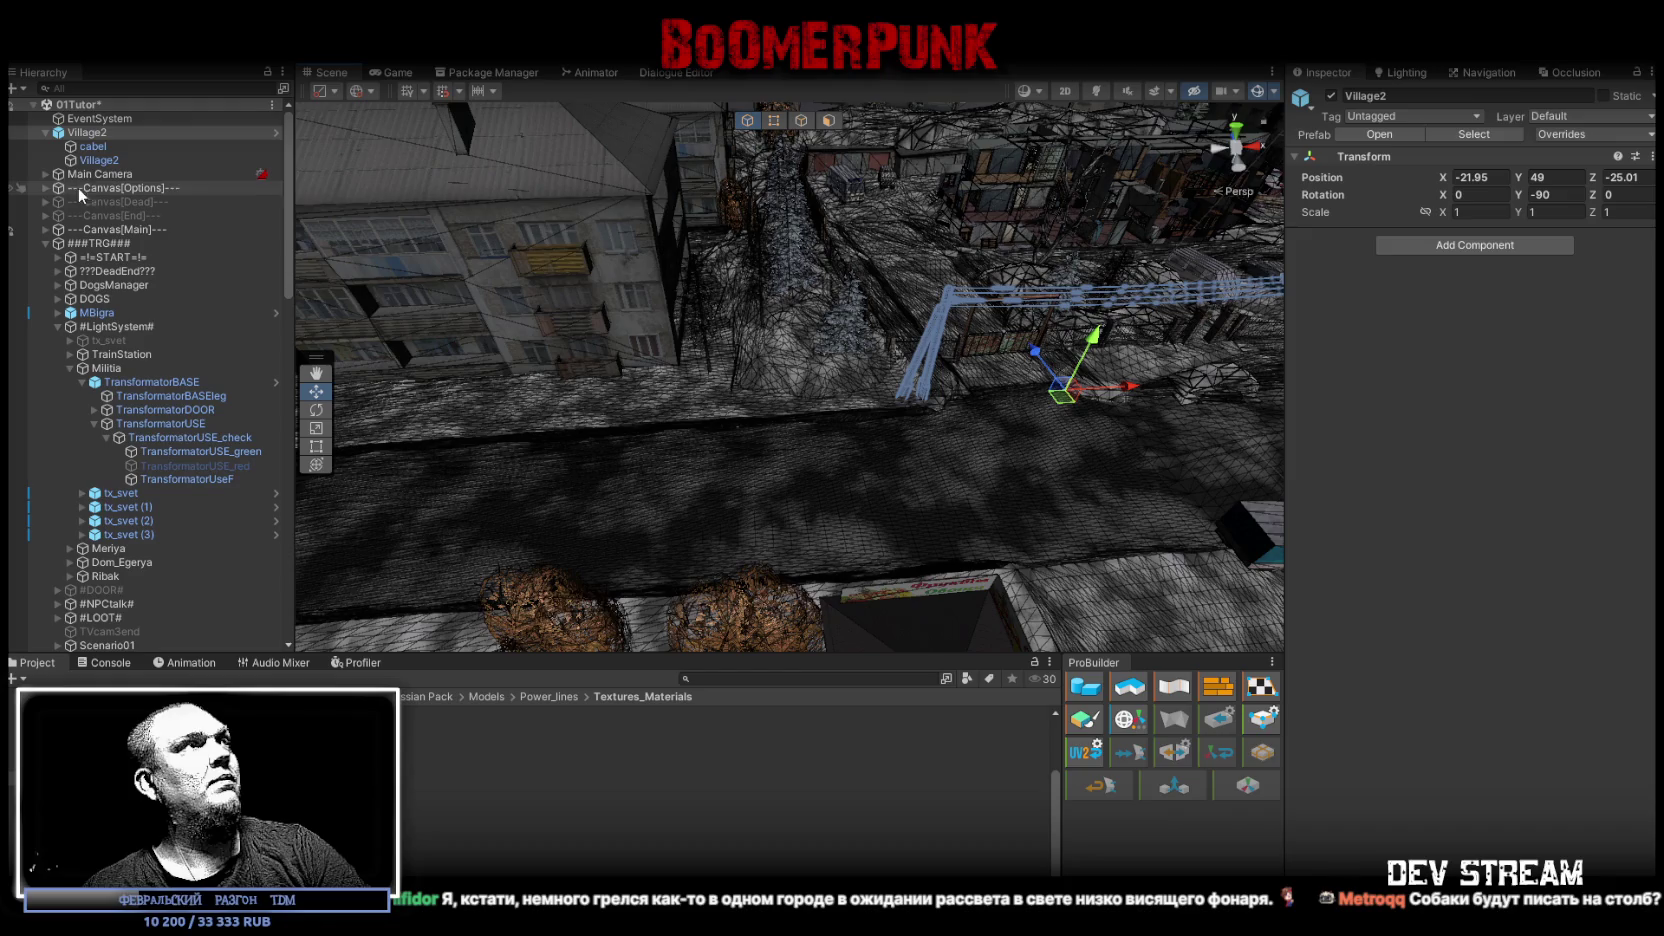
{"action": "left_click", "coordinate": [44, 134]}
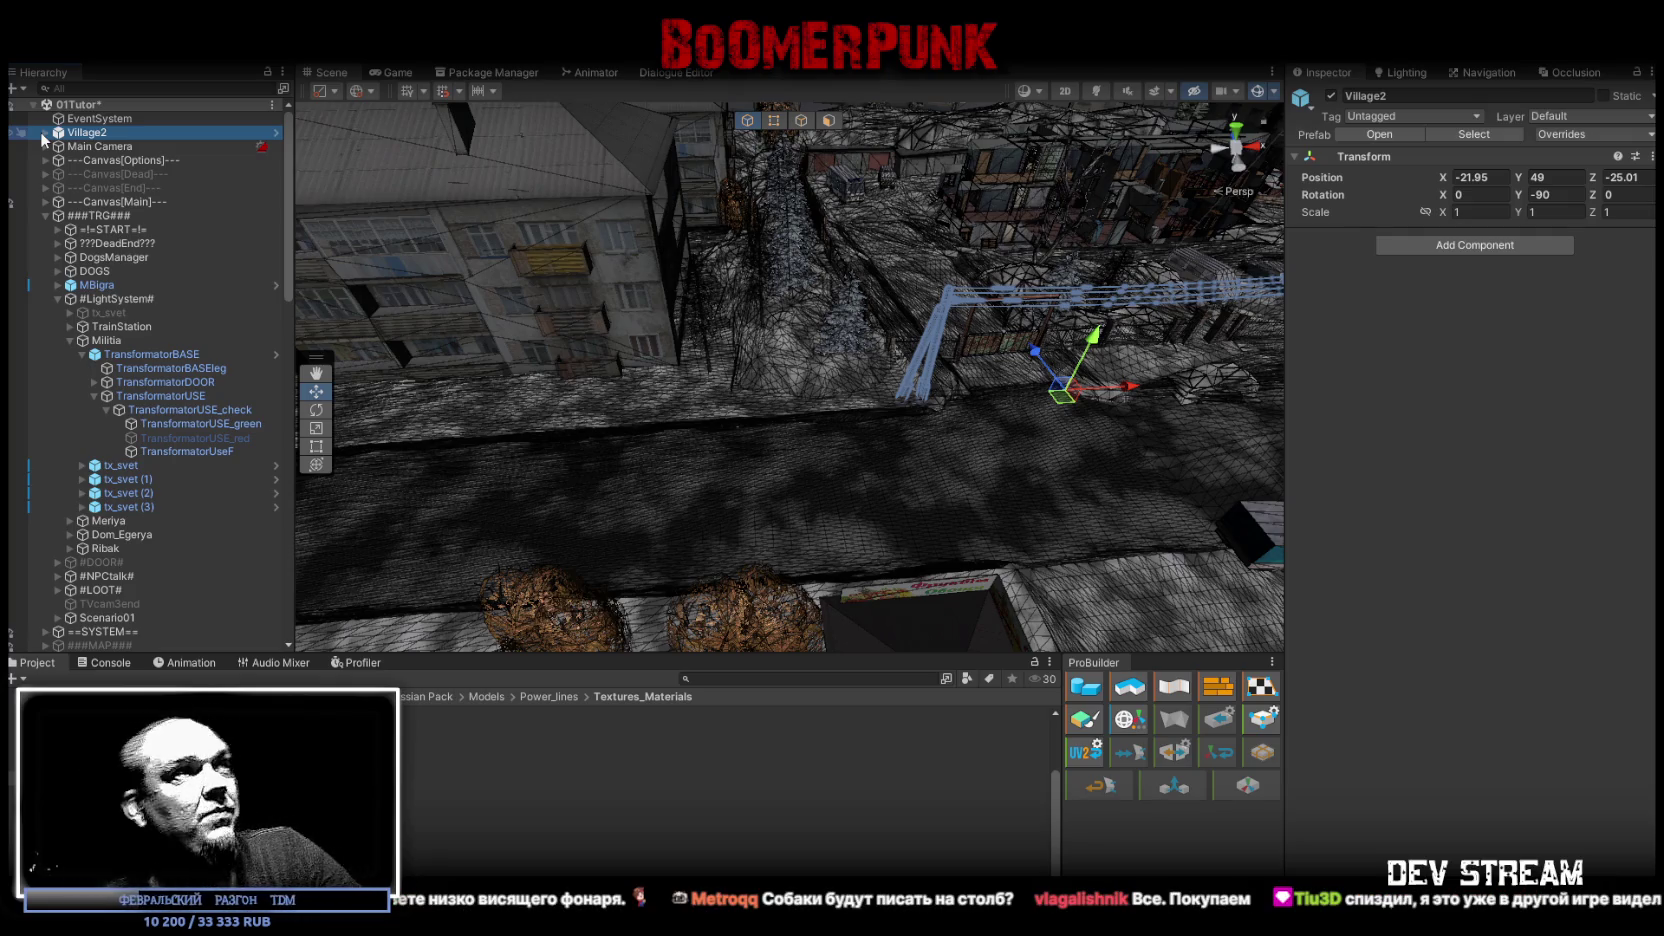
{"action": "left_click", "coordinate": [45, 133]}
{"action": "left_click", "coordinate": [100, 161]}
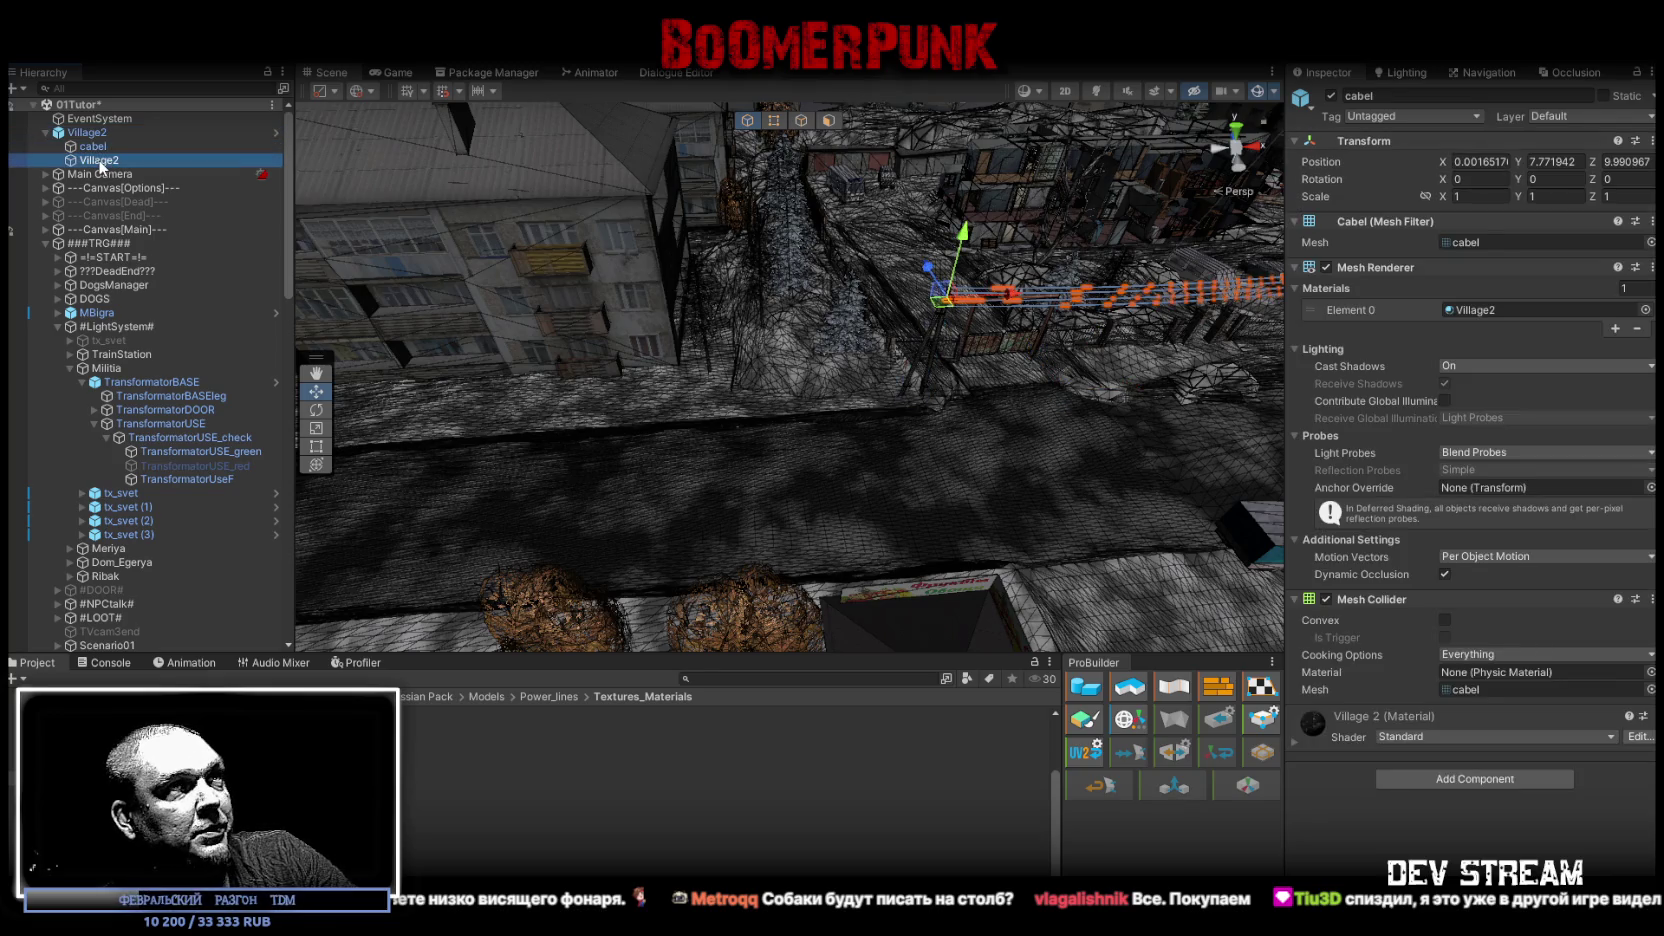
{"action": "key", "text": "f"}
{"action": "mouse_move", "coordinate": [460, 210]}
{"action": "left_mouse_down"}
{"action": "mouse_move", "coordinate": [722, 238]}
{"action": "mouse_move", "coordinate": [639, 286]}
{"action": "mouse_move", "coordinate": [780, 370]}
{"action": "left_mouse_up"}
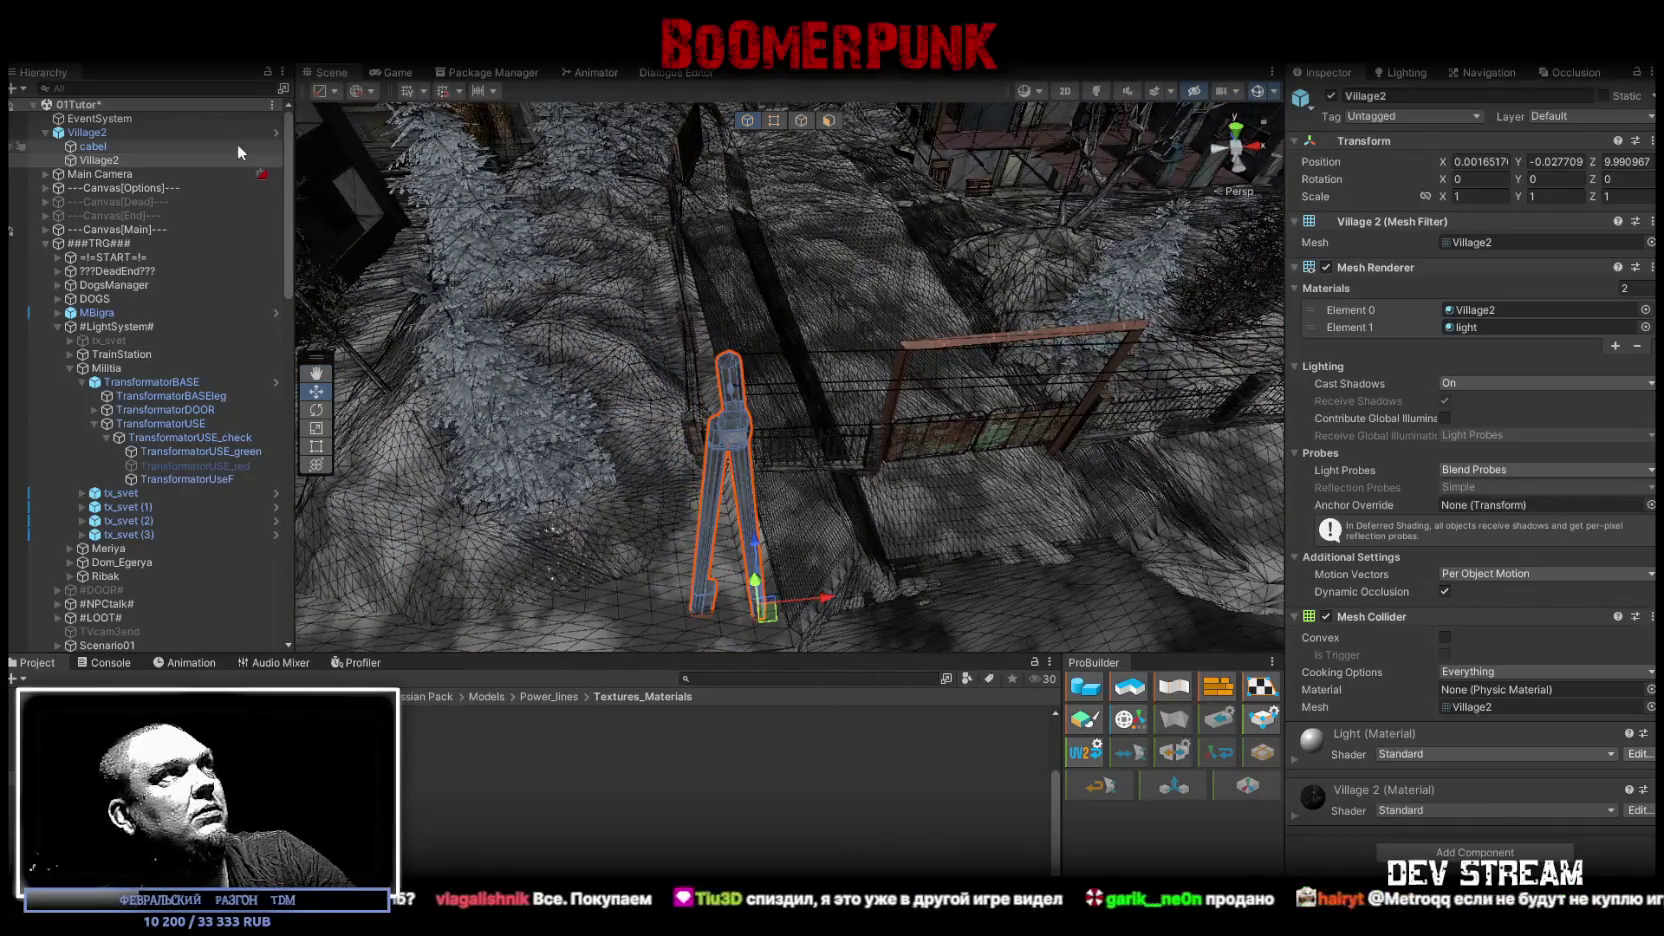
{"action": "double_click", "coordinate": [90, 132]}
{"action": "mouse_move", "coordinate": [844, 340]}
{"action": "left_mouse_down"}
{"action": "mouse_move", "coordinate": [754, 362]}
{"action": "mouse_move", "coordinate": [1058, 420]}
{"action": "left_mouse_up"}
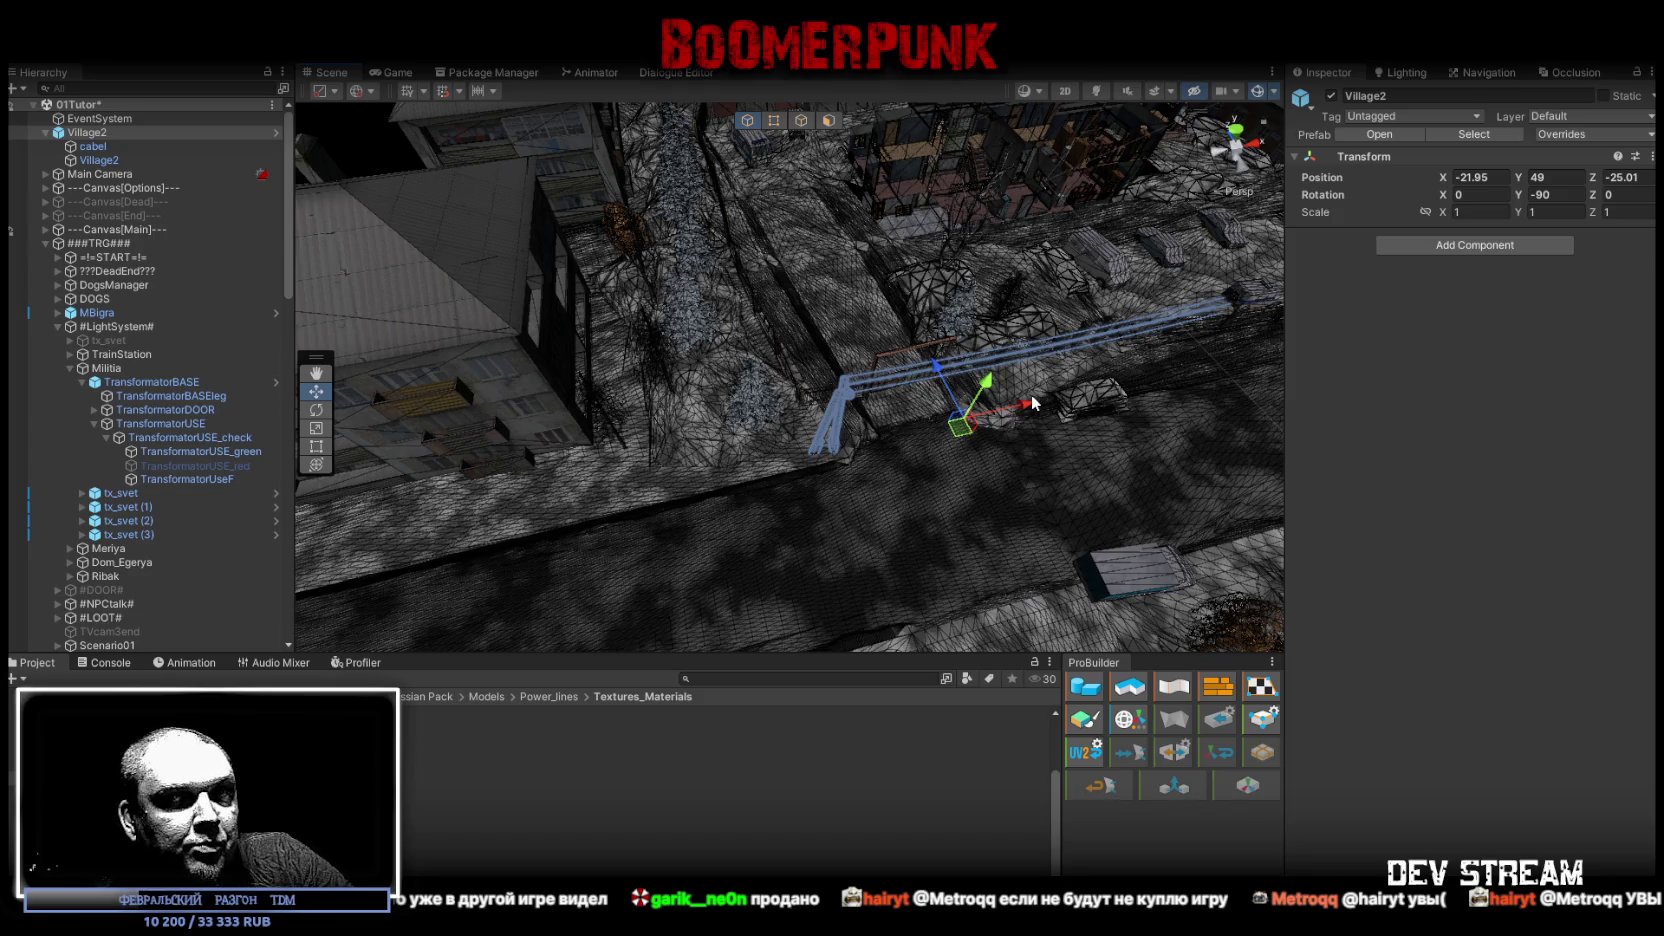
{"action": "mouse_move", "coordinate": [918, 345]}
{"action": "left_mouse_down"}
{"action": "mouse_move", "coordinate": [881, 258]}
{"action": "mouse_move", "coordinate": [902, 242]}
{"action": "left_mouse_up"}
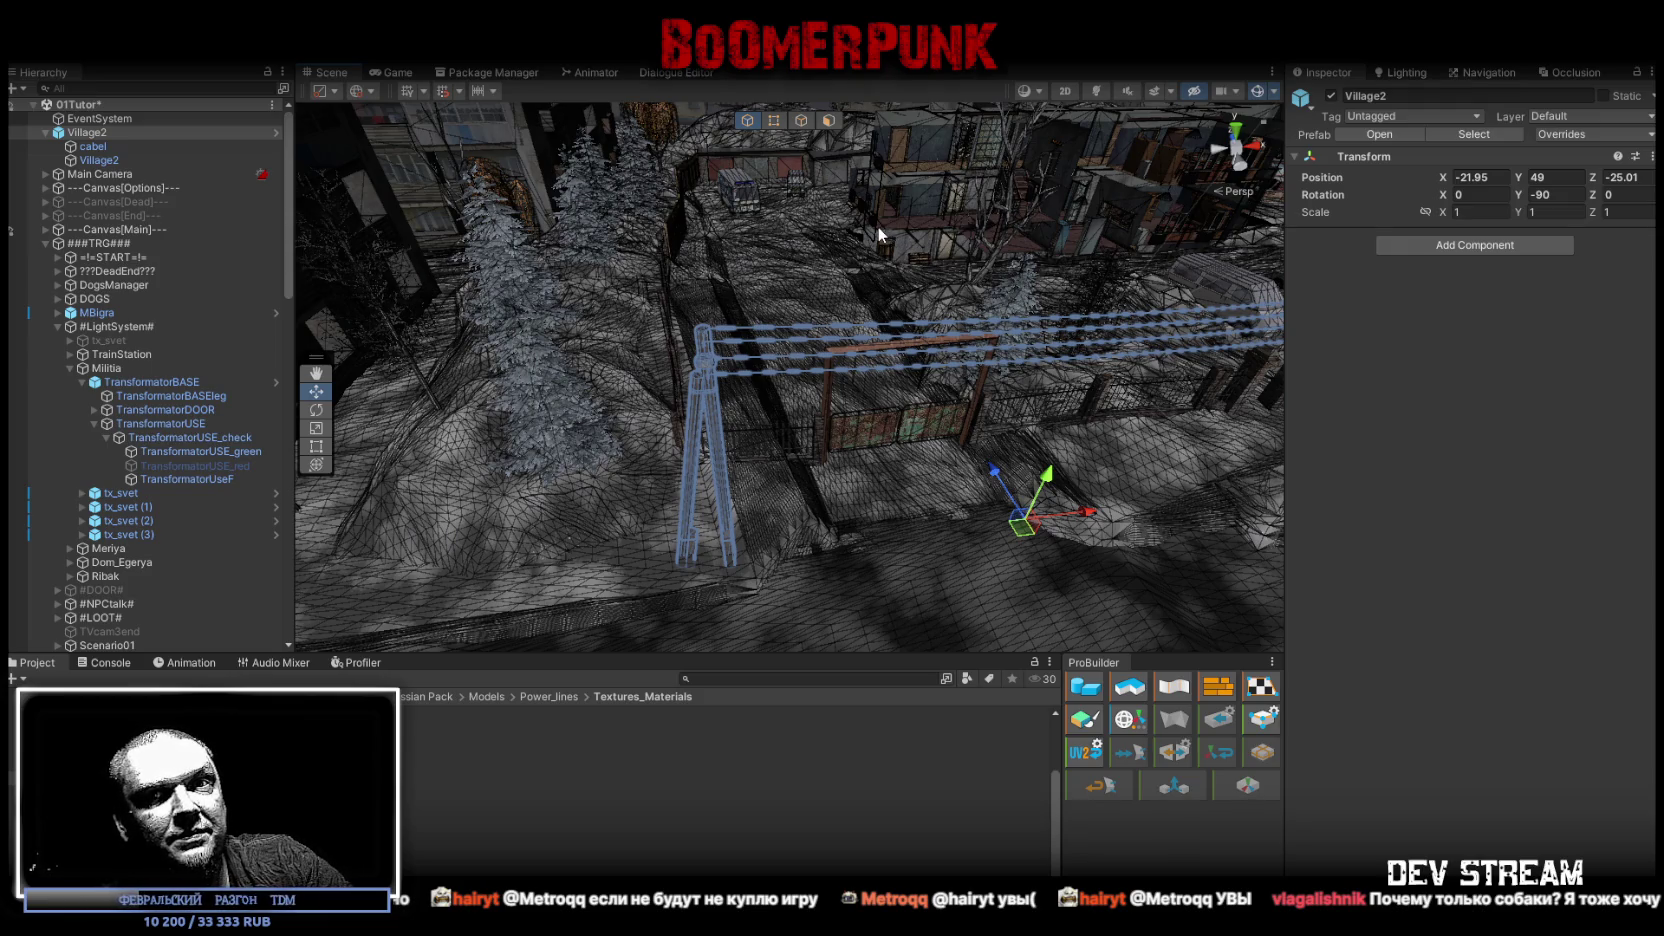
{"action": "left_click_drag", "start_coordinate": [865, 494], "coordinate": [790, 500]}
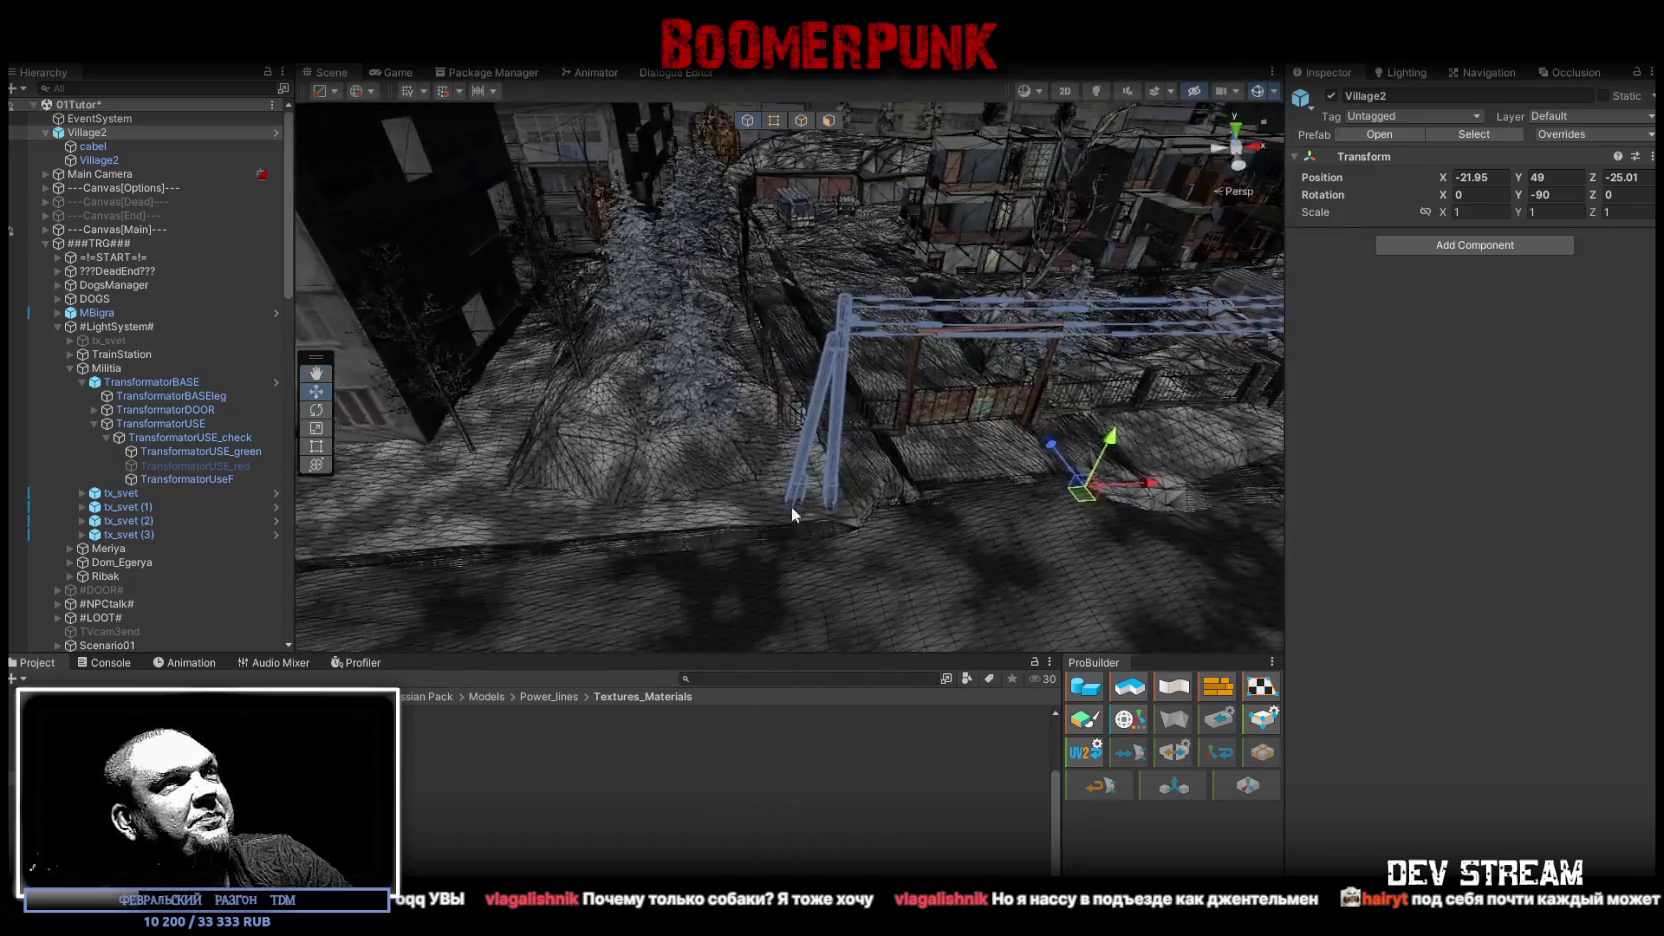
{"action": "left_click_drag", "start_coordinate": [520, 330], "coordinate": [586, 324]}
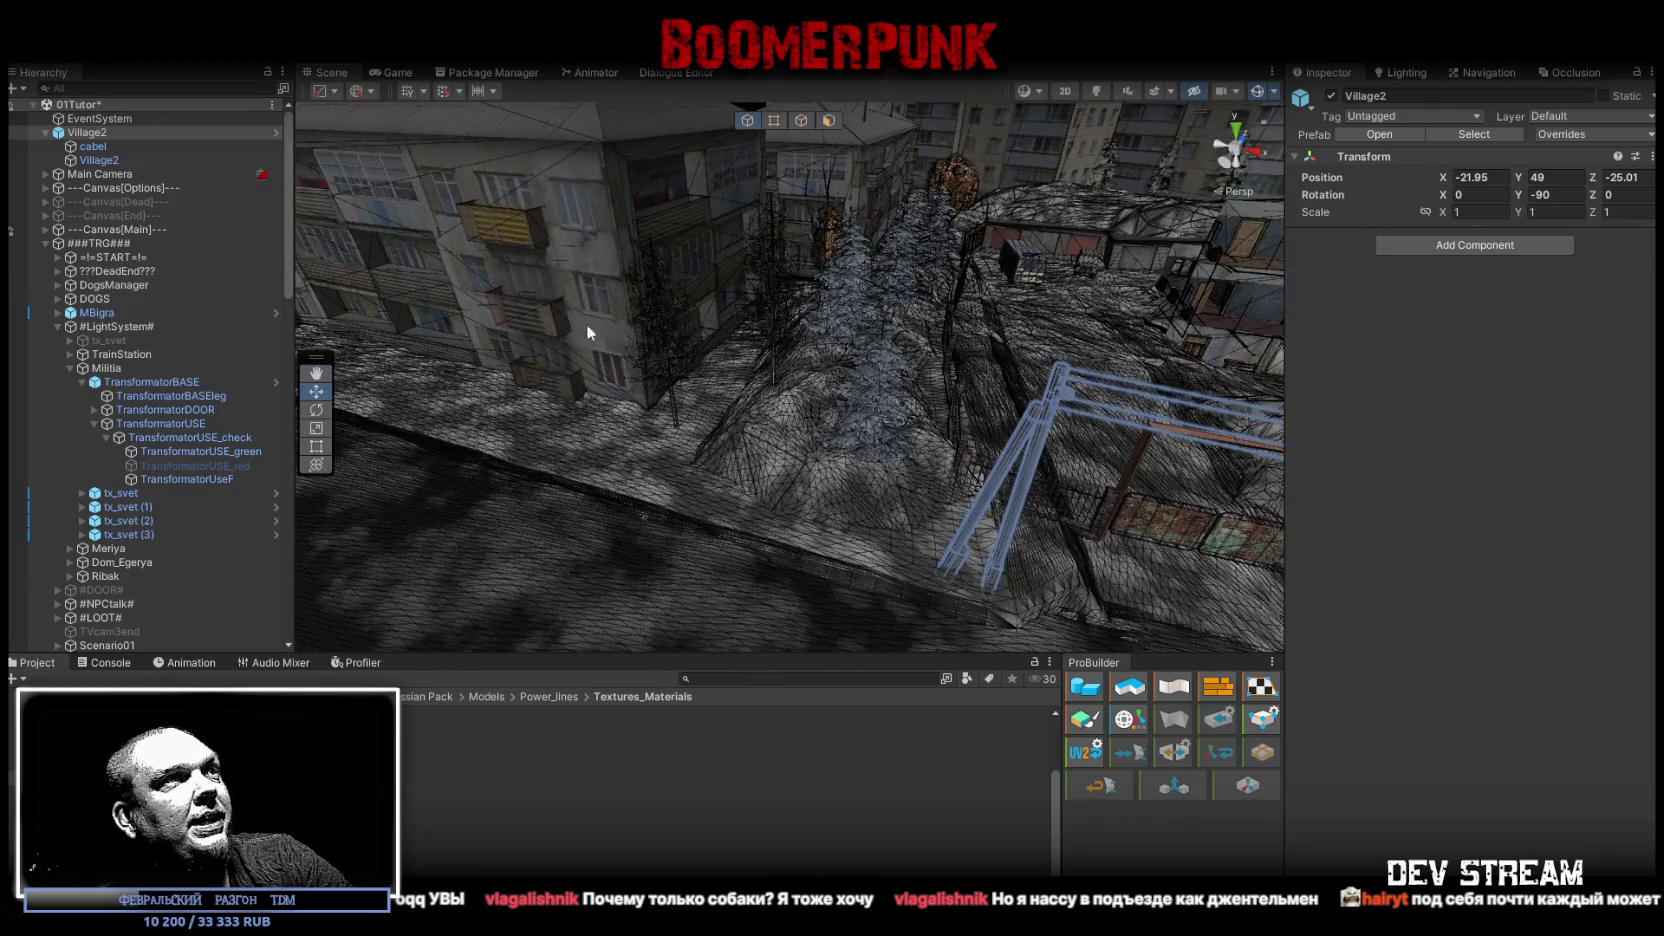
{"action": "left_click", "coordinate": [663, 320]}
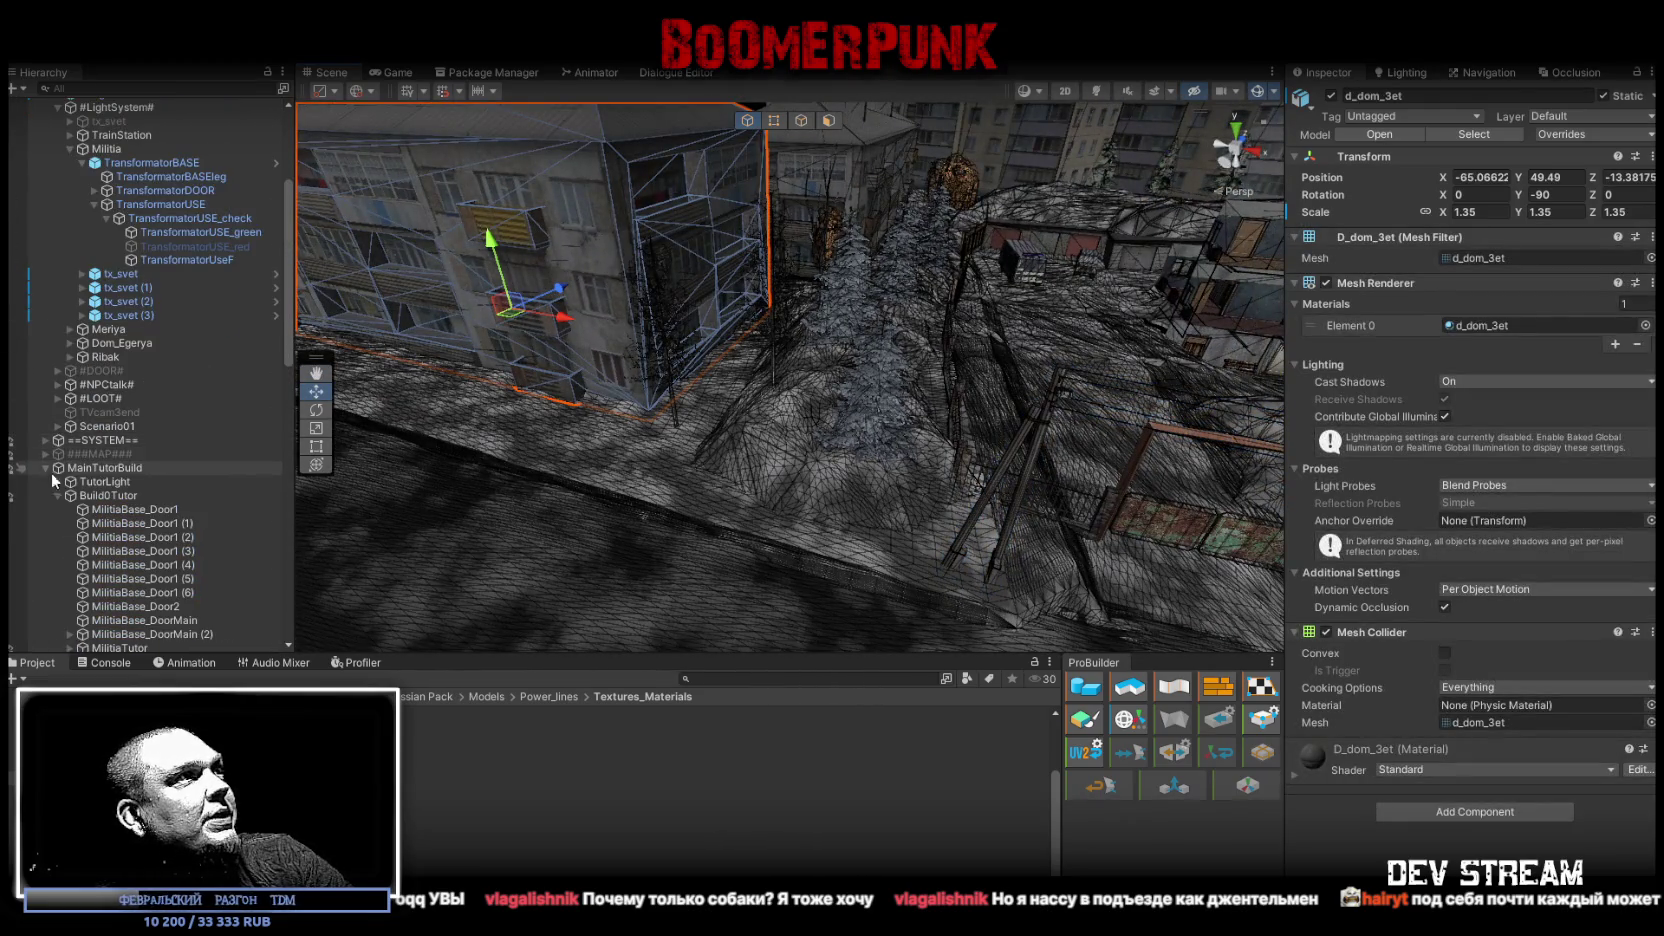
{"action": "scroll", "coordinate": [107, 458], "scroll_direction": "down", "scroll_amount": 1}
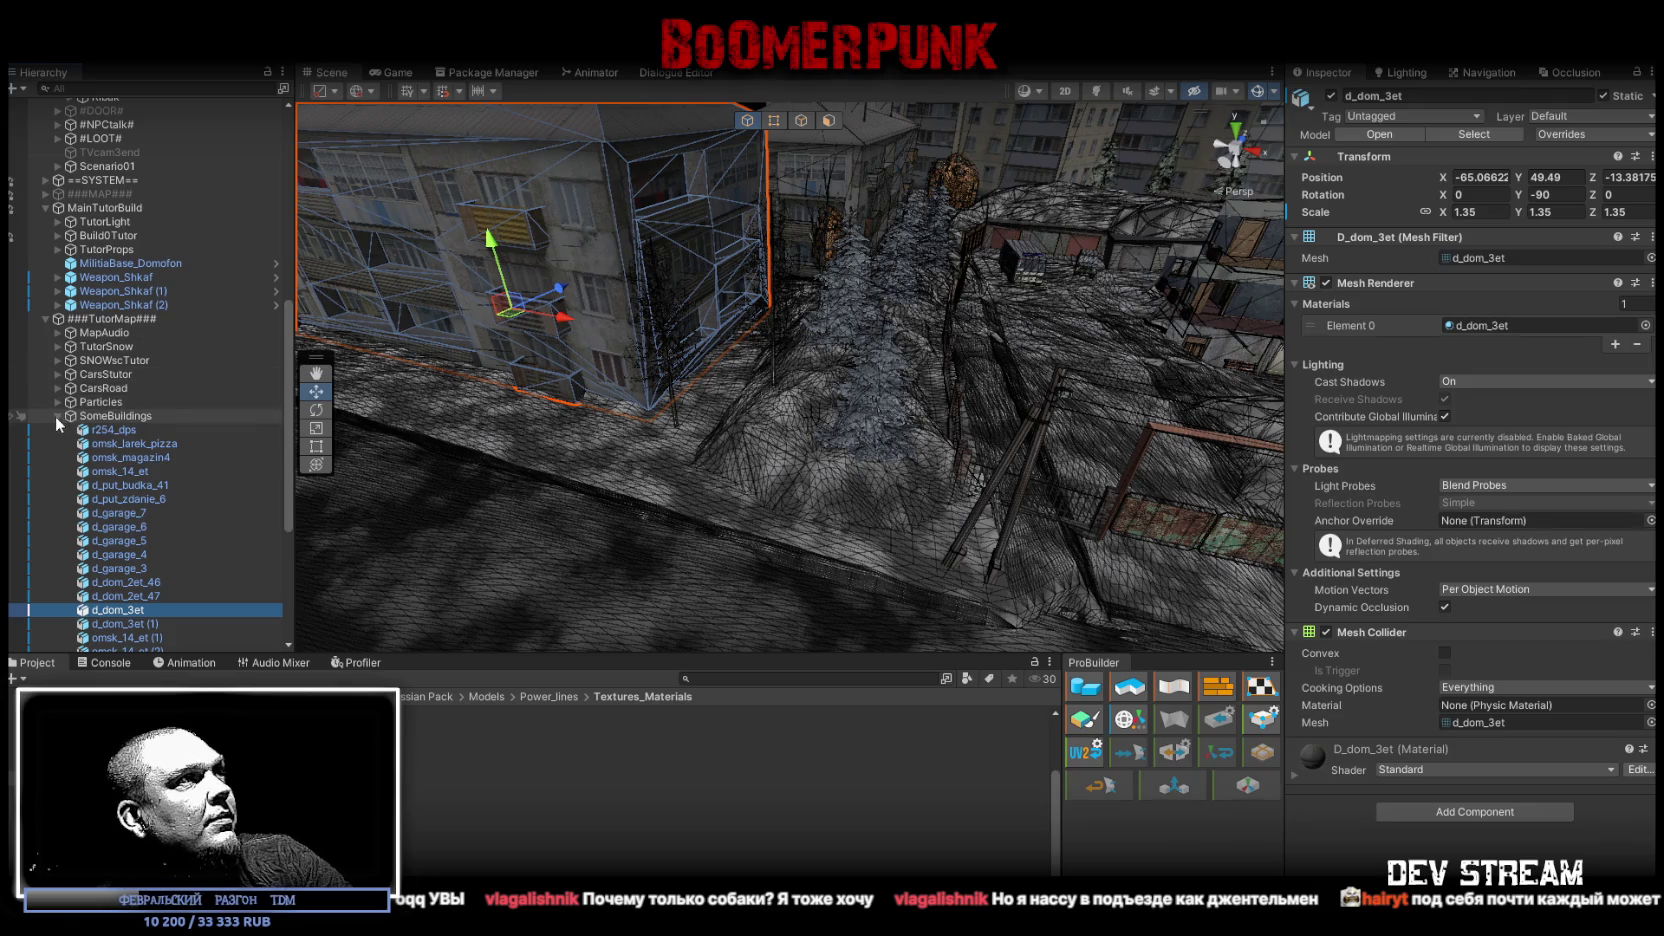
{"action": "left_click", "coordinate": [57, 416]}
{"action": "left_click", "coordinate": [100, 465]}
Step: Create an empty object named Stolbs under ###TutorMap###
{"action": "right_click", "coordinate": [100, 470]}
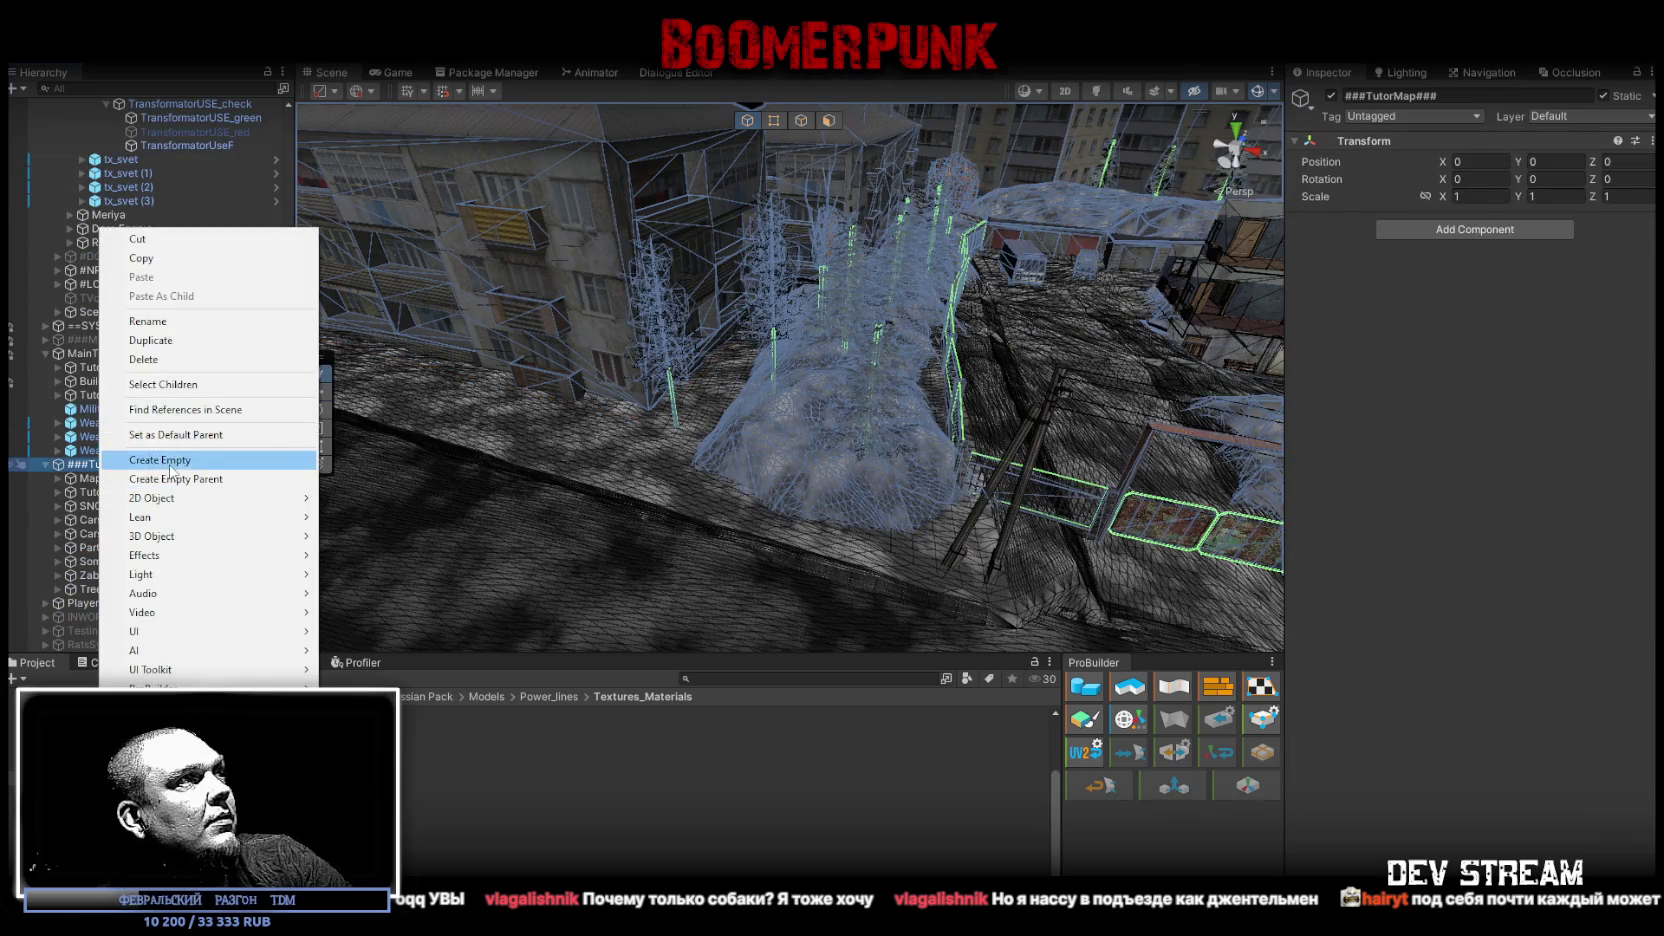
{"action": "left_click", "coordinate": [115, 461]}
{"action": "type", "text": "Stolbs"}
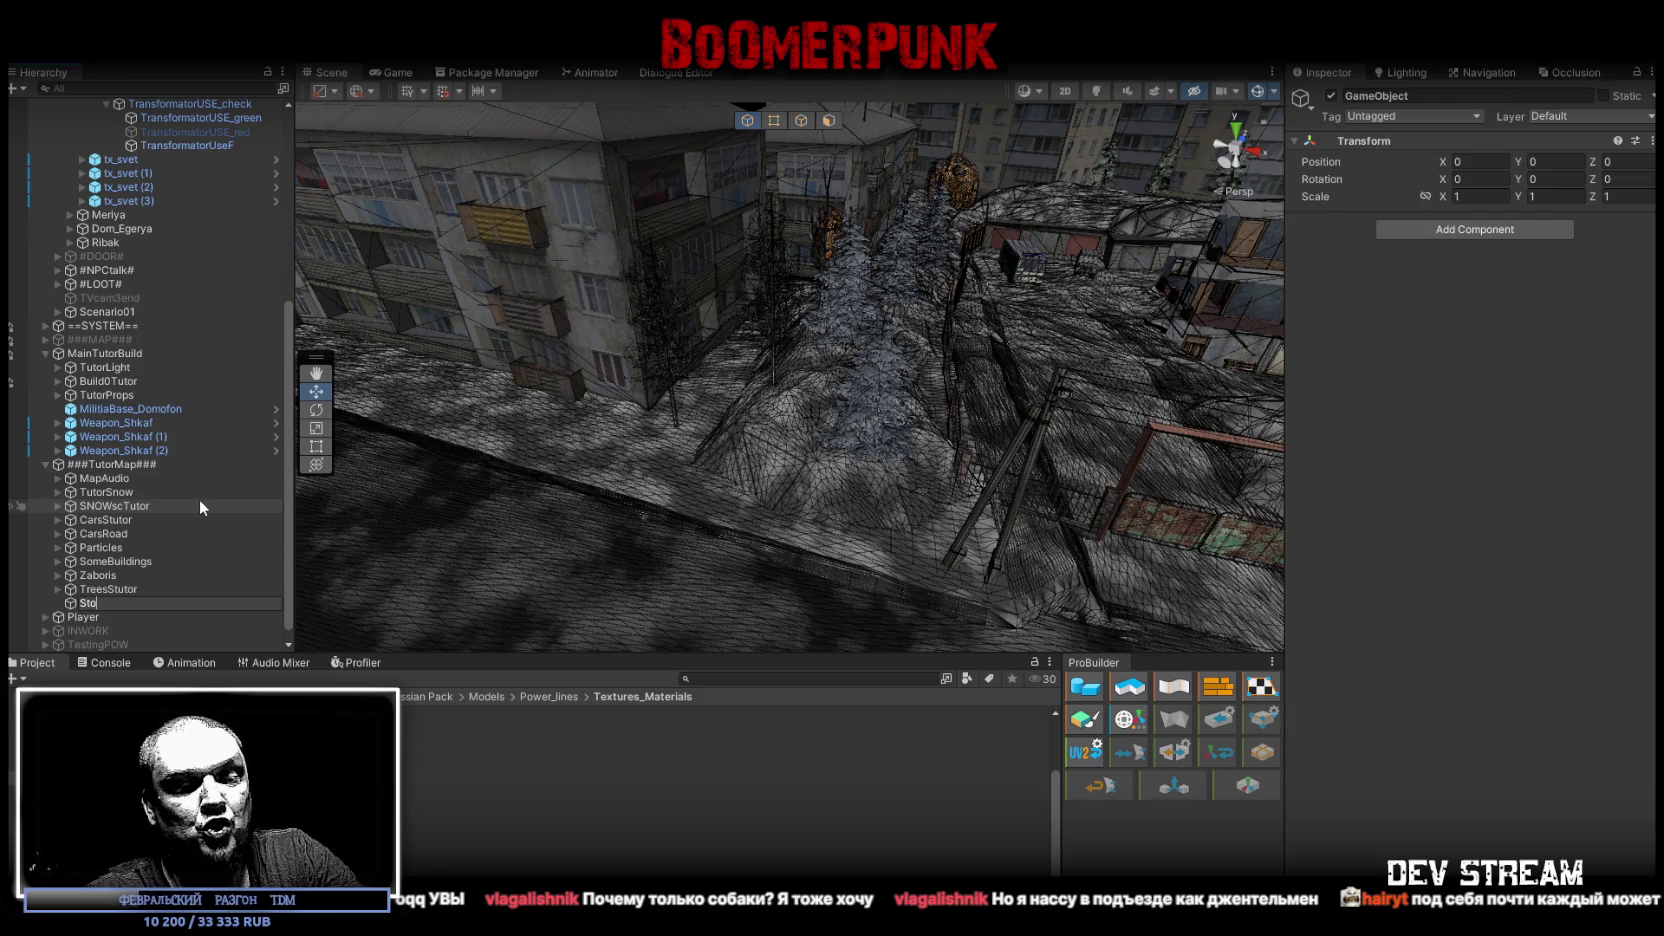
{"action": "key", "text": "Return"}
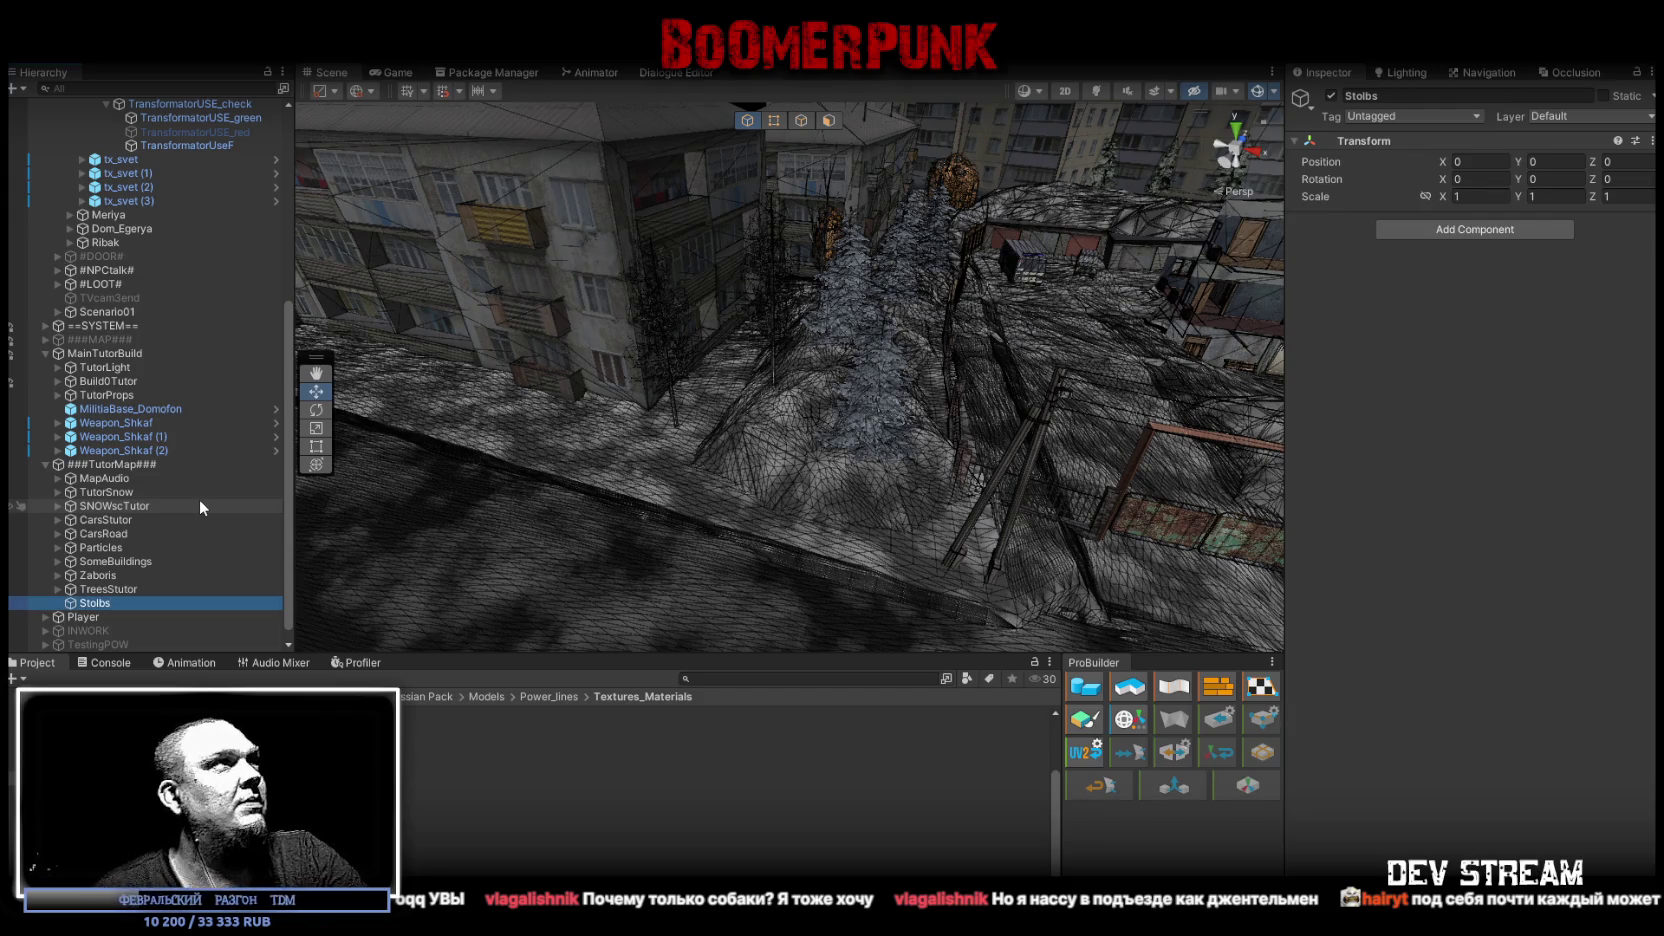
Step: Move Village2 into the Stolbs group and frame the group in the view
{"action": "scroll", "coordinate": [199, 499], "scroll_direction": "up", "scroll_amount": 8}
{"action": "key", "text": "alt"}
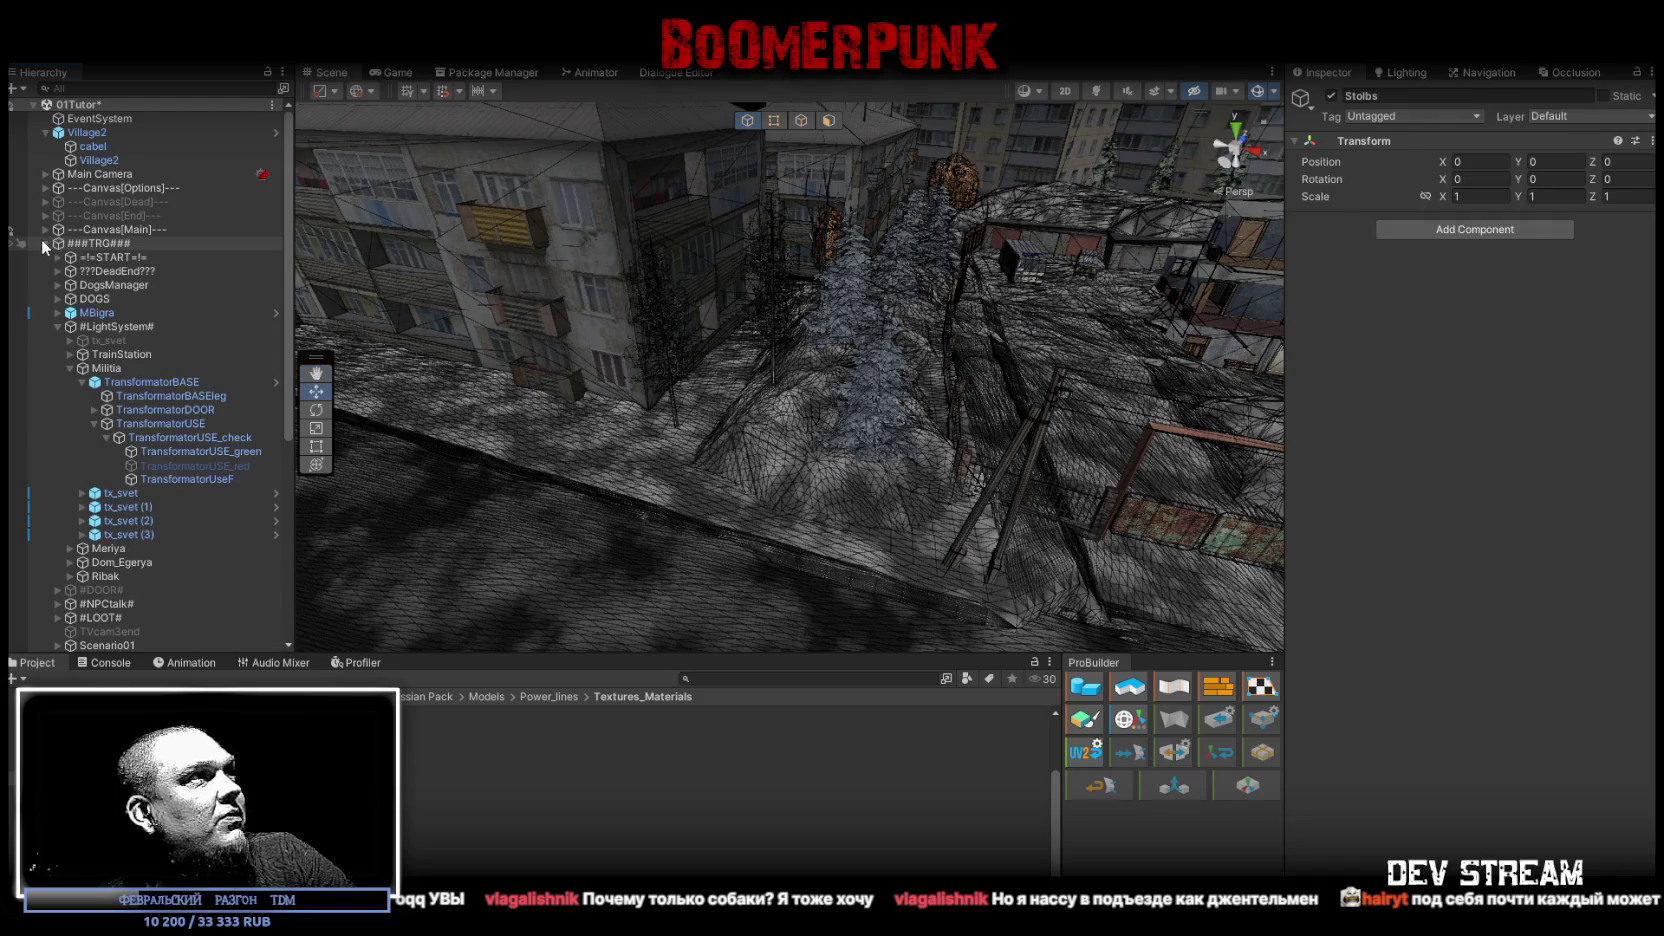
{"action": "left_click", "coordinate": [44, 243], "text": "alt"}
{"action": "left_click_drag", "start_coordinate": [90, 132], "coordinate": [97, 538]}
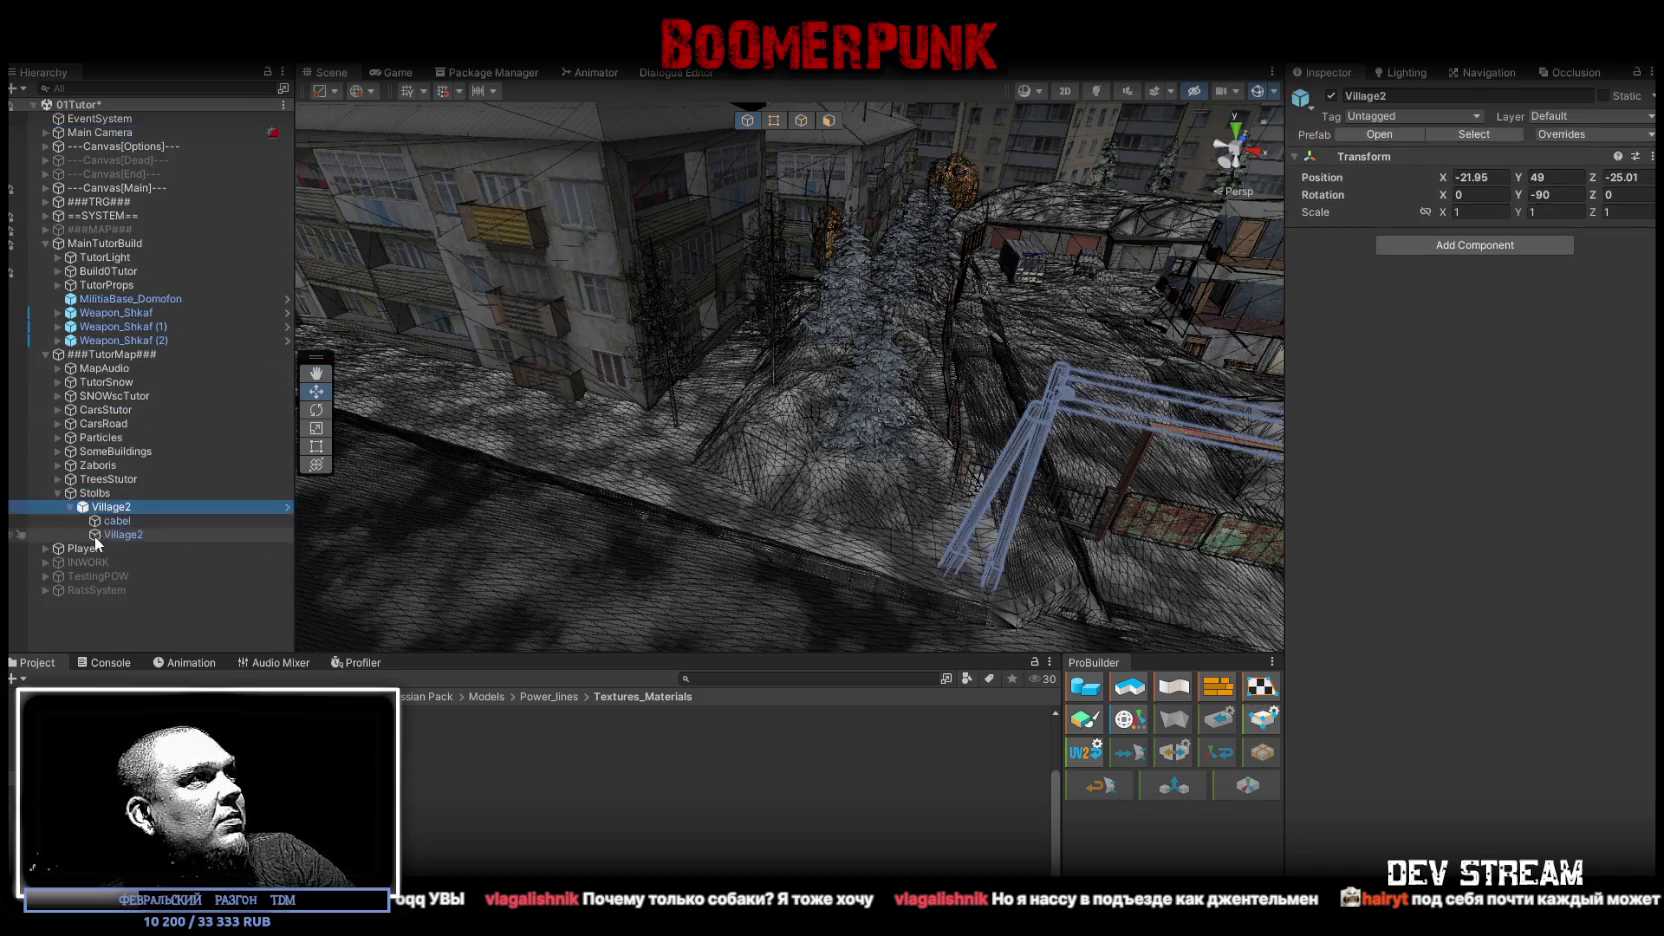
{"action": "left_click", "coordinate": [110, 492]}
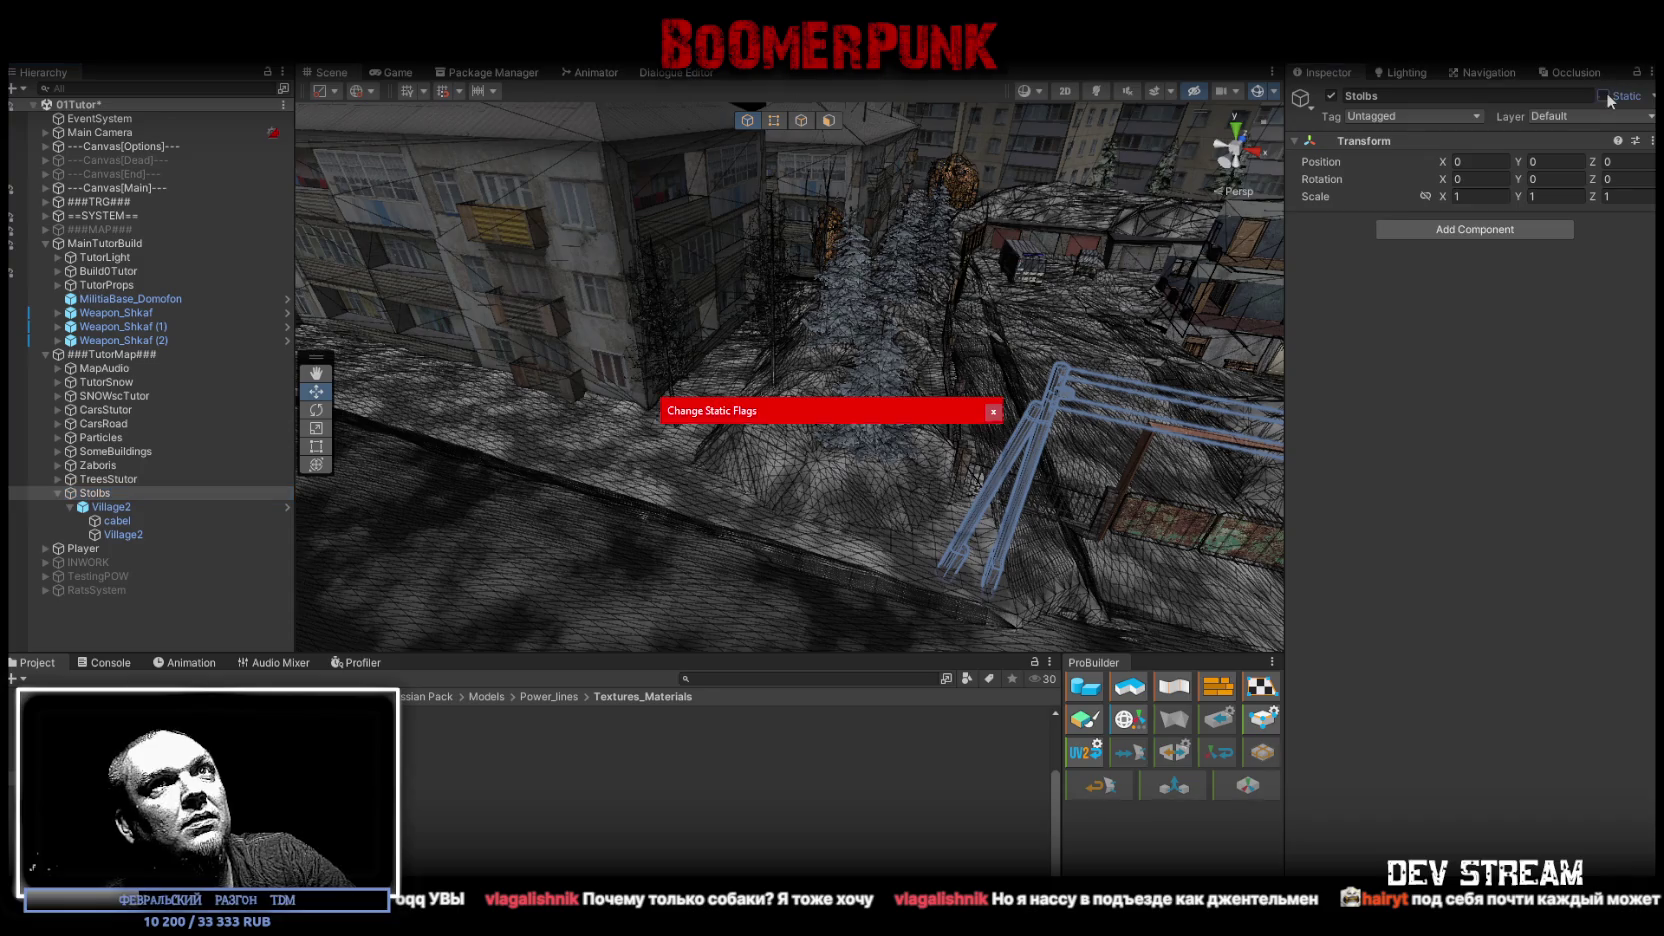
{"action": "key", "text": "f"}
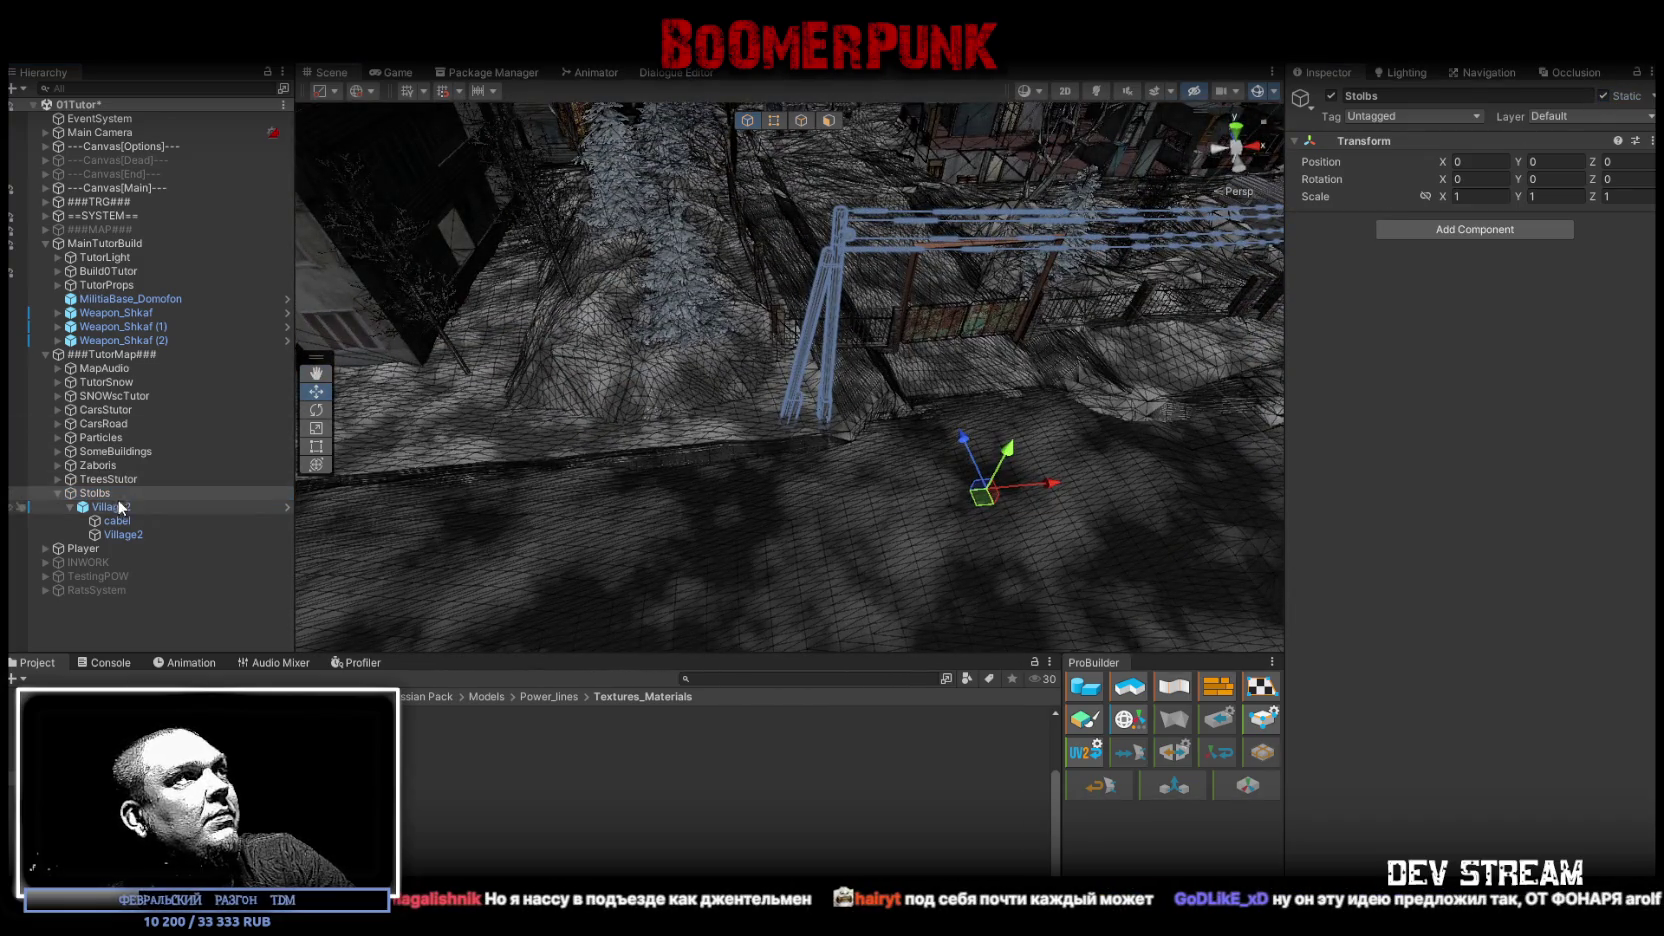
Step: Duplicate Village2 and nest the Village2 (1) copy inside it
{"action": "left_click", "coordinate": [110, 507]}
{"action": "key", "text": "ctrl+d"}
{"action": "left_click_drag", "start_coordinate": [110, 548], "coordinate": [119, 512]}
Step: Slide the Village2 (1) copy about 25 units along the street so the wires meet the pole
{"action": "key", "text": "f"}
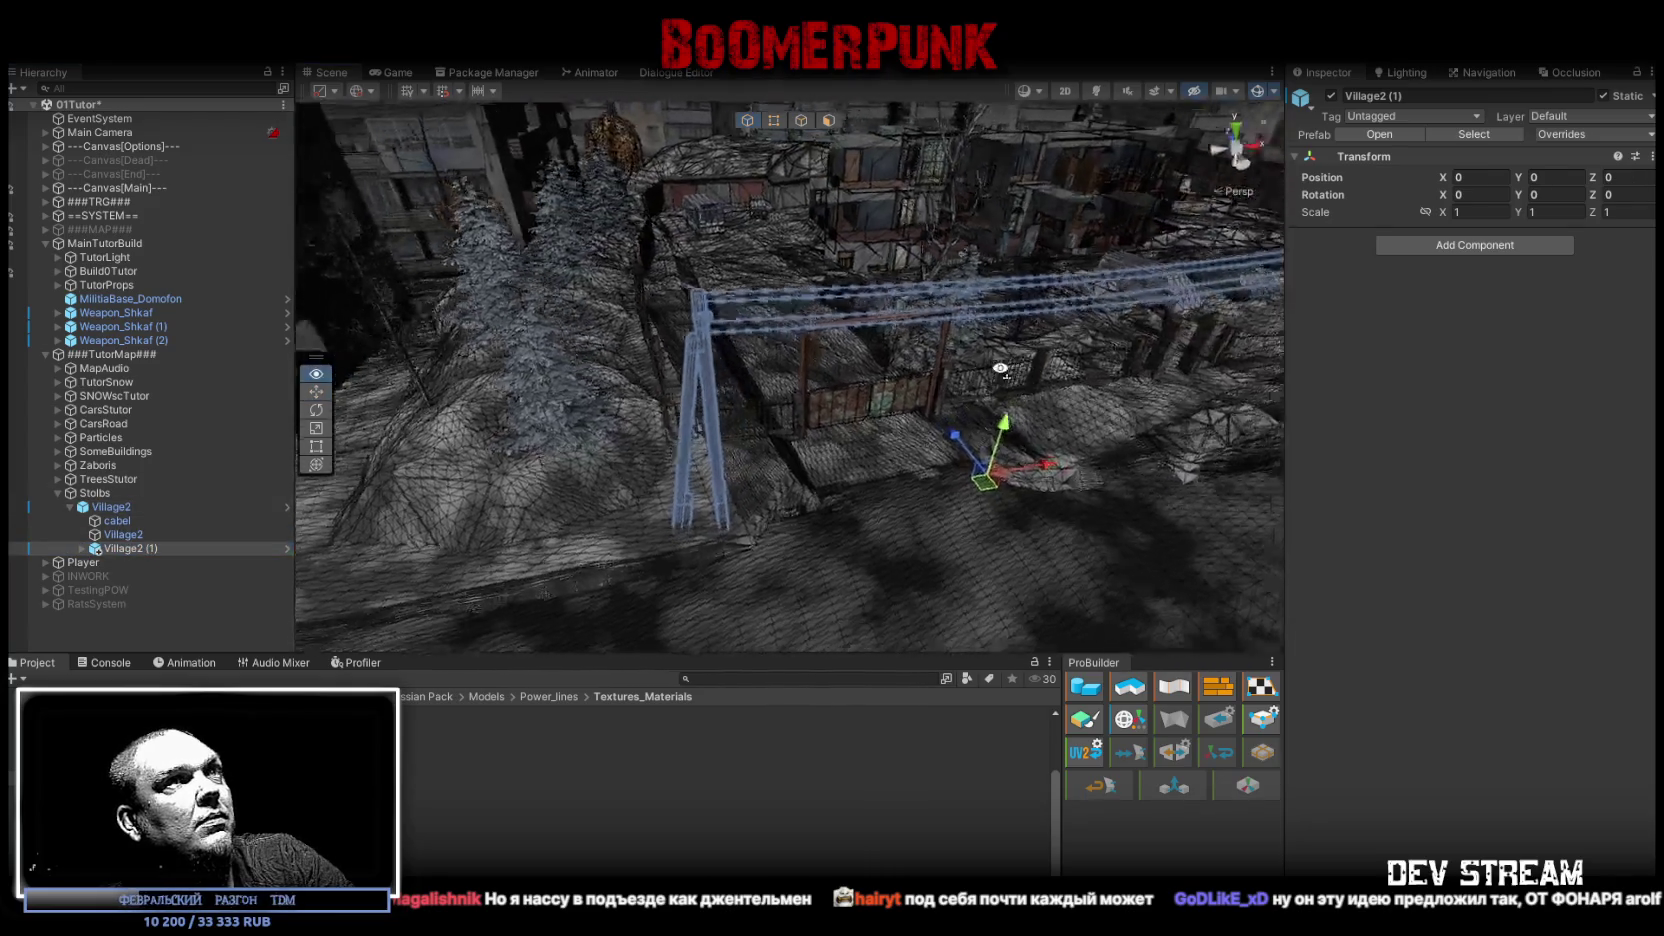
{"action": "mouse_move", "coordinate": [706, 401]}
{"action": "left_mouse_down"}
{"action": "mouse_move", "coordinate": [1171, 406]}
{"action": "mouse_move", "coordinate": [1141, 352]}
{"action": "mouse_move", "coordinate": [1254, 463]}
{"action": "mouse_move", "coordinate": [711, 435]}
{"action": "mouse_move", "coordinate": [1070, 254]}
{"action": "mouse_move", "coordinate": [1382, 258]}
{"action": "left_mouse_up"}
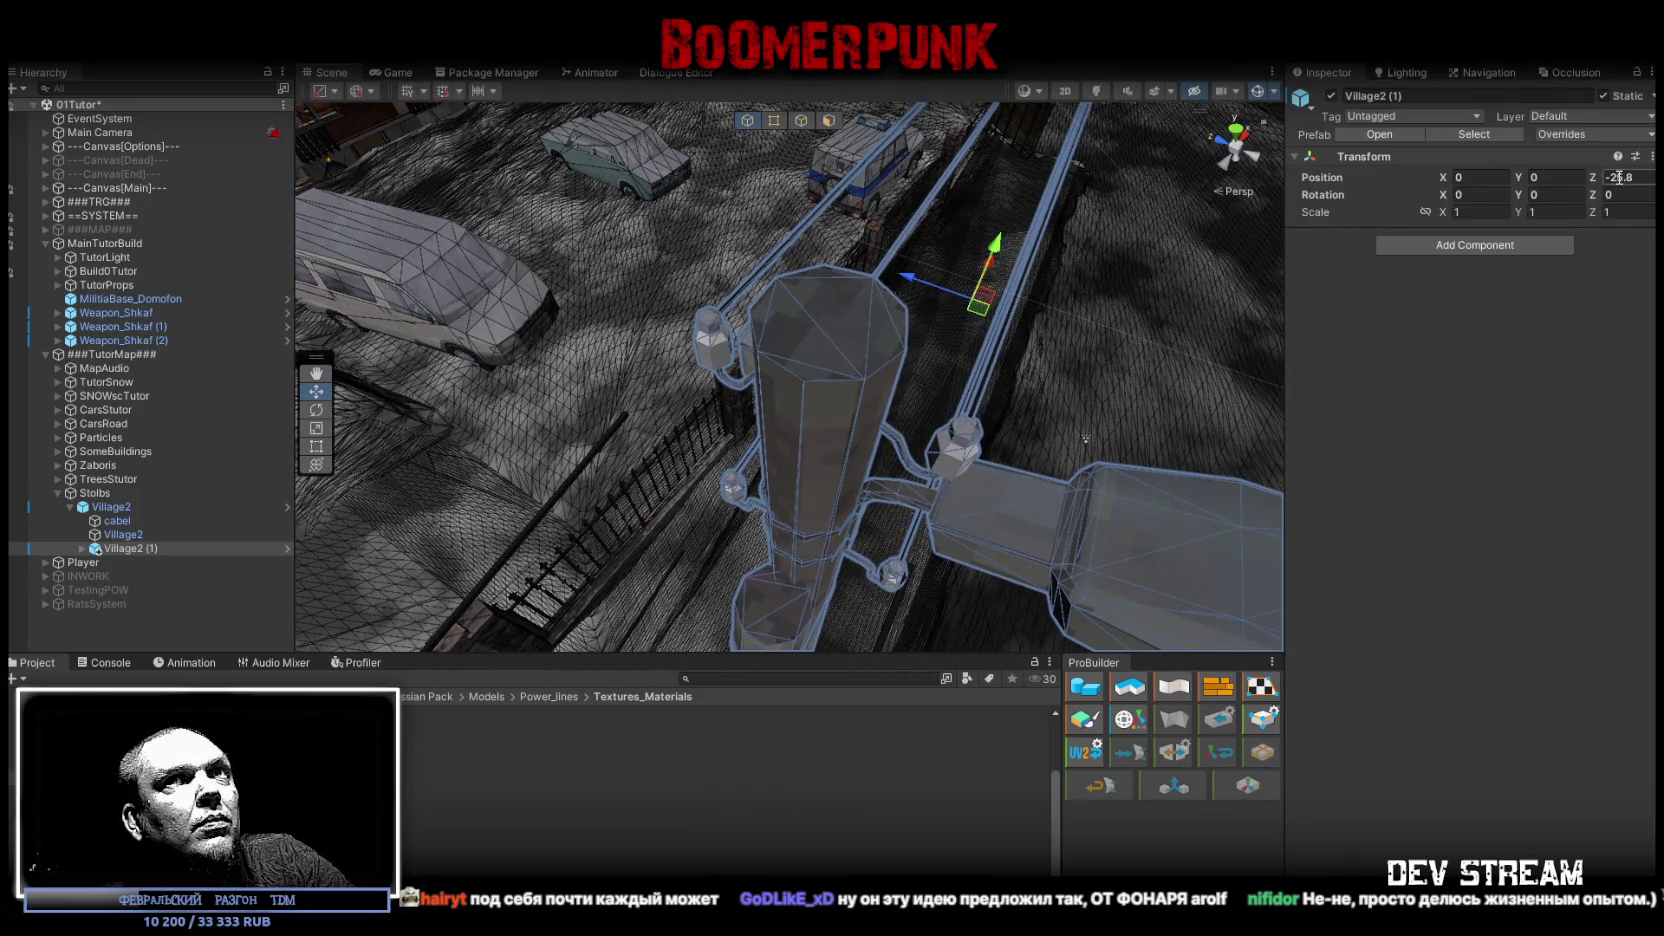
{"action": "mouse_move", "coordinate": [1085, 438]}
{"action": "left_mouse_down"}
{"action": "mouse_move", "coordinate": [810, 305]}
{"action": "mouse_move", "coordinate": [1238, 328]}
{"action": "mouse_move", "coordinate": [1201, 325]}
{"action": "mouse_move", "coordinate": [1221, 318]}
{"action": "left_mouse_up"}
{"action": "left_click", "coordinate": [1218, 326]}
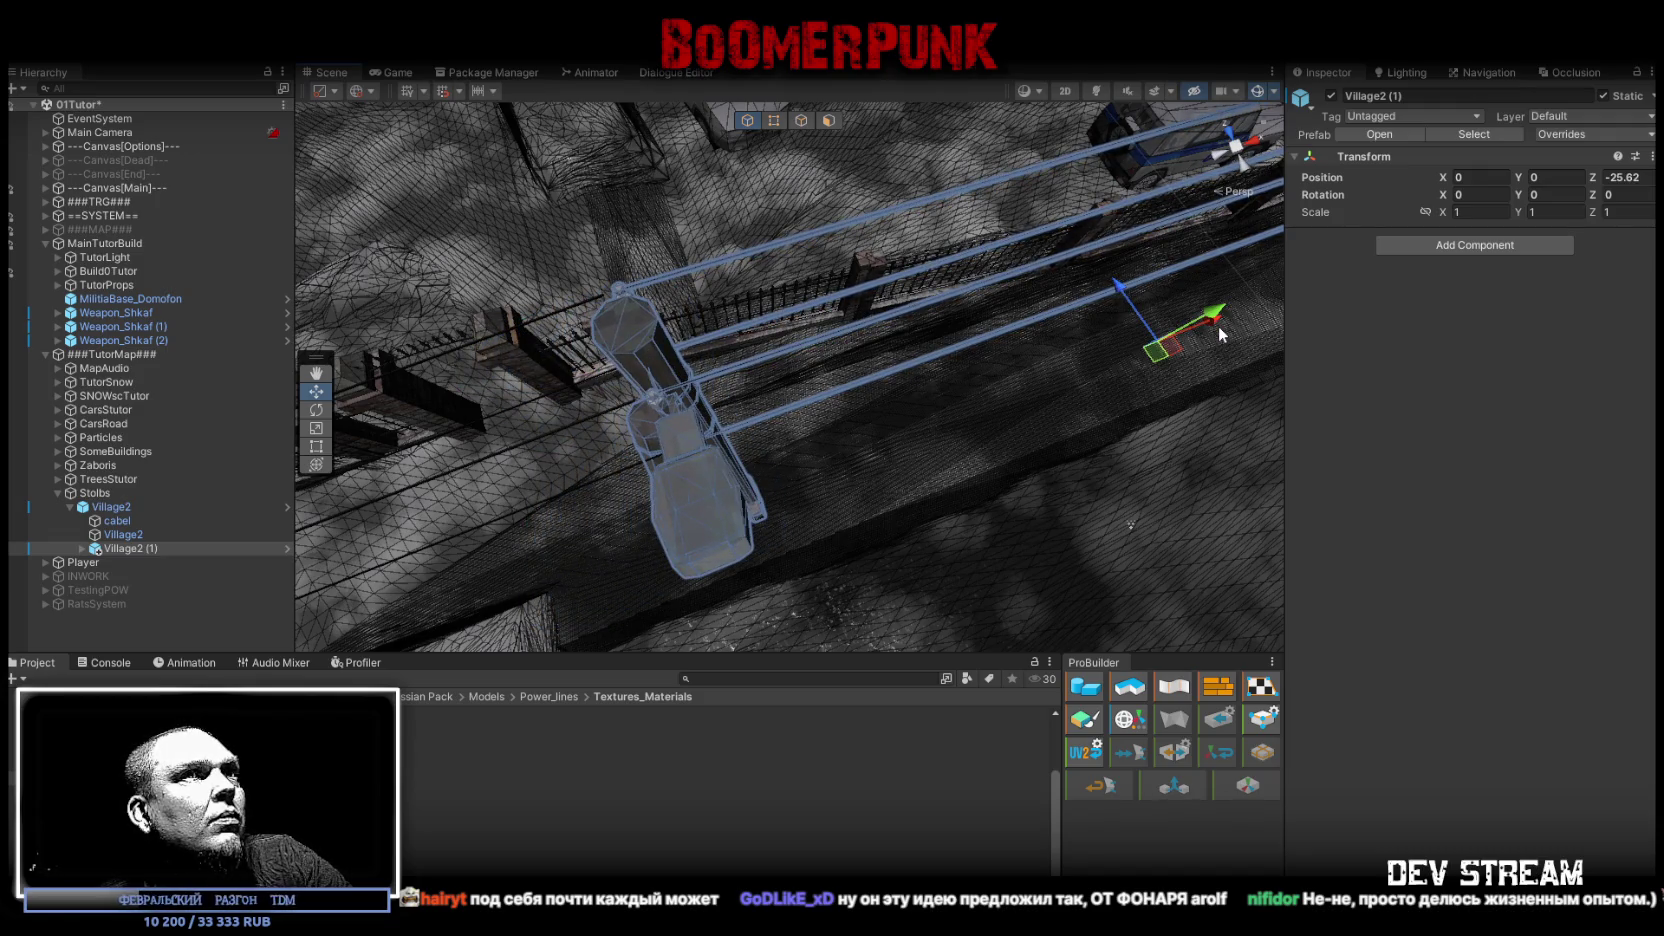
{"action": "left_click", "coordinate": [646, 338]}
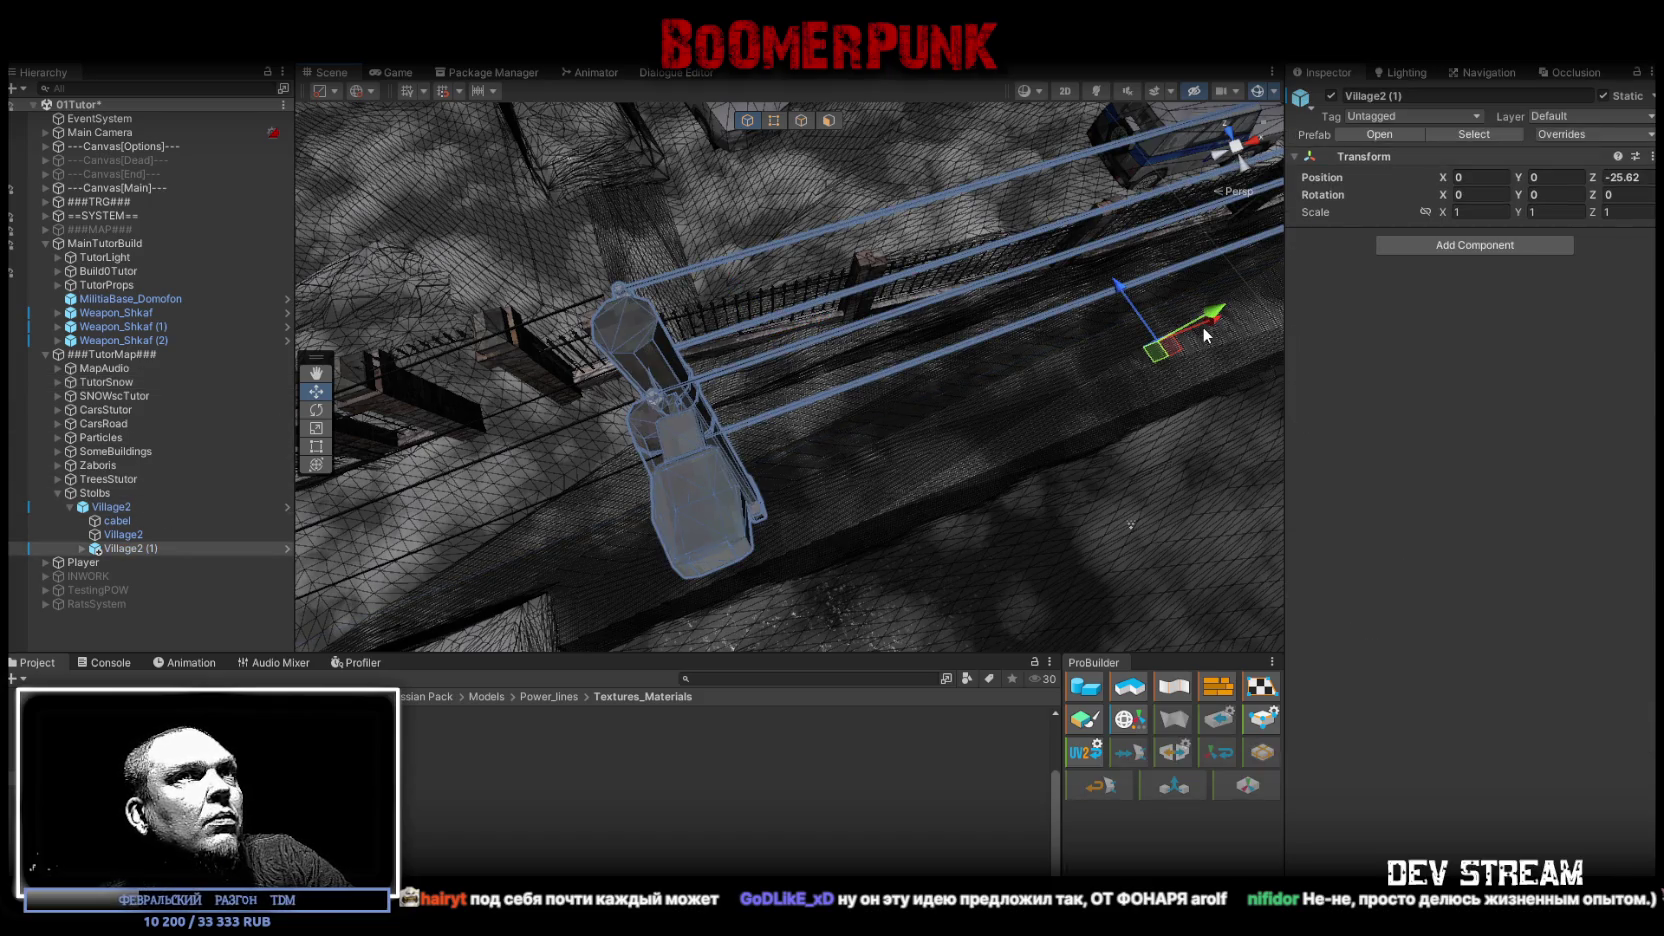
{"action": "left_click_drag", "start_coordinate": [1202, 325], "coordinate": [1201, 326]}
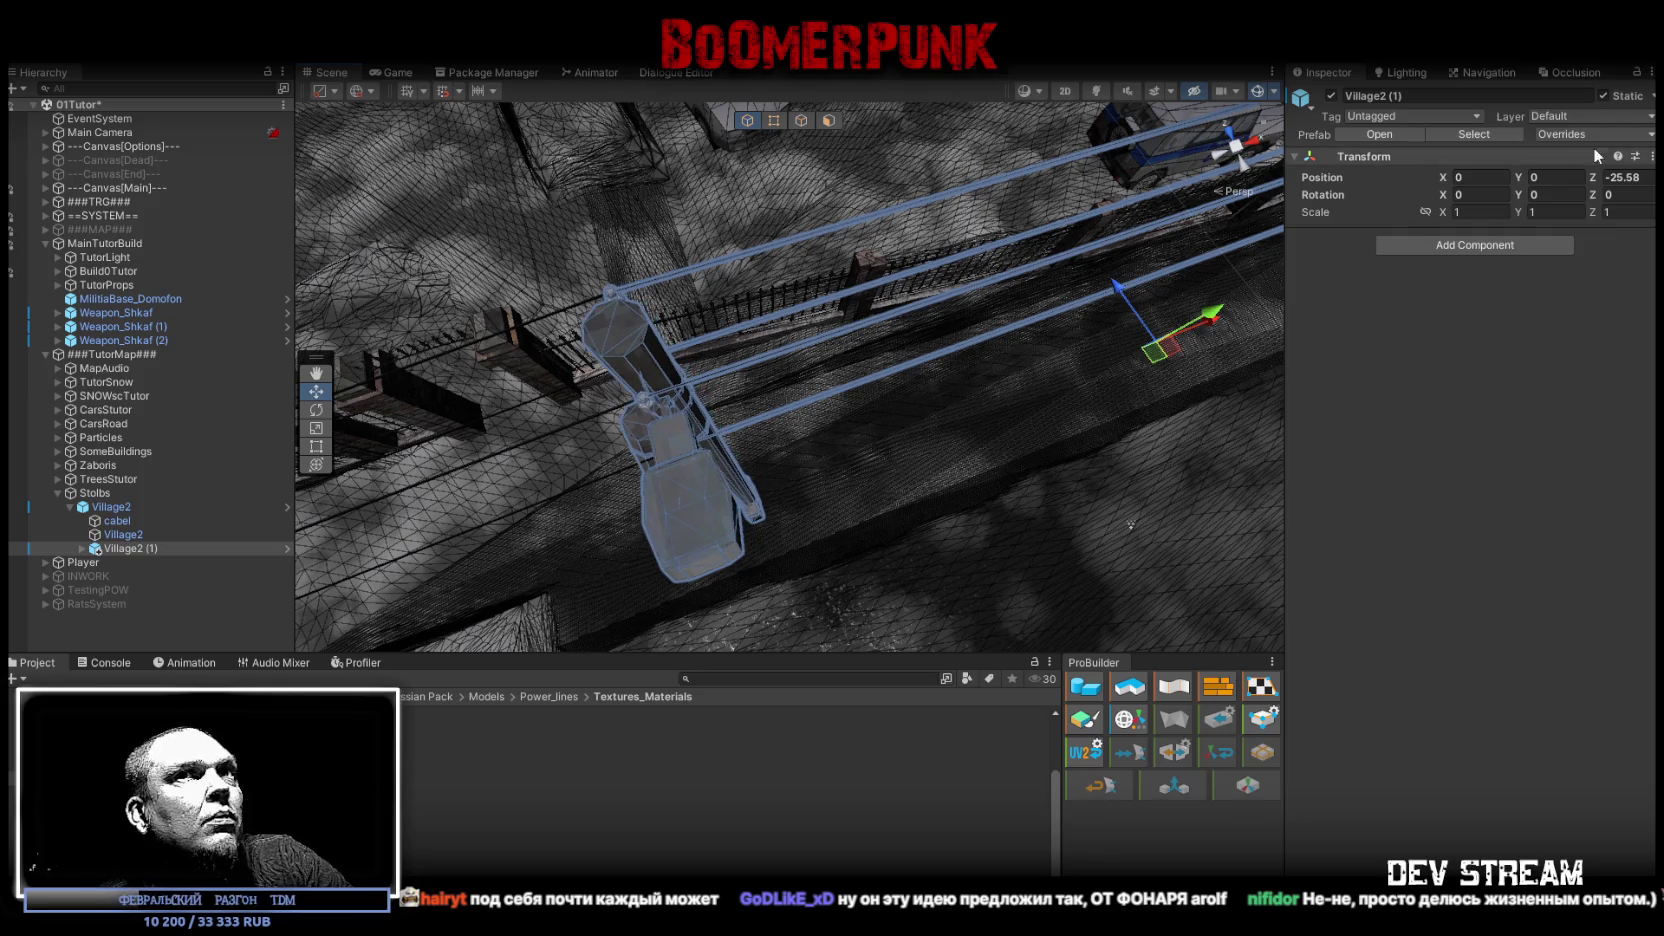
Step: Set the copy's Z position to -25.55, then move the whole power line to X -47.07
{"action": "key", "text": "BackSpace"}
{"action": "key", "text": "Return"}
{"action": "mouse_move", "coordinate": [690, 290]}
{"action": "left_mouse_down"}
{"action": "mouse_move", "coordinate": [683, 264]}
{"action": "mouse_move", "coordinate": [697, 286]}
{"action": "mouse_move", "coordinate": [680, 286]}
{"action": "mouse_move", "coordinate": [750, 295]}
{"action": "left_mouse_up"}
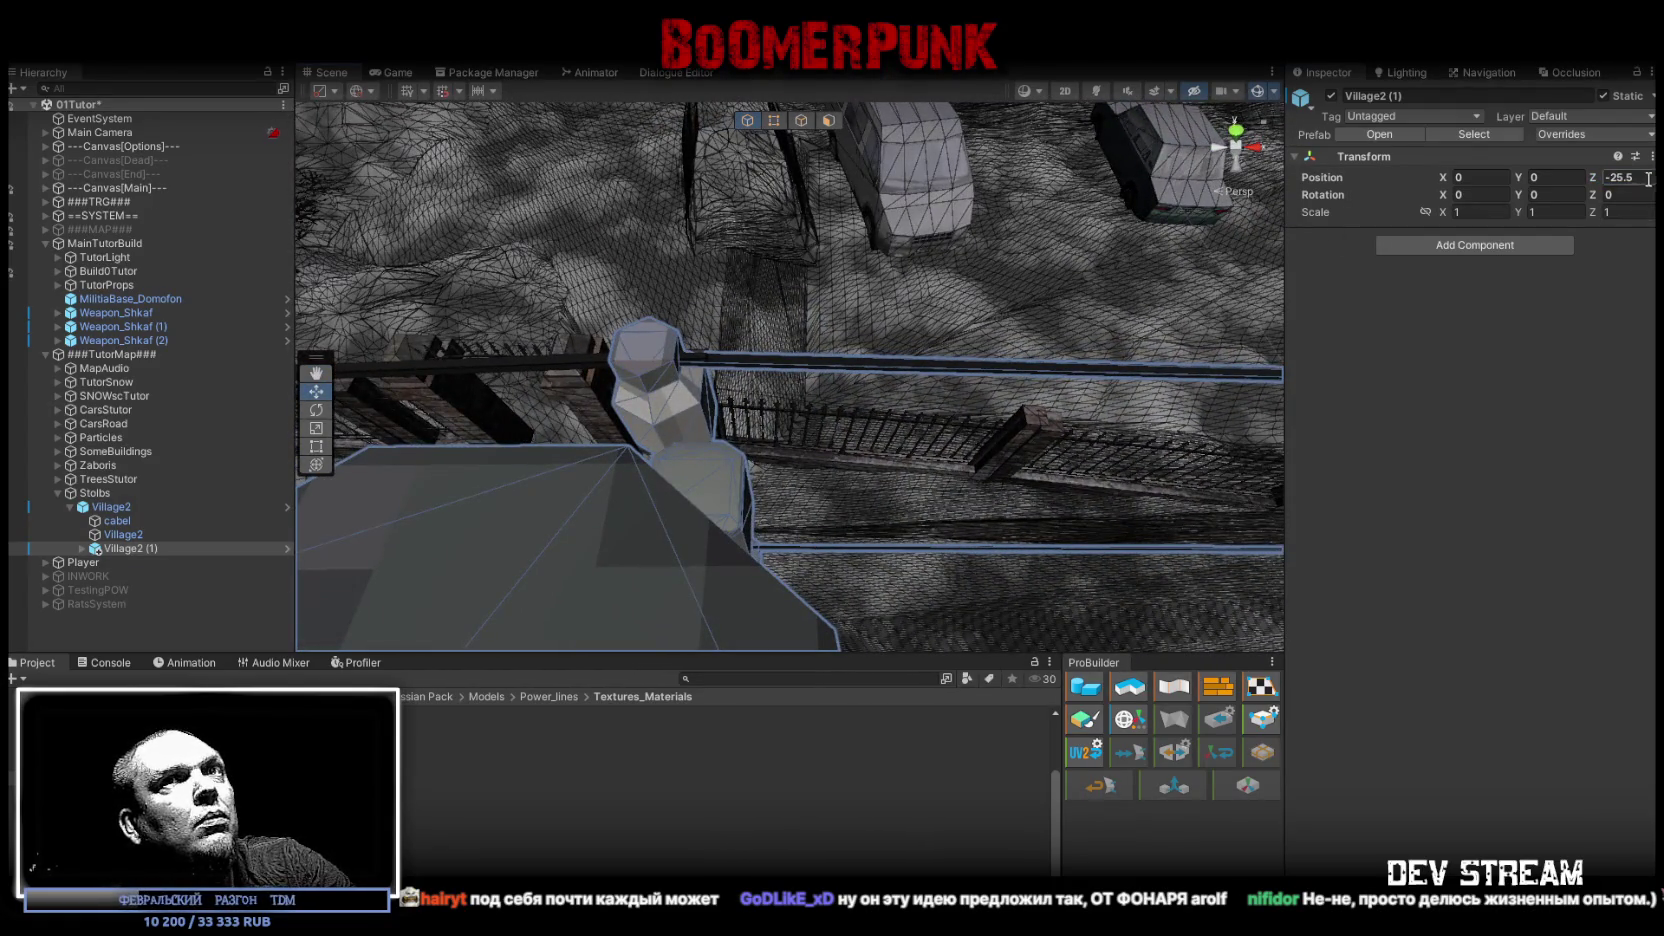
{"action": "type", "text": "5"}
{"action": "key", "text": "Return"}
{"action": "mouse_move", "coordinate": [830, 300]}
{"action": "left_mouse_down"}
{"action": "mouse_move", "coordinate": [850, 283]}
{"action": "mouse_move", "coordinate": [910, 320]}
{"action": "left_mouse_up"}
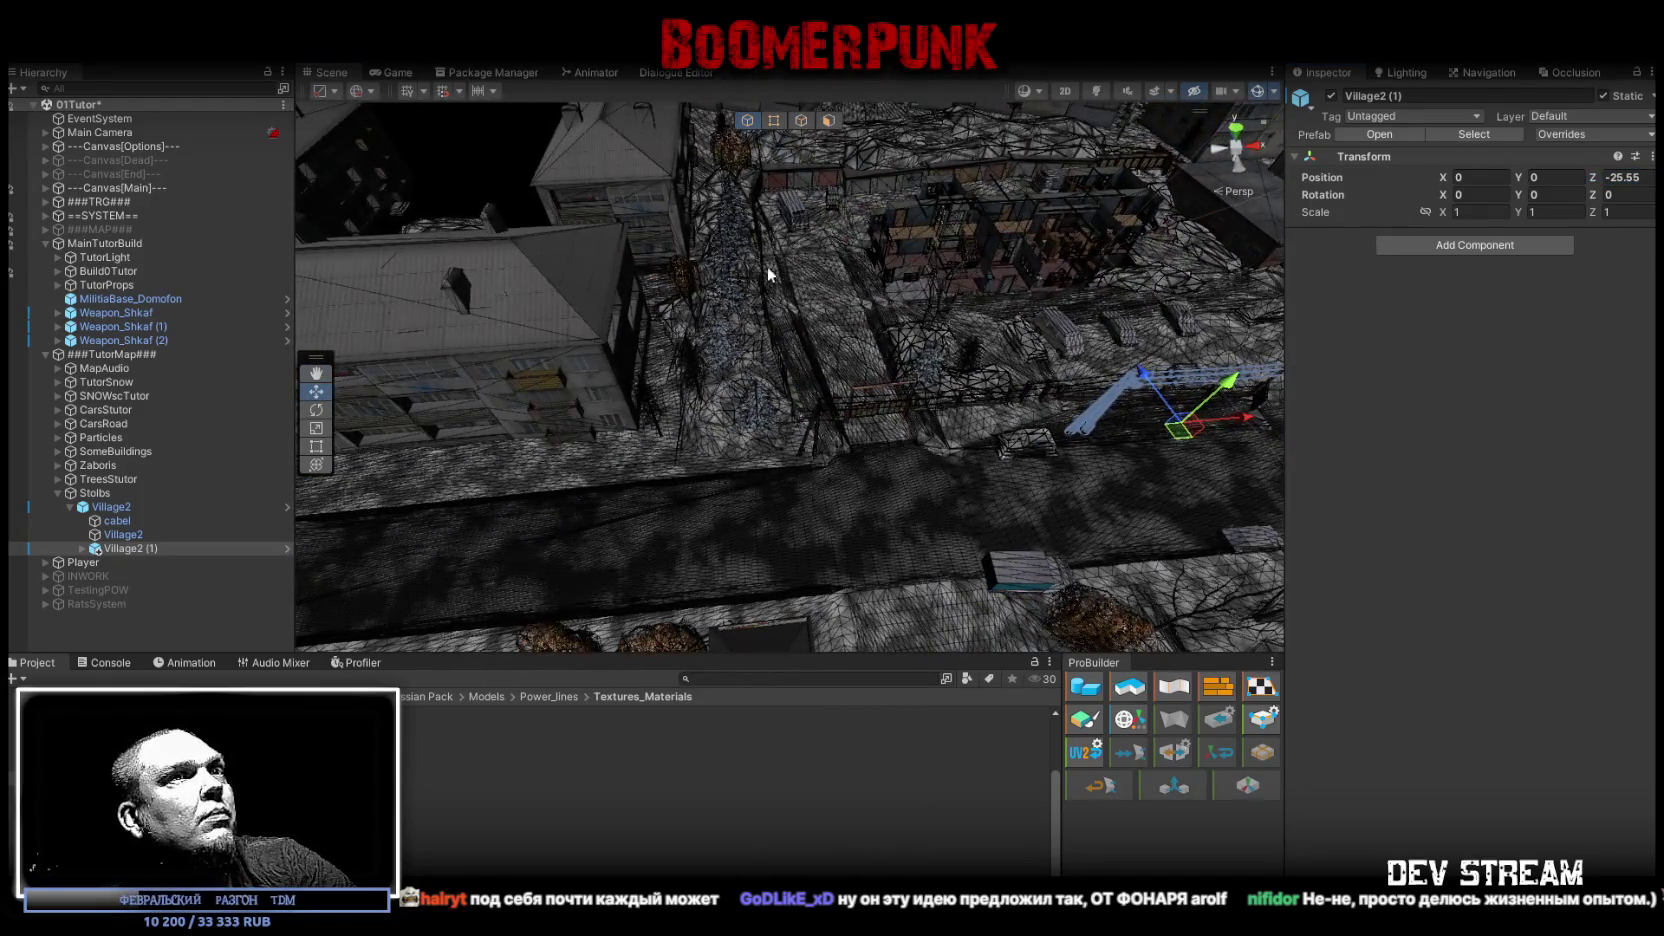
{"action": "left_click", "coordinate": [111, 507]}
{"action": "left_click_drag", "start_coordinate": [1007, 446], "coordinate": [710, 450]}
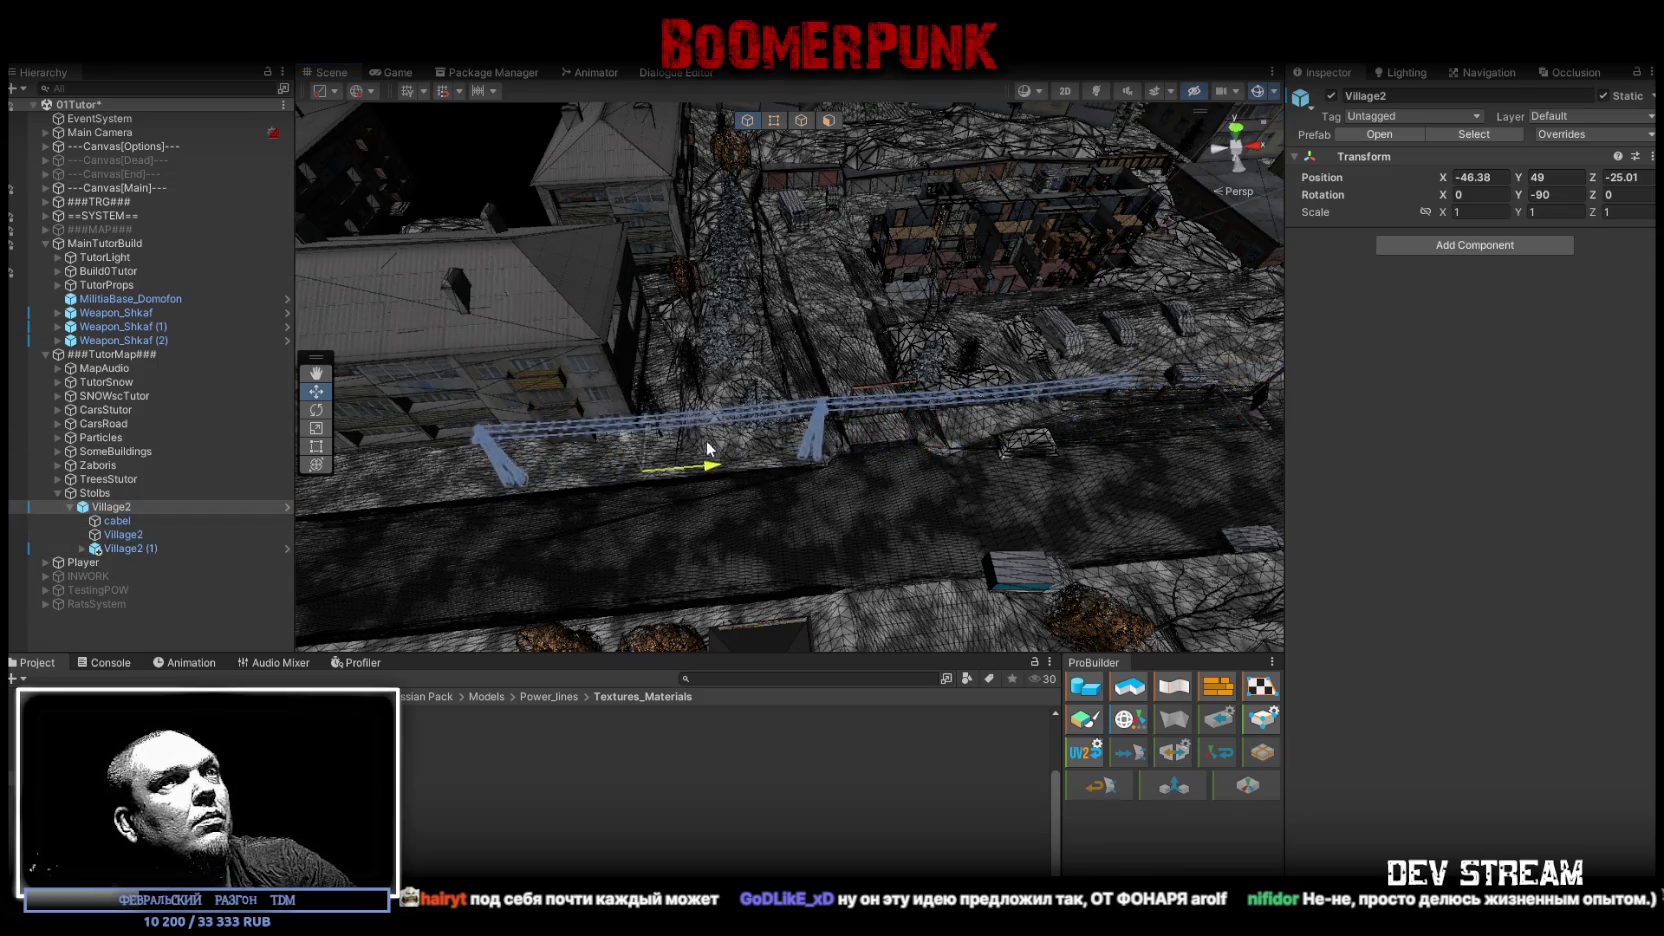